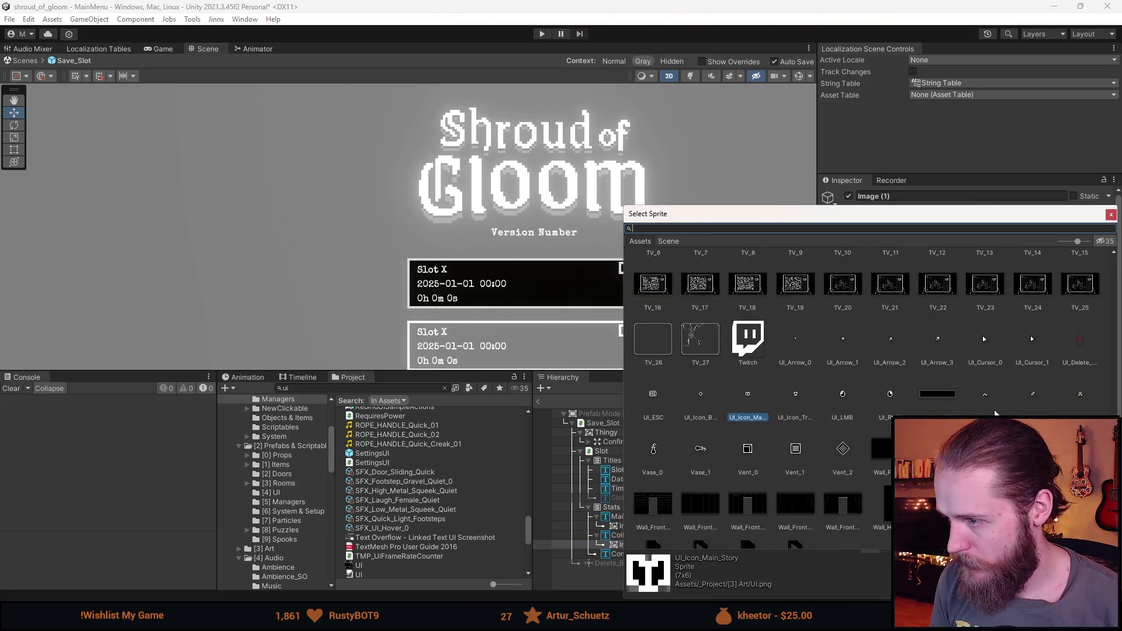
Step: Give Image (1) the UI_Icon_Beads sprite and set its Pos Y to 0
double_click(701, 394)
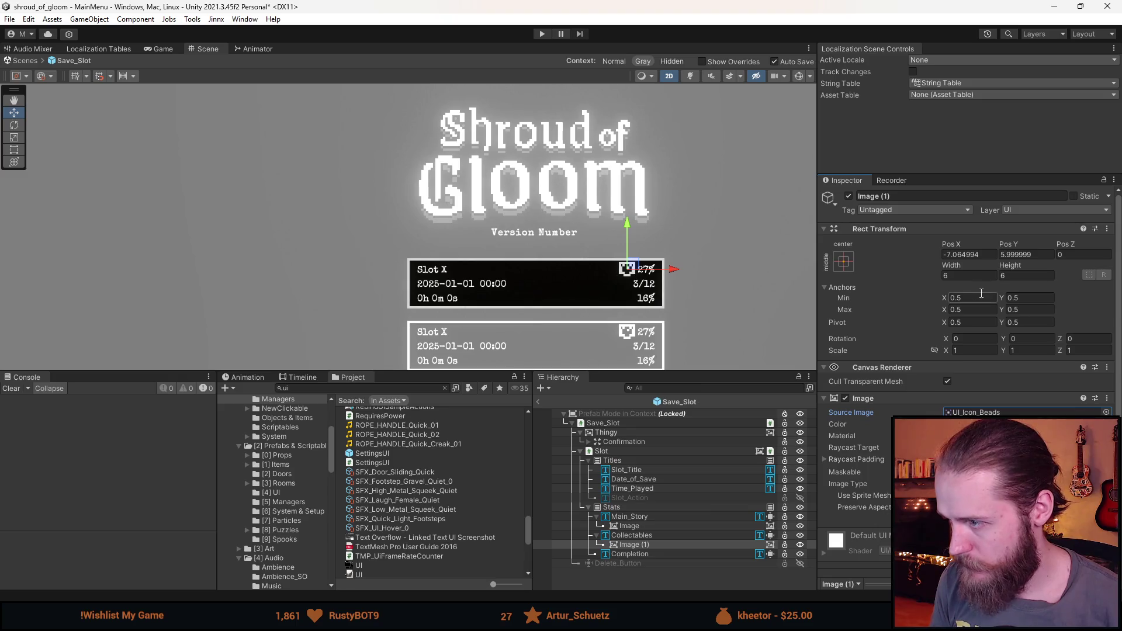
click(1026, 254)
text(0)
scroll(679, 285, up, 2)
scroll(679, 285, up, 2)
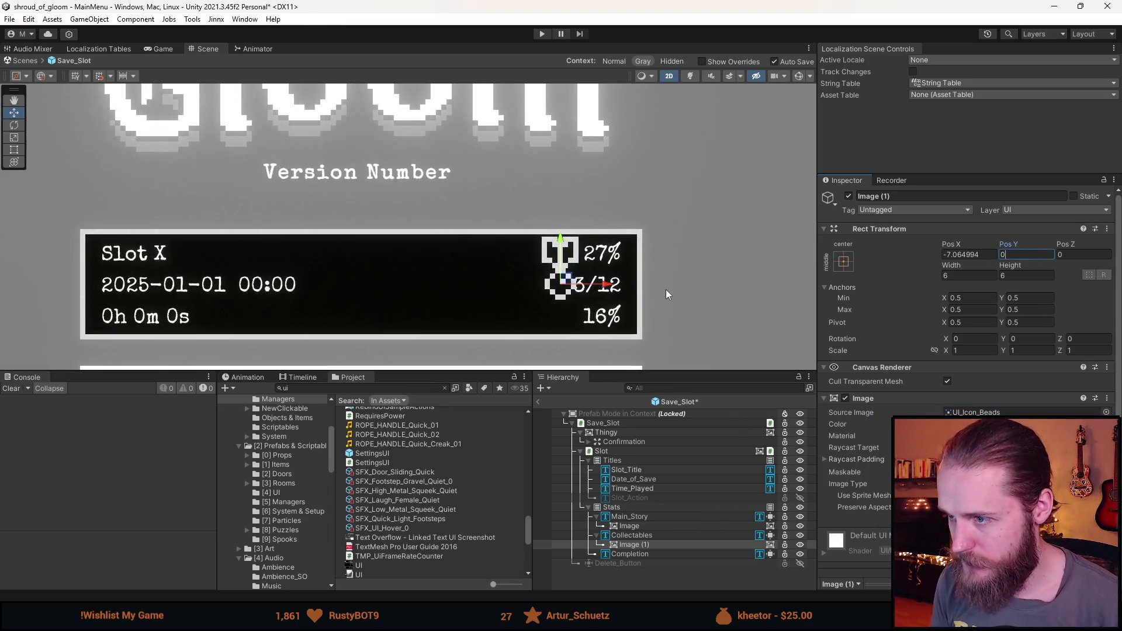
Step: Duplicate the beads image under Completion and give the copy the UI_Icon_Trophy sprite
click(643, 544)
key(ctrl+d)
drag(650, 552, 643, 565)
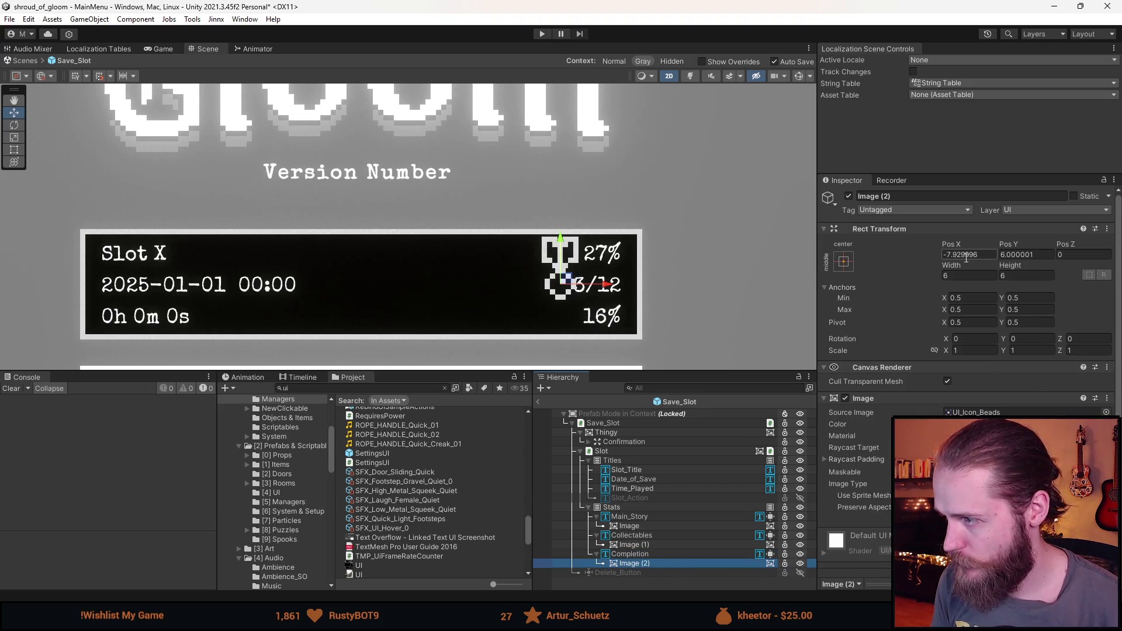
click(1106, 412)
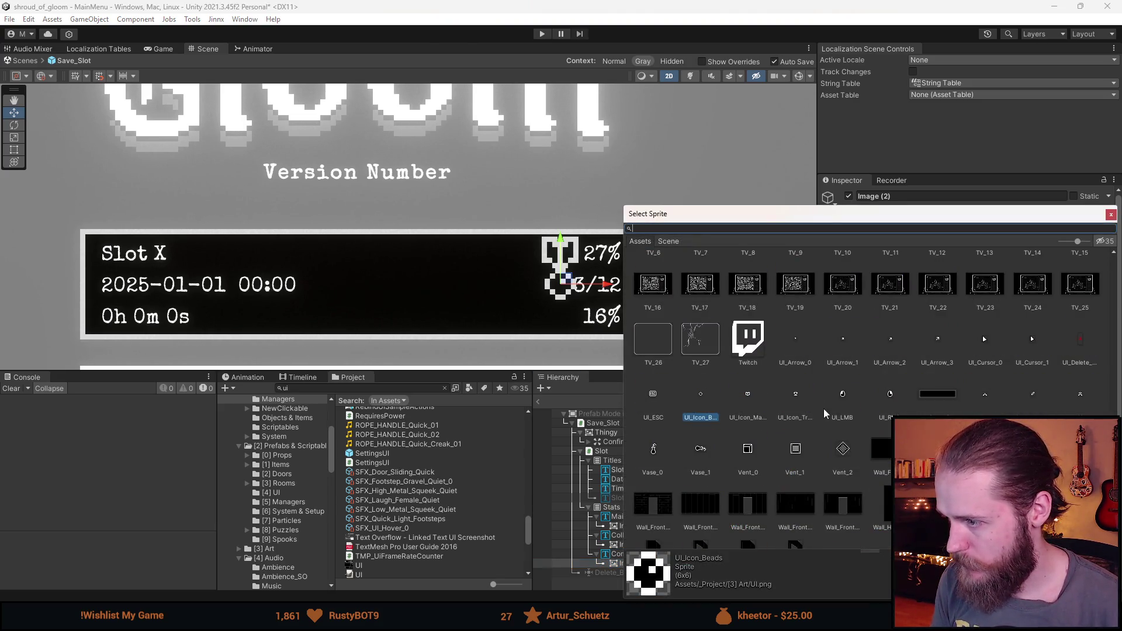
double_click(795, 393)
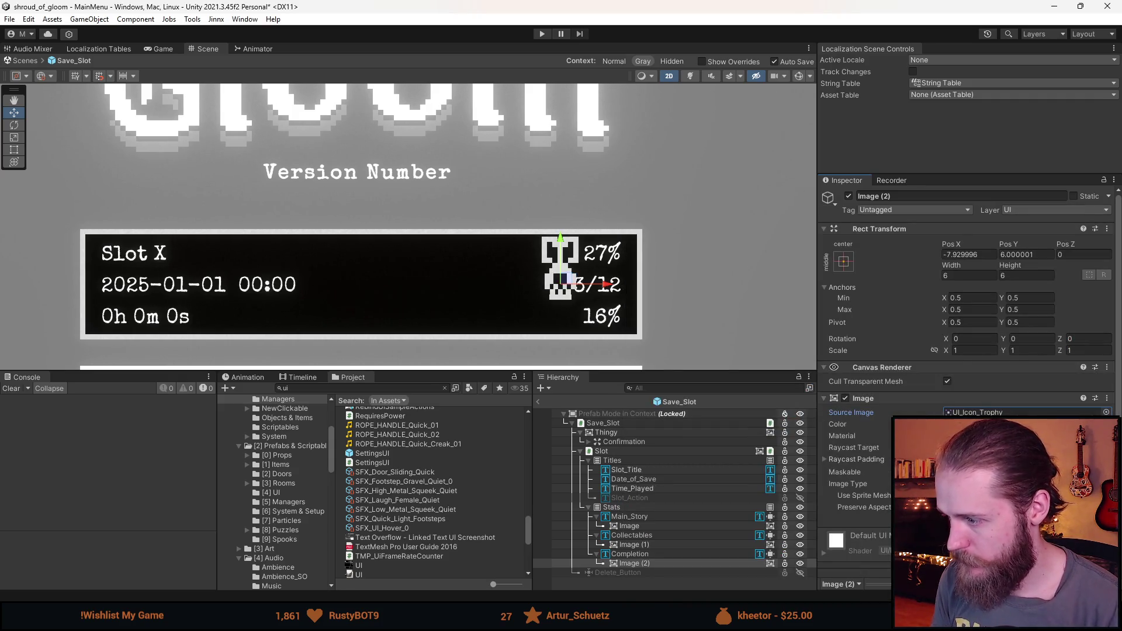
Step: Set the trophy icon's Pos Y to -5 to line it up with 16%
click(650, 541)
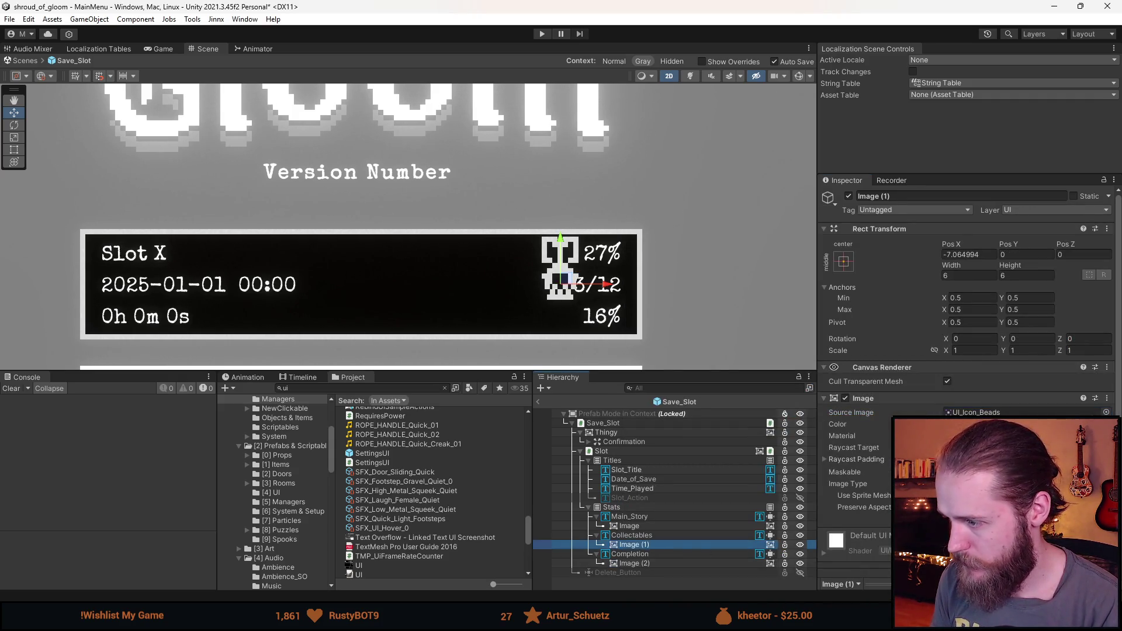
click(667, 562)
click(1027, 254)
text(-5)
click(667, 316)
scroll(656, 306, down, 5)
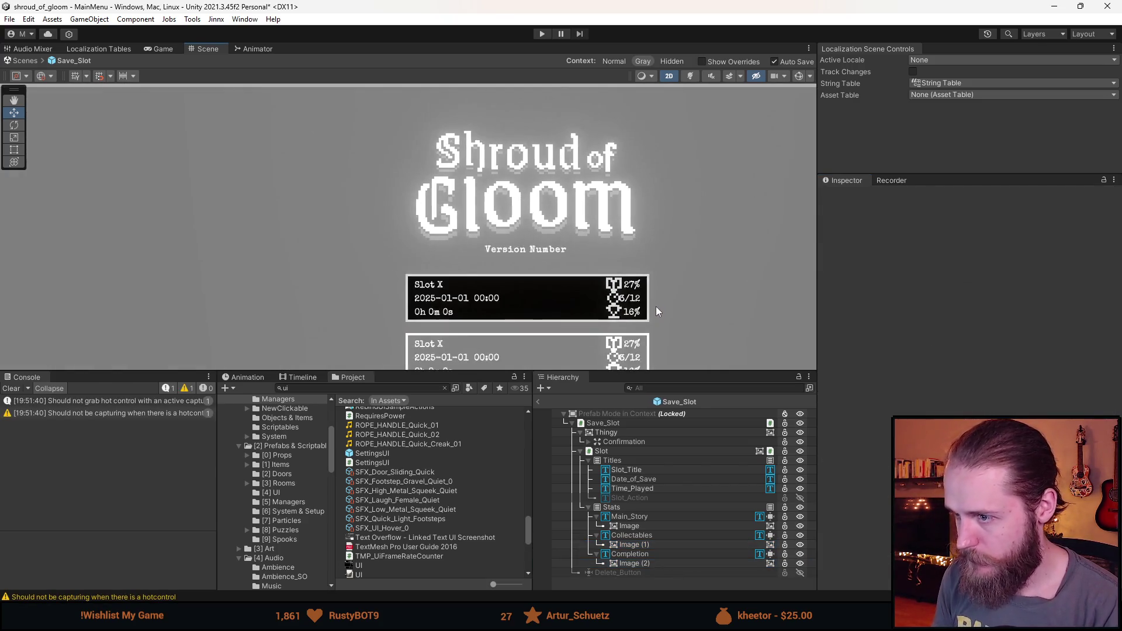
Step: Drag the beads icon left to Pos X -8.4 so it aligns with the trophy icon
scroll(657, 308, up, 2)
scroll(659, 310, up, 1)
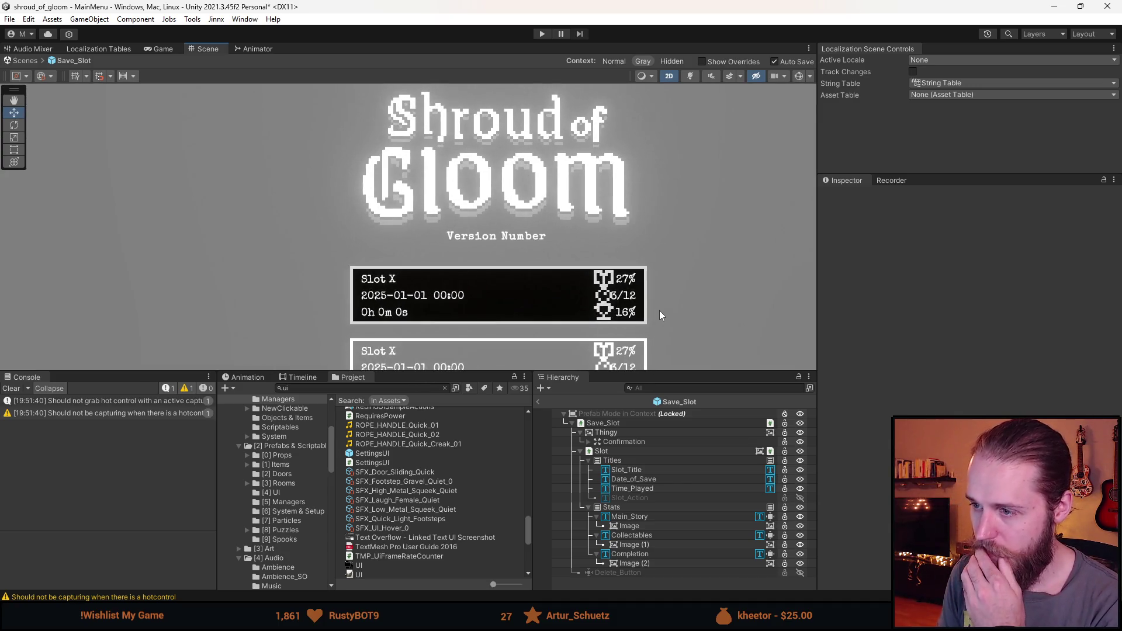
scroll(656, 310, up, 1)
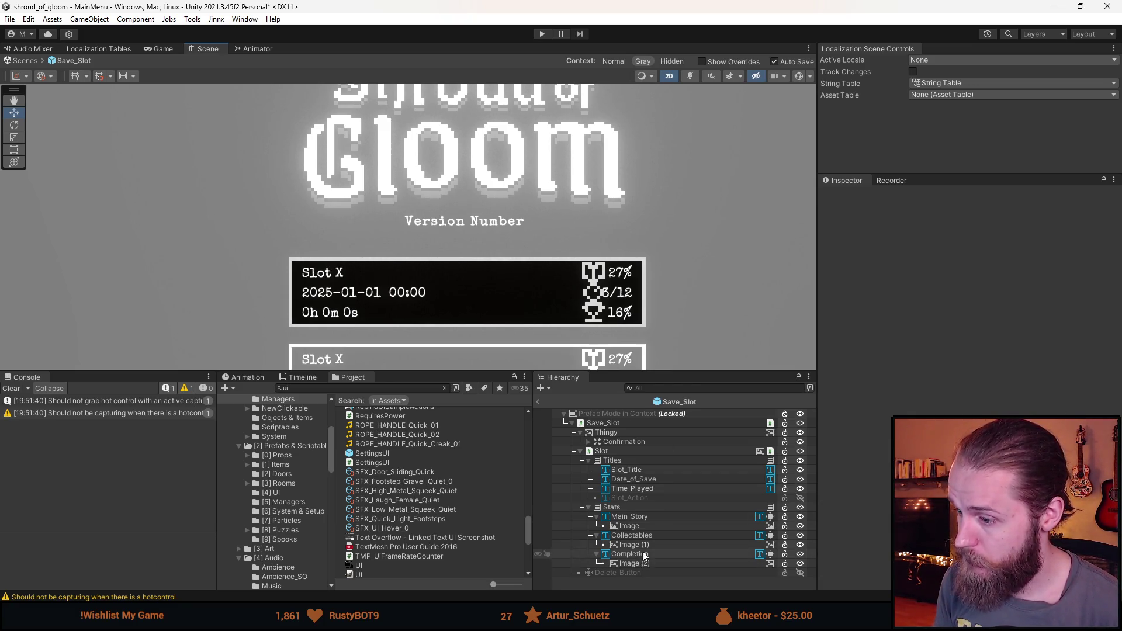
click(631, 563)
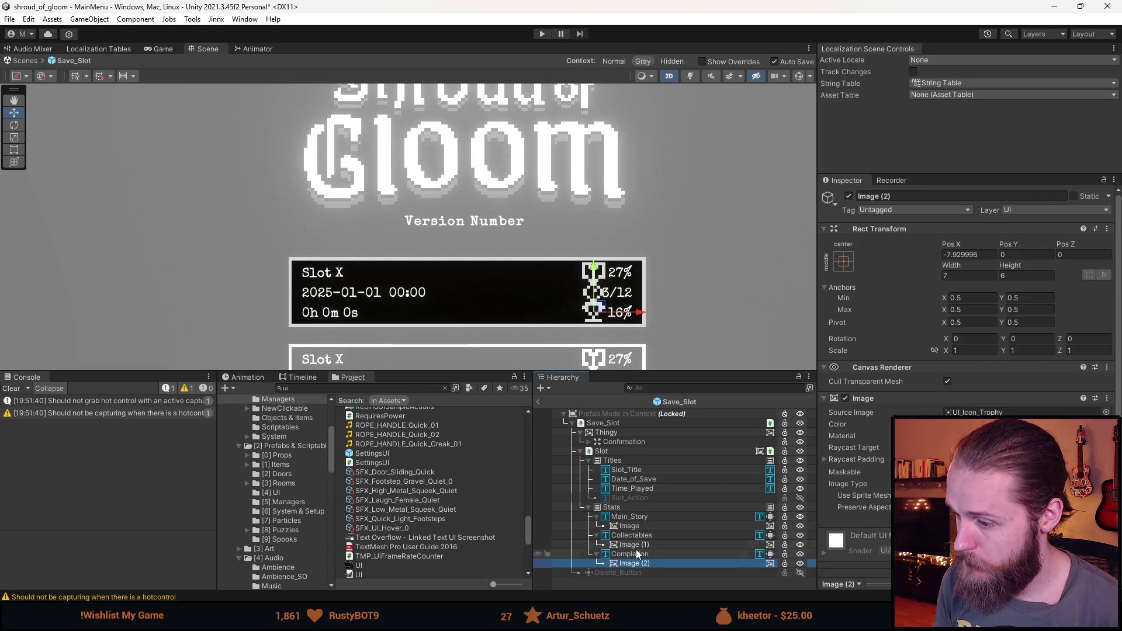
click(629, 544)
scroll(631, 281, up, 3)
drag(631, 281, 625, 282)
scroll(623, 284, down, 3)
scroll(143, 350, down, 2)
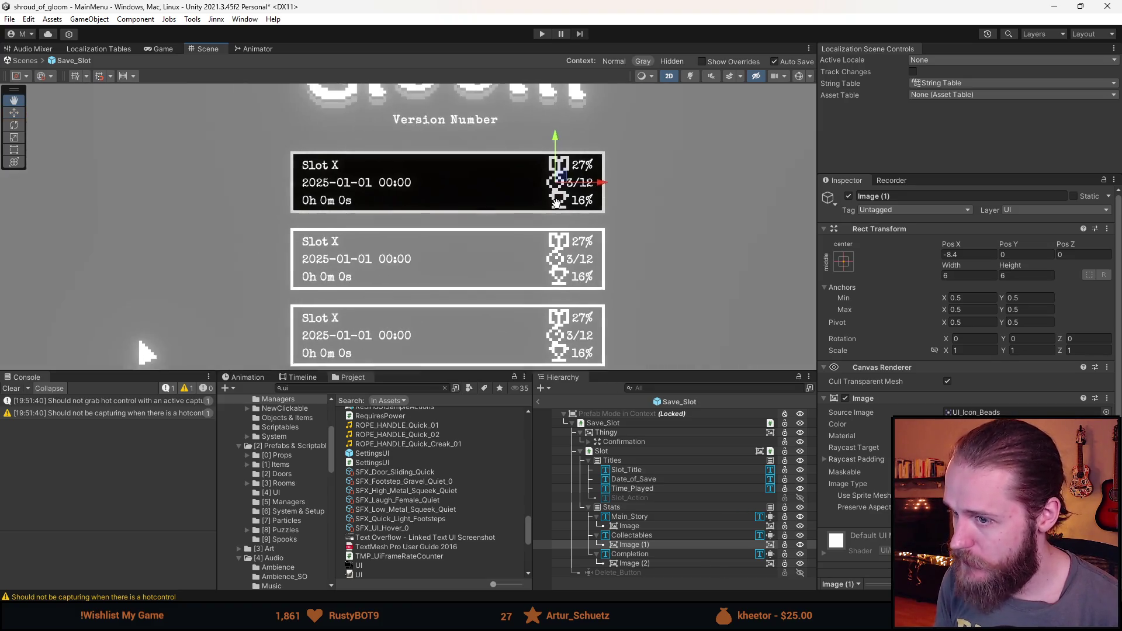
scroll(549, 208, up, 3)
scroll(549, 207, up, 3)
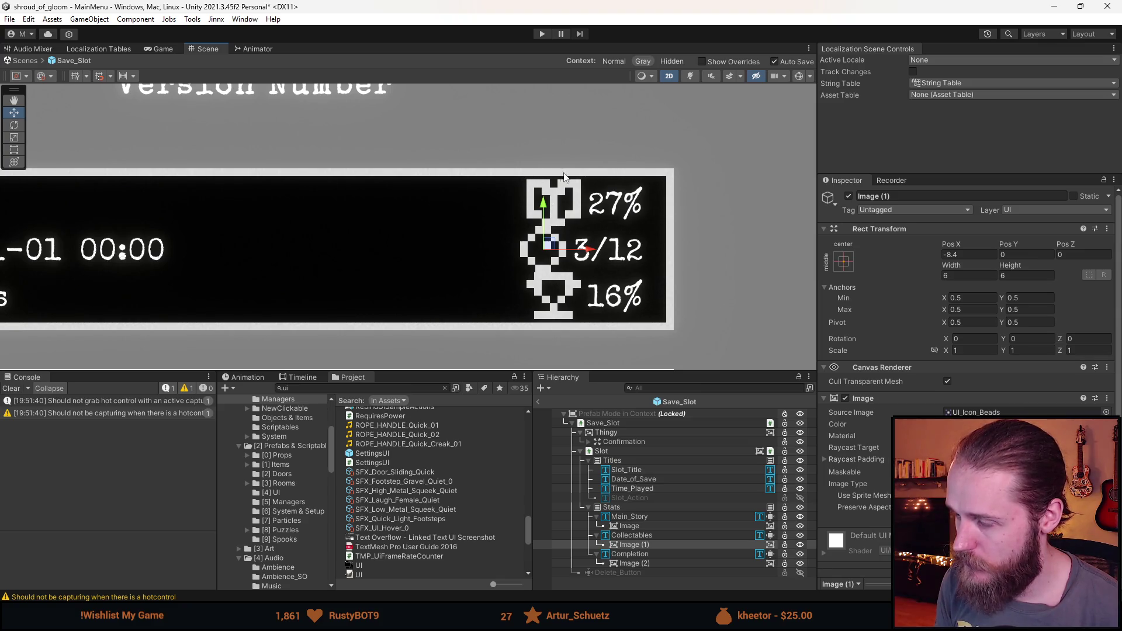
scroll(501, 237, down, 5)
Step: Center the save slots in view and check the alignment in the Game tab, then return to Scene
mouse_move(250, 219)
mouse_down()
mouse_move(346, 131)
mouse_move(366, 141)
mouse_move(356, 123)
mouse_move(335, 164)
mouse_up()
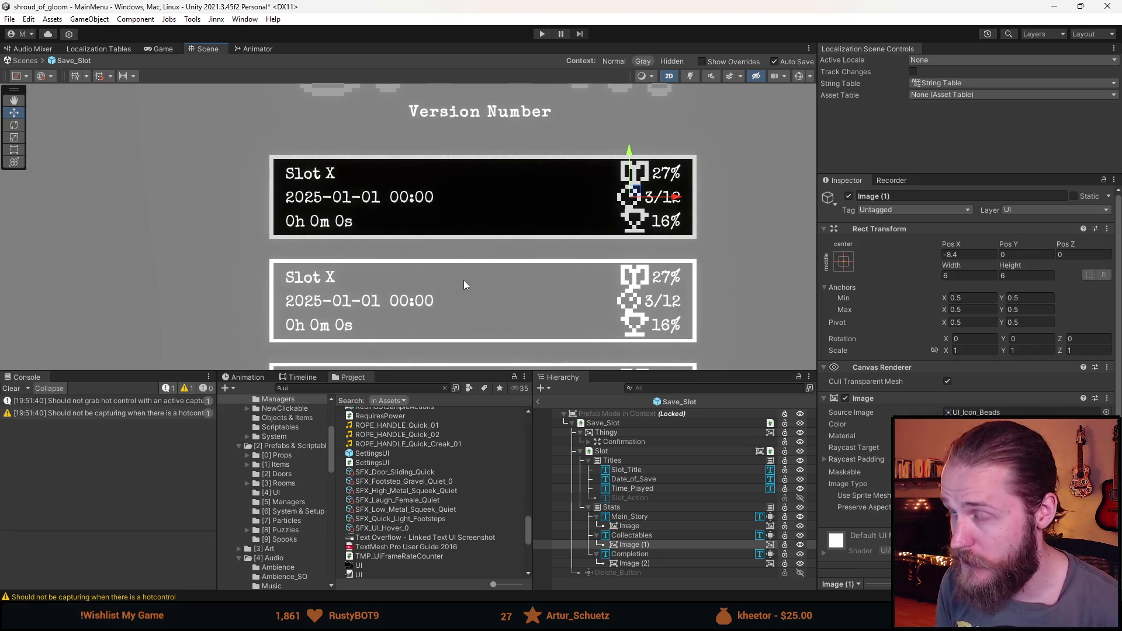
scroll(465, 264, down, 2)
scroll(602, 196, up, 3)
scroll(623, 197, down, 5)
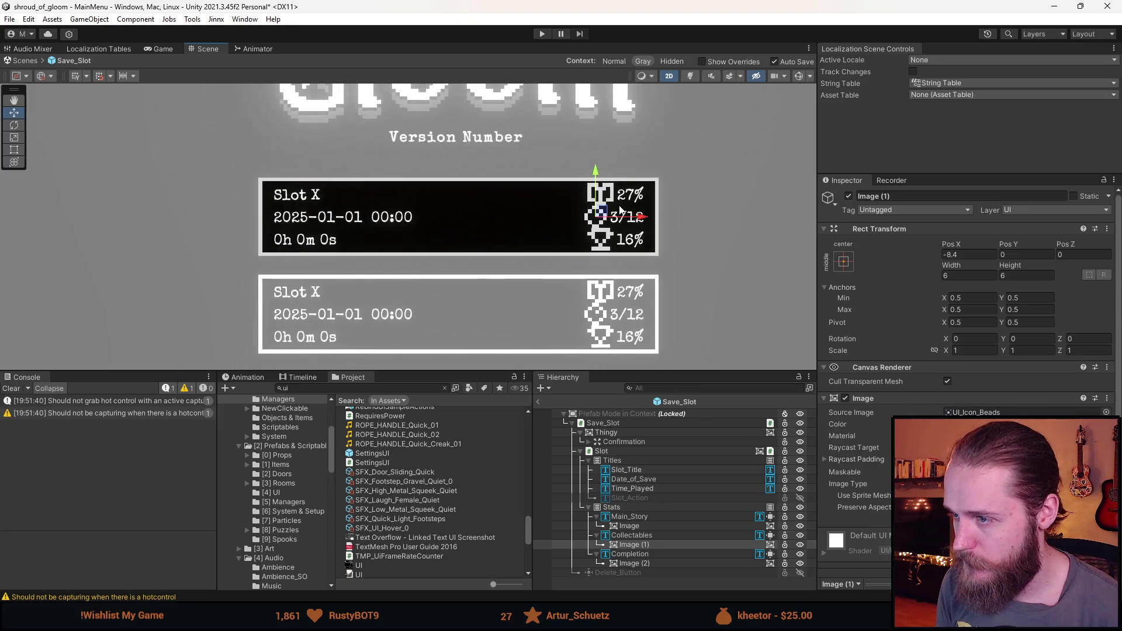
scroll(625, 228, up, 2)
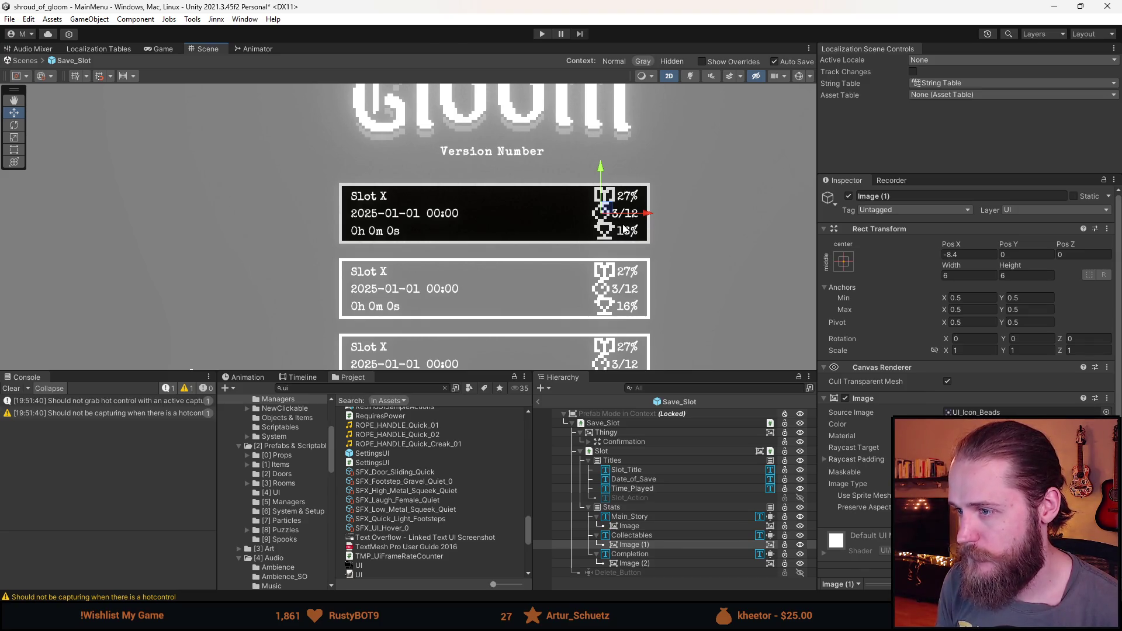
click(170, 52)
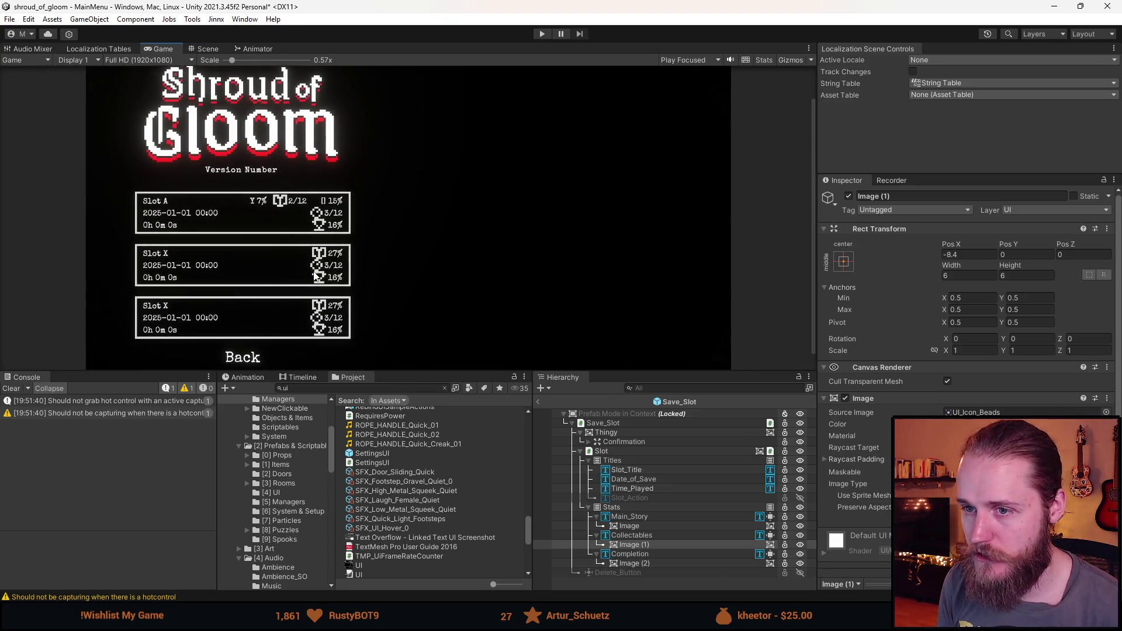
click(219, 51)
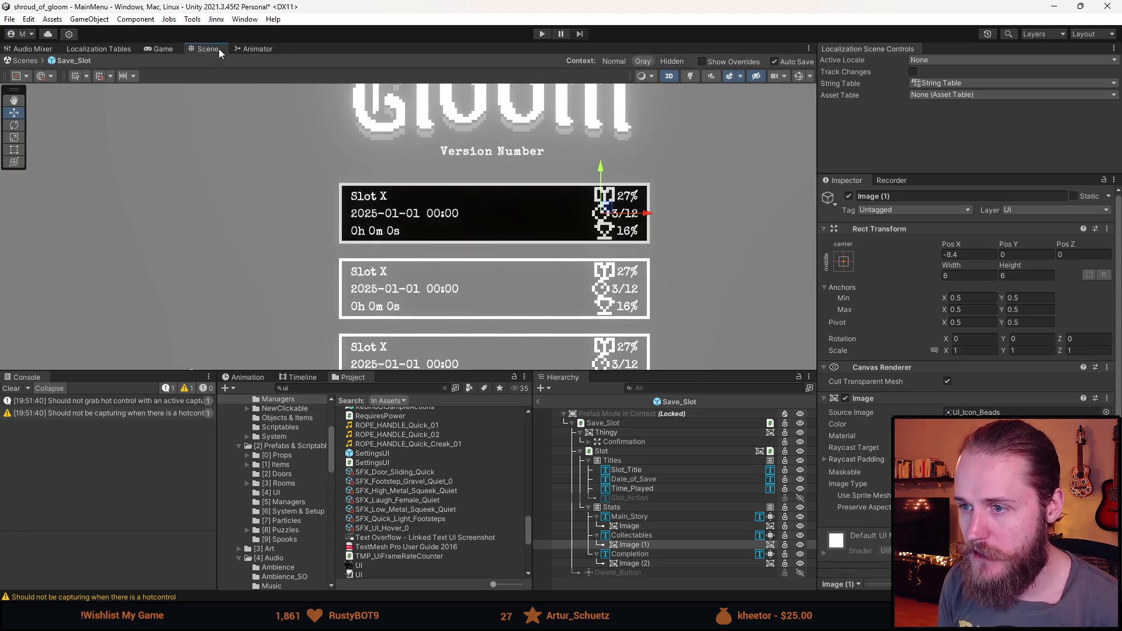
key(alt+Tab)
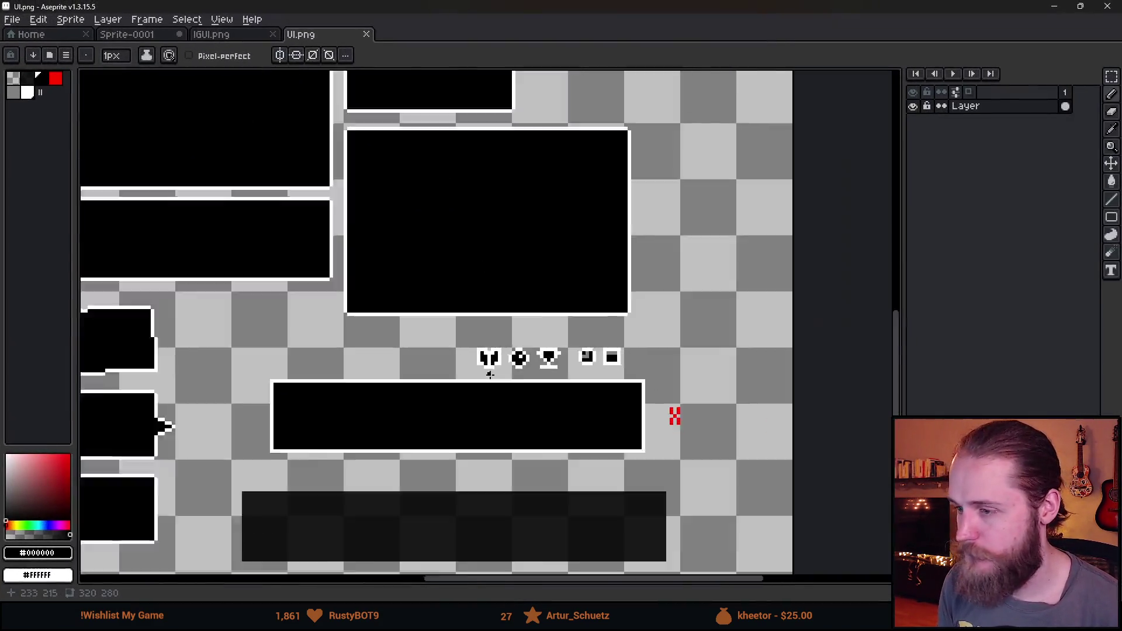
scroll(477, 384, down, 3)
scroll(478, 383, up, 3)
scroll(478, 383, up, 1)
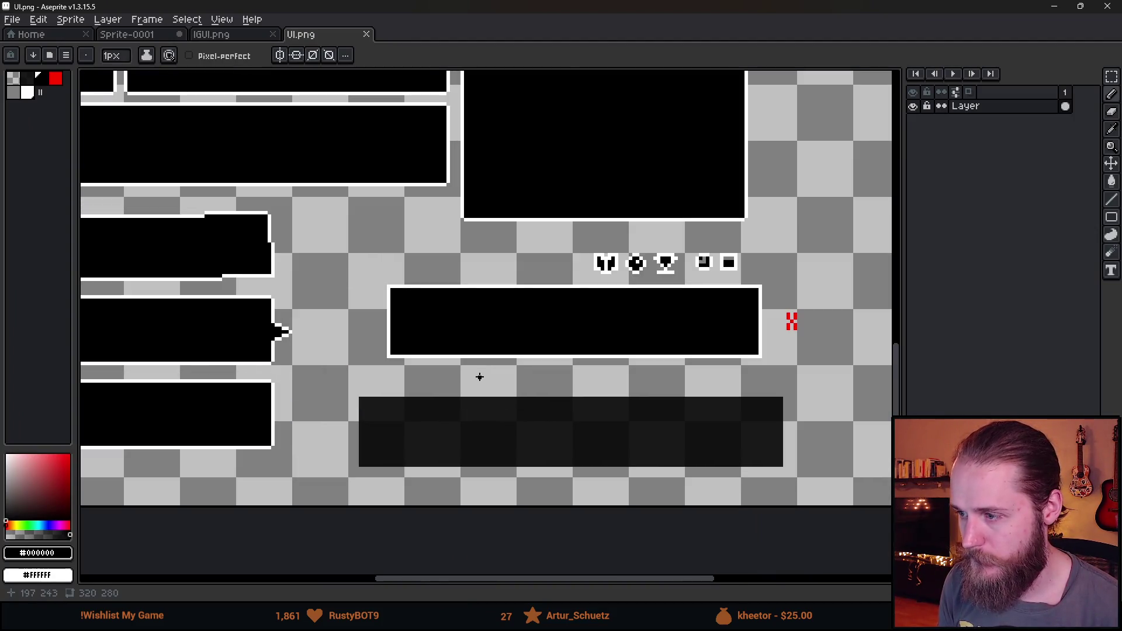
scroll(479, 376, down, 1)
drag(446, 362, 383, 403)
scroll(358, 377, up, 2)
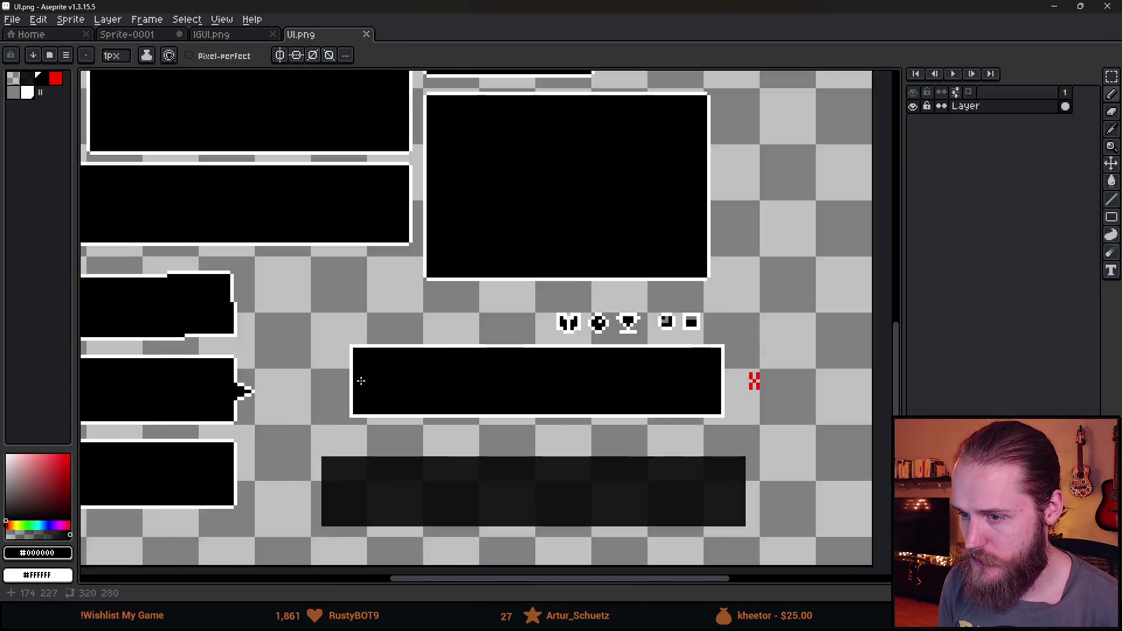
drag(578, 391, 449, 373)
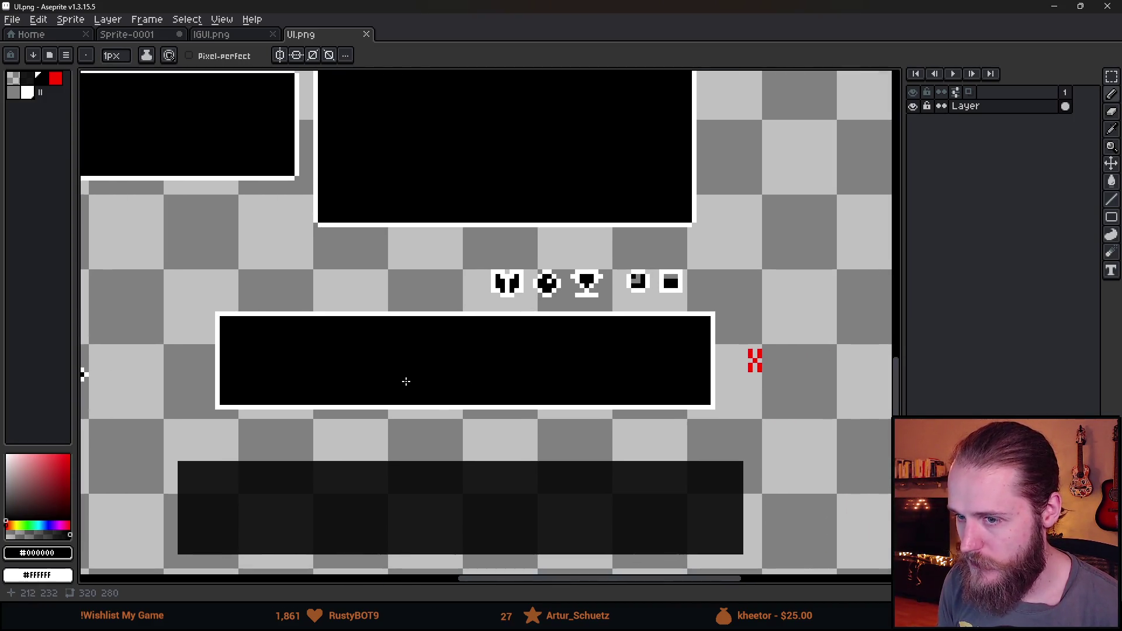
key(alt+Tab)
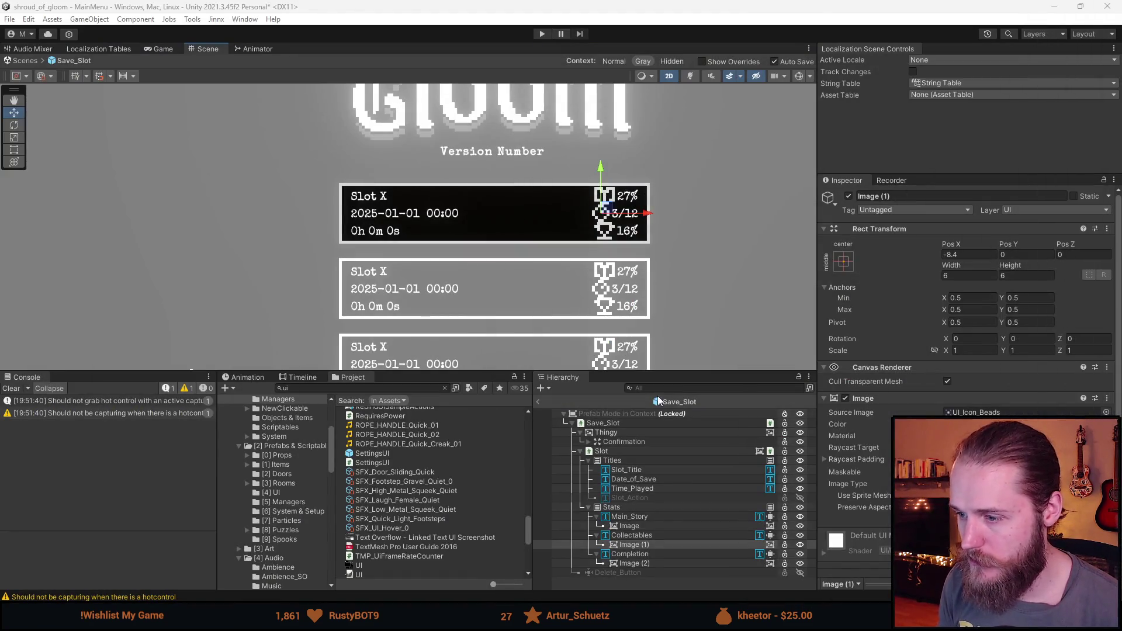
Step: Select the Slot panel and set its Source Image to the DescriptionBox sprite
click(635, 508)
click(633, 517)
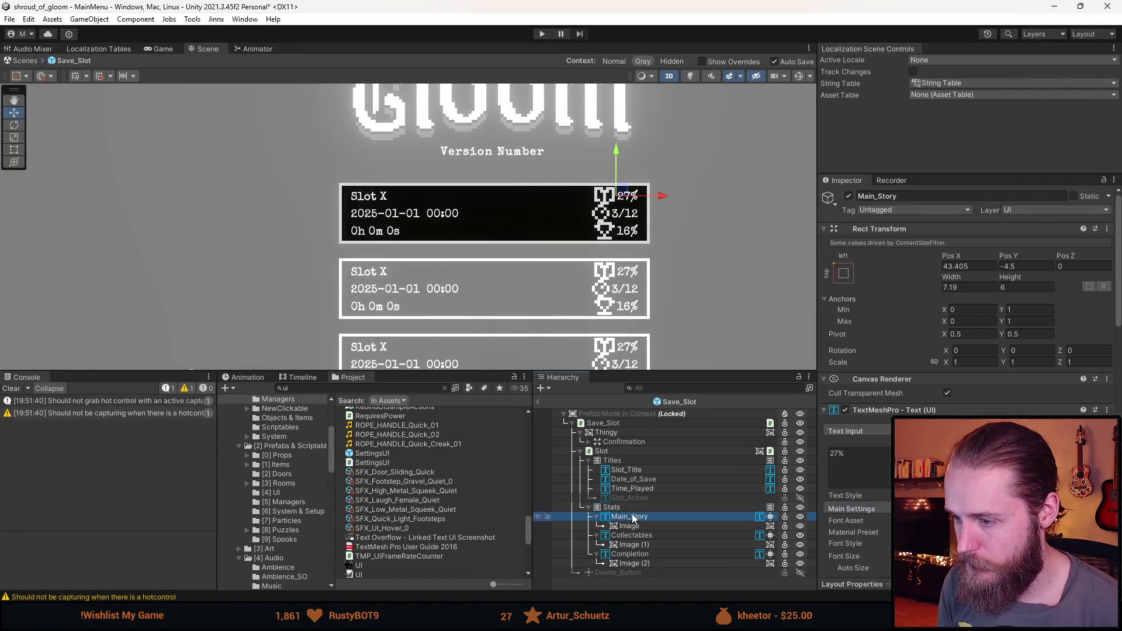
click(623, 449)
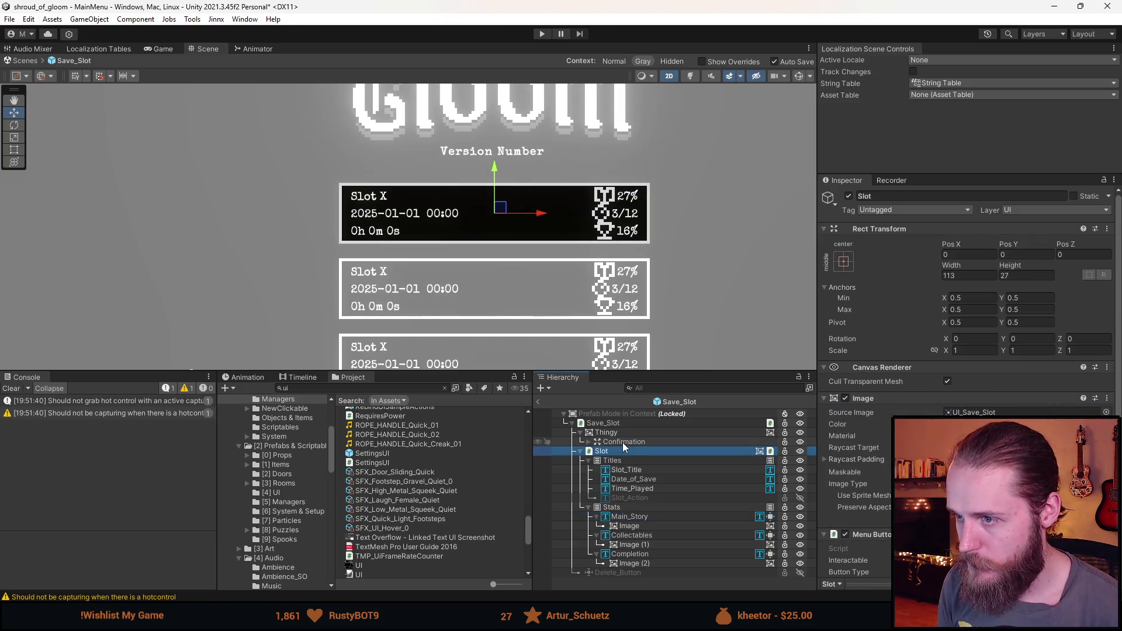
click(14, 150)
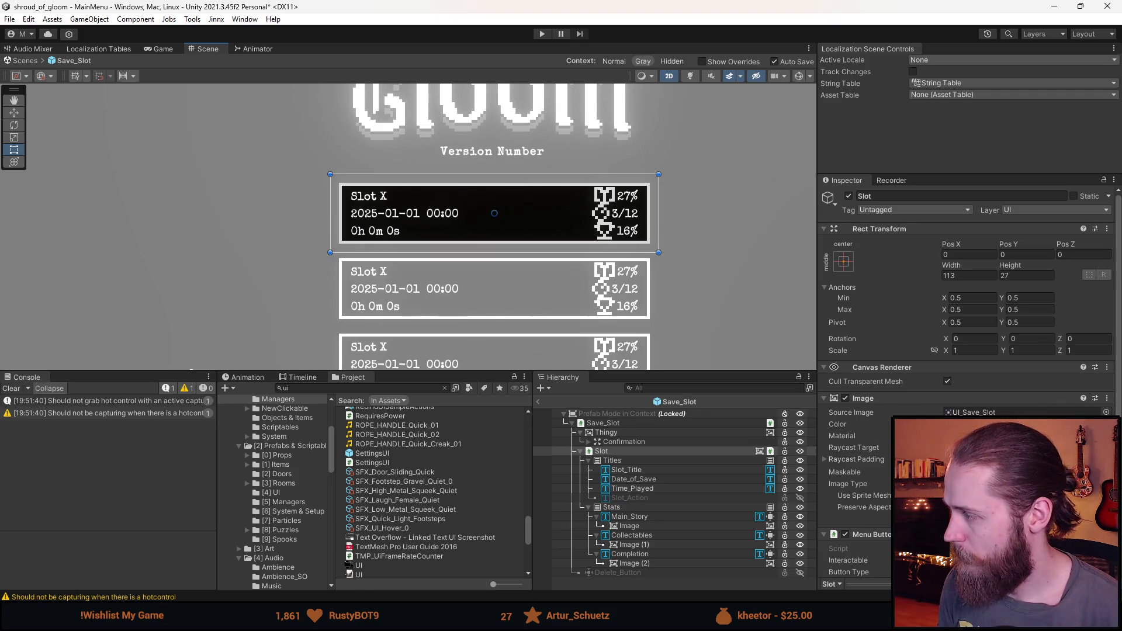
click(1106, 412)
text(desc)
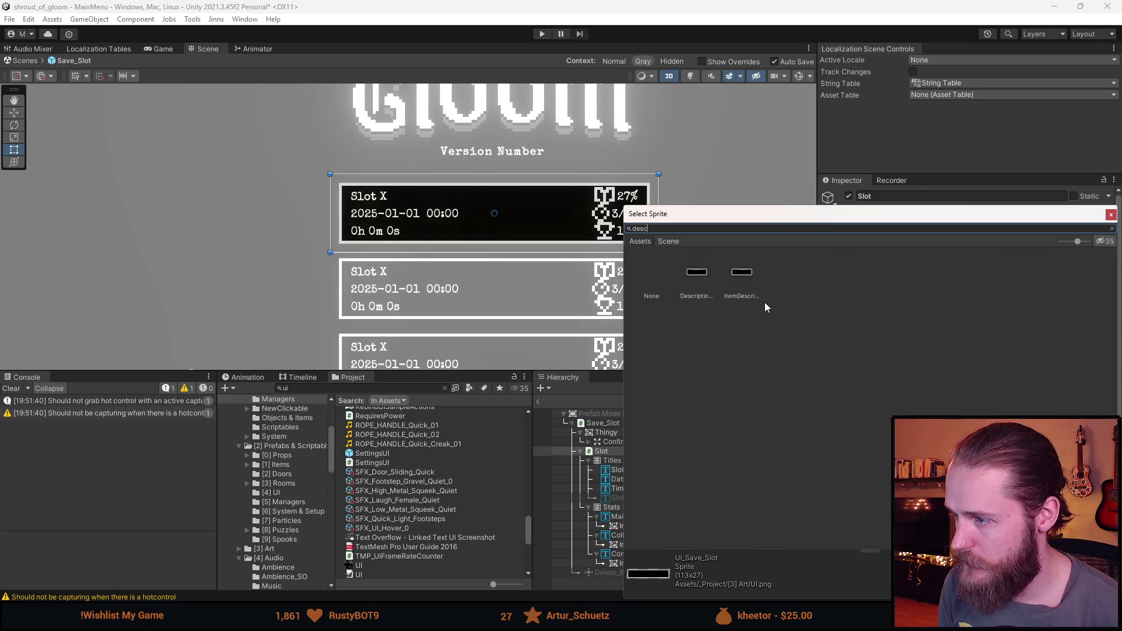
click(700, 279)
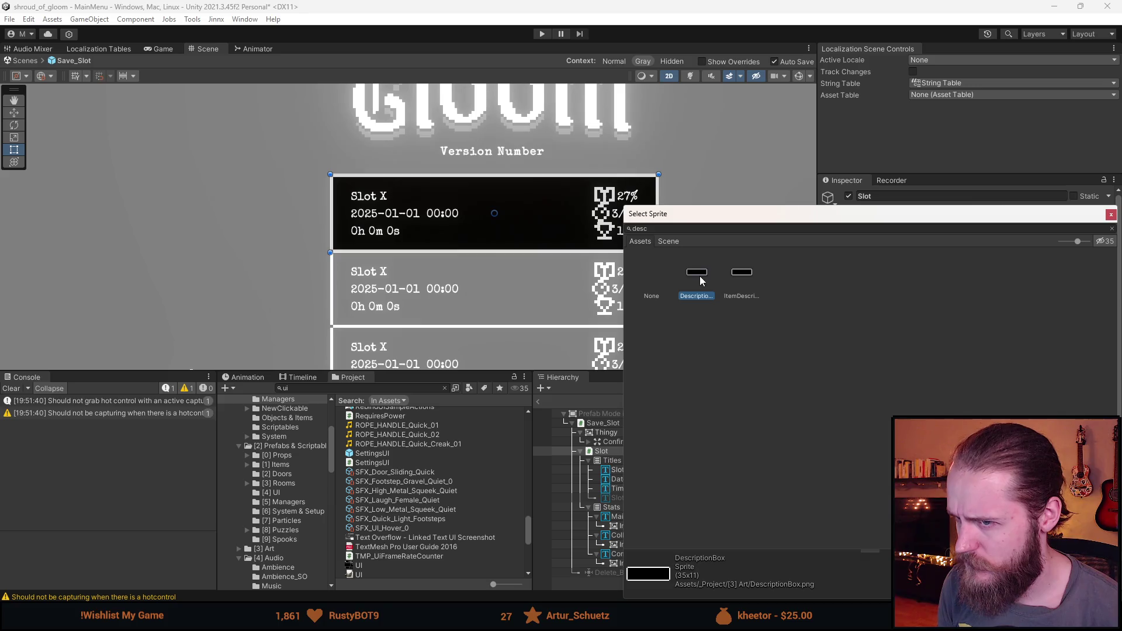
double_click(700, 279)
Step: Deselect the slot and preview the save-slot menu in the Game tab
click(679, 230)
scroll(660, 190, down, 2)
click(166, 51)
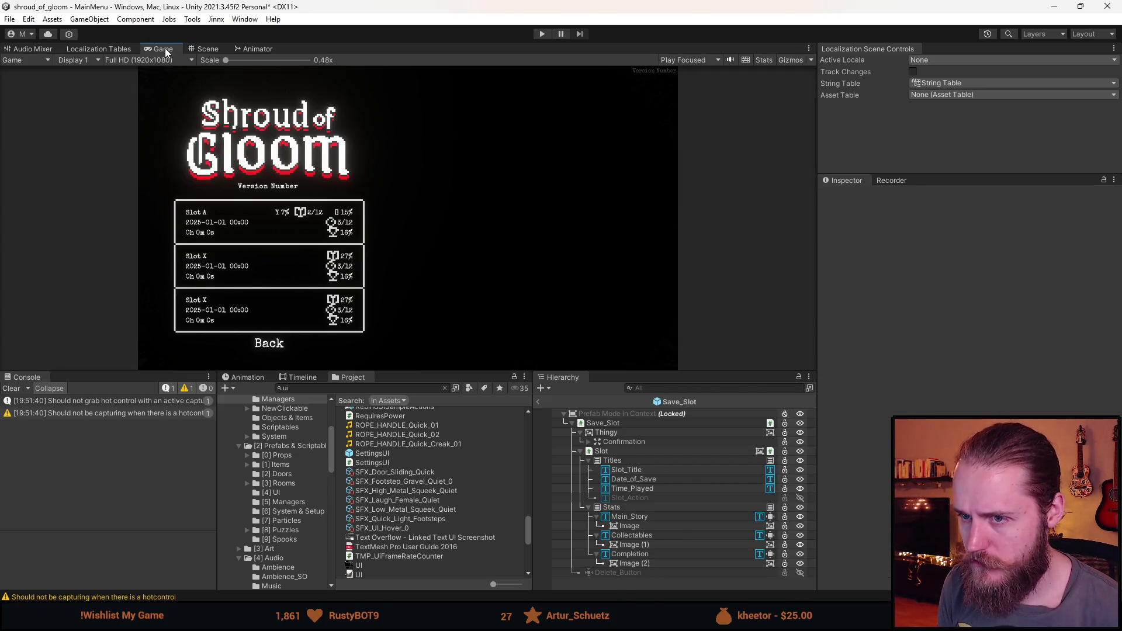
Step: Search the project assets for 'descript' and show the DescriptionBox texture's import settings
click(199, 49)
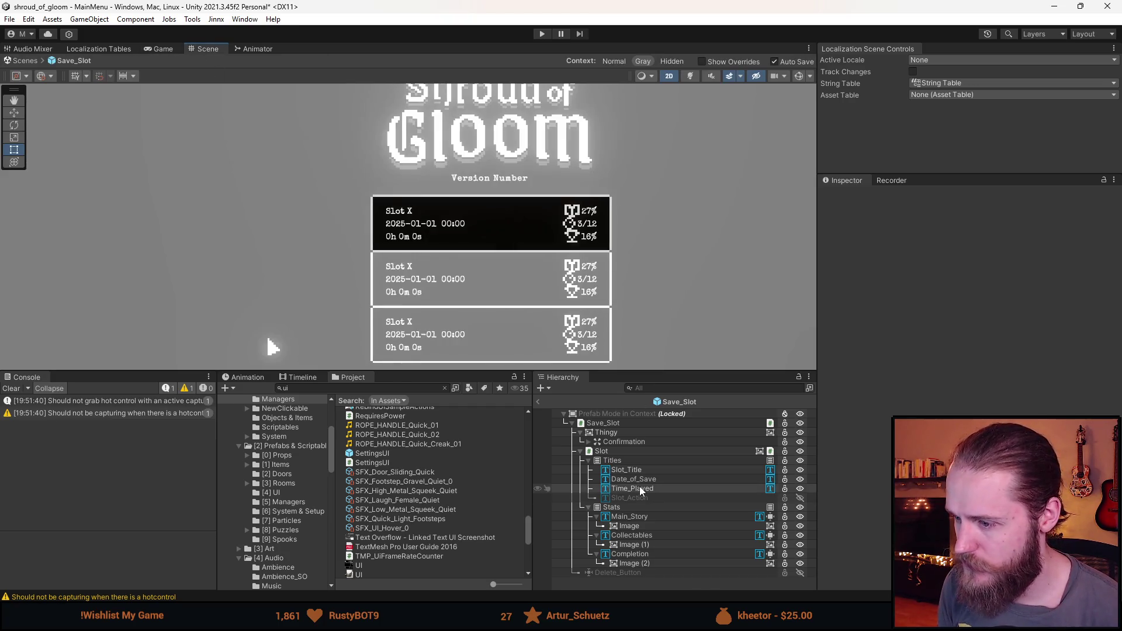
click(601, 266)
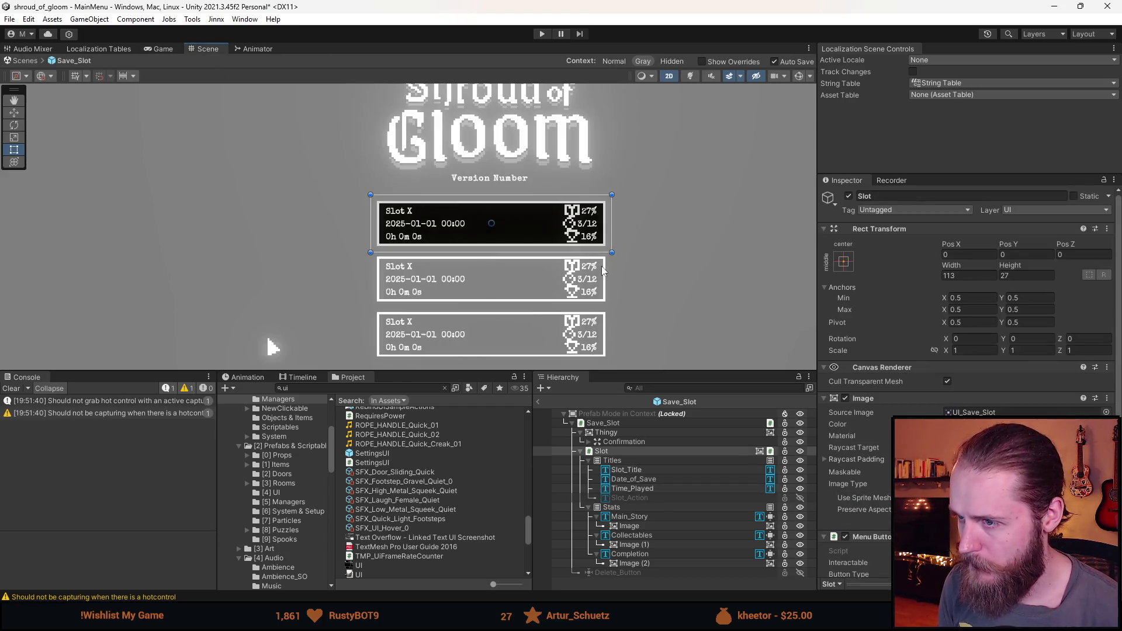
click(357, 390)
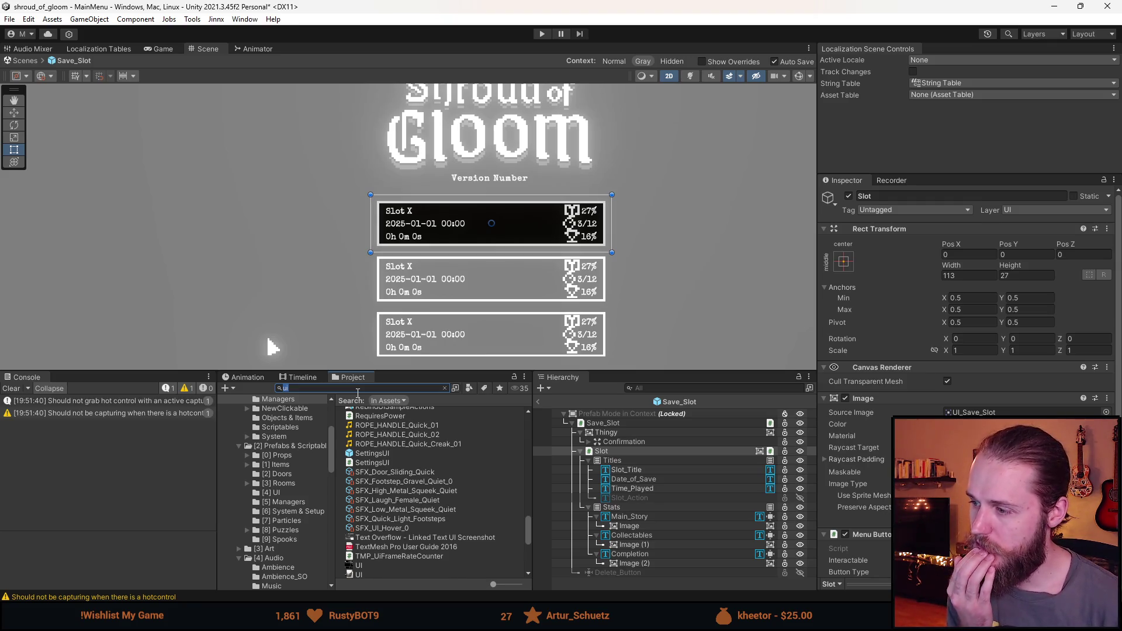
text(descript)
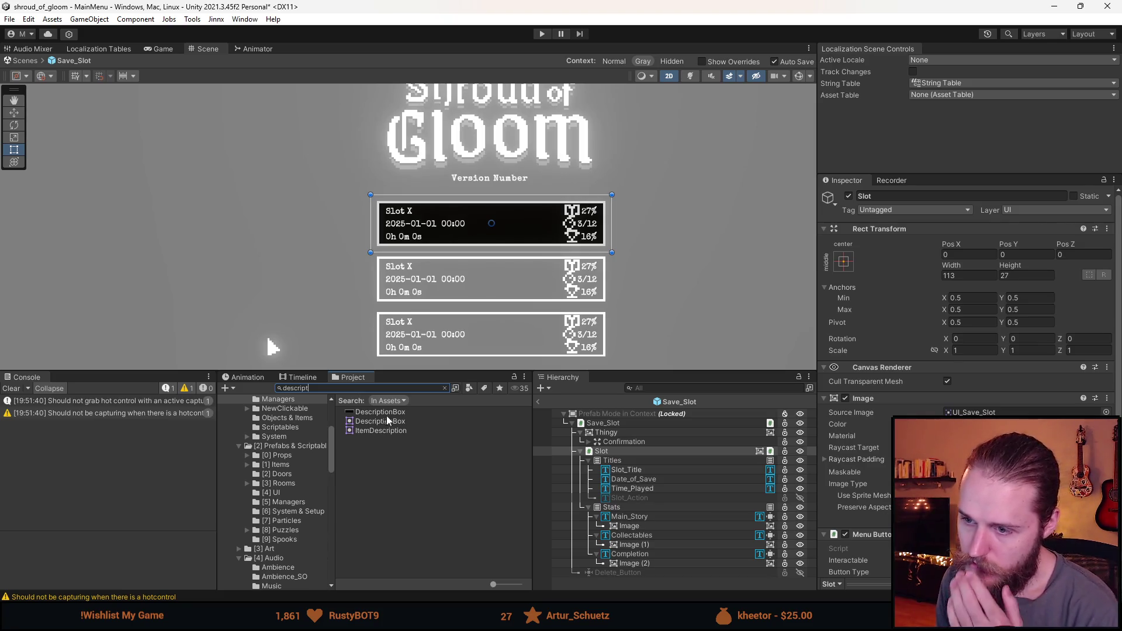
click(388, 412)
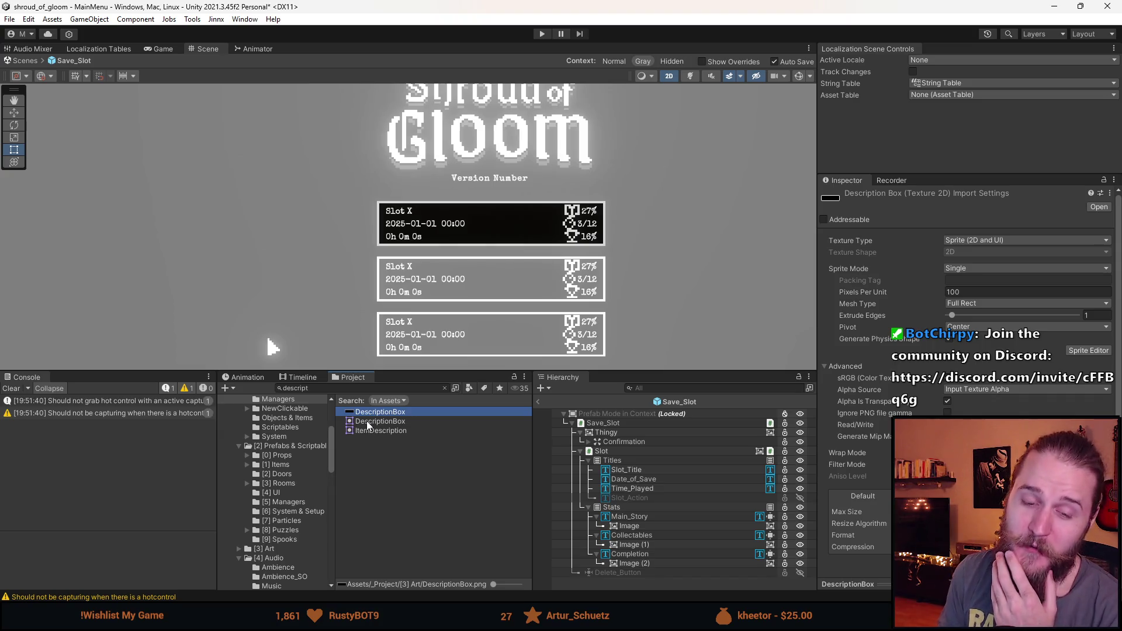
Step: Clear the Console warnings and zoom the Scene view in on the slot panels' stat icons
click(11, 389)
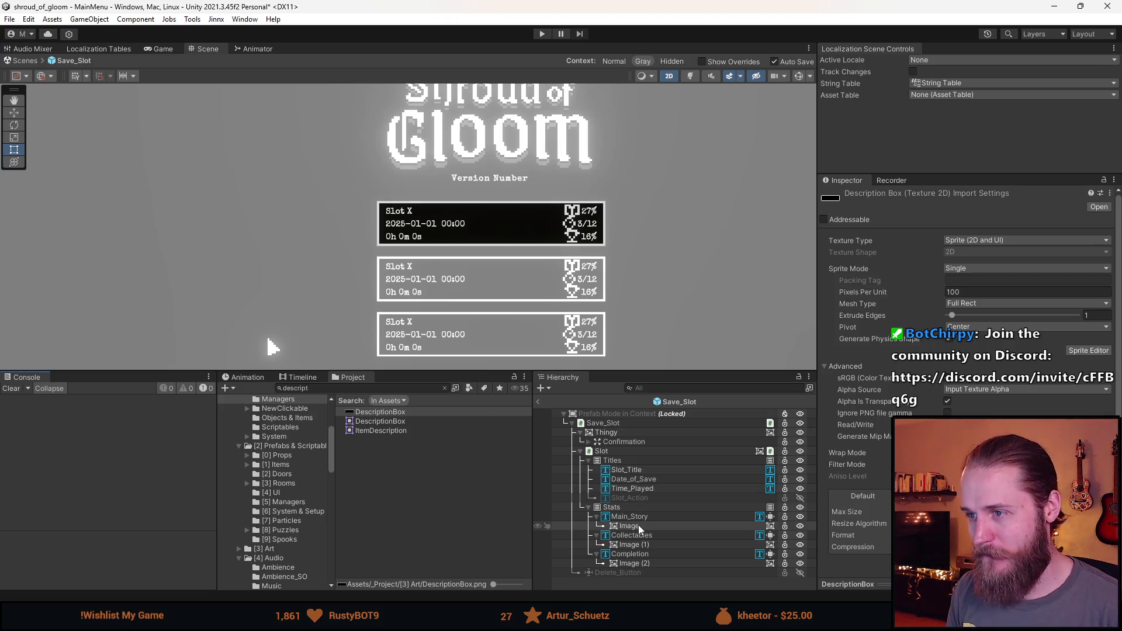
scroll(584, 250, up, 3)
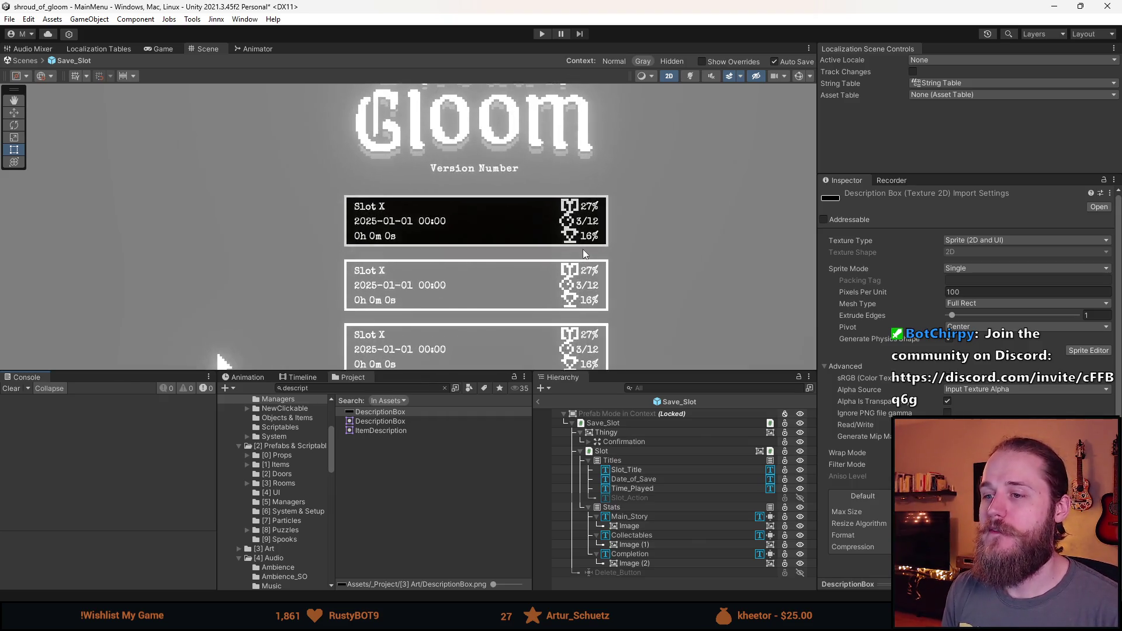
scroll(583, 250, up, 2)
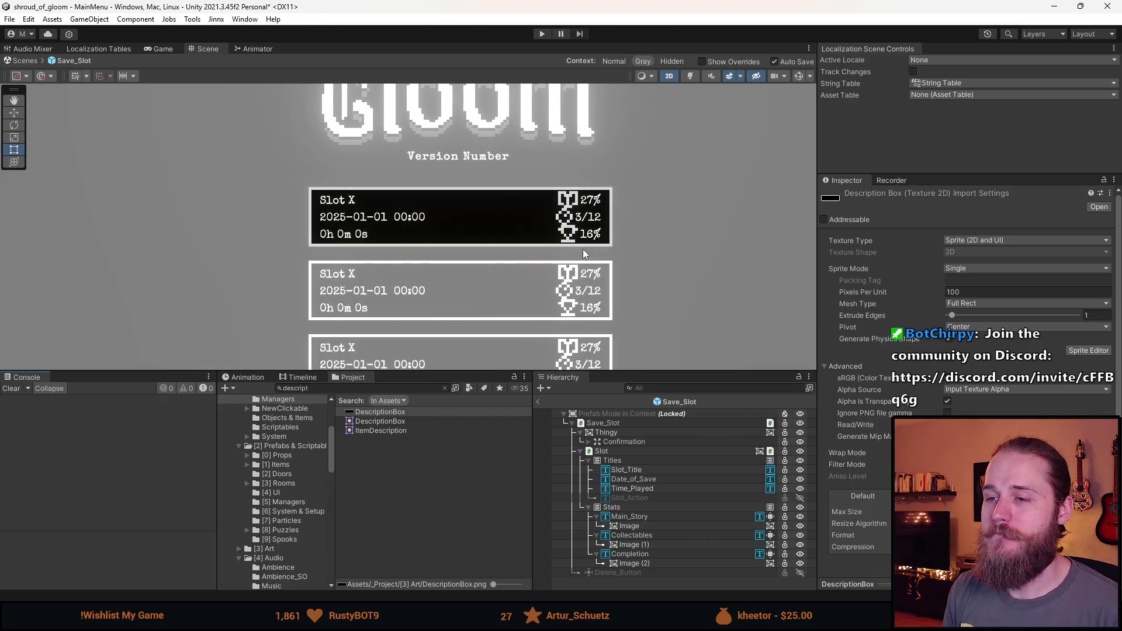
drag(583, 249, 578, 188)
key(t)
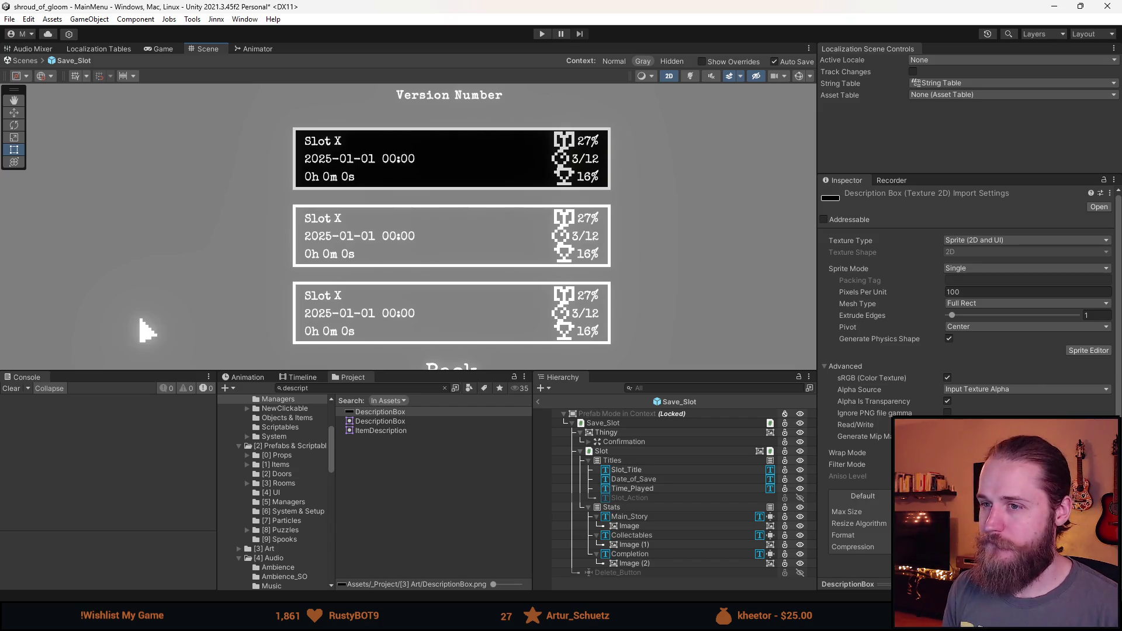
click(379, 5)
Step: Copy the three stat icons further left on the UI.png sheet
scroll(674, 295, up, 4)
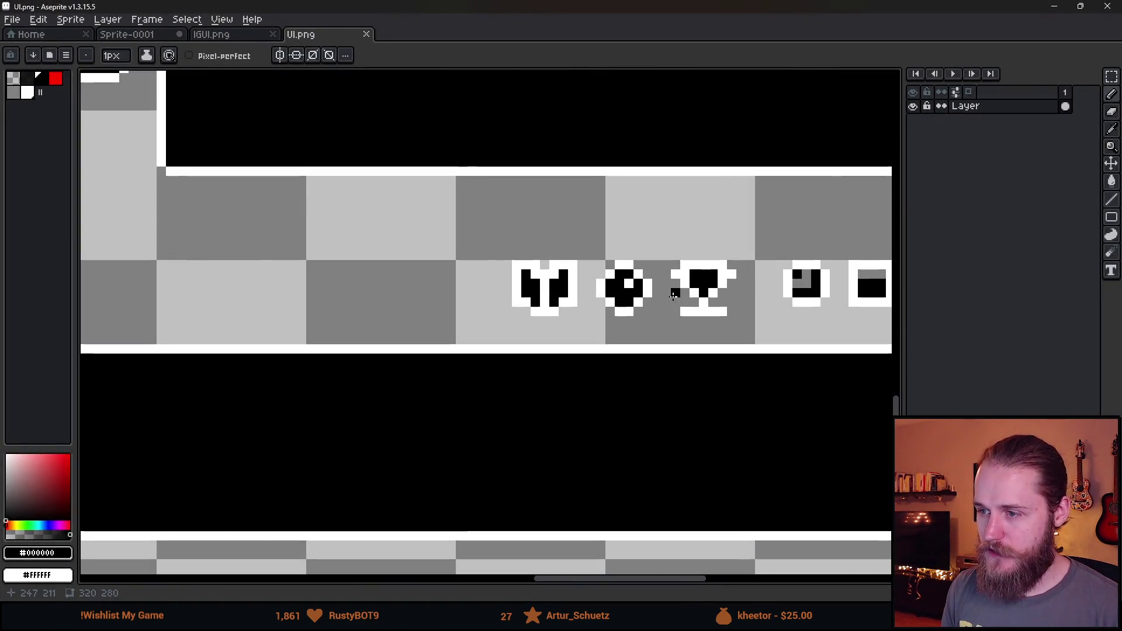
key(super+Down)
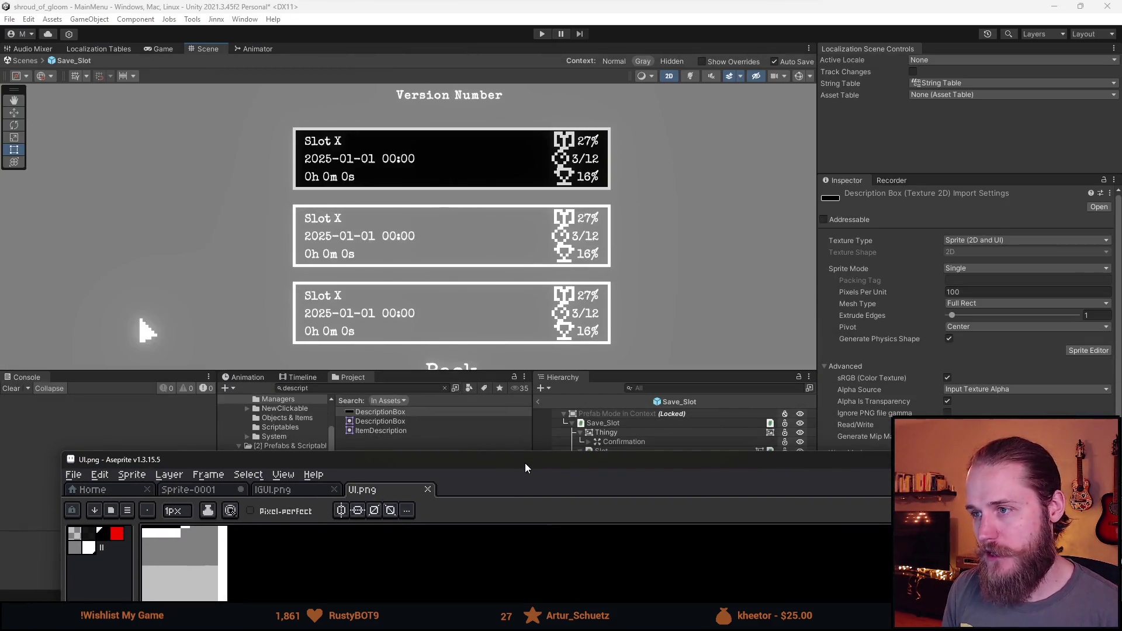
double_click(525, 463)
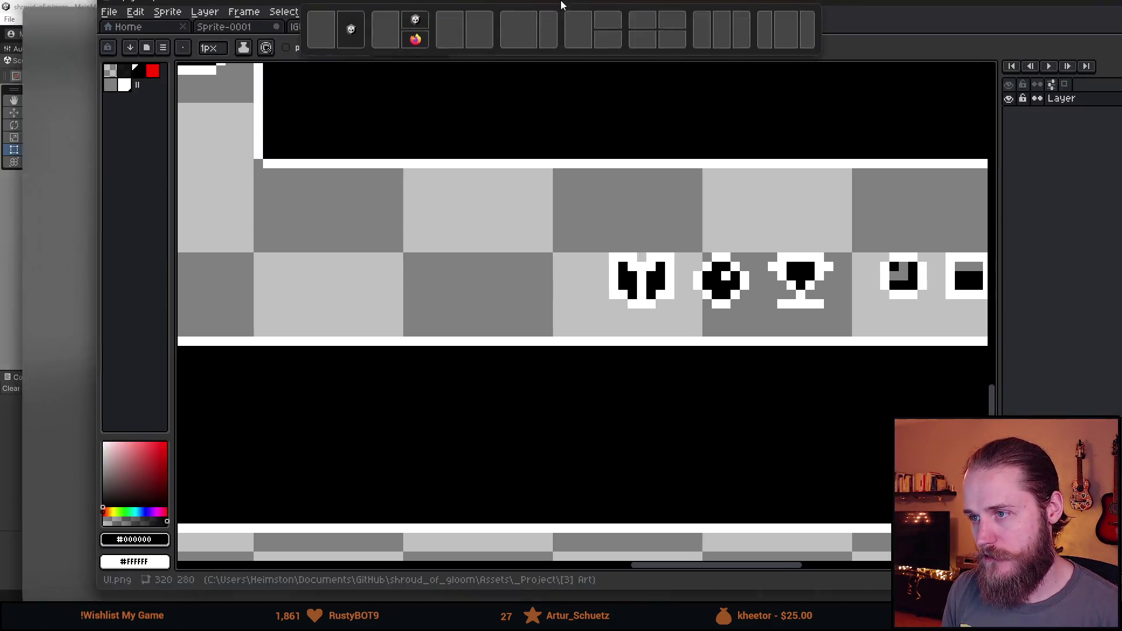
scroll(566, 307, up, 1)
drag(566, 306, 440, 280)
mouse_move(284, 209)
mouse_down()
mouse_move(733, 377)
mouse_move(751, 339)
mouse_up()
click(653, 312)
drag(654, 312, 306, 313)
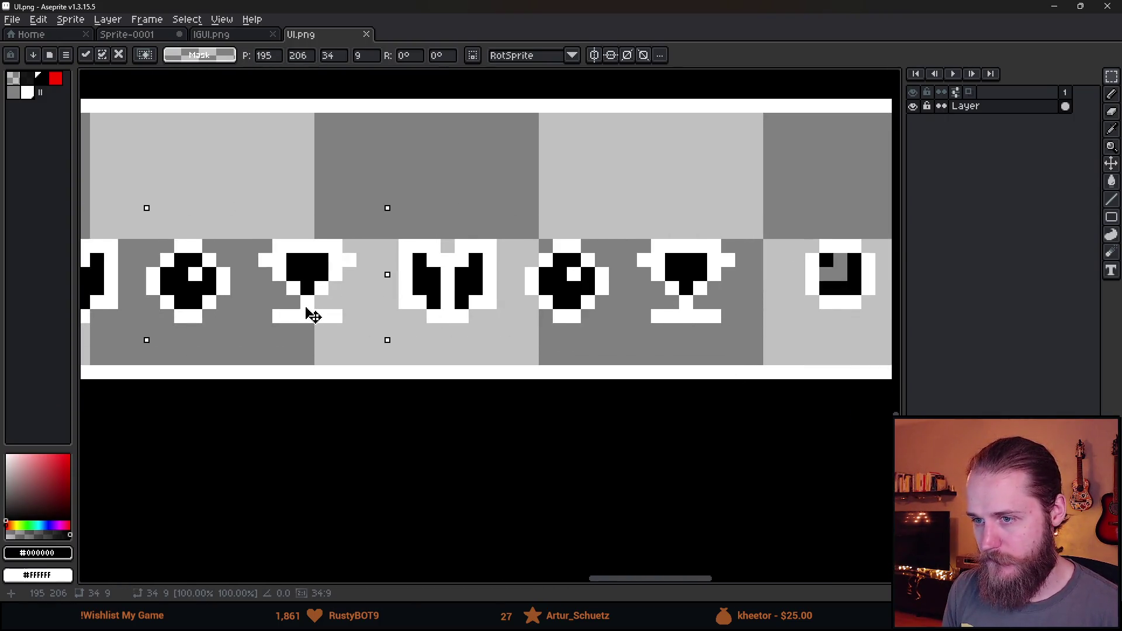
key(Return)
scroll(613, 359, up, 1)
drag(614, 358, 556, 379)
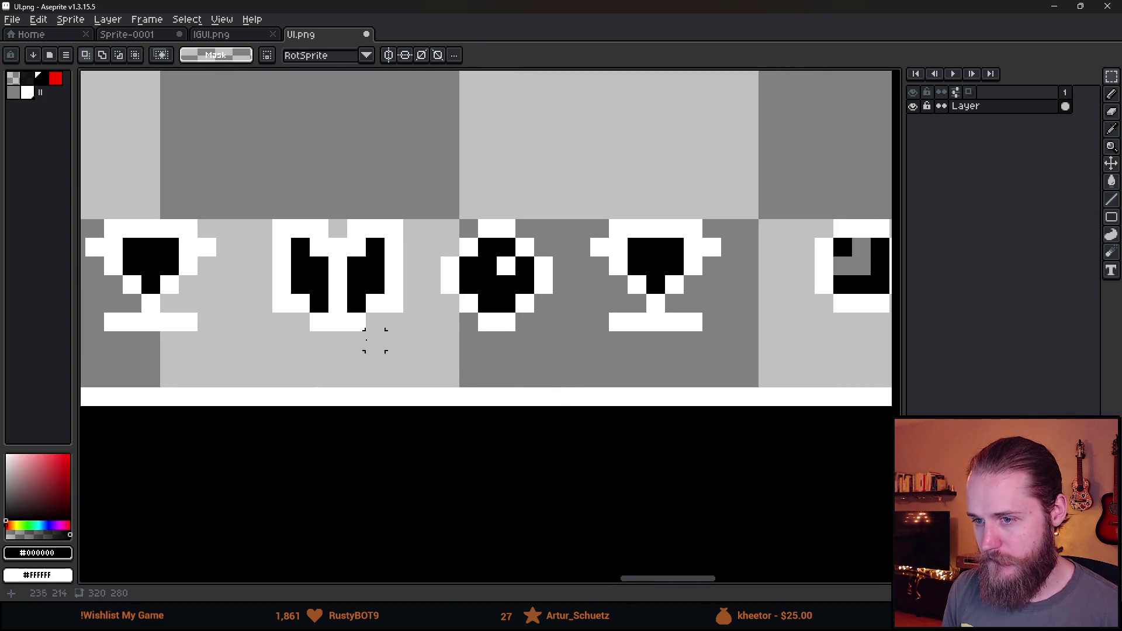
Step: Undo a stray rectangle and nudge the copied trophy's base up one pixel
mouse_move(263, 284)
mouse_down()
mouse_move(263, 298)
mouse_move(786, 359)
mouse_up()
key(ctrl+z)
key(ctrl+d)
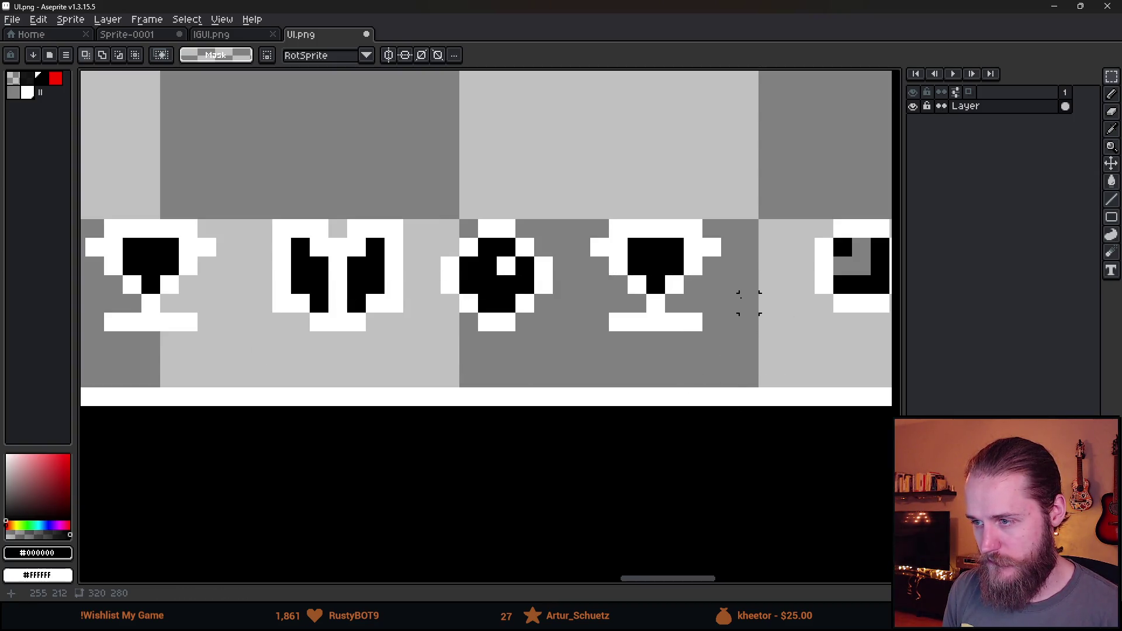
drag(746, 263, 573, 365)
key(Up)
key(Left)
key(Right)
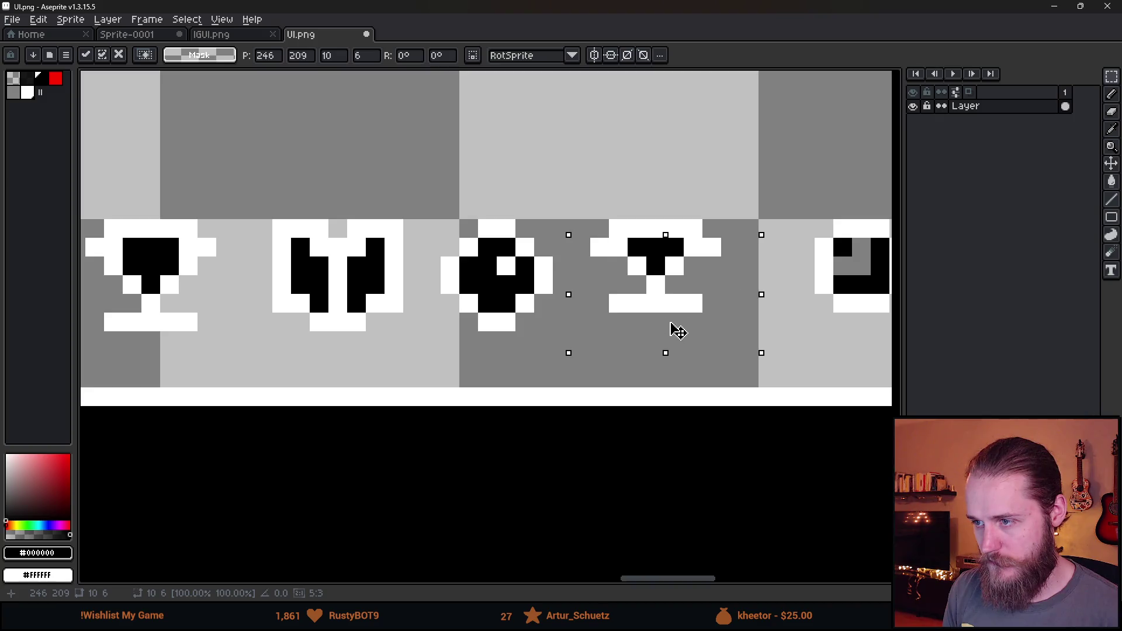
key(Return)
scroll(488, 319, down, 5)
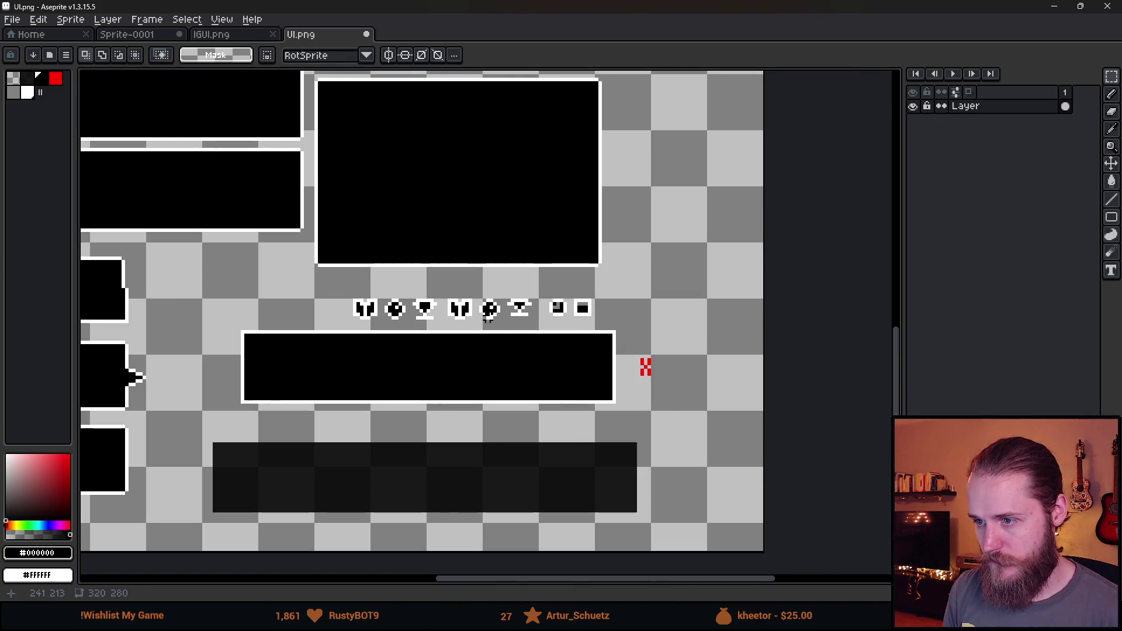
scroll(495, 311, up, 4)
Step: Nudge the second trophy's lower part up one pixel as well
key(b)
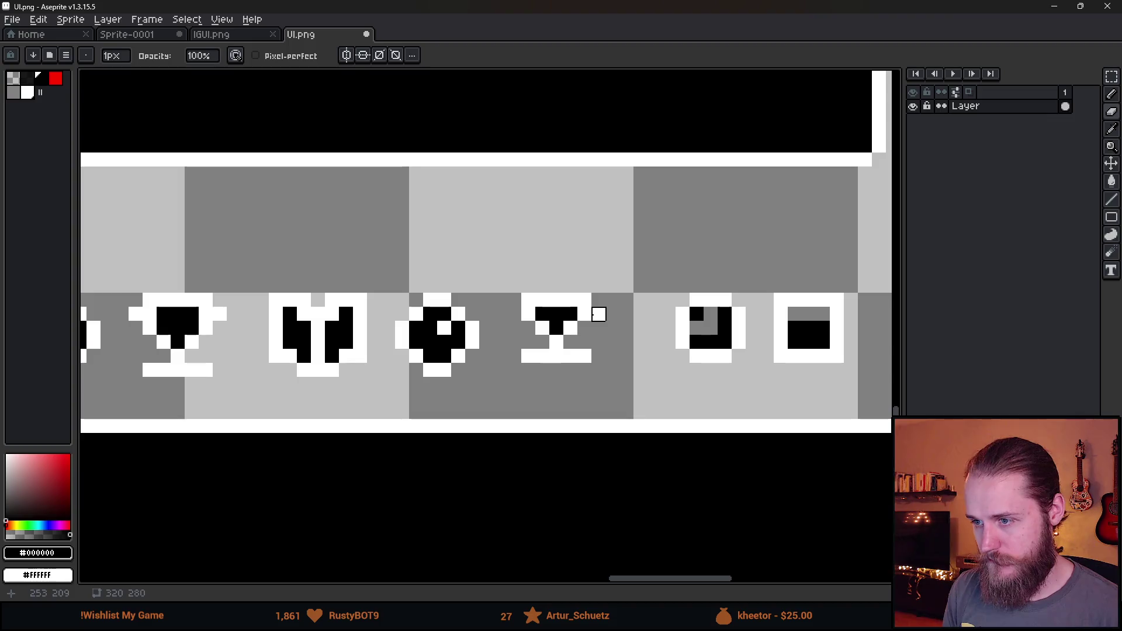
scroll(596, 313, down, 3)
scroll(616, 397, down, 1)
scroll(611, 388, up, 4)
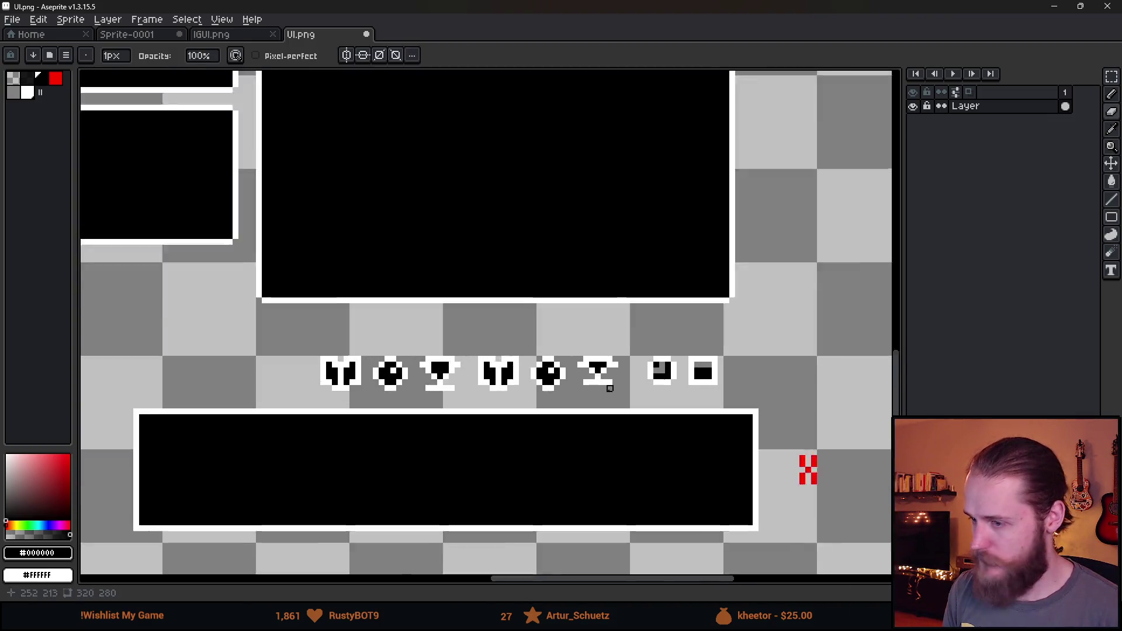
key(m)
drag(546, 351, 644, 413)
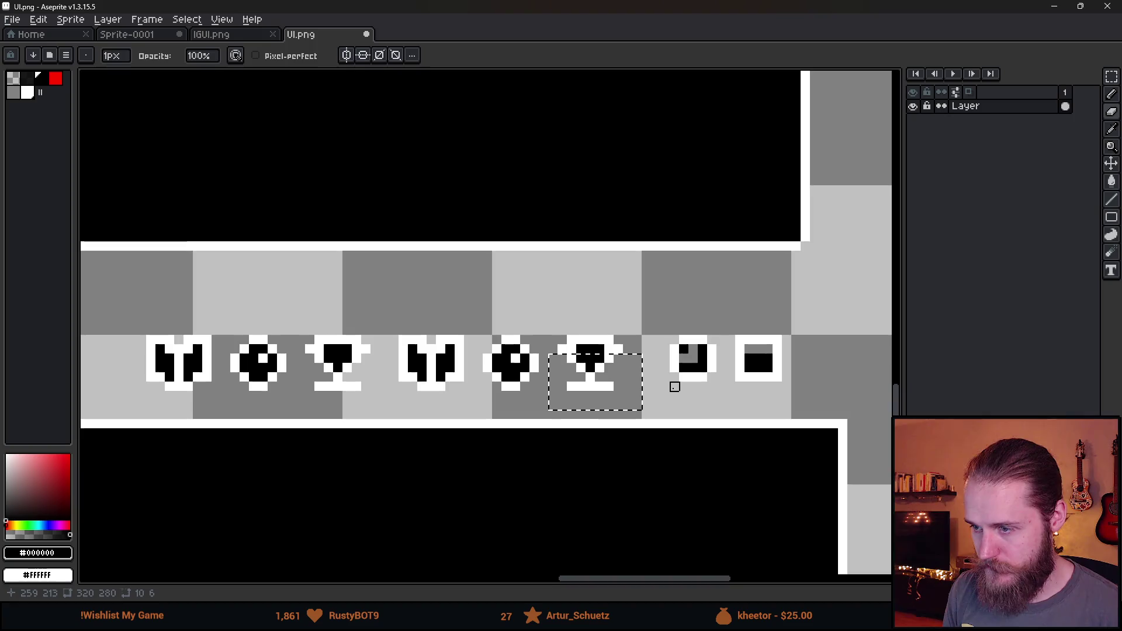
scroll(674, 396, up, 2)
key(Up)
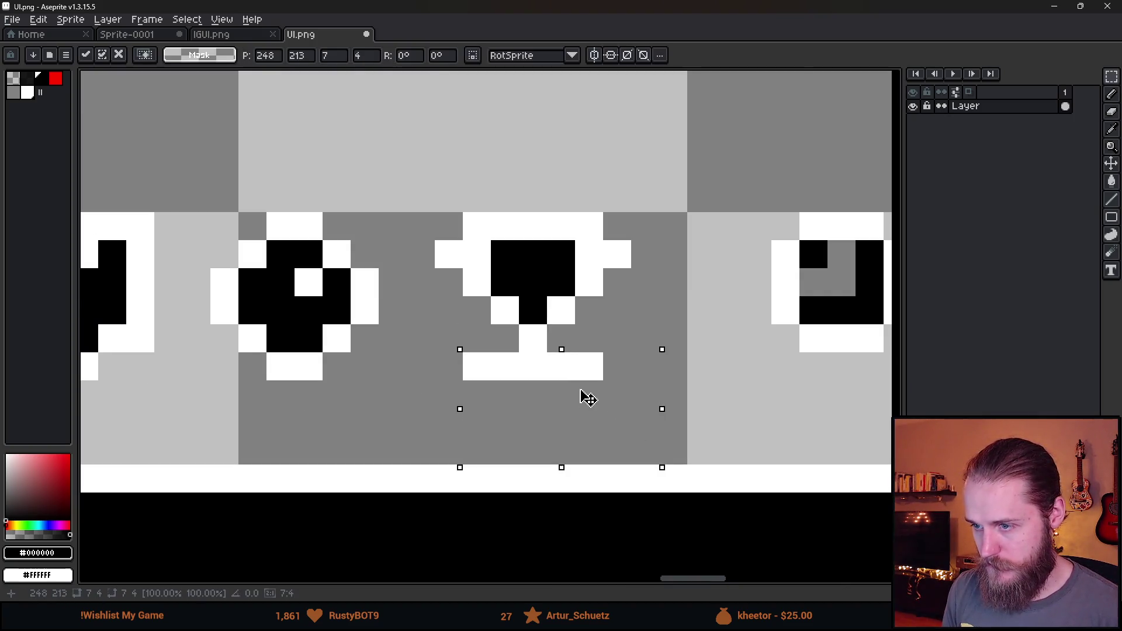
click(756, 367)
scroll(695, 412, down, 2)
scroll(695, 412, down, 2)
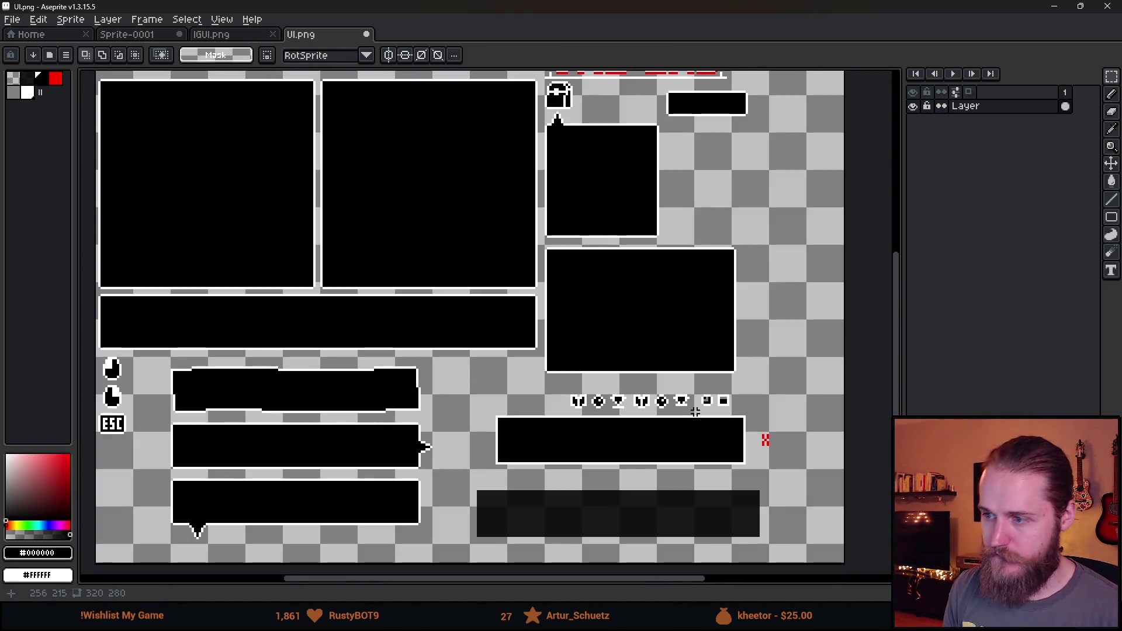
scroll(654, 377, up, 4)
Step: Reshape the round icon by shifting its lower and left pixels toward a square
drag(585, 353, 721, 416)
key(Up)
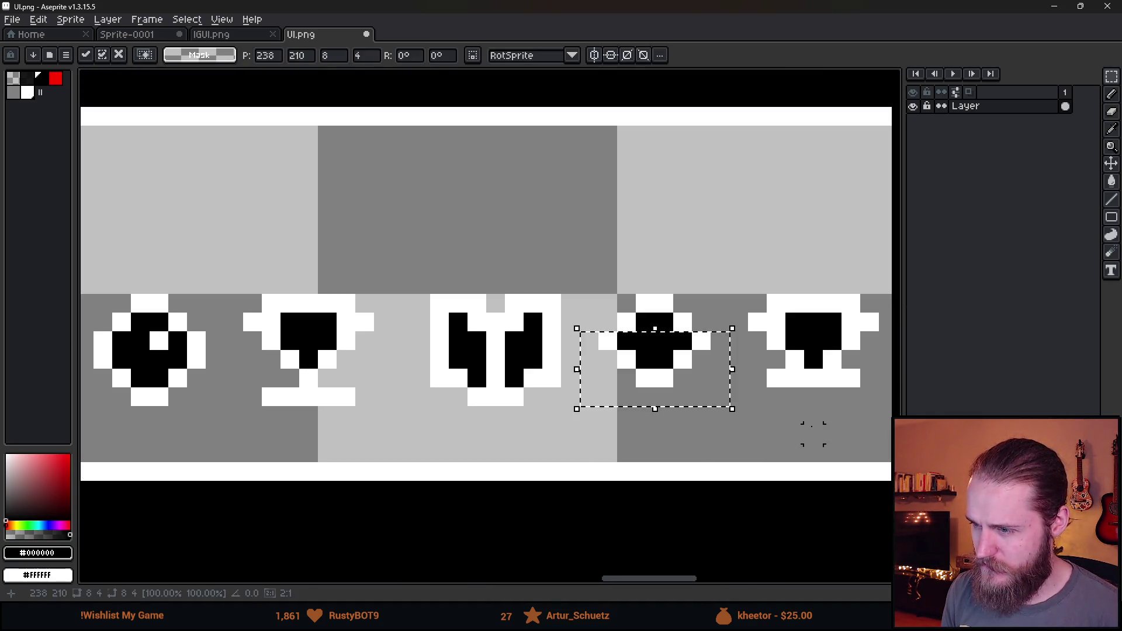
key(ctrl+d)
drag(589, 266, 645, 397)
key(shift+h)
key(ctrl+d)
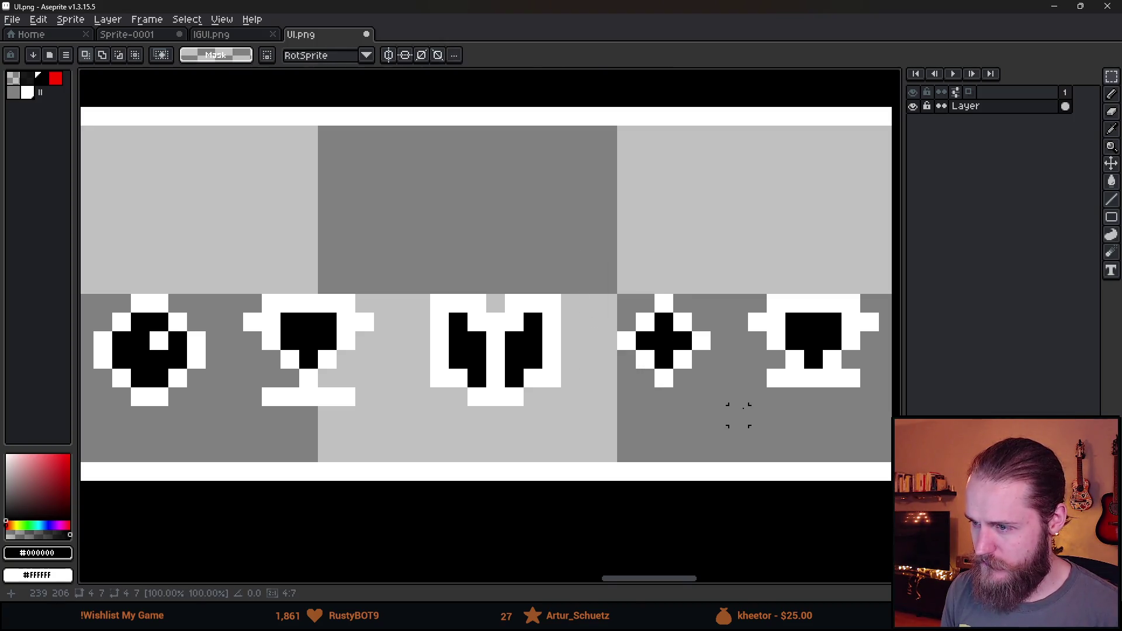
scroll(734, 413, down, 3)
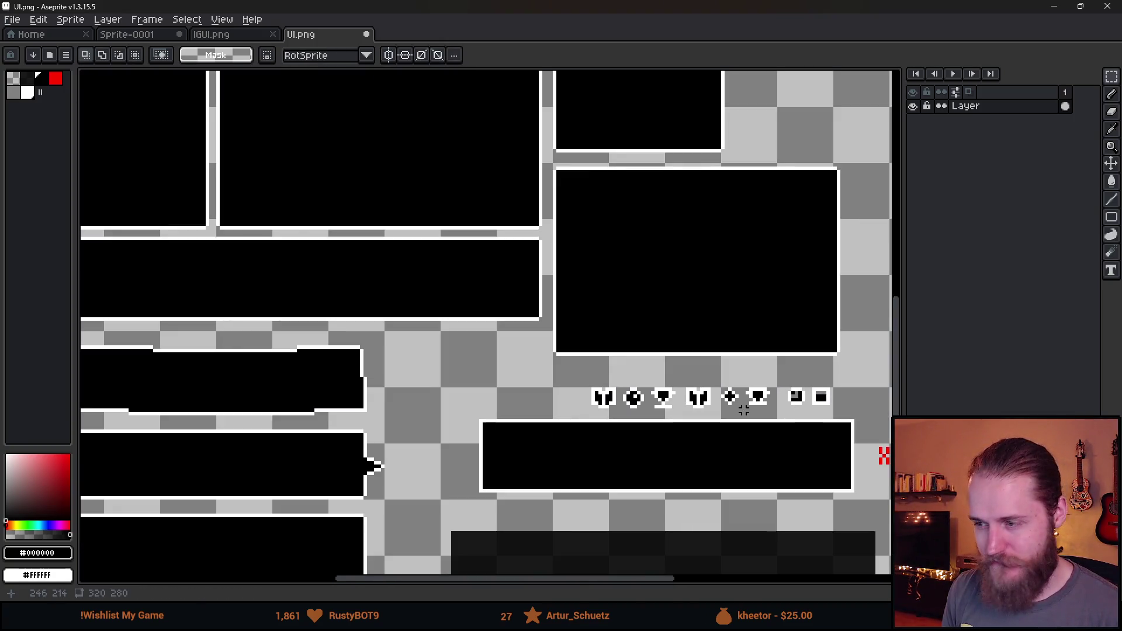
scroll(742, 410, up, 4)
Step: Repaint the reshaped icon's top with black and white pixels, undoing stray ones
key(b)
mouse_move(722, 354)
mouse_down()
mouse_move(703, 335)
mouse_move(671, 333)
mouse_move(649, 357)
mouse_move(668, 401)
mouse_move(696, 405)
mouse_move(702, 375)
mouse_move(666, 354)
mouse_up()
alt+click(671, 371)
alt+click(666, 336)
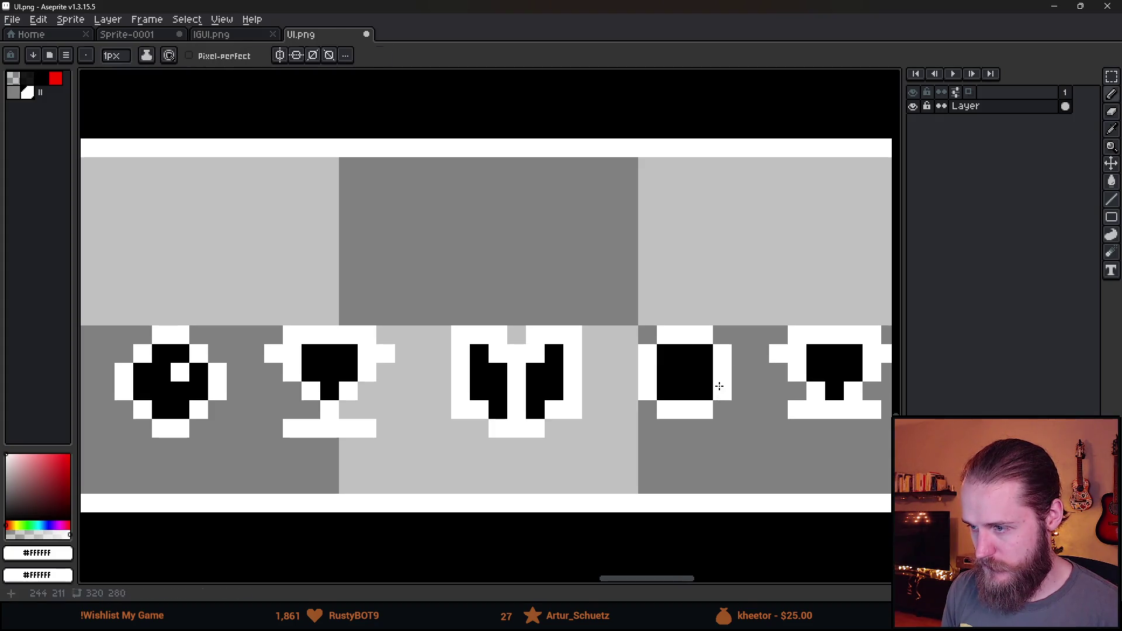
scroll(735, 440, down, 3)
scroll(734, 440, up, 4)
click(690, 358)
key(ctrl+z)
key(ctrl+z)
key(ctrl+y)
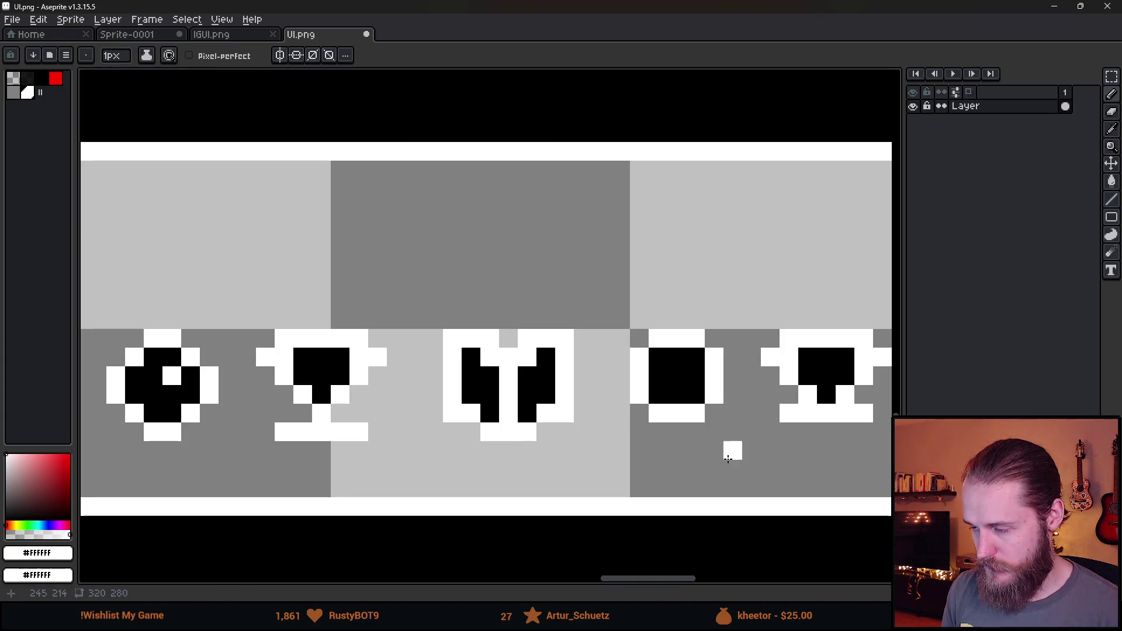
scroll(733, 452, down, 4)
drag(723, 467, 624, 415)
scroll(586, 390, up, 3)
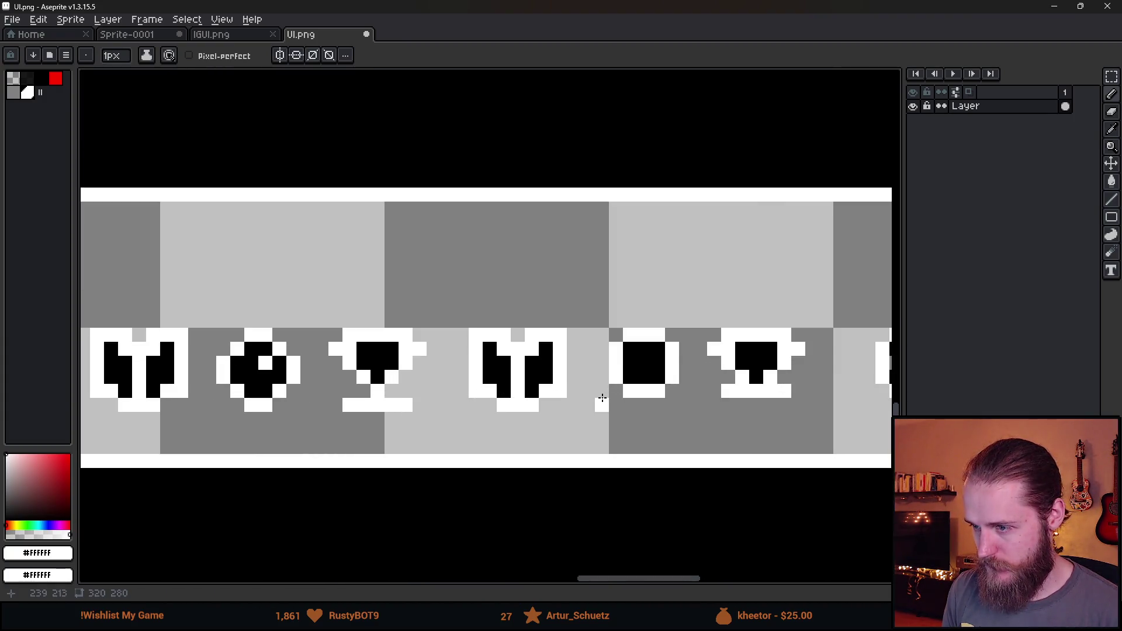
Step: Check the middle icon and save UI.png
key(m)
scroll(489, 361, up, 2)
mouse_move(432, 363)
mouse_down()
mouse_move(659, 488)
mouse_move(683, 478)
mouse_move(668, 439)
mouse_up()
key(ctrl+d)
scroll(697, 451, down, 3)
scroll(725, 468, down, 1)
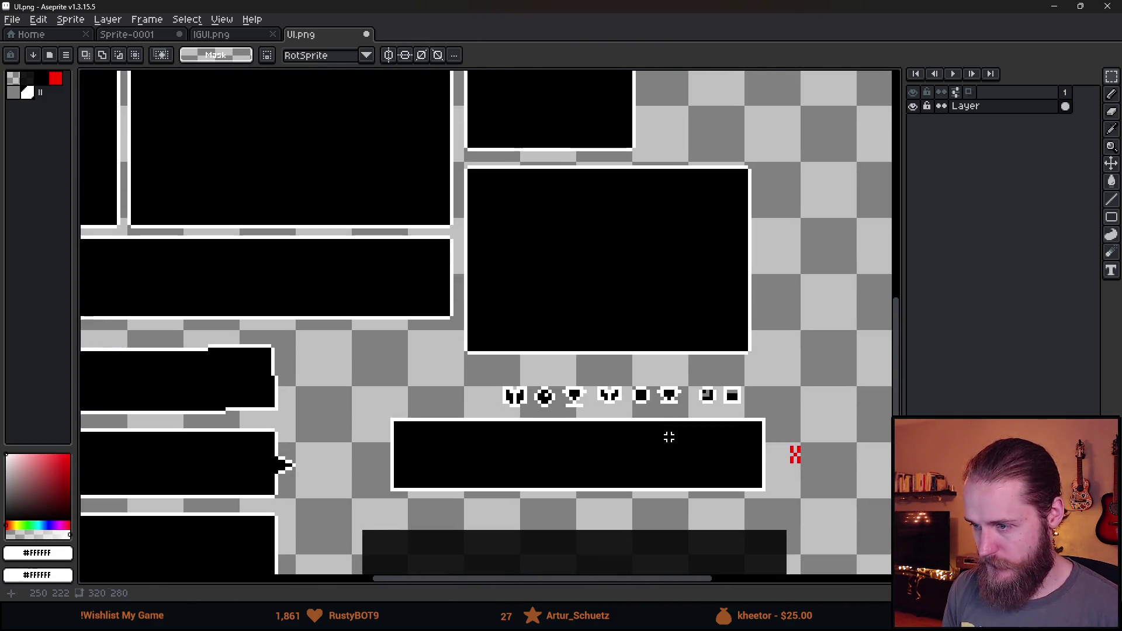
key(ctrl+s)
key(alt+Tab)
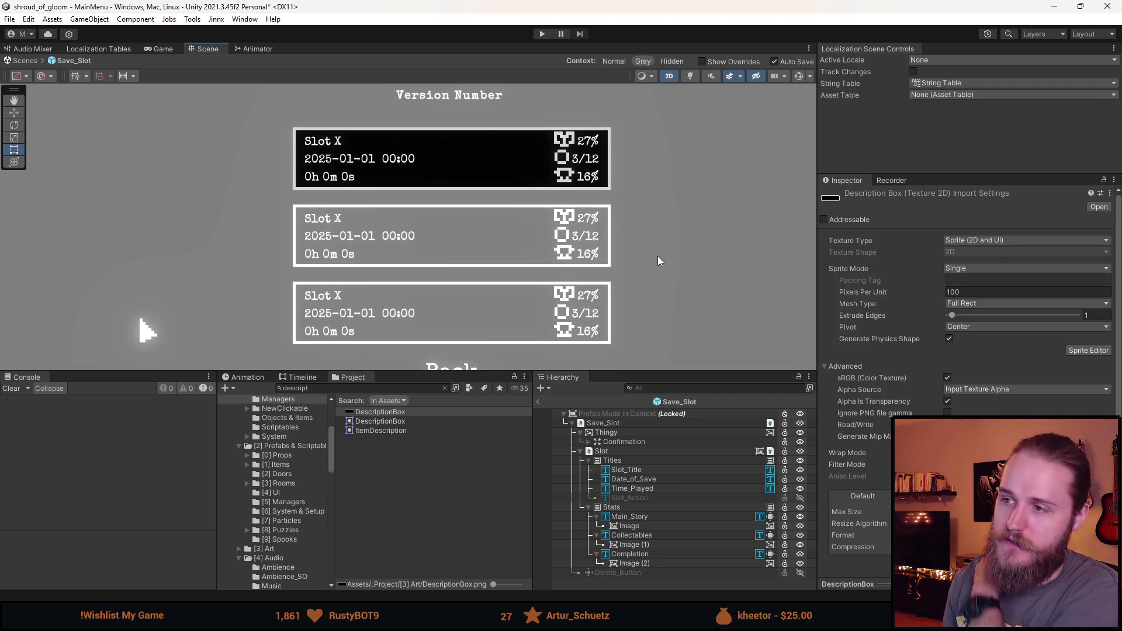
Step: Show the save-slot menu in the Game tab, resizing its panel and briefly viewing the Animator
scroll(663, 257, down, 2)
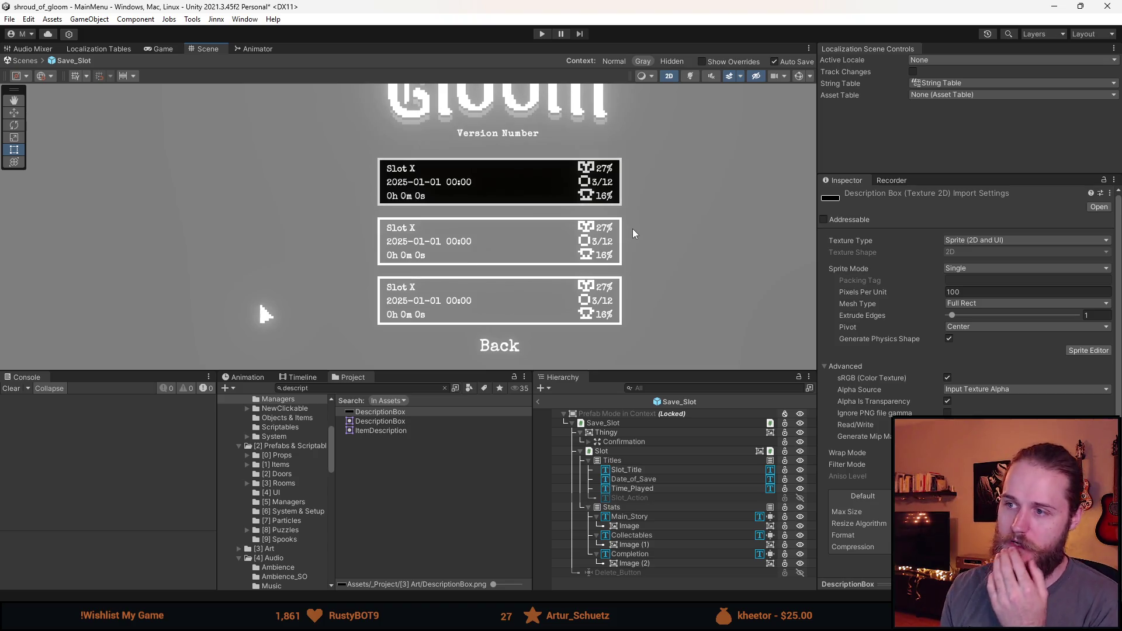
click(167, 49)
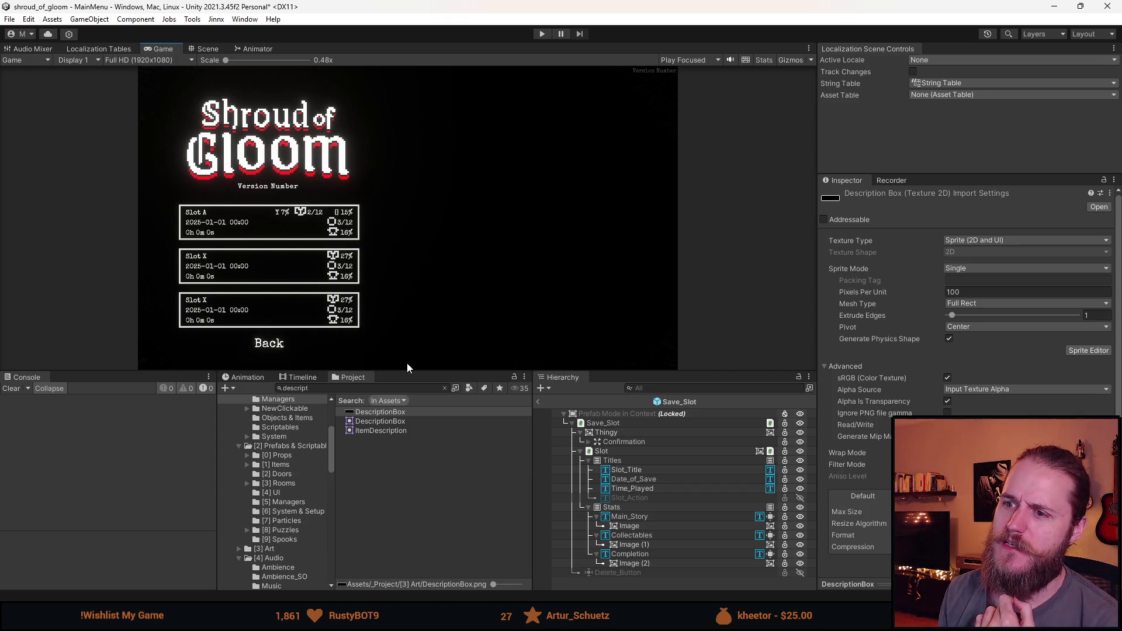
mouse_move(412, 372)
mouse_down()
mouse_move(424, 498)
mouse_move(421, 488)
mouse_up()
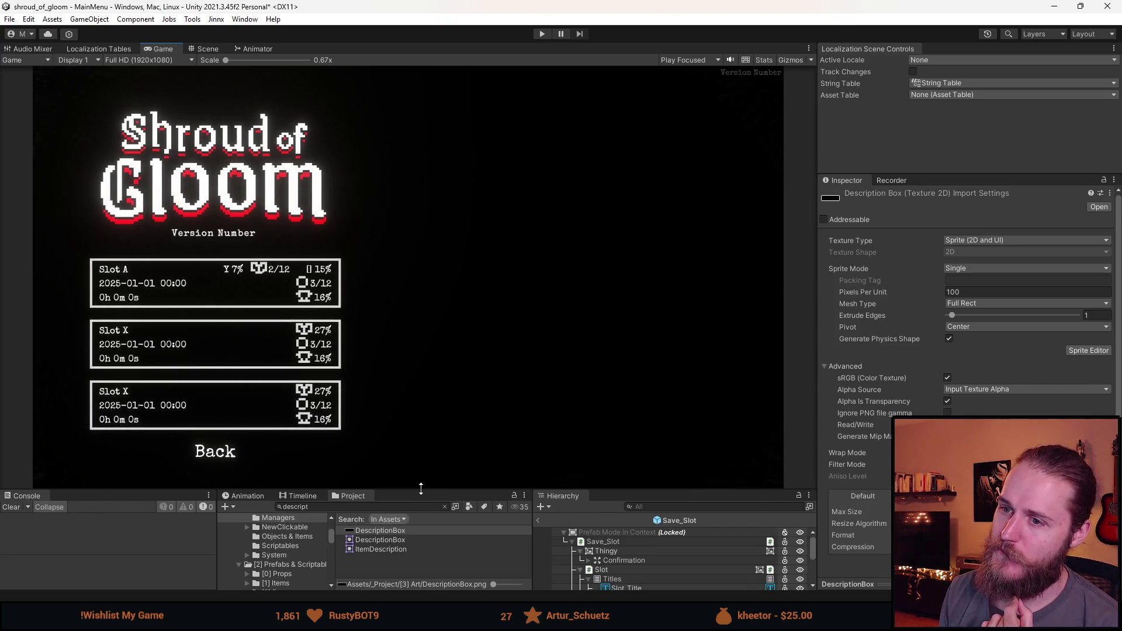
drag(421, 489, 409, 402)
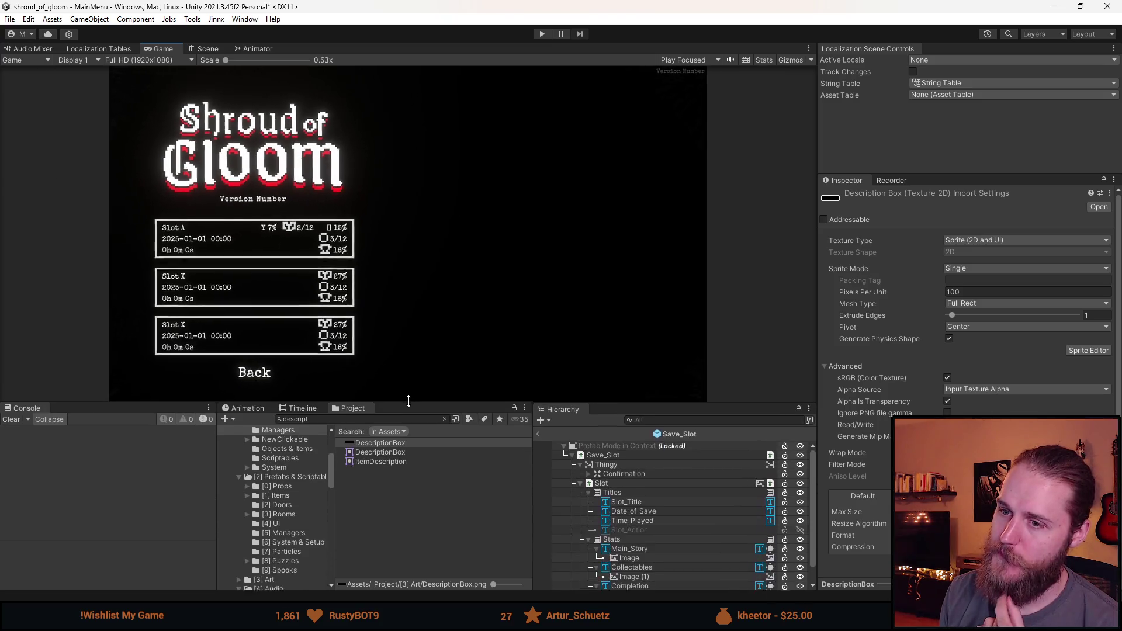
click(253, 50)
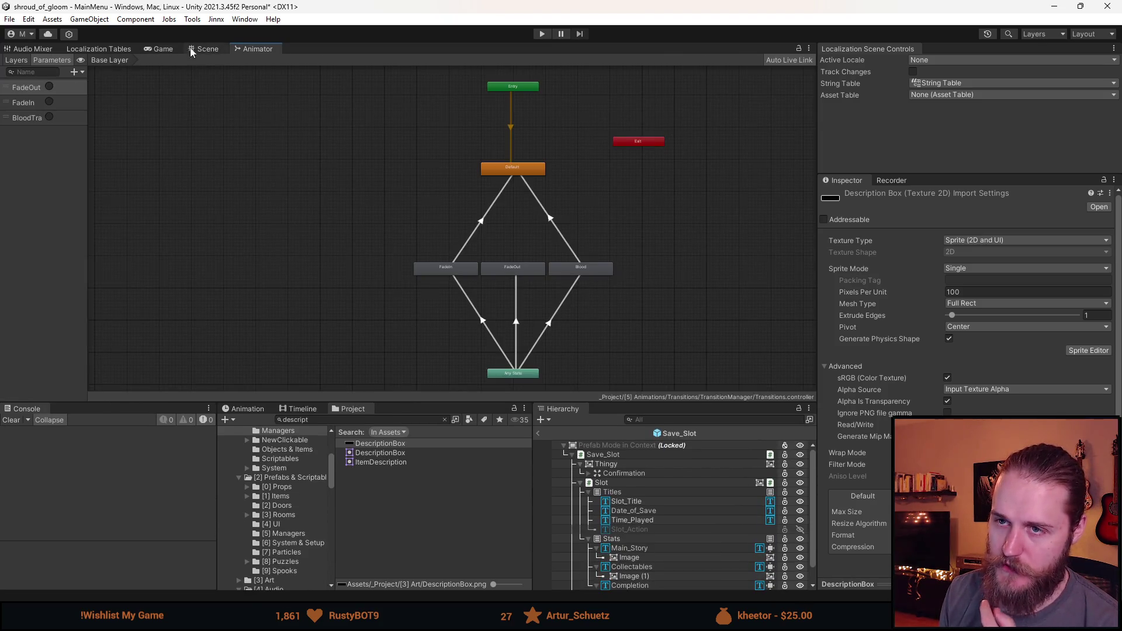
click(159, 49)
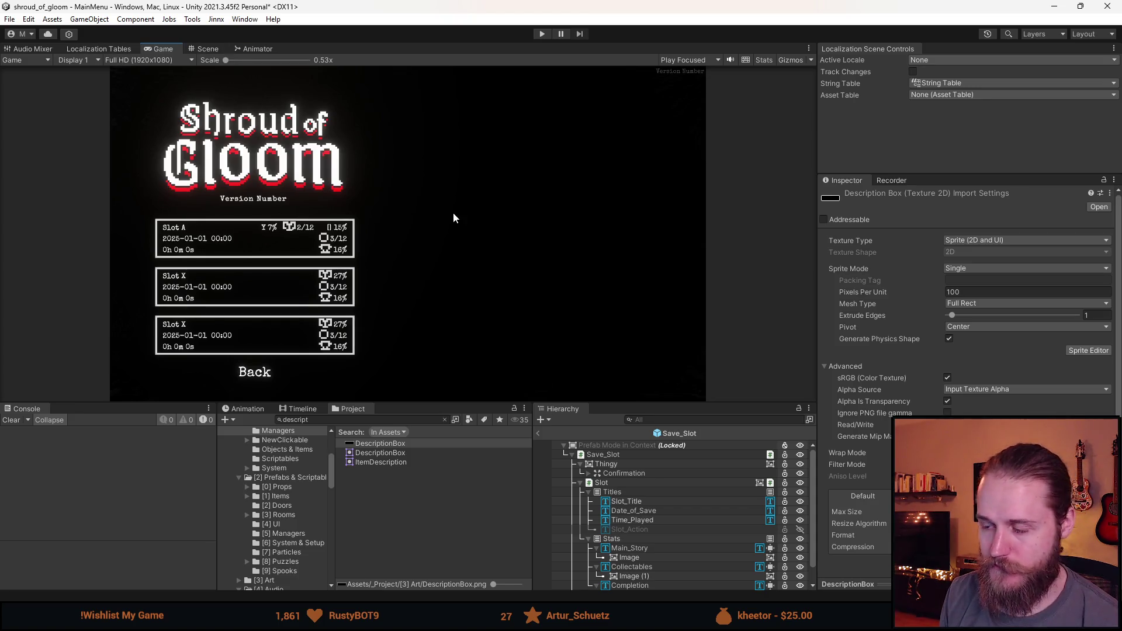
Step: Undo the duplicate icon edits in UI.png, save, then select and copy the long bordered box
key(alt+Tab)
double_click(655, 227)
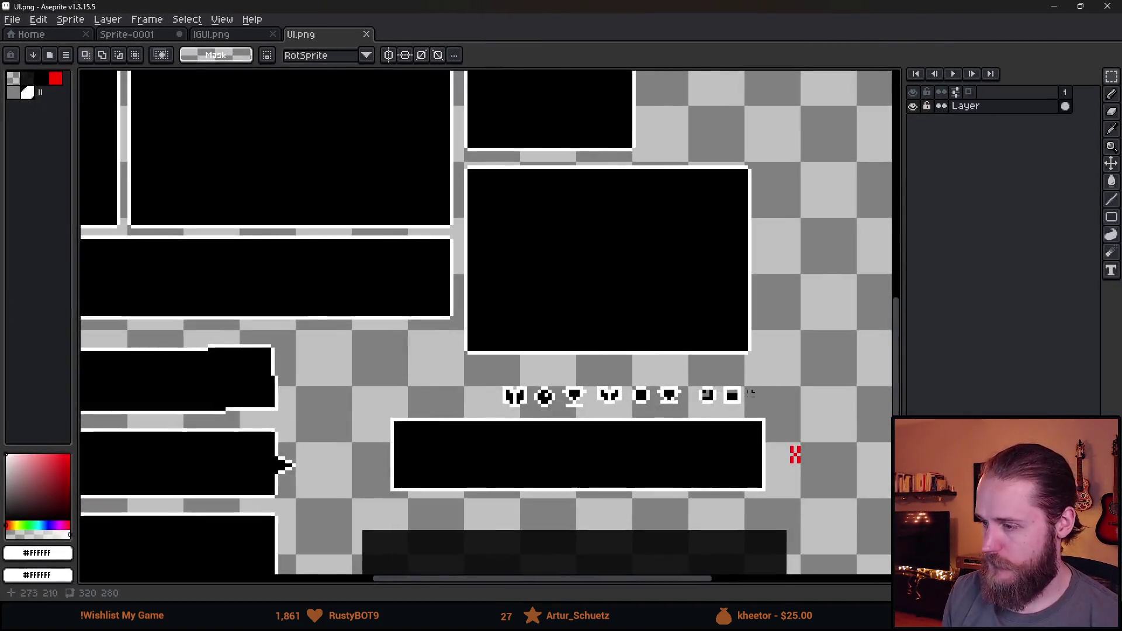
scroll(602, 430, up, 2)
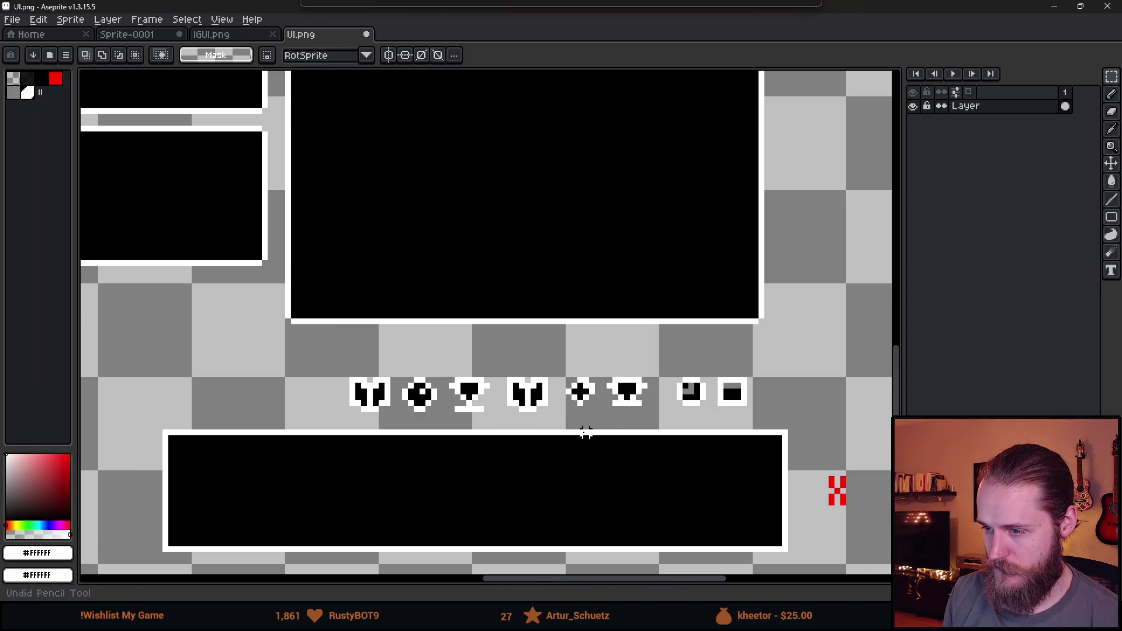
key(ctrl+z)
key(ctrl+z)
key(ctrl+z)
key(ctrl+z)
key(ctrl+z)
key(ctrl+z)
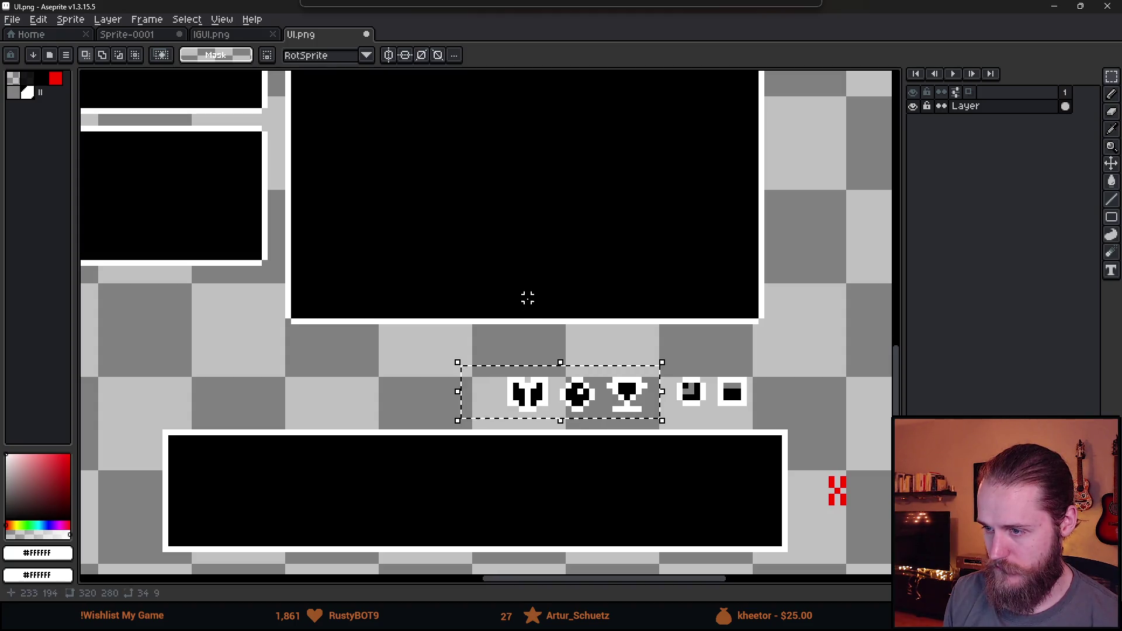
key(ctrl+z)
scroll(514, 316, down, 2)
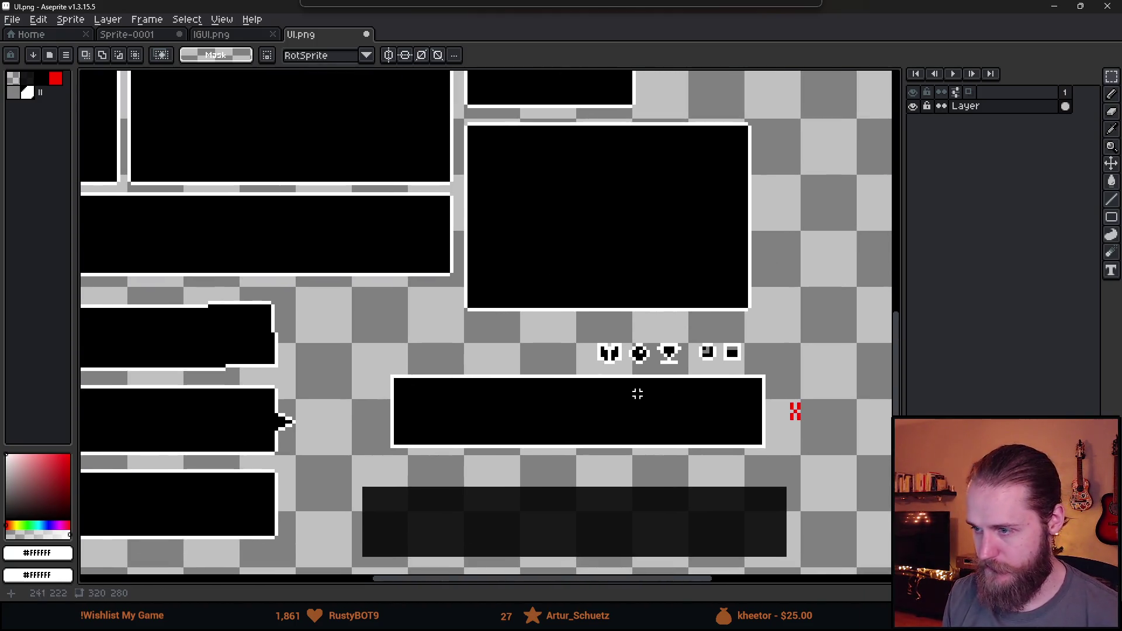
key(ctrl+s)
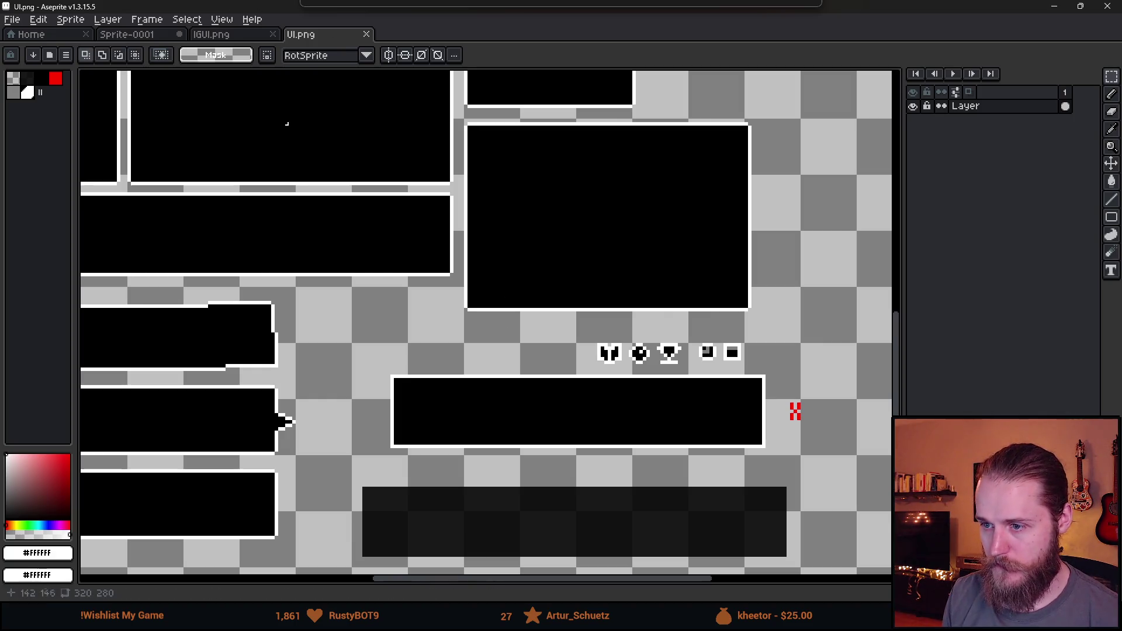
drag(390, 376, 772, 454)
key(ctrl+c)
Step: Create a new 108x22 sprite and paste the copied bordered box into it
key(ctrl+n)
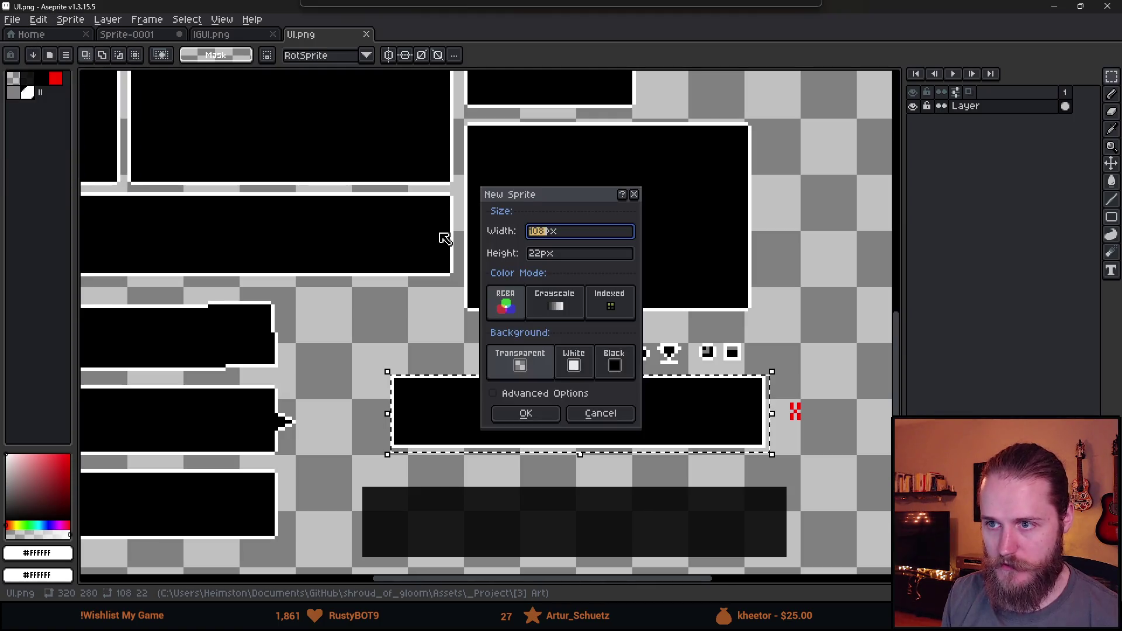
click(543, 416)
key(ctrl+v)
key(ctrl+0)
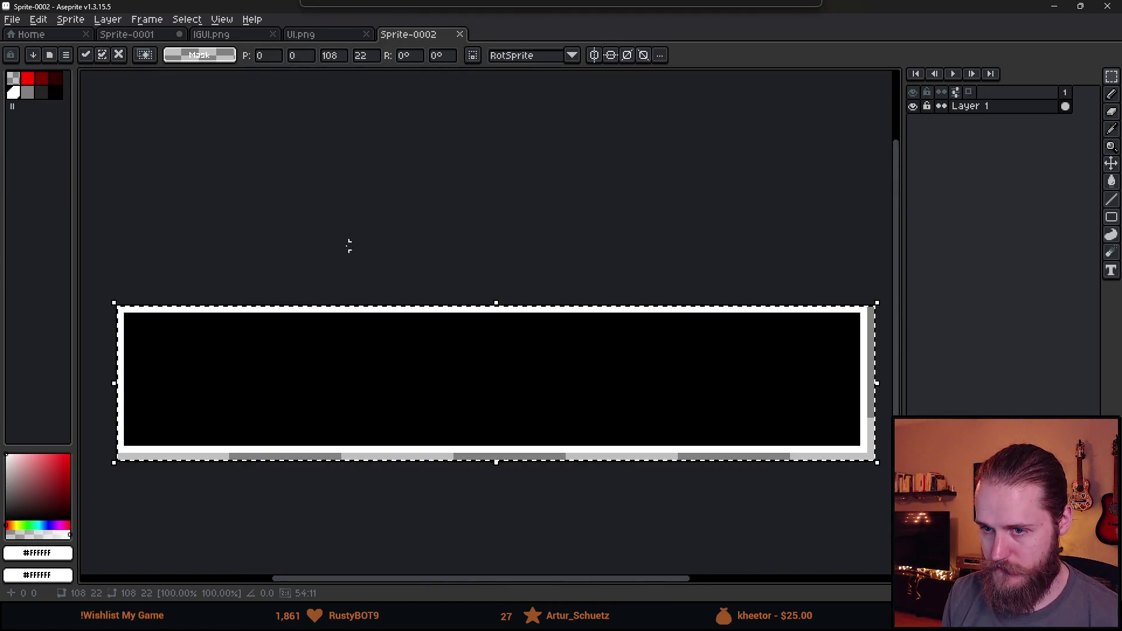
click(356, 257)
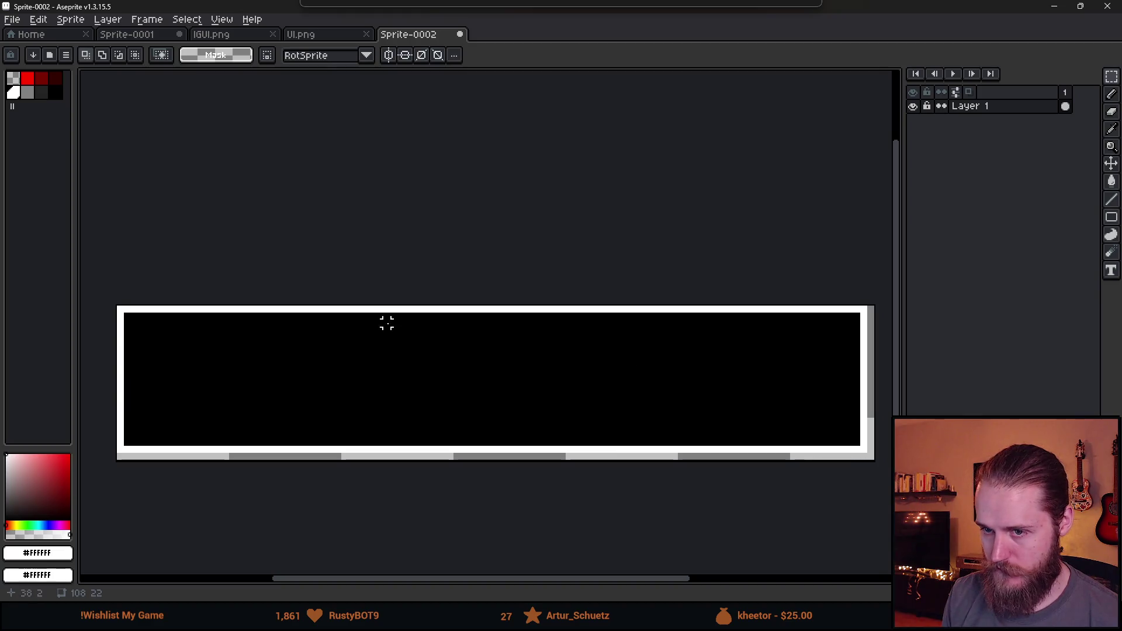
Step: Trim the new sprite's canvas to 107x21 to cut off the stray gray edge
click(39, 19)
mouse_move(95, 191)
click(76, 93)
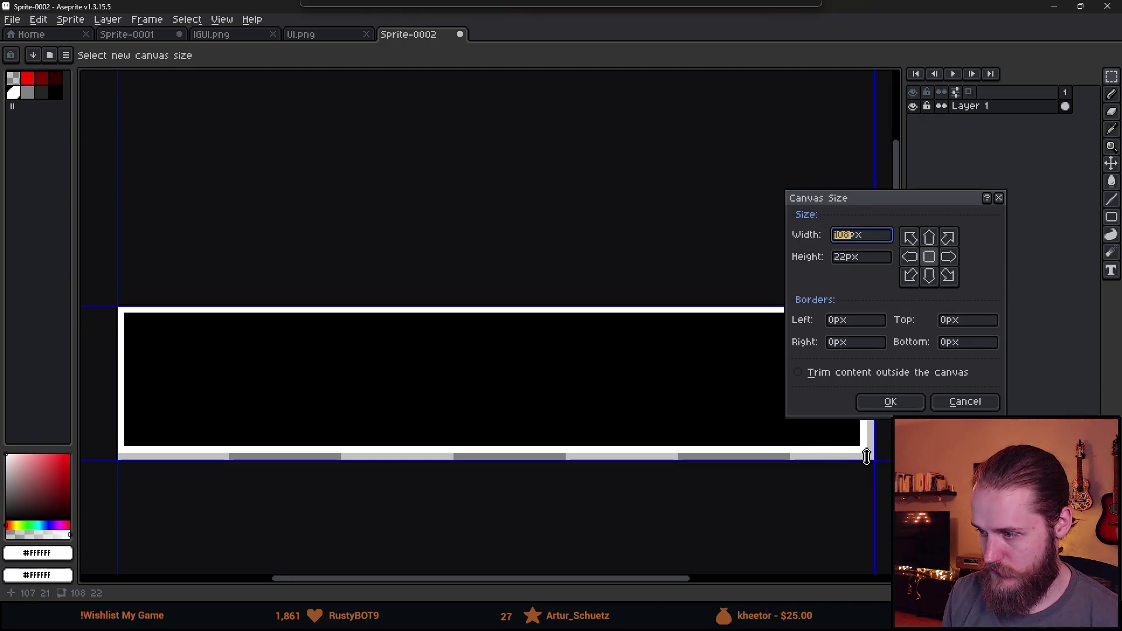
drag(873, 463, 865, 453)
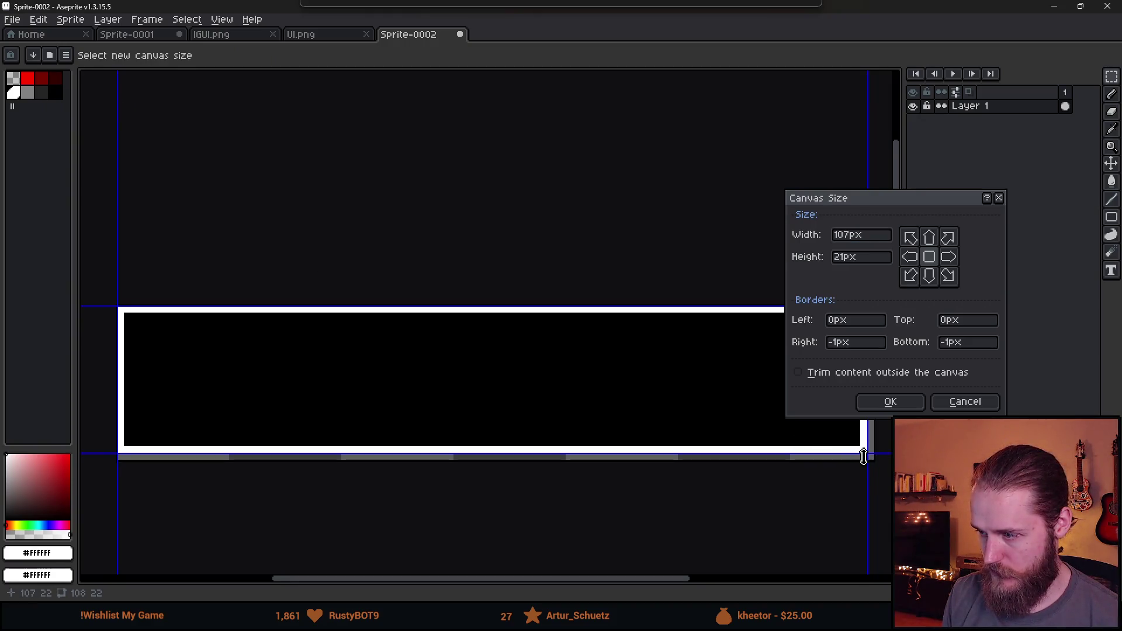
click(890, 402)
scroll(626, 321, down, 2)
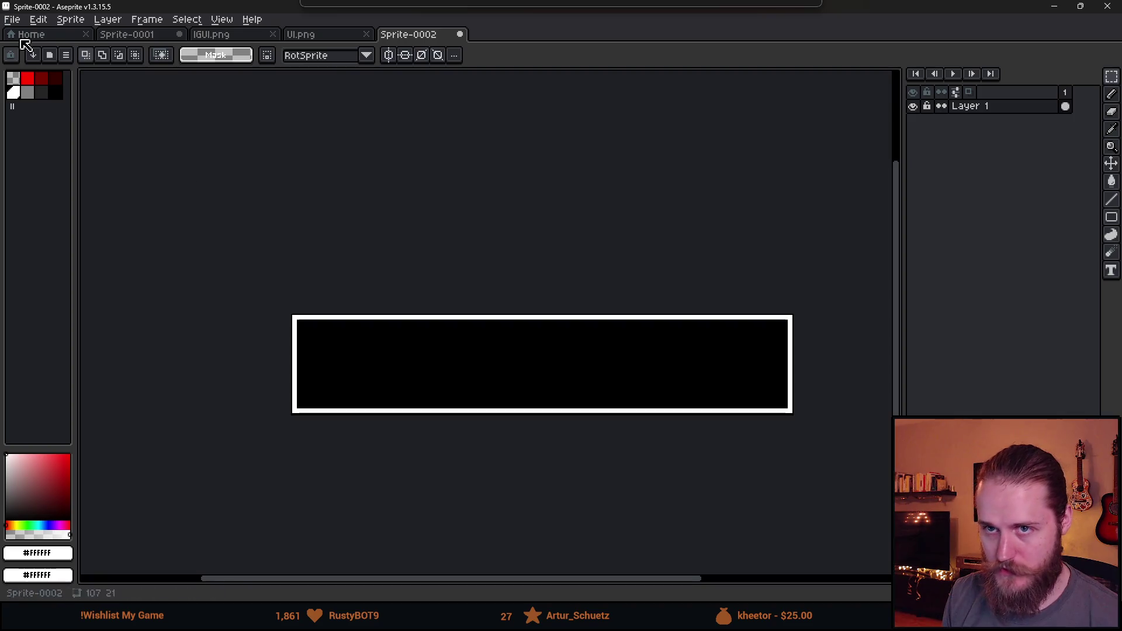
click(12, 19)
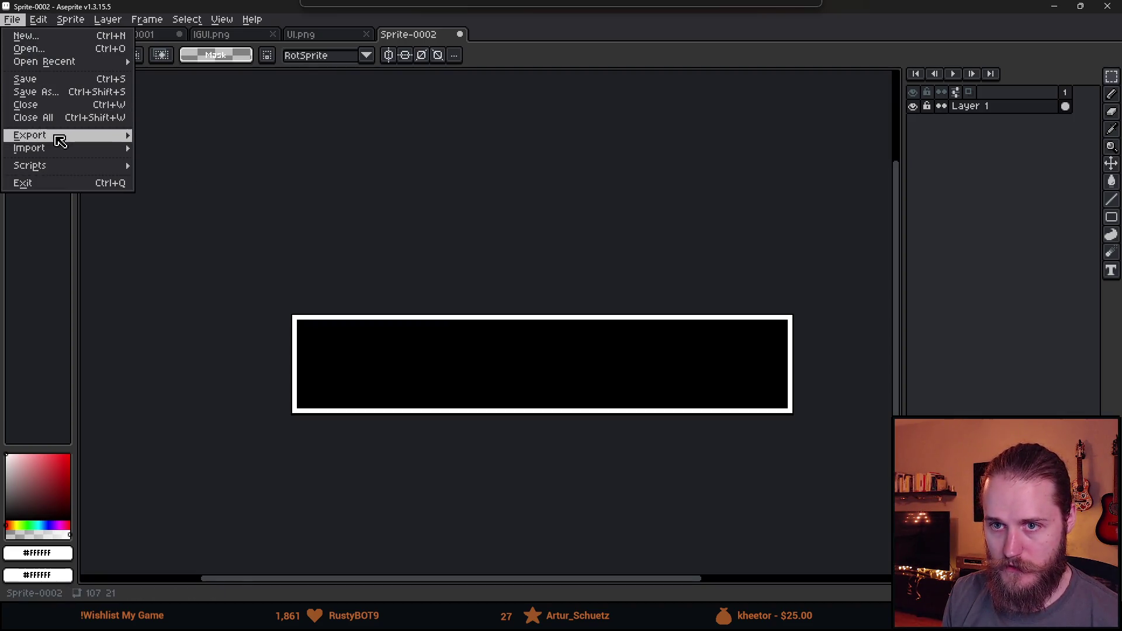
Step: Export the trimmed sprite as Box.png into Assets/_Project/[3] Art, then return to Unity
mouse_move(60, 141)
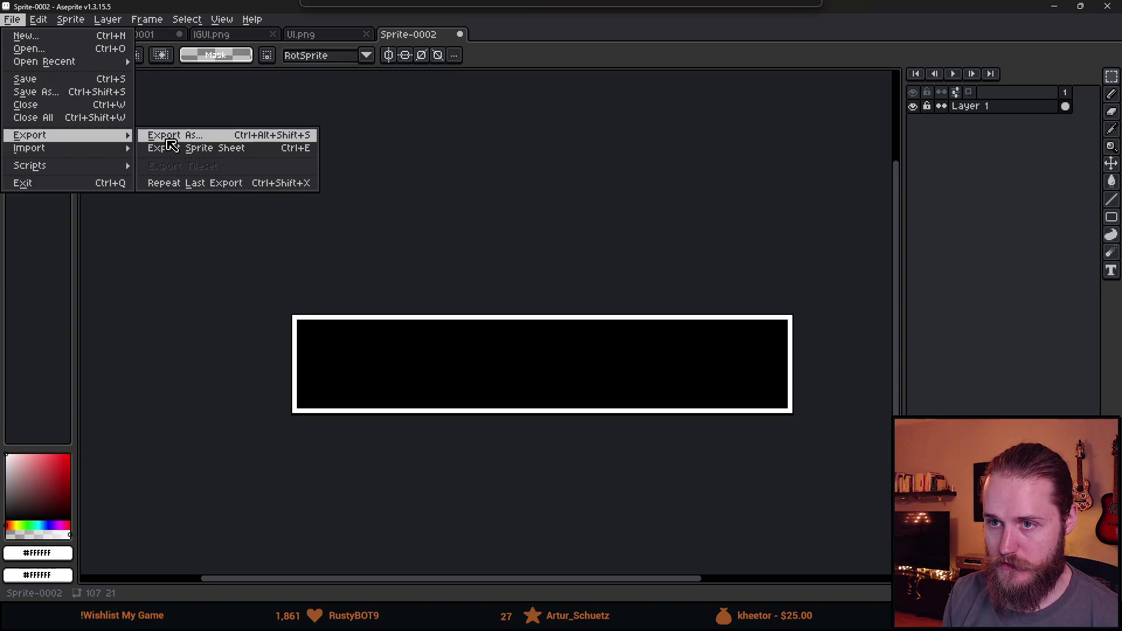
click(167, 138)
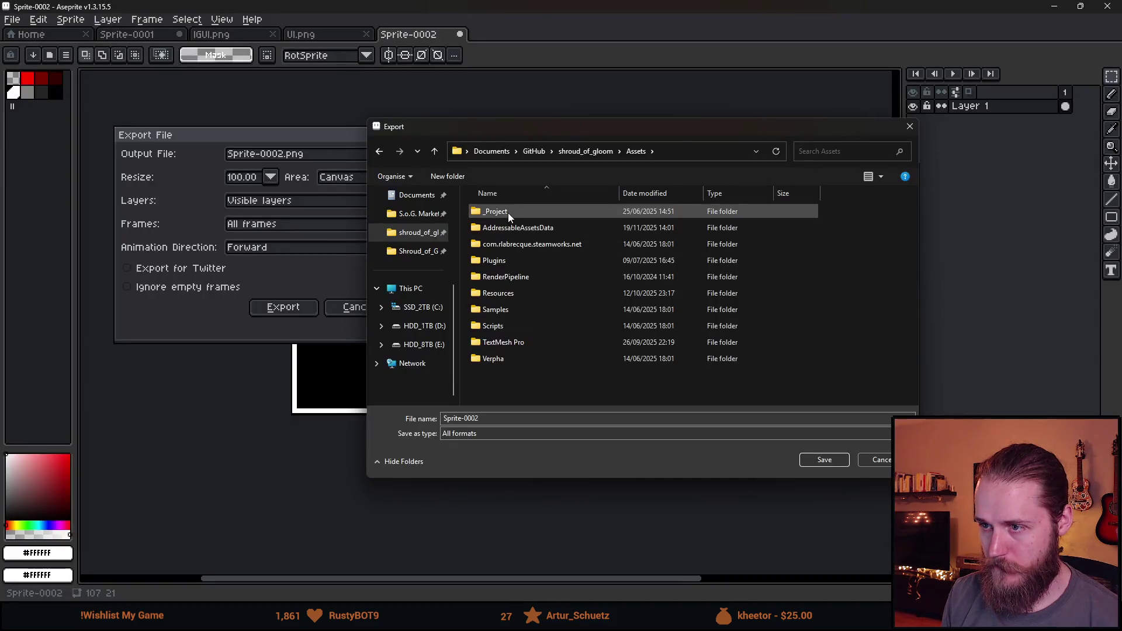
double_click(507, 213)
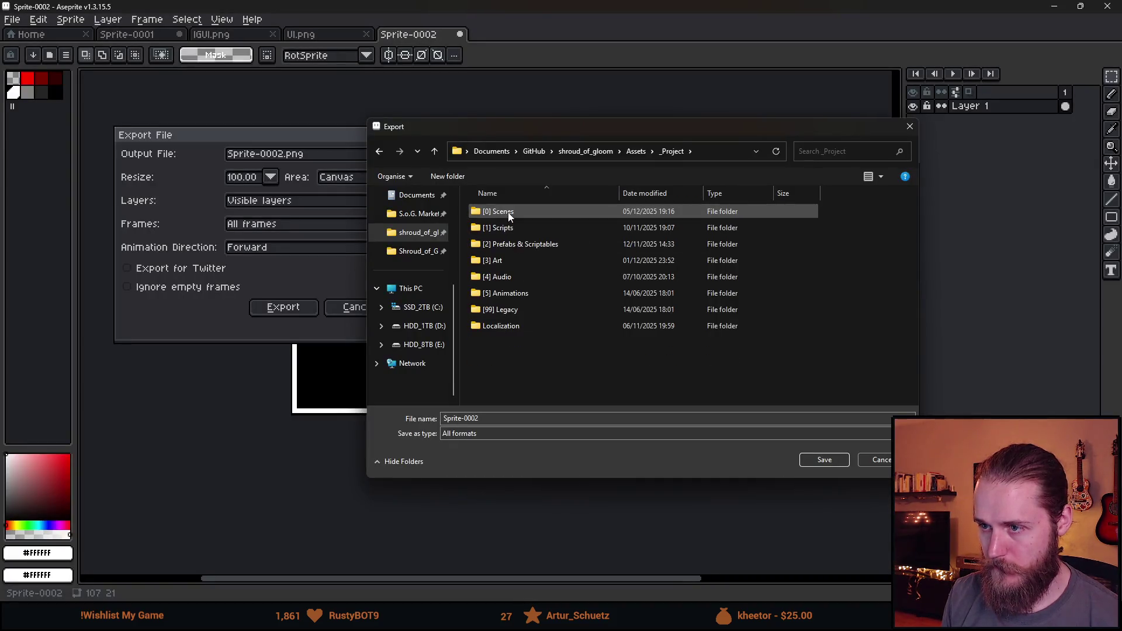
double_click(515, 264)
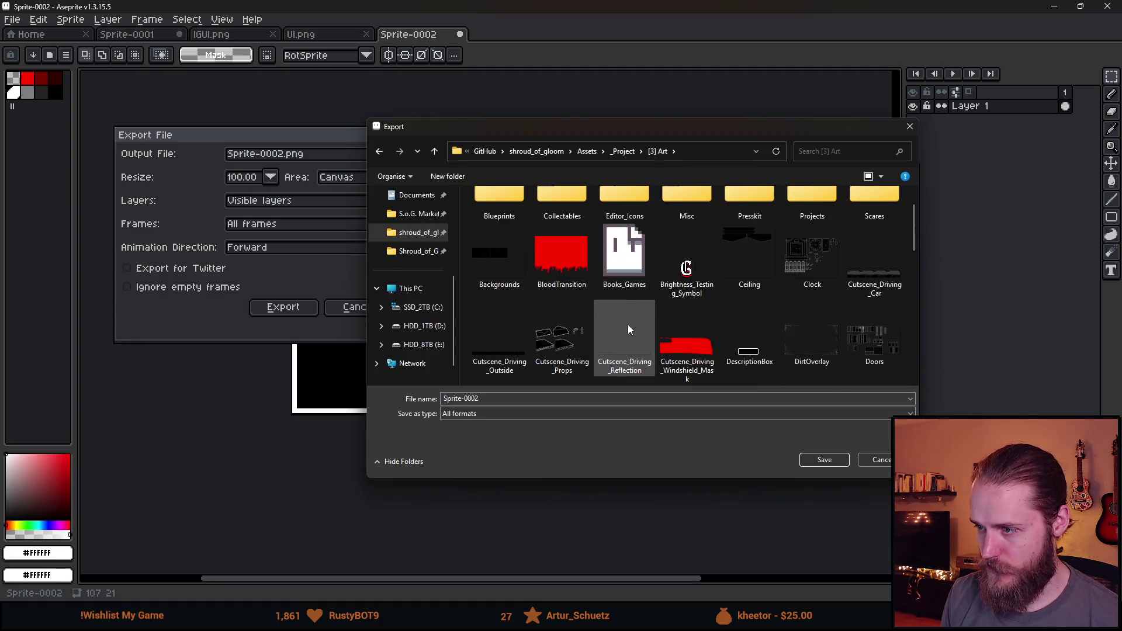
scroll(628, 325, down, 2)
click(522, 399)
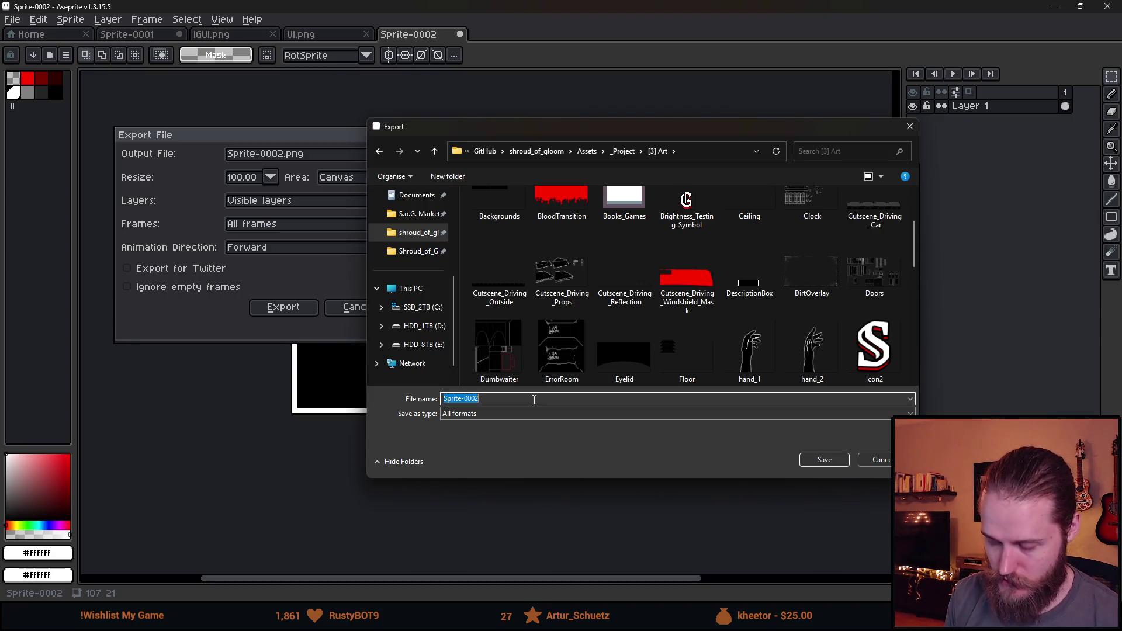
text(Box)
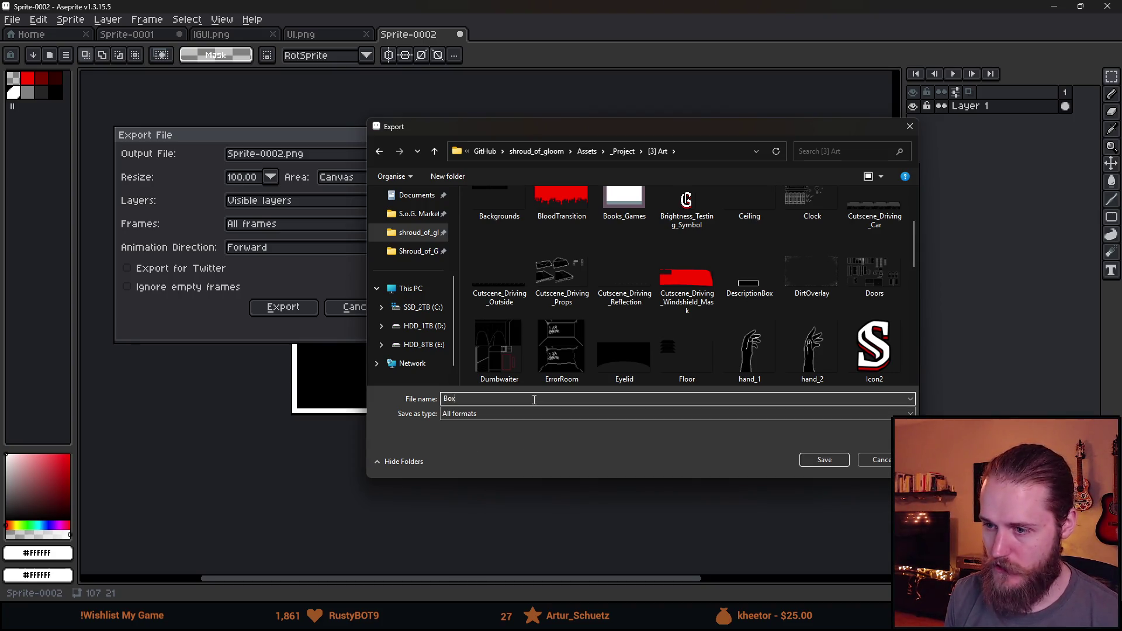
key(Return)
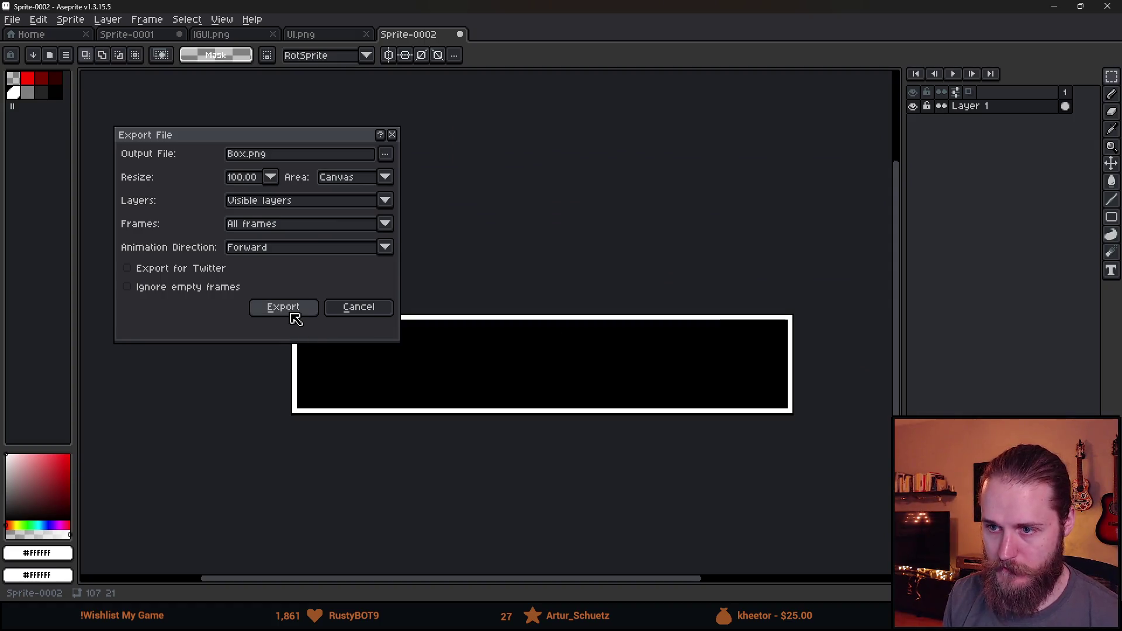
click(291, 315)
click(1054, 7)
click(371, 419)
Step: Find the imported Box sprite, set its mesh type to Full Rect and apply
text(bo)
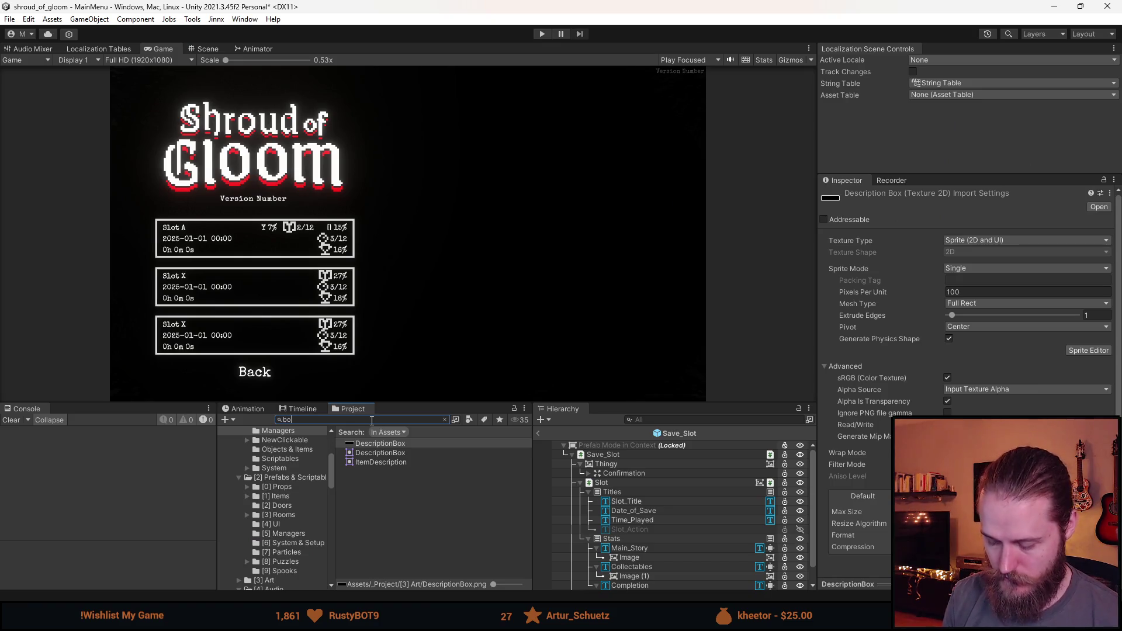
text(x)
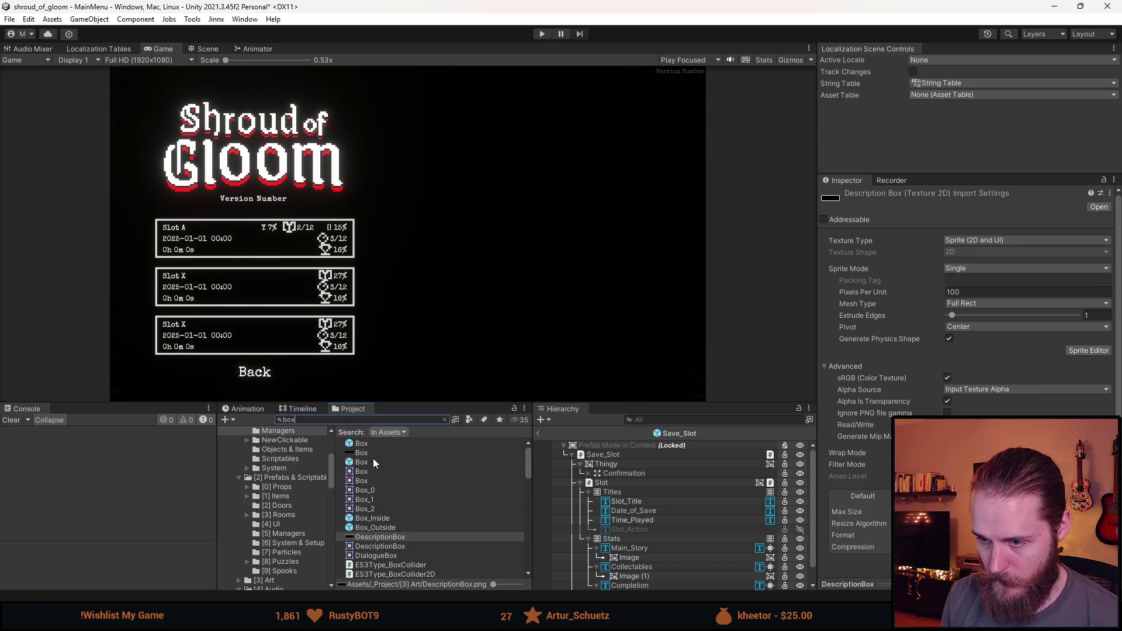
click(374, 456)
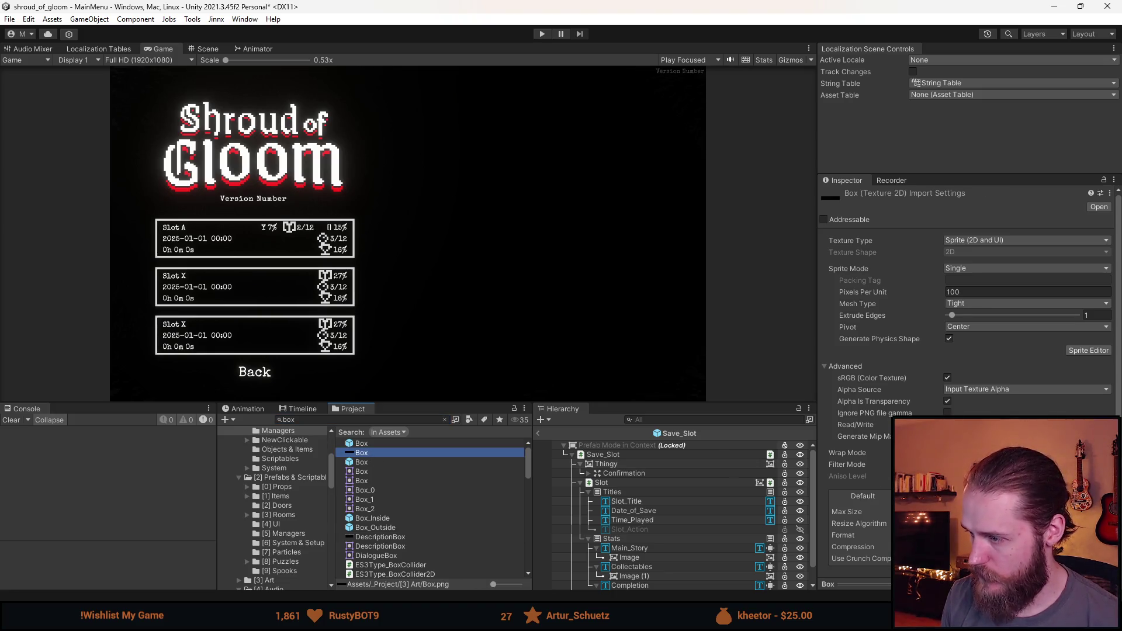
click(994, 464)
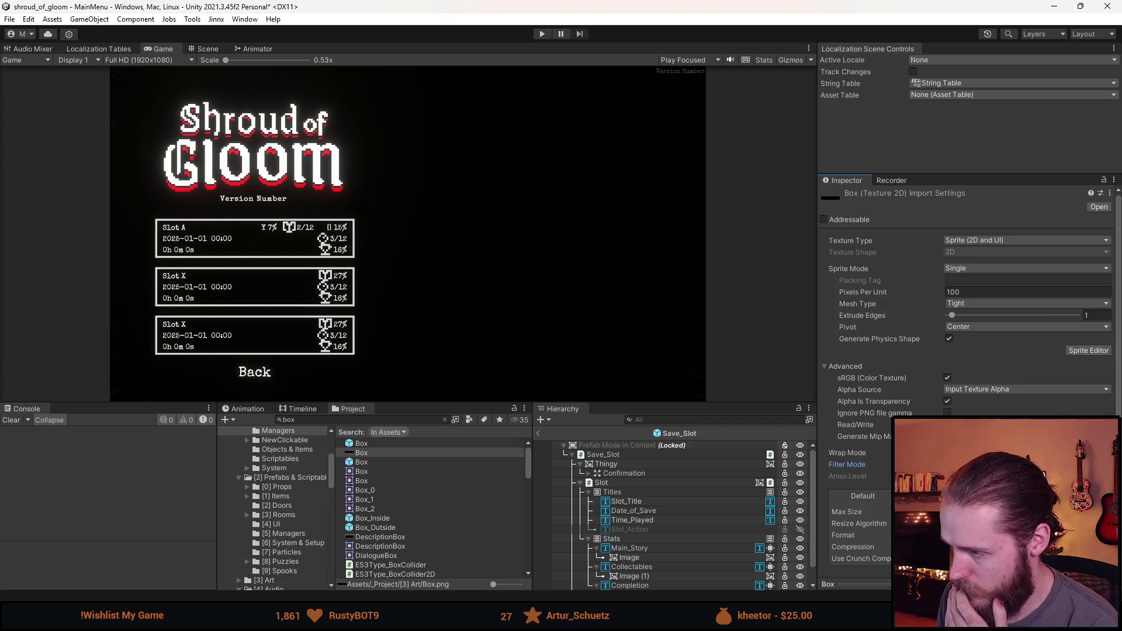
click(994, 547)
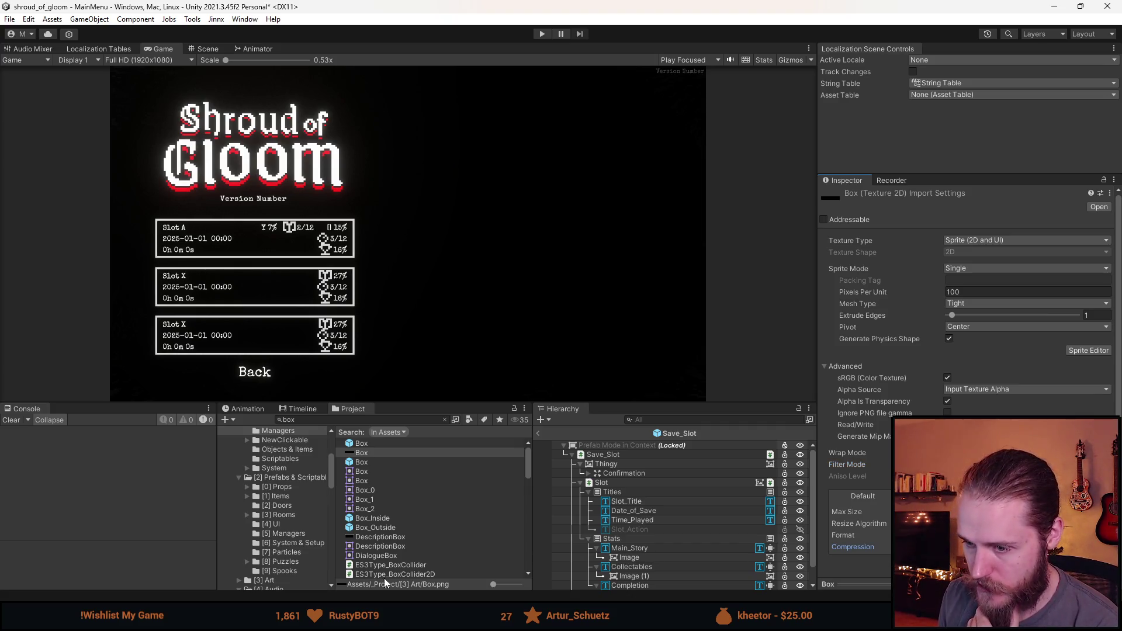
click(377, 539)
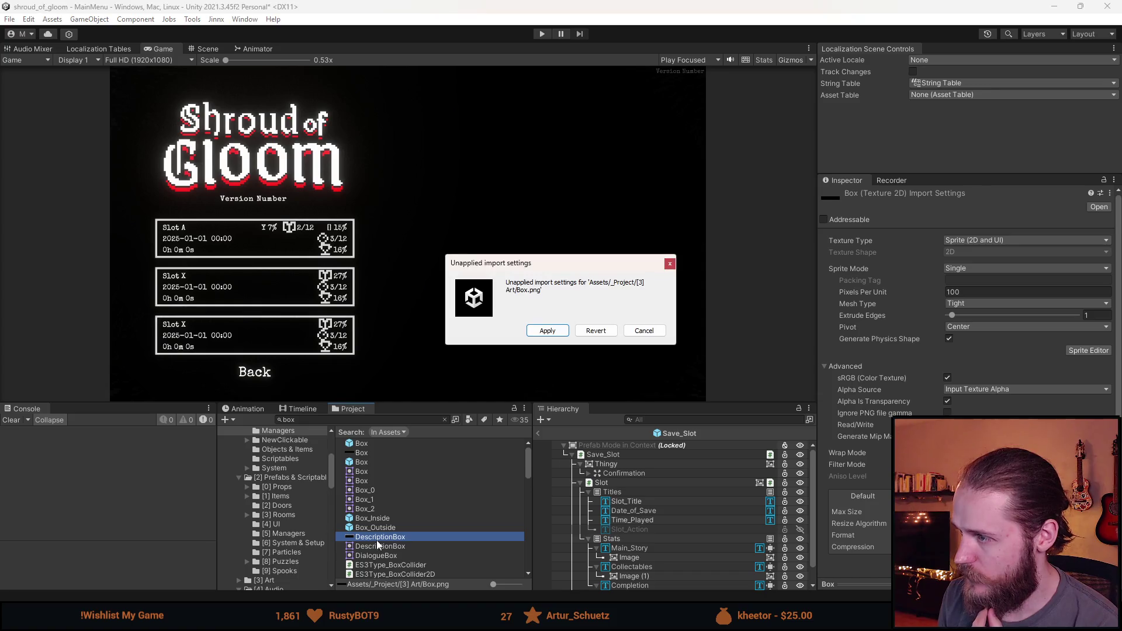
click(545, 331)
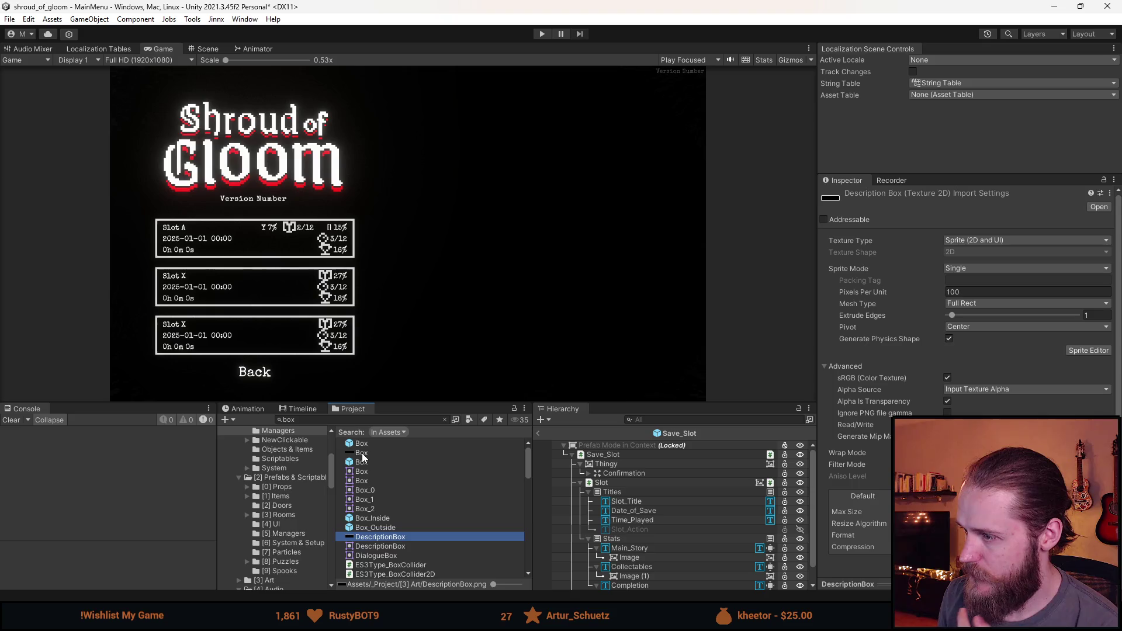
click(362, 453)
click(959, 303)
click(985, 316)
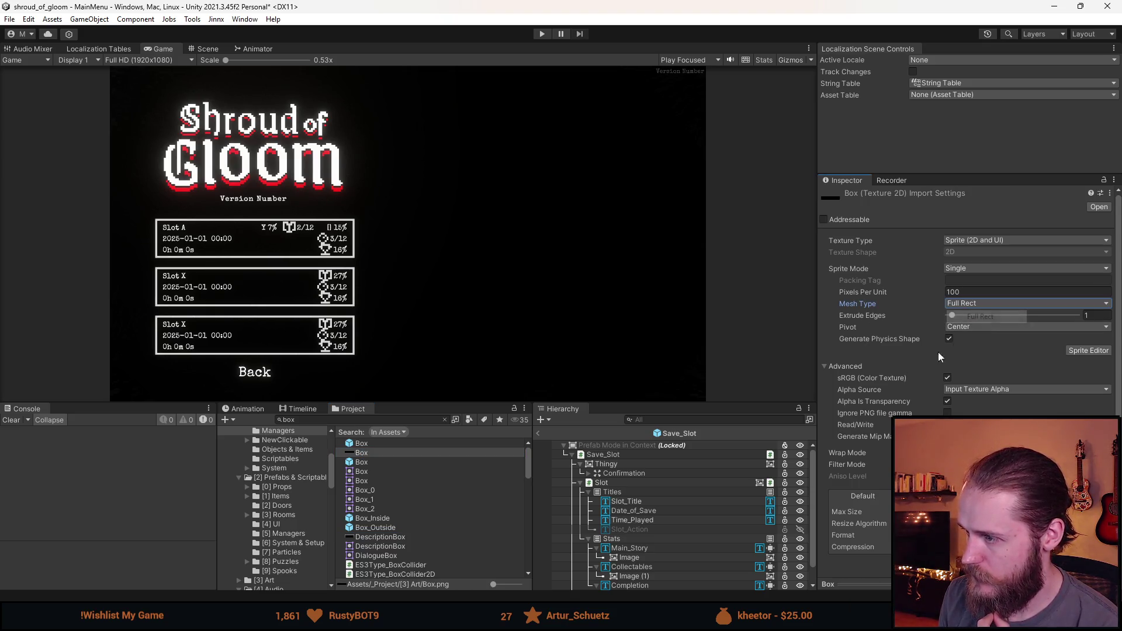
click(395, 536)
click(546, 331)
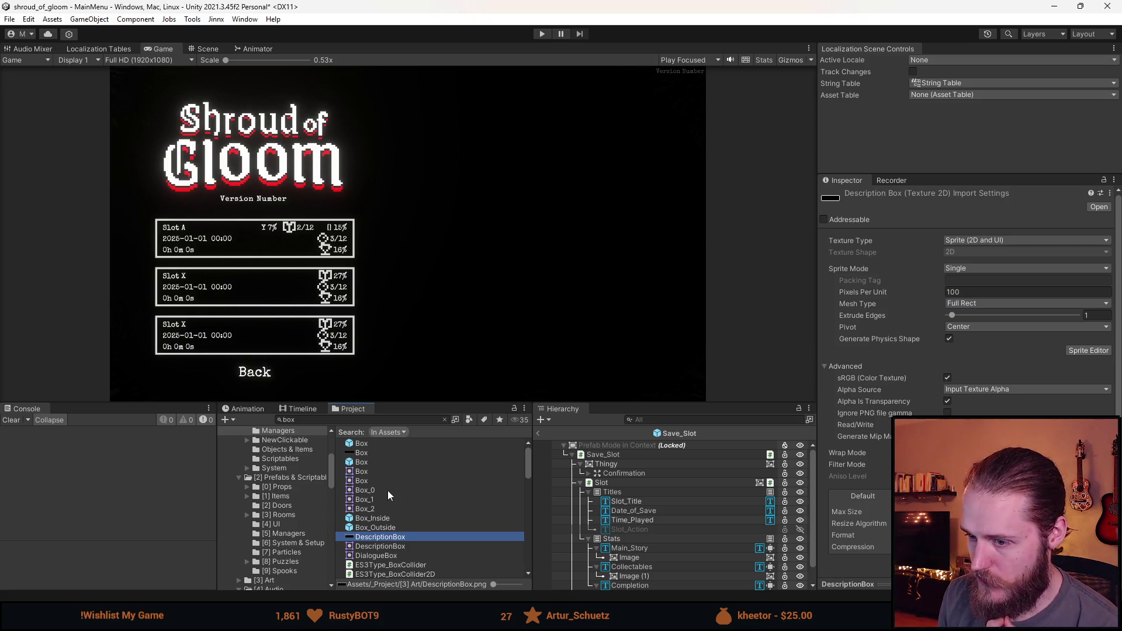
Step: Open and dismiss the Texture Type context menu in Box's import settings
right_click(873, 242)
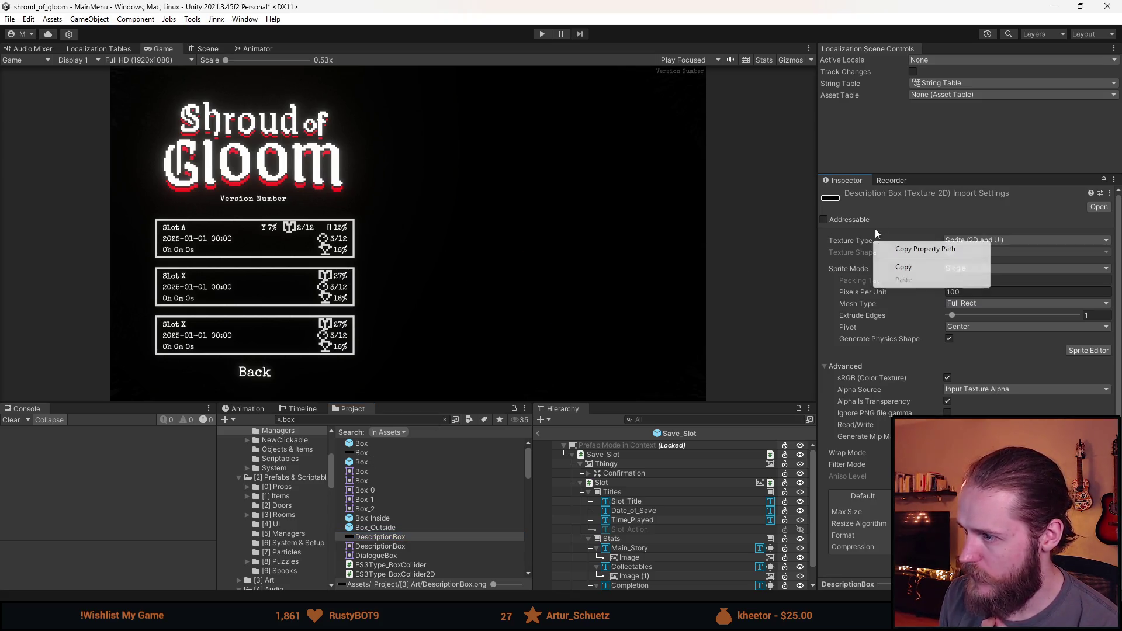
click(898, 211)
right_click(840, 244)
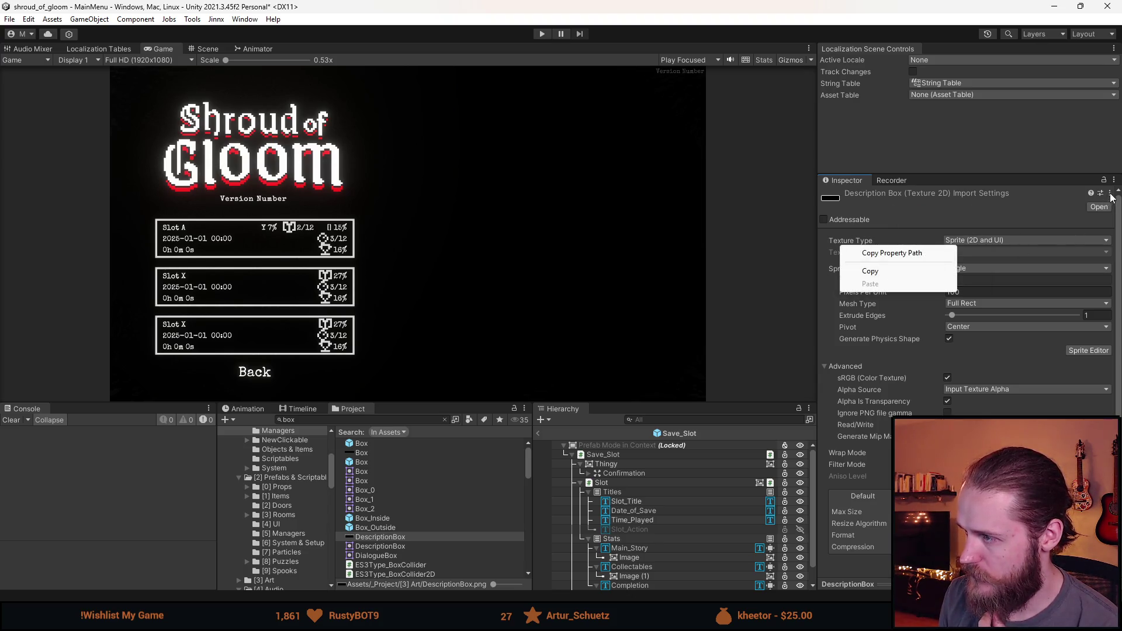
click(1073, 224)
scroll(933, 277, down, 3)
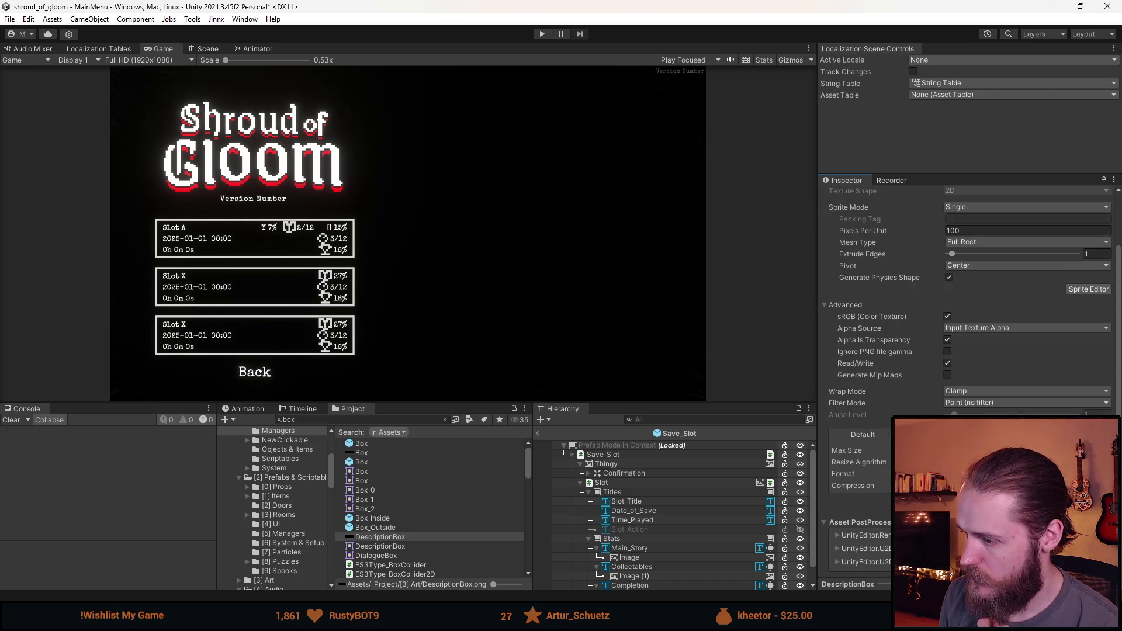
scroll(934, 277, up, 3)
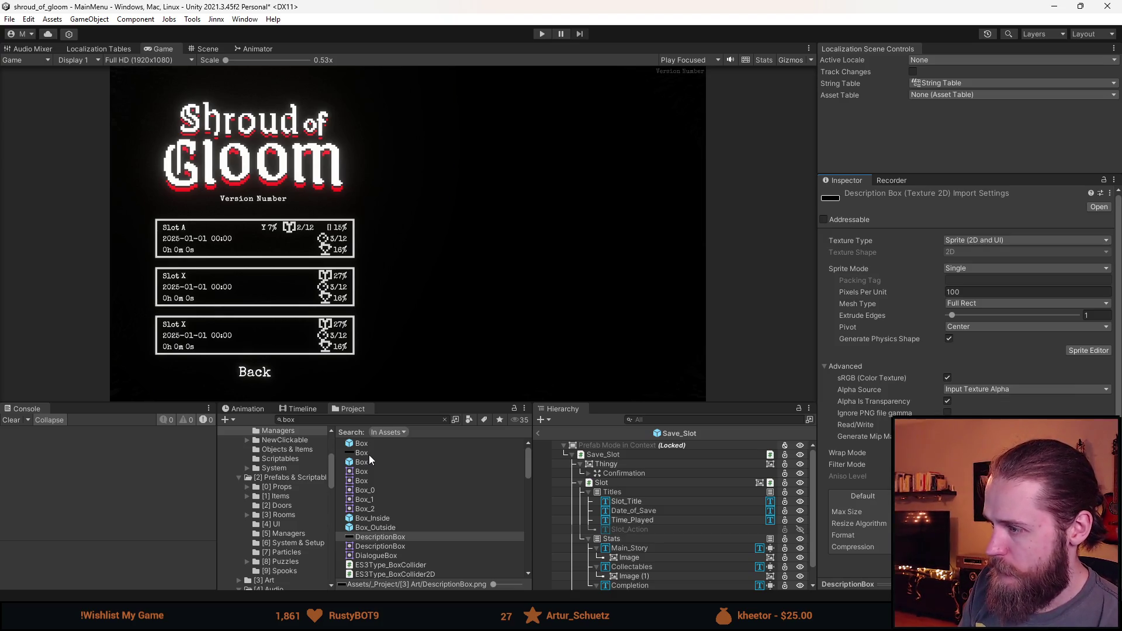
Step: Compare Box and DescriptionBox import settings back and forth, ending on Box
click(369, 455)
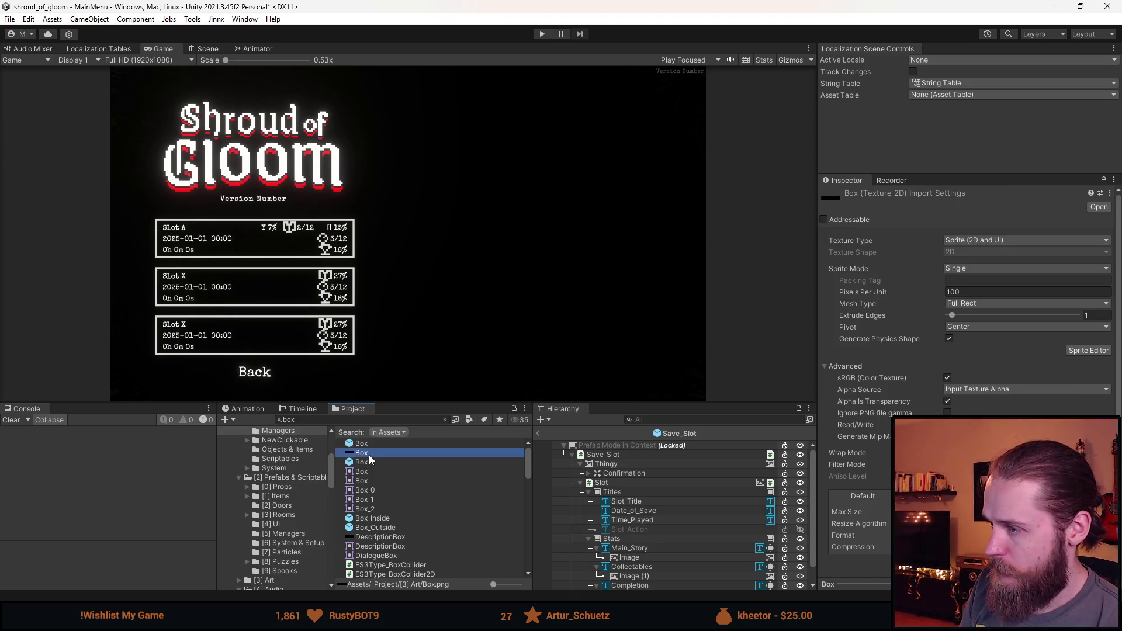
click(398, 538)
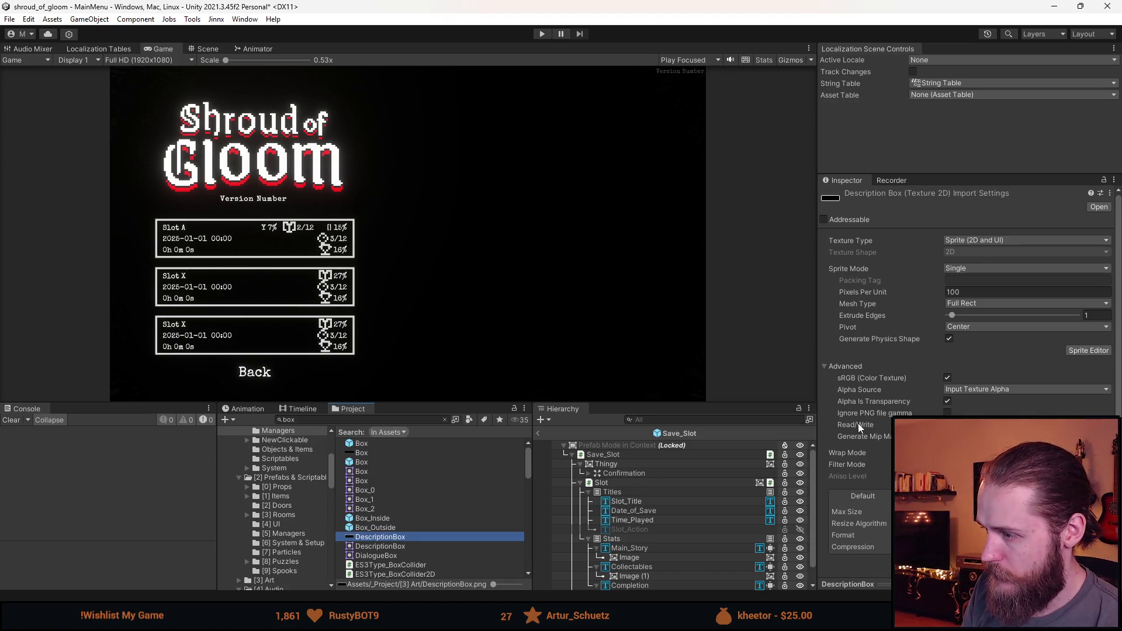
click(389, 454)
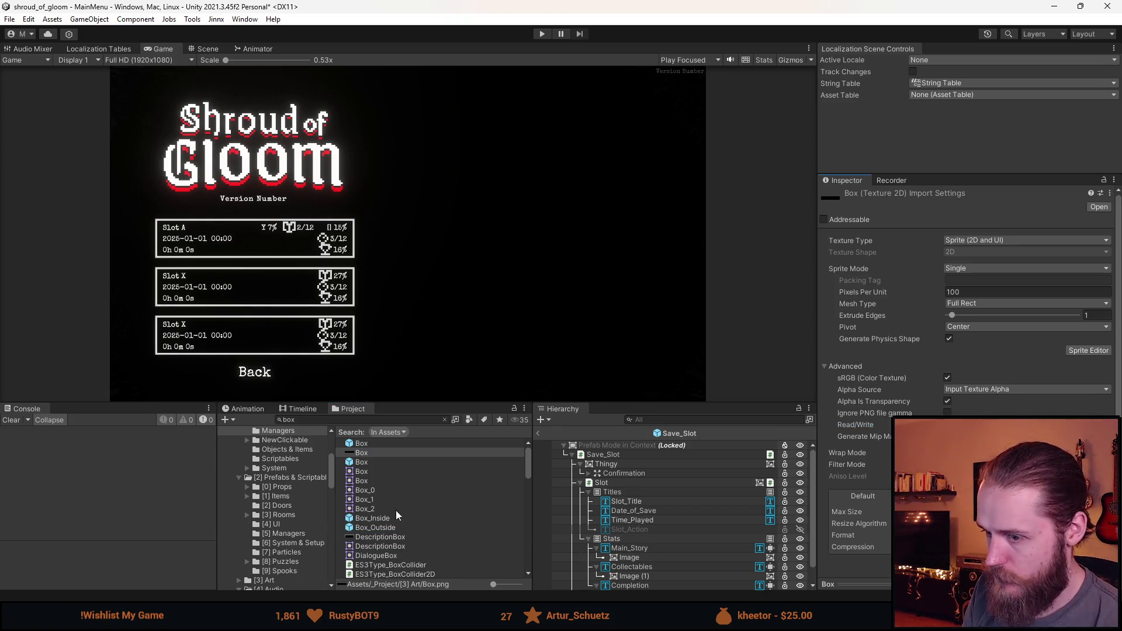
click(388, 539)
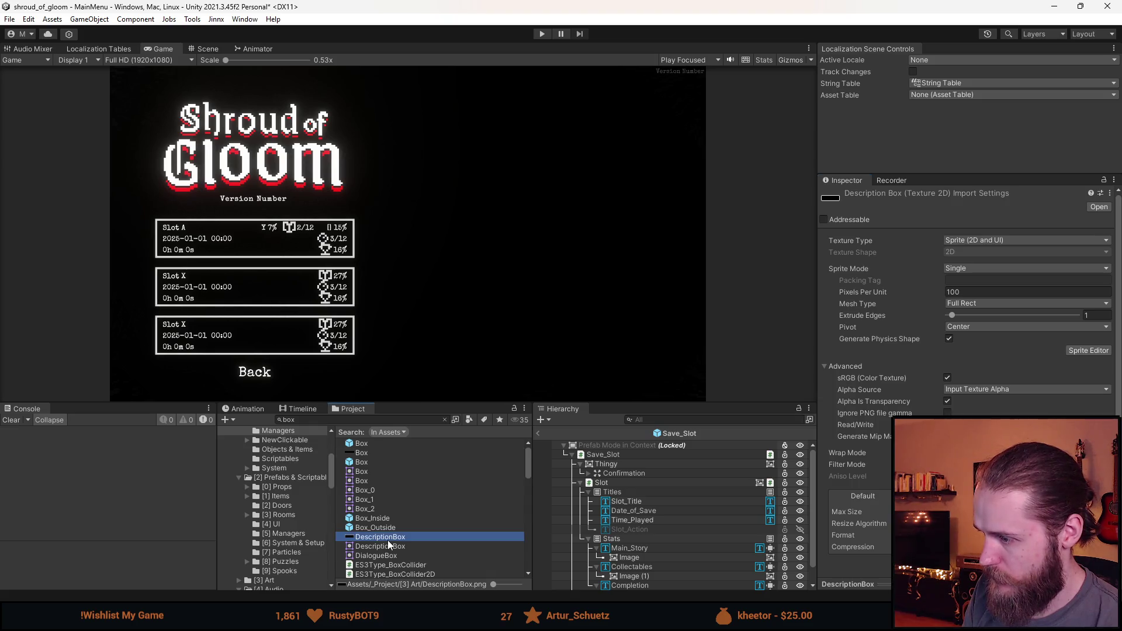
click(371, 455)
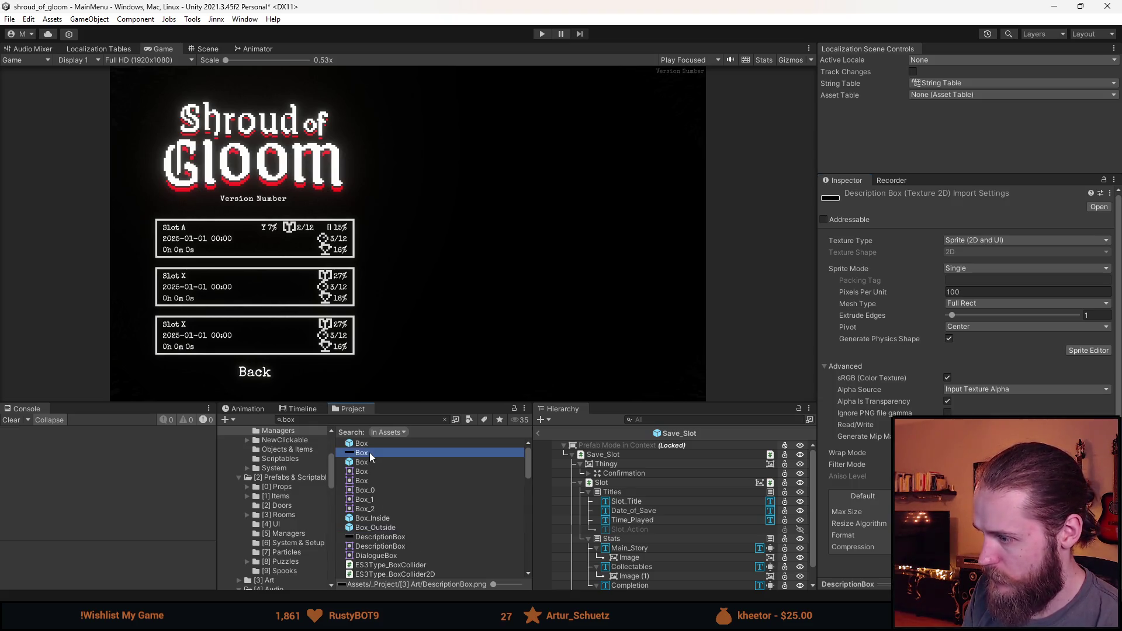
click(385, 538)
scroll(953, 413, down, 3)
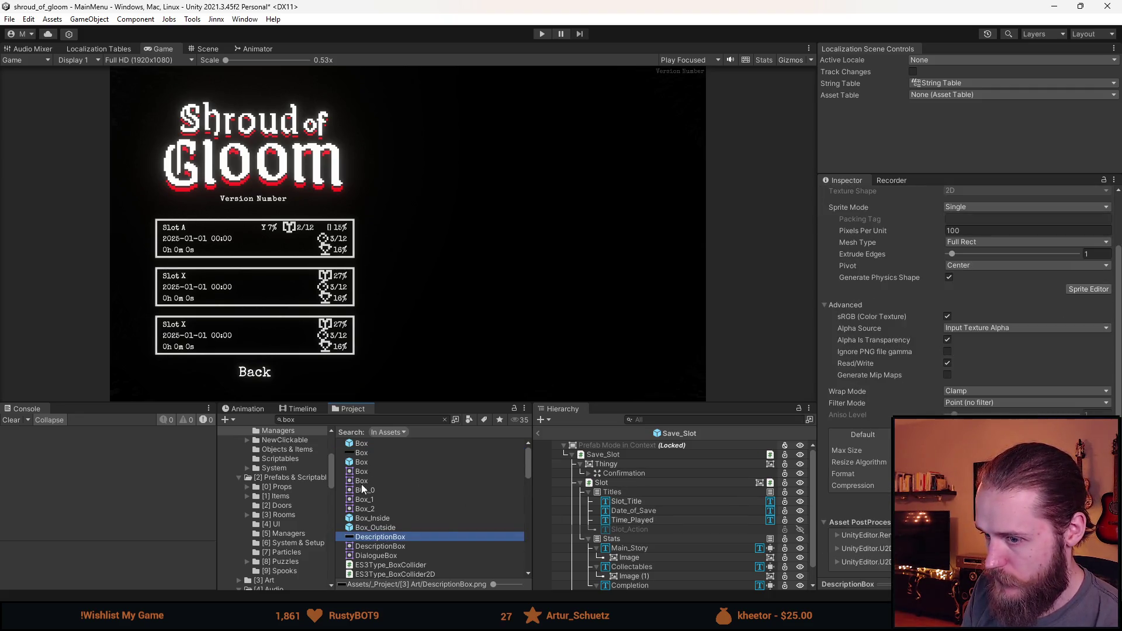
click(369, 453)
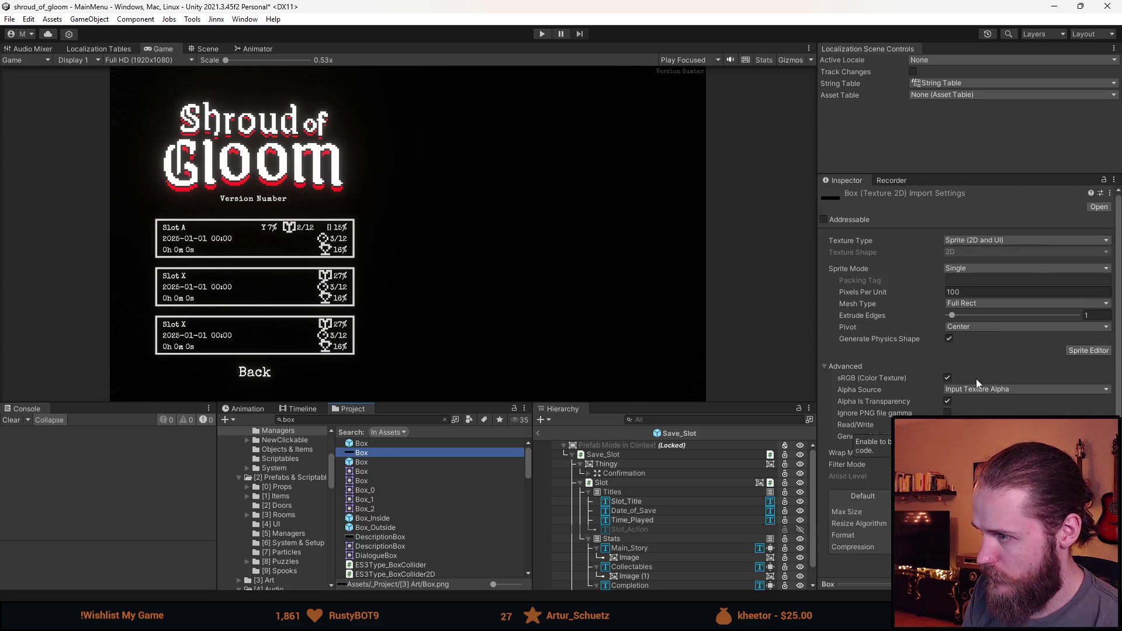
Step: Open the Box sprite in the Sprite Editor, leaving the pivot at Center
click(1087, 350)
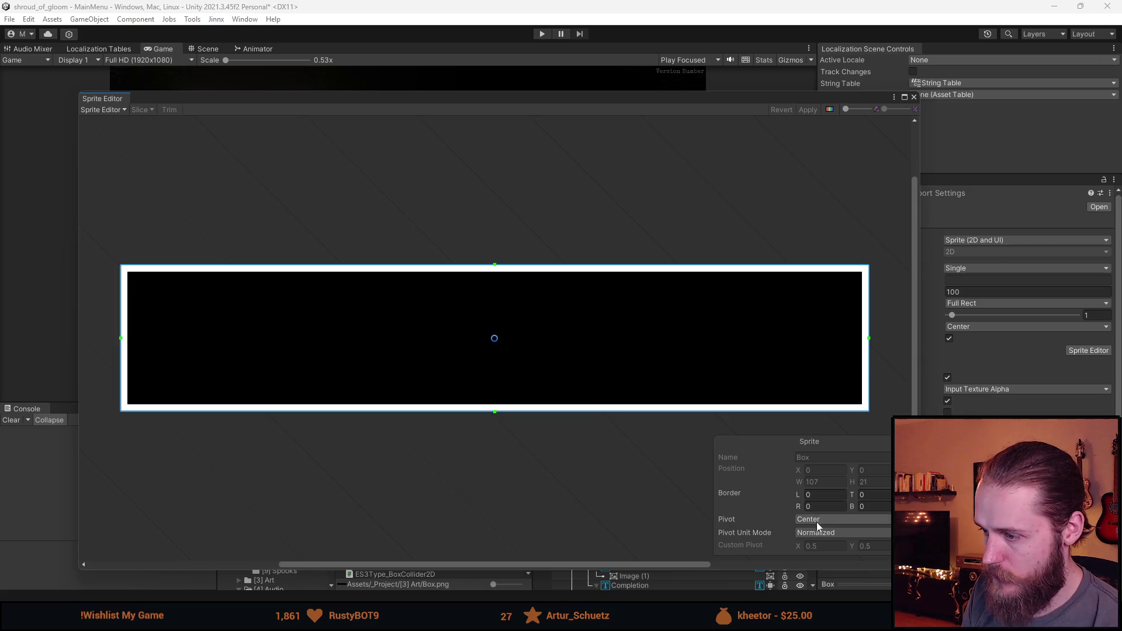
click(830, 532)
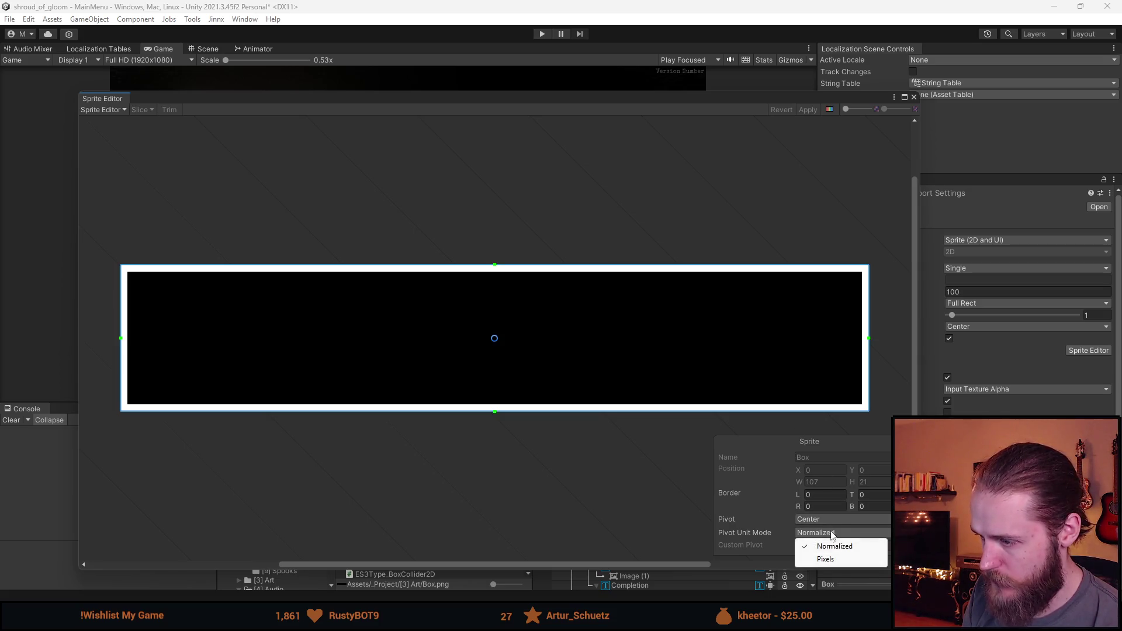
click(838, 522)
click(762, 437)
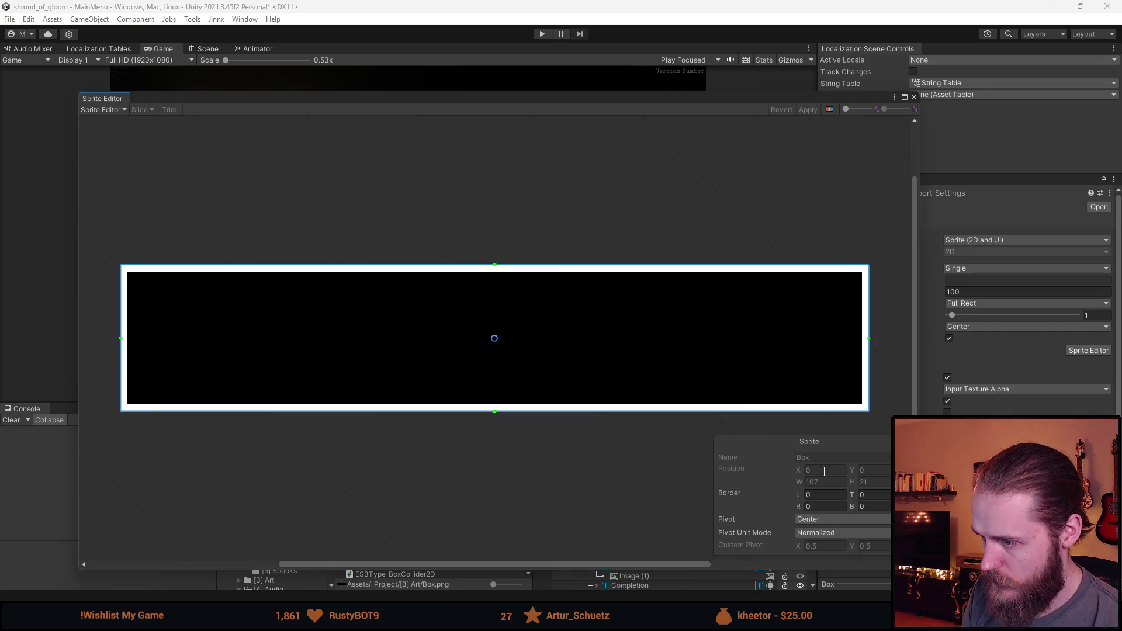
click(112, 110)
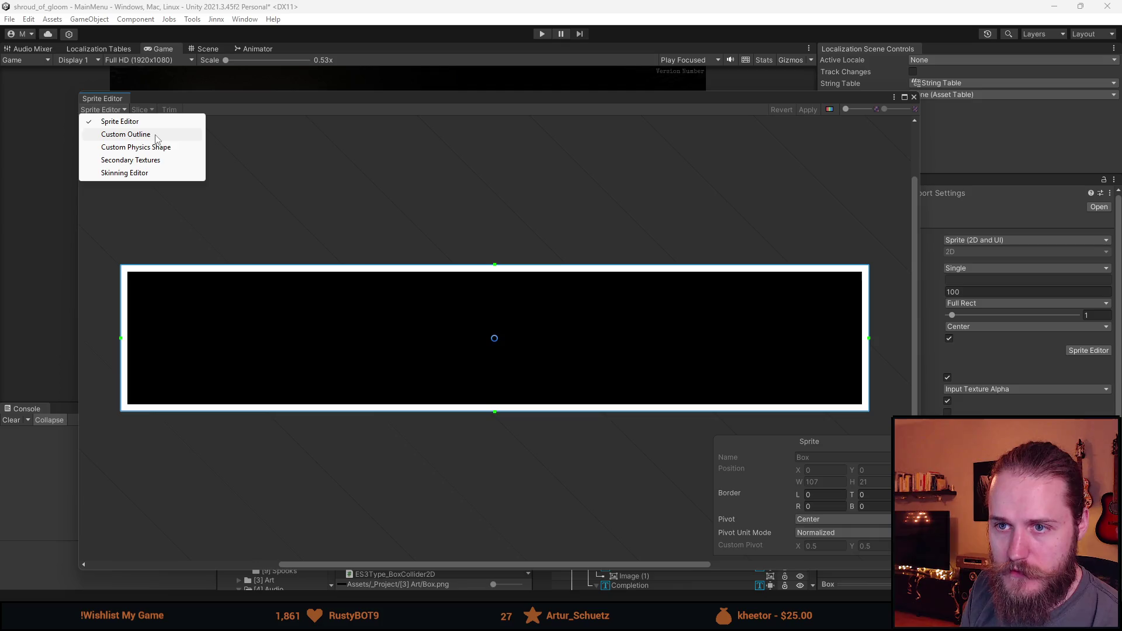
click(329, 117)
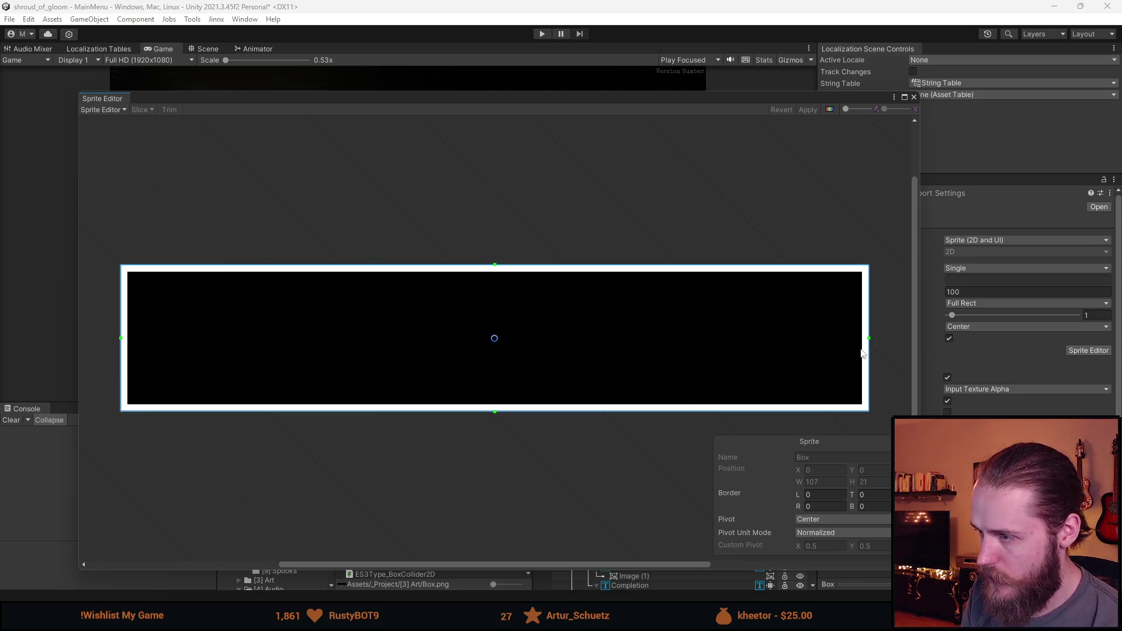
scroll(869, 351, up, 5)
Step: Set 1-pixel right and top borders on the Box sprite
mouse_move(861, 337)
mouse_down()
mouse_move(643, 346)
mouse_move(836, 343)
mouse_up()
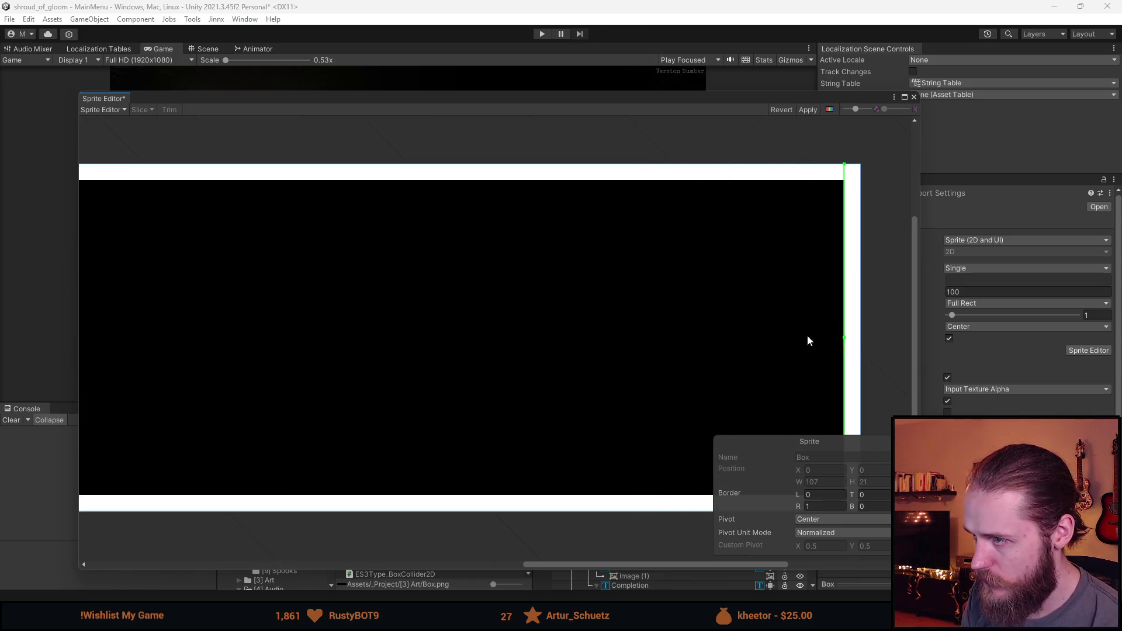
scroll(623, 240, down, 3)
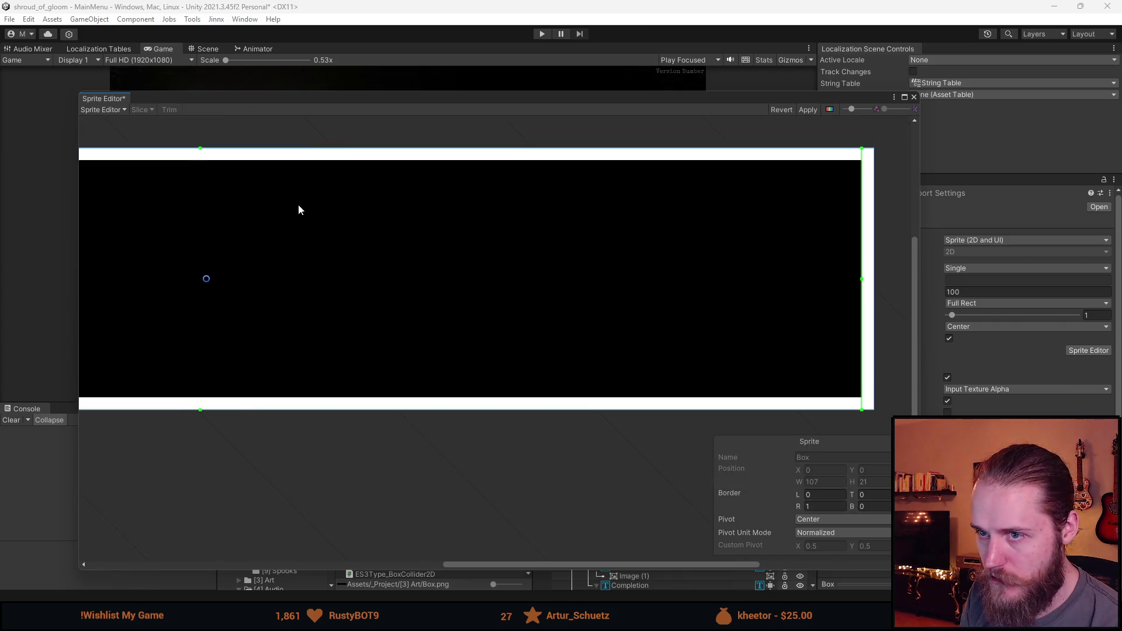
drag(300, 208, 360, 219)
drag(260, 160, 261, 171)
scroll(671, 212, up, 3)
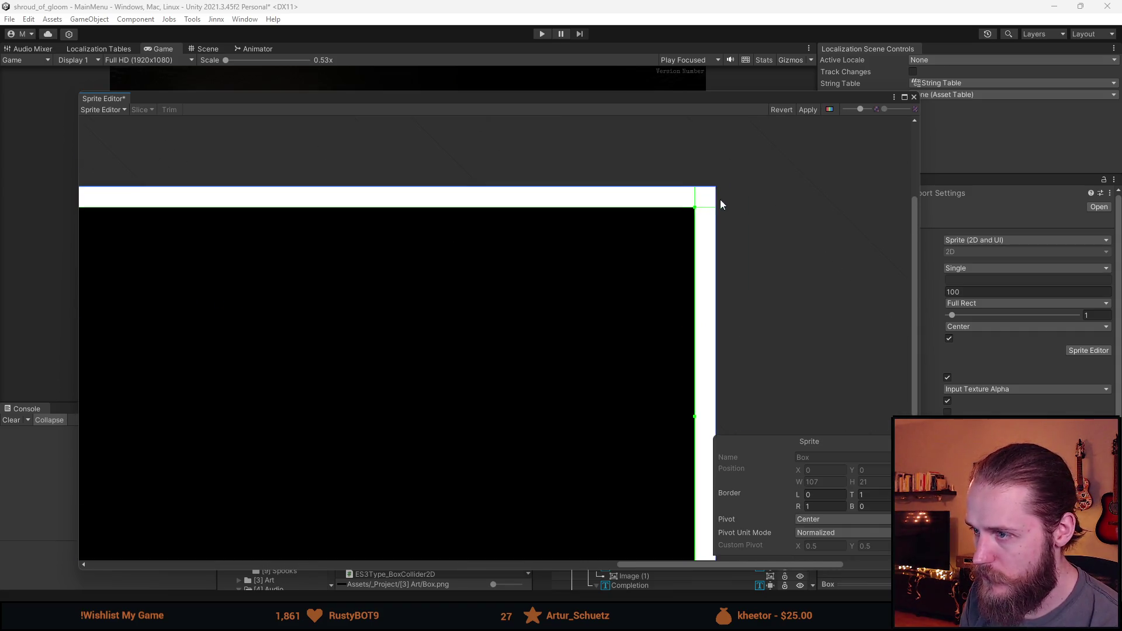
scroll(720, 199, down, 3)
scroll(545, 289, up, 2)
scroll(444, 246, up, 2)
Step: Set 1-pixel left and bottom borders, then close the Sprite Editor
drag(379, 259, 400, 262)
scroll(492, 315, down, 3)
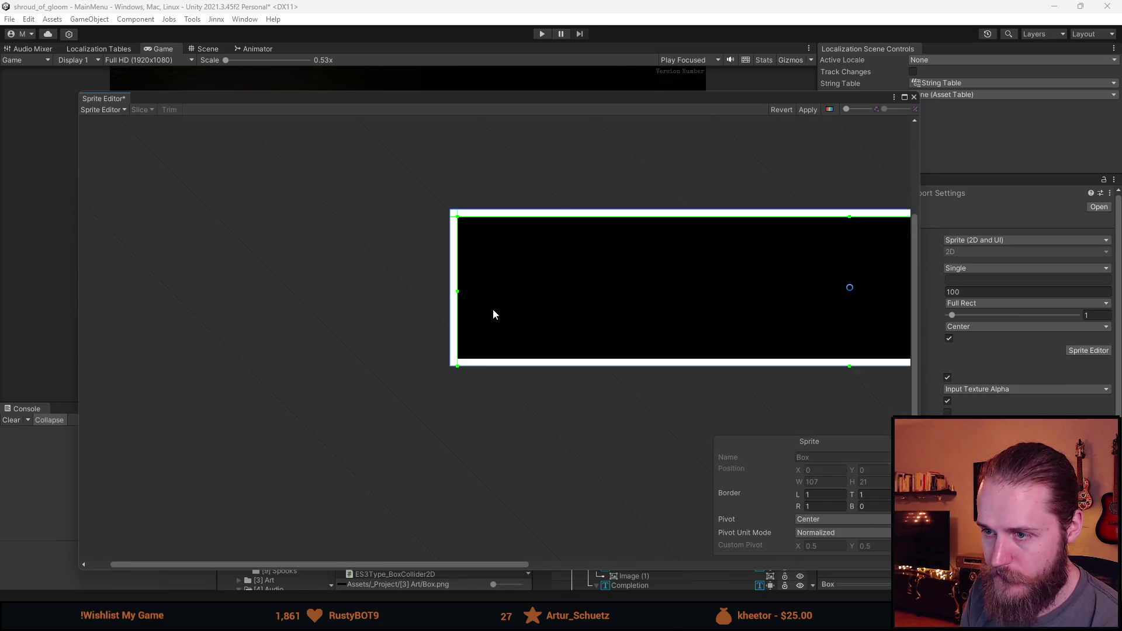
scroll(713, 343, right, 5)
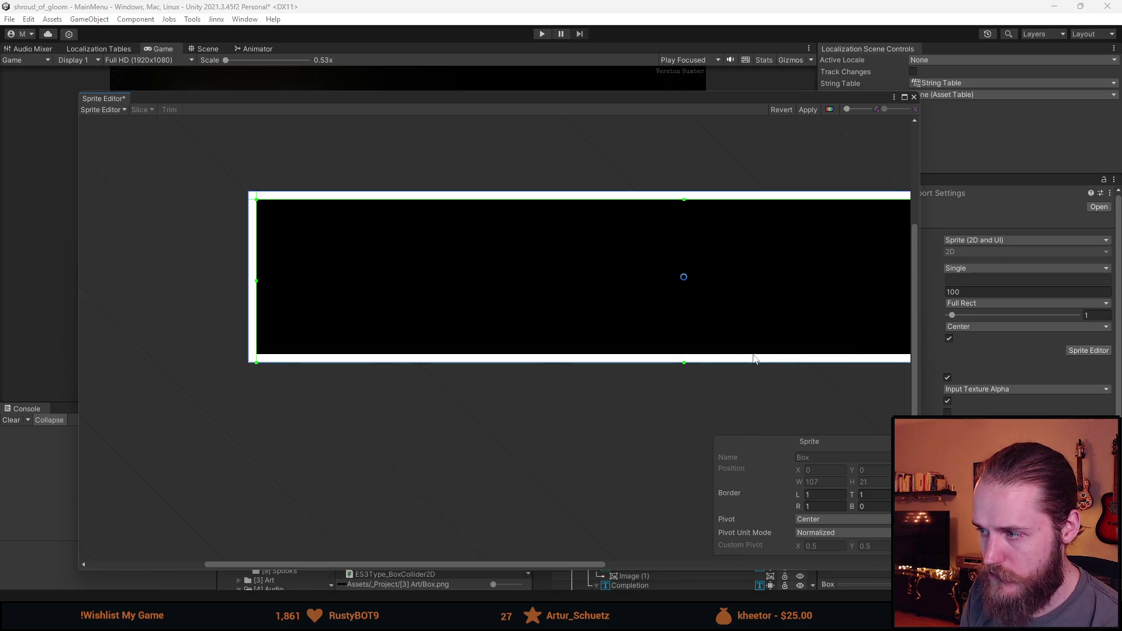
scroll(748, 359, up, 2)
drag(653, 365, 652, 350)
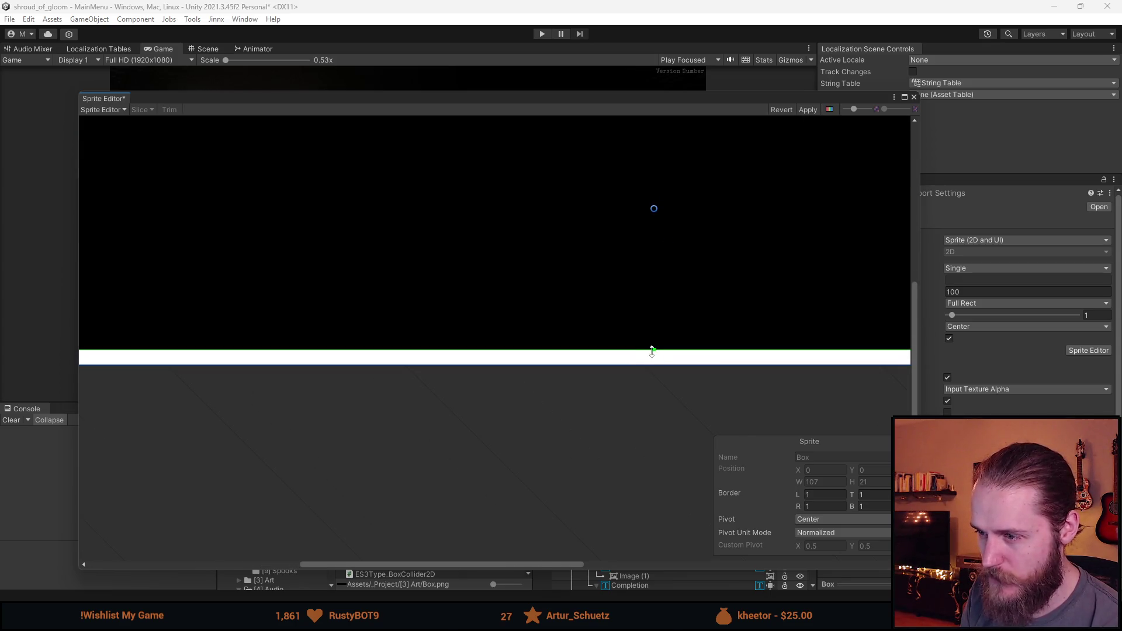
scroll(529, 368, down, 2)
scroll(307, 305, up, 2)
scroll(433, 322, up, 1)
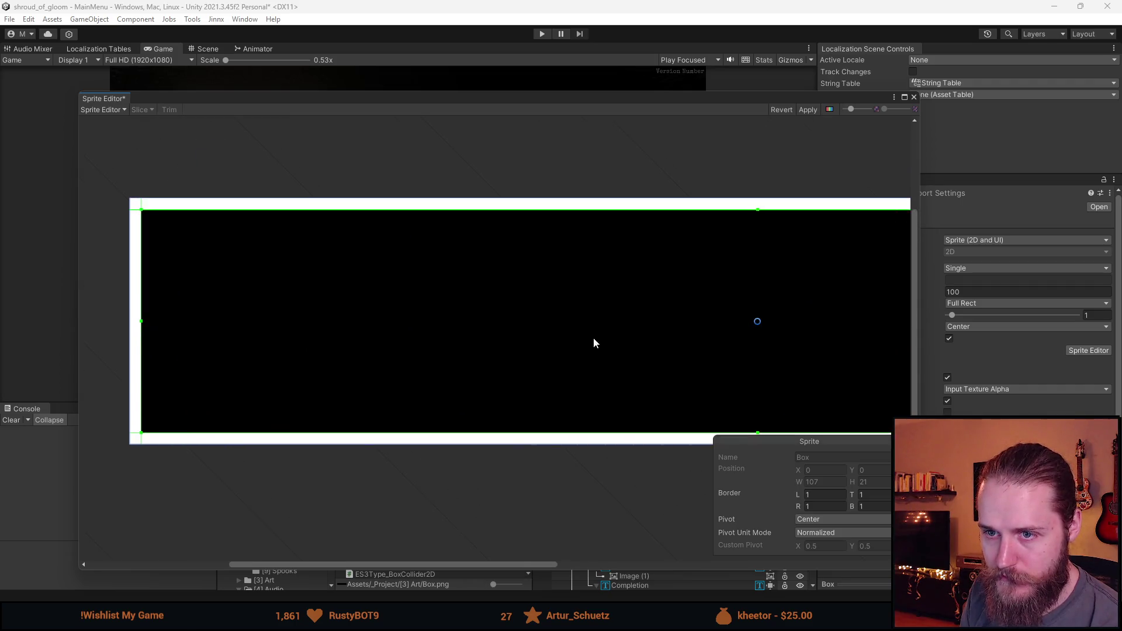
scroll(630, 346, right, 5)
scroll(581, 398, down, 2)
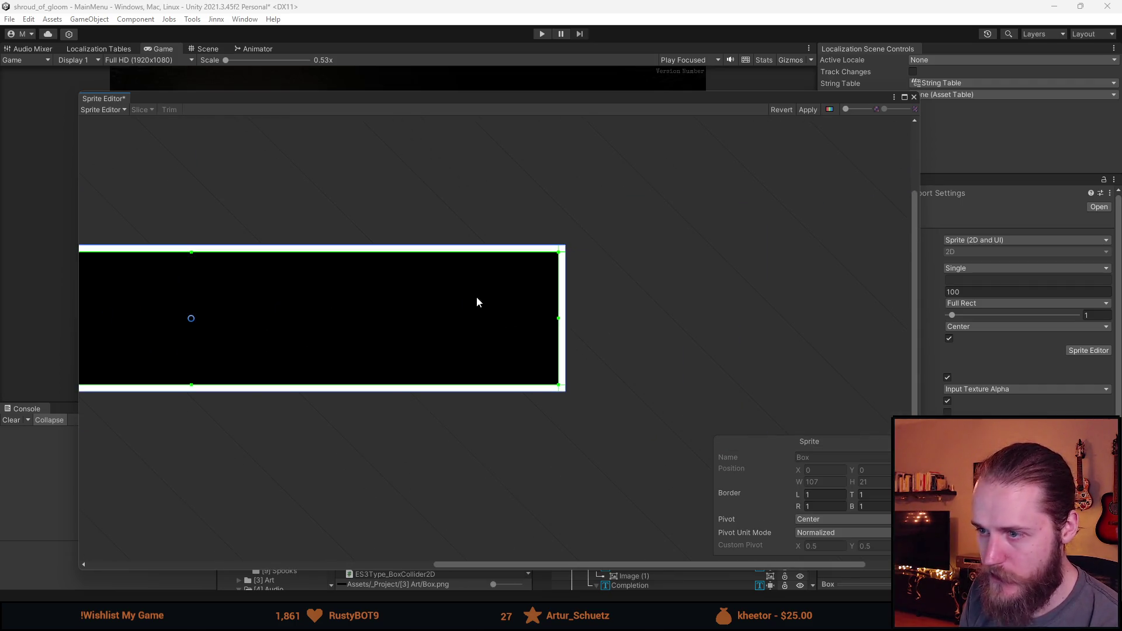
click(914, 97)
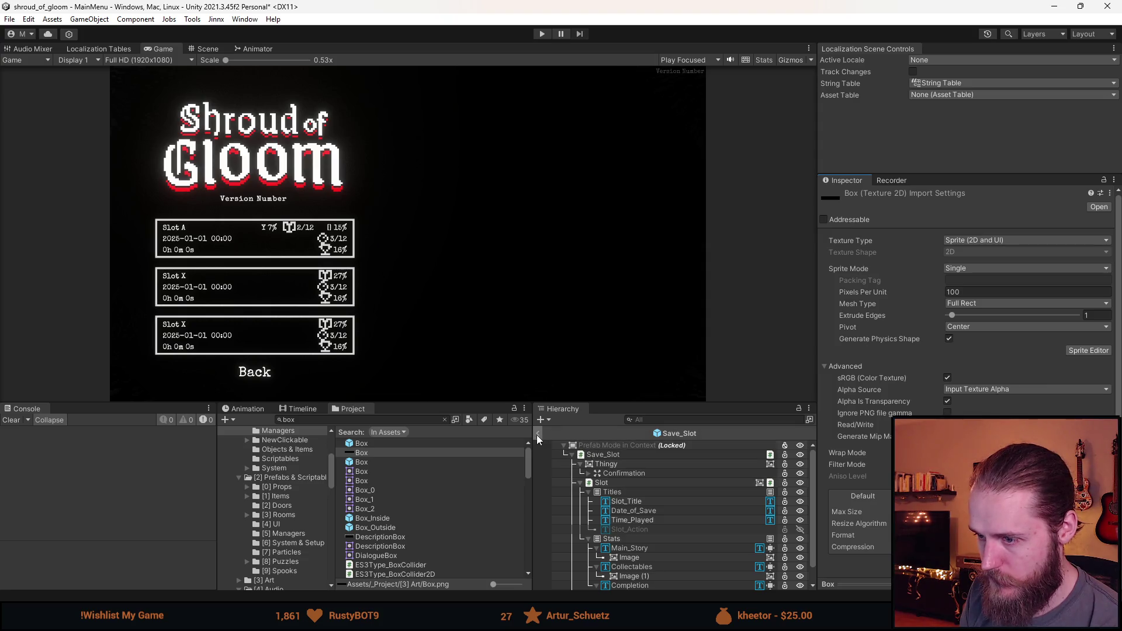
Step: Select the Slot object in Save_Slot and set its Source Image to the Box sprite
click(204, 49)
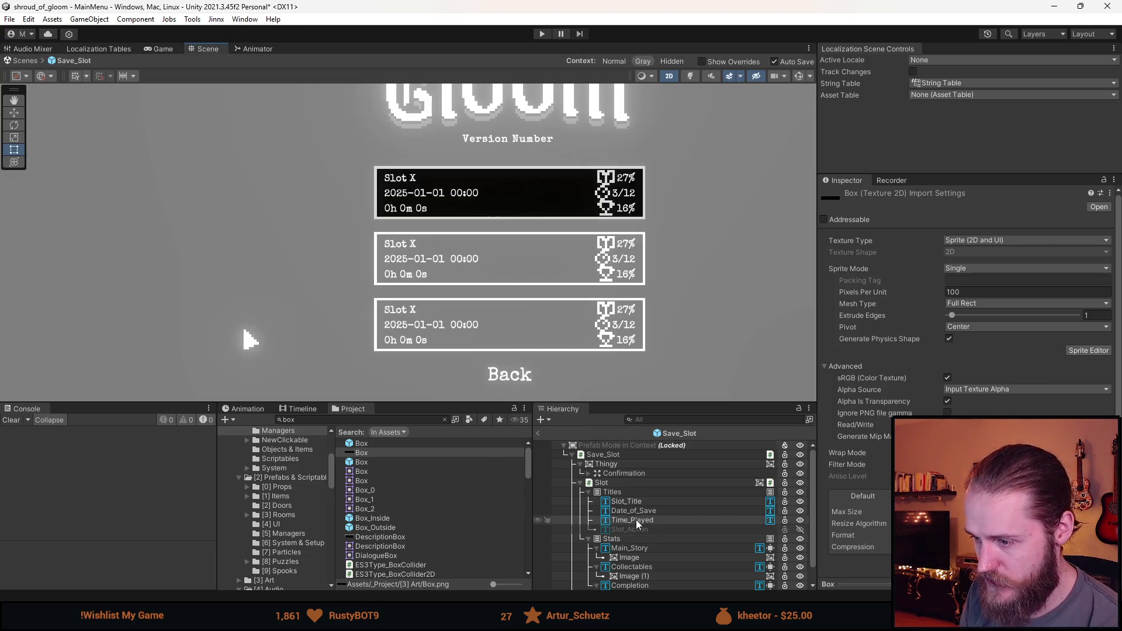
click(641, 503)
click(602, 483)
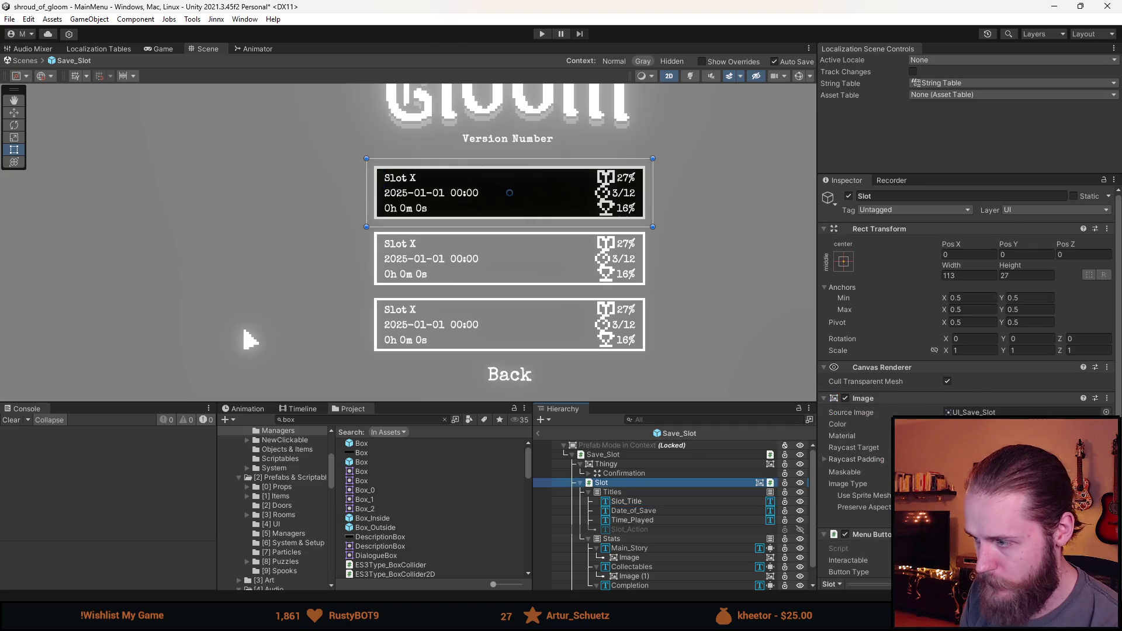
click(1107, 410)
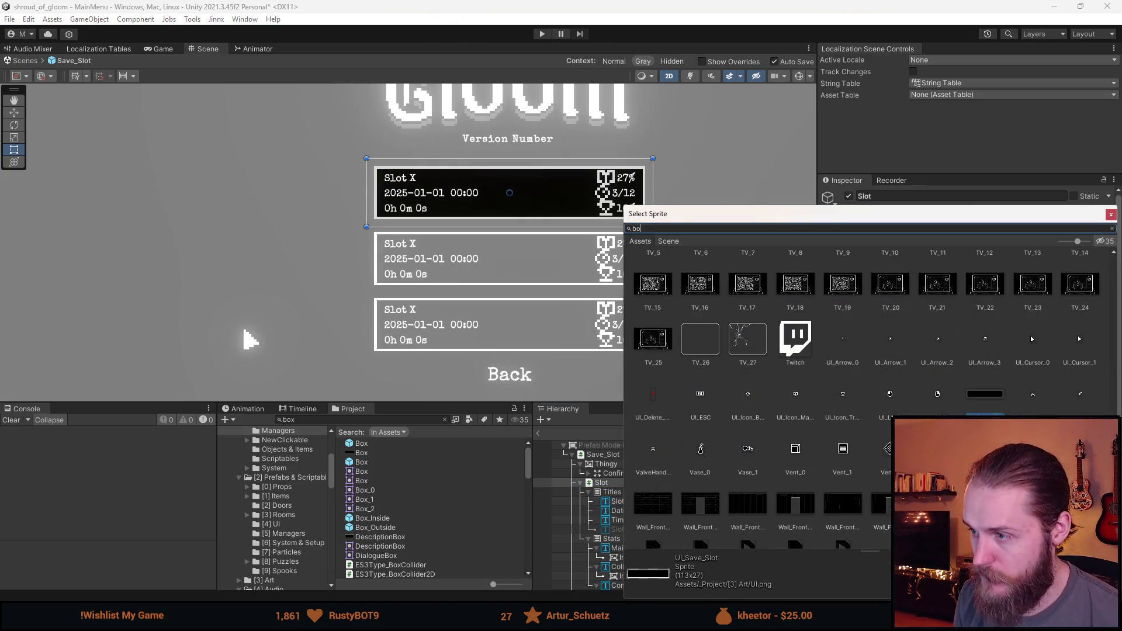
text(x)
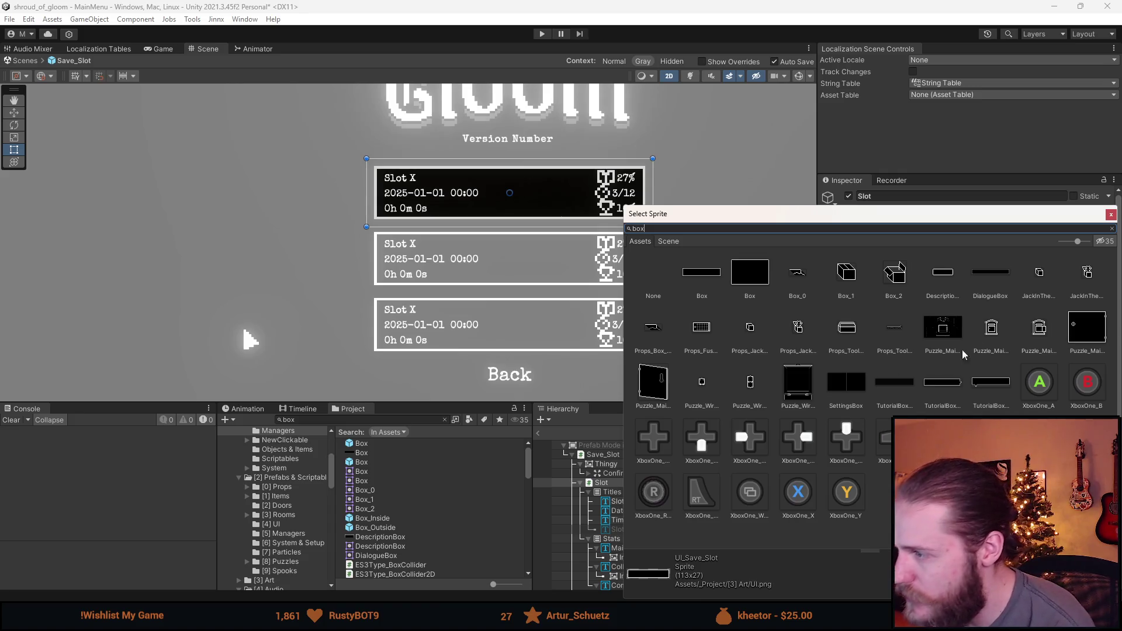
click(704, 280)
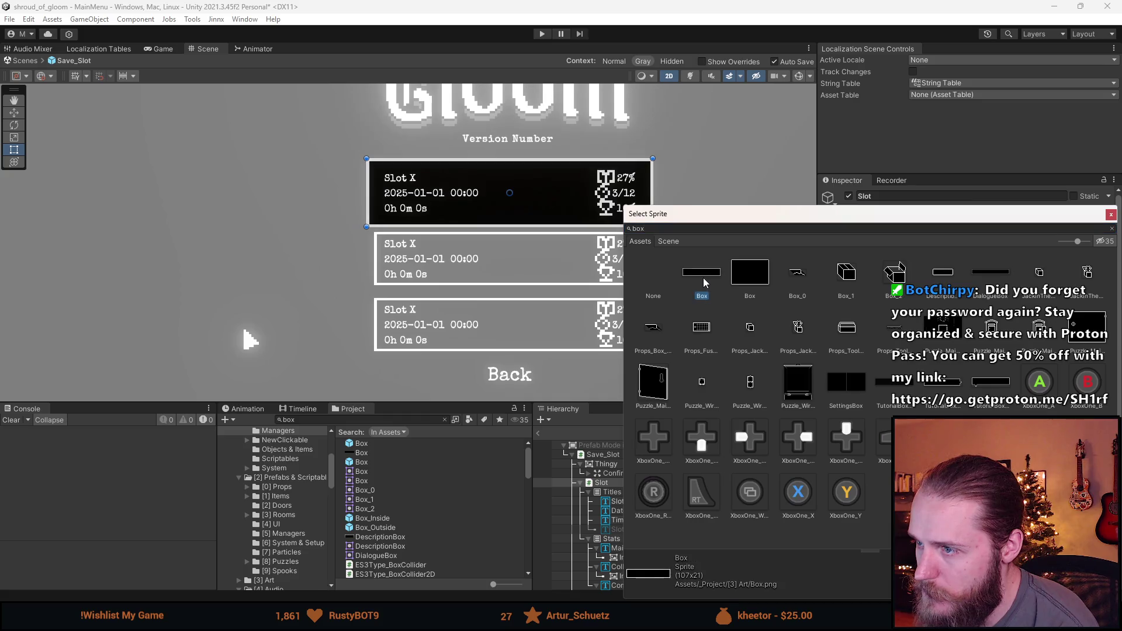
double_click(703, 280)
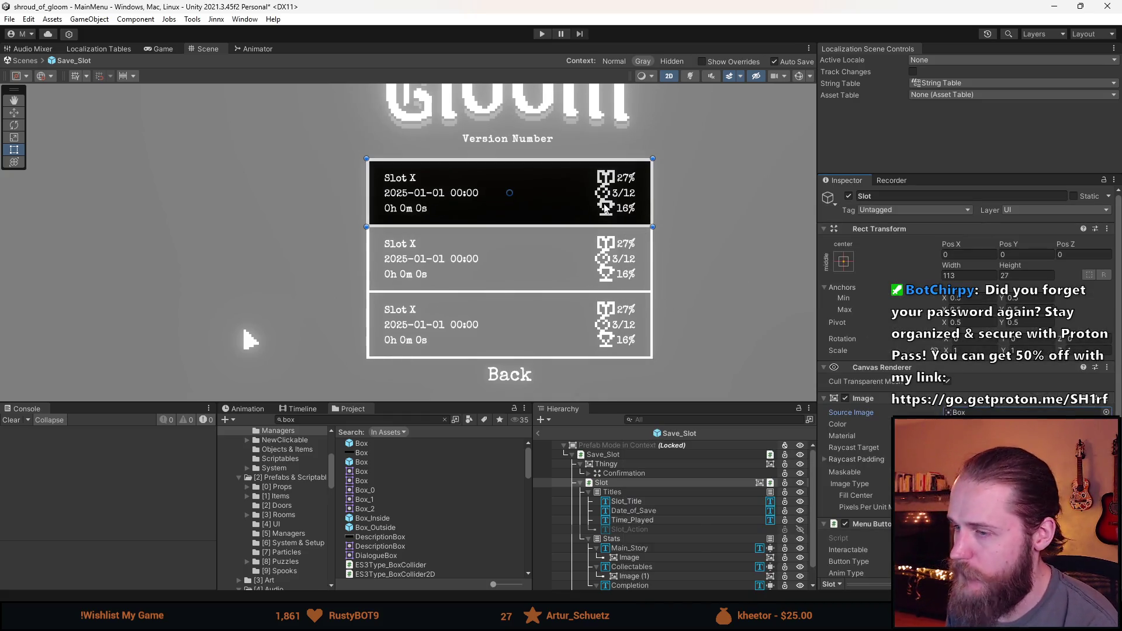
Step: Undo to restore UI_Save_Slot as the slot's background sprite
scroll(496, 190, up, 2)
scroll(599, 192, up, 2)
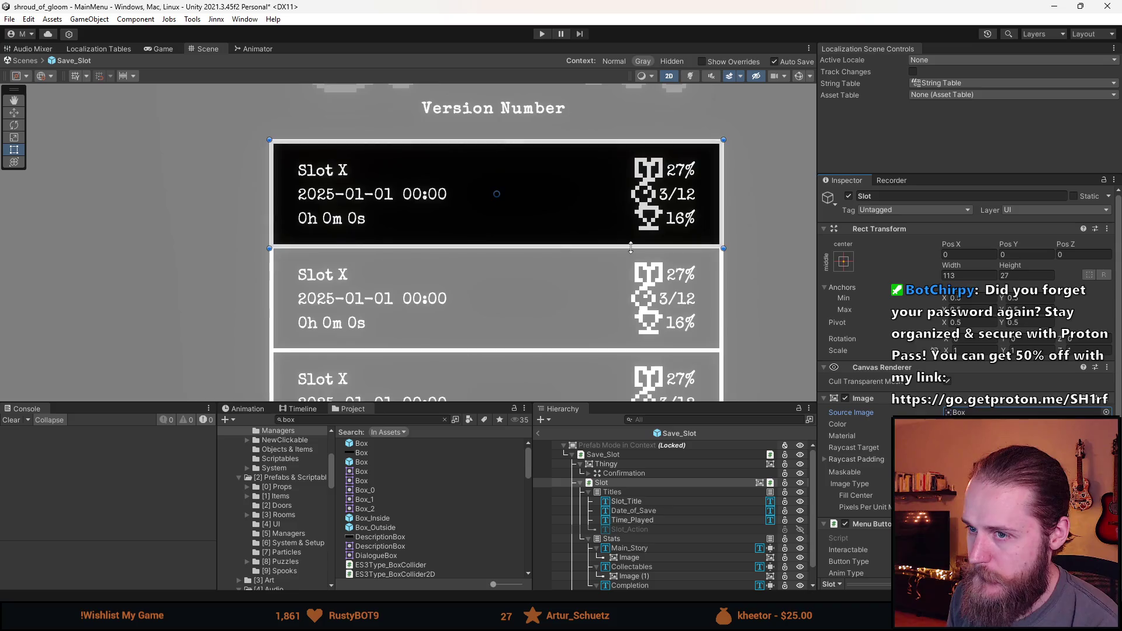
scroll(630, 248, down, 4)
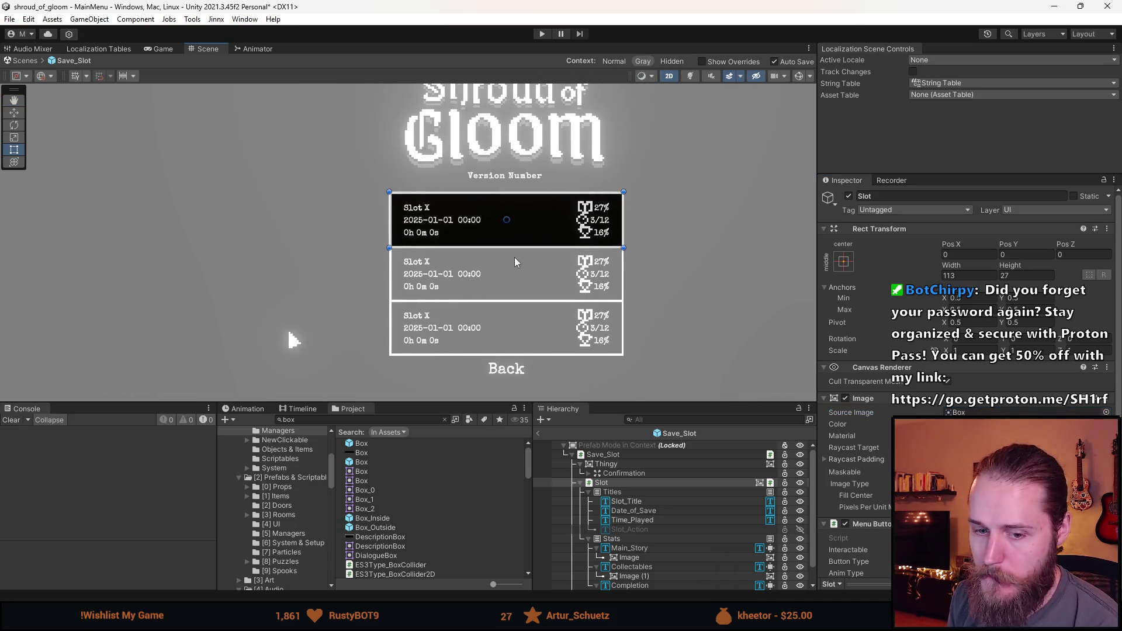
scroll(514, 257, up, 3)
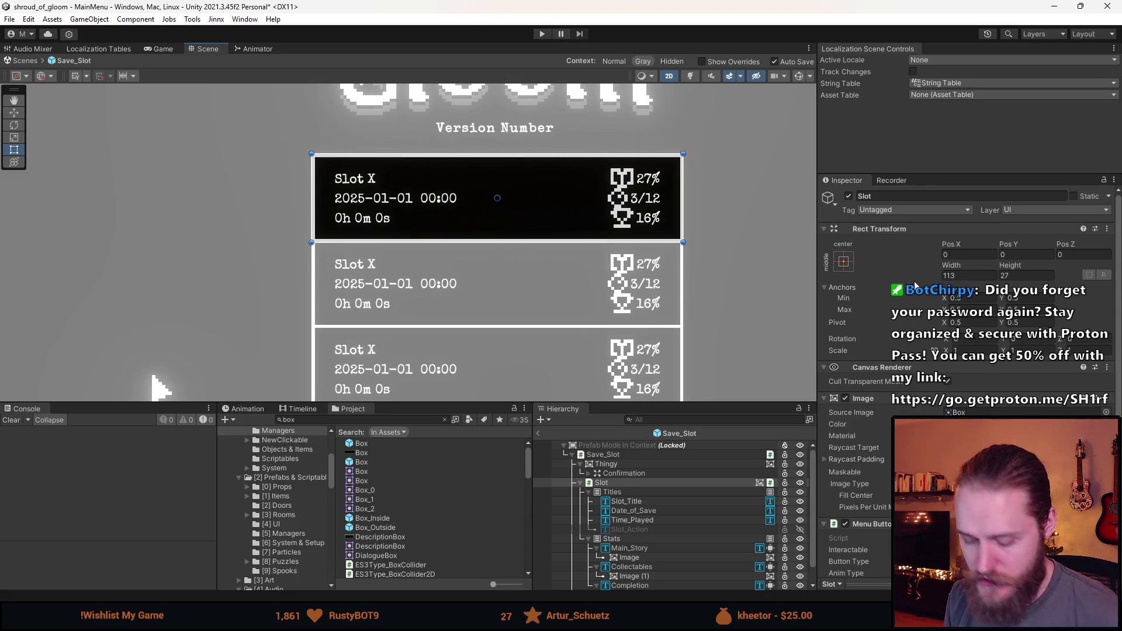
key(ctrl+z)
Step: Frame the slot in the Scene view and bring up the Source Image sprite picker
scroll(673, 191, up, 5)
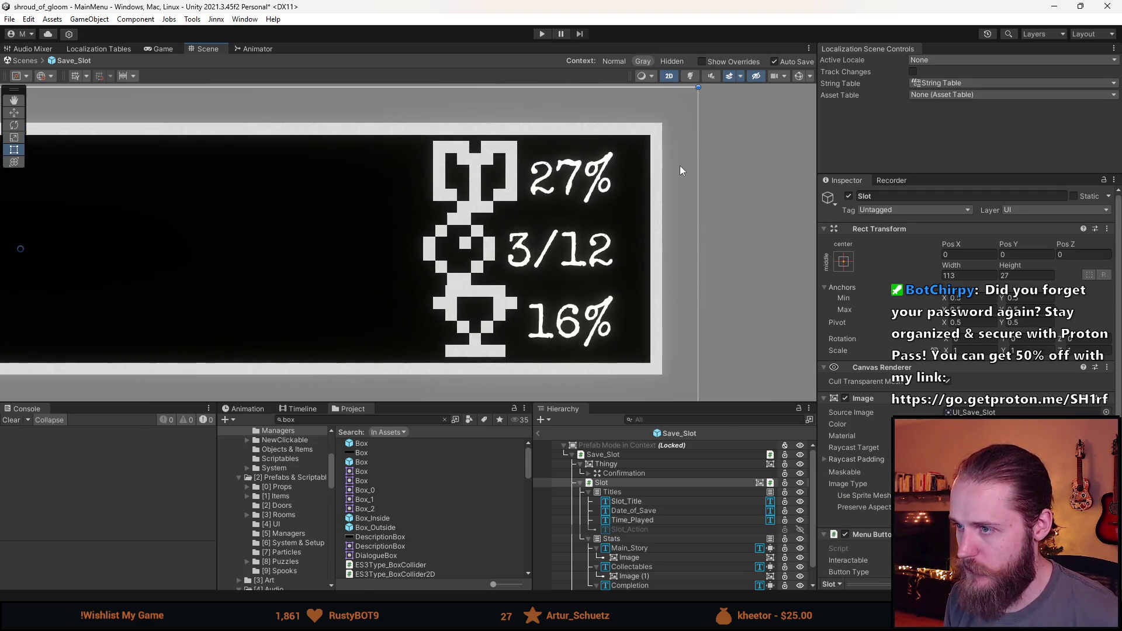
scroll(683, 163, down, 2)
scroll(546, 120, up, 3)
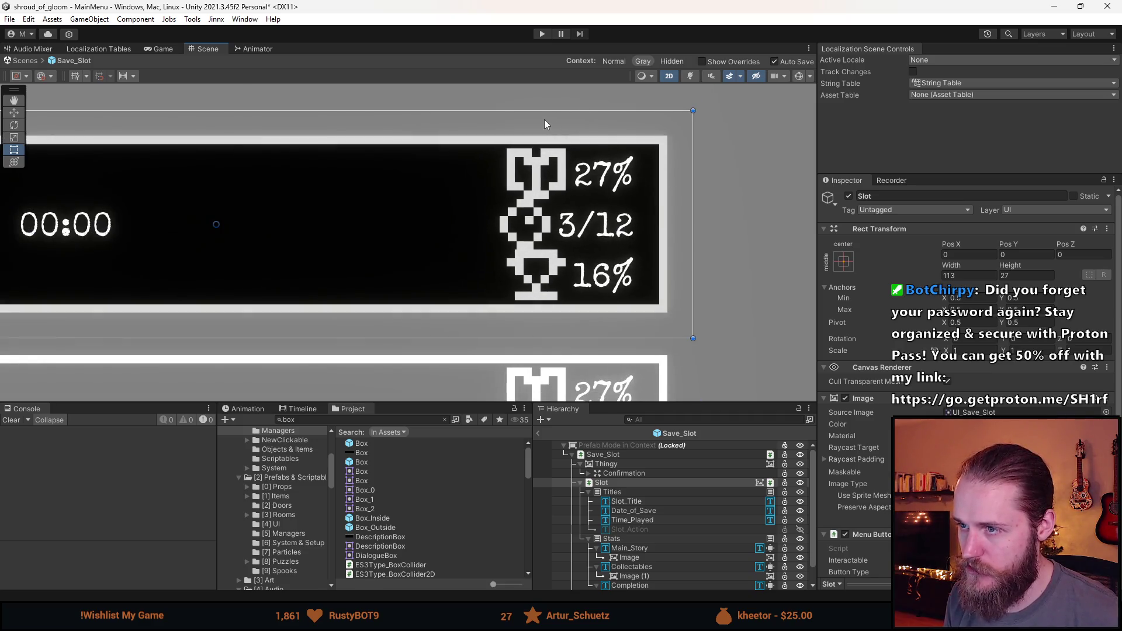
scroll(533, 124, down, 3)
key(Left)
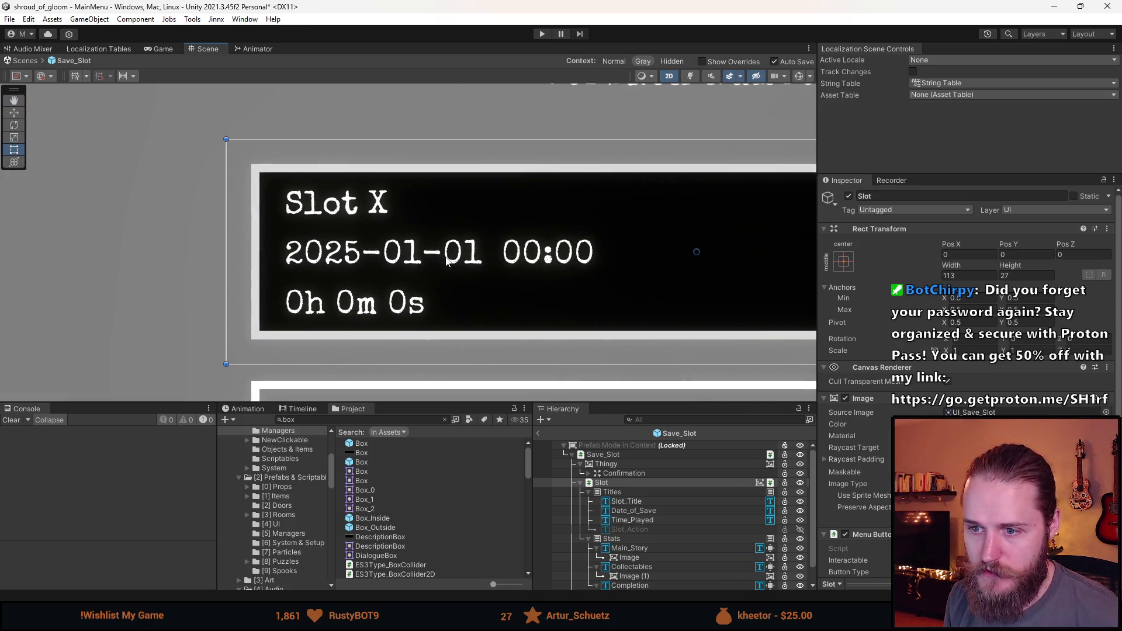
key(f)
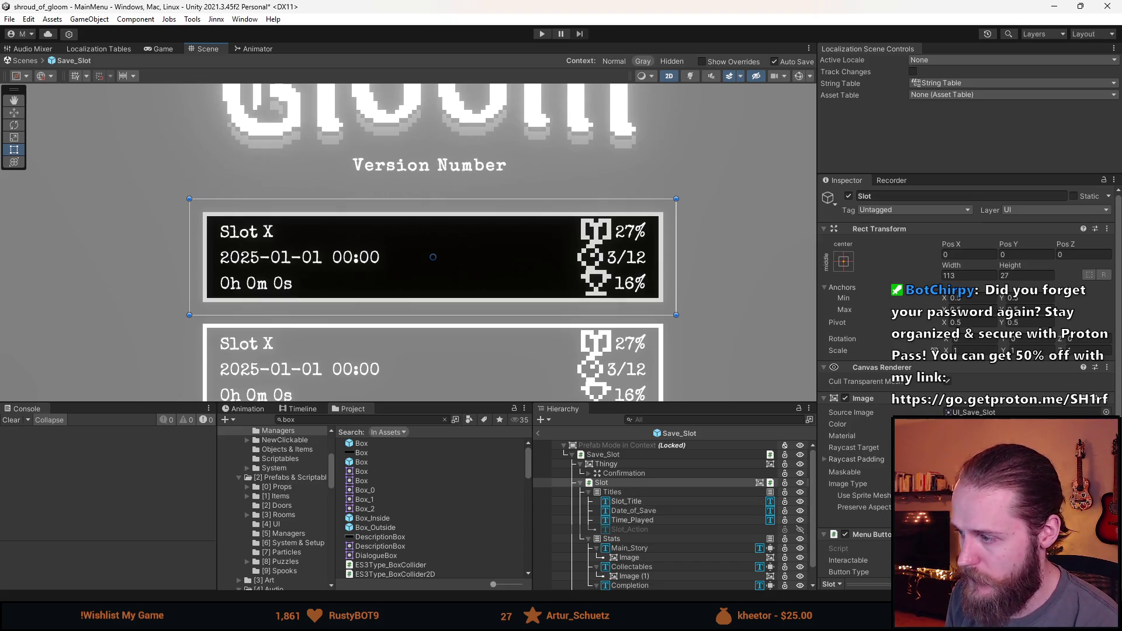
click(1106, 412)
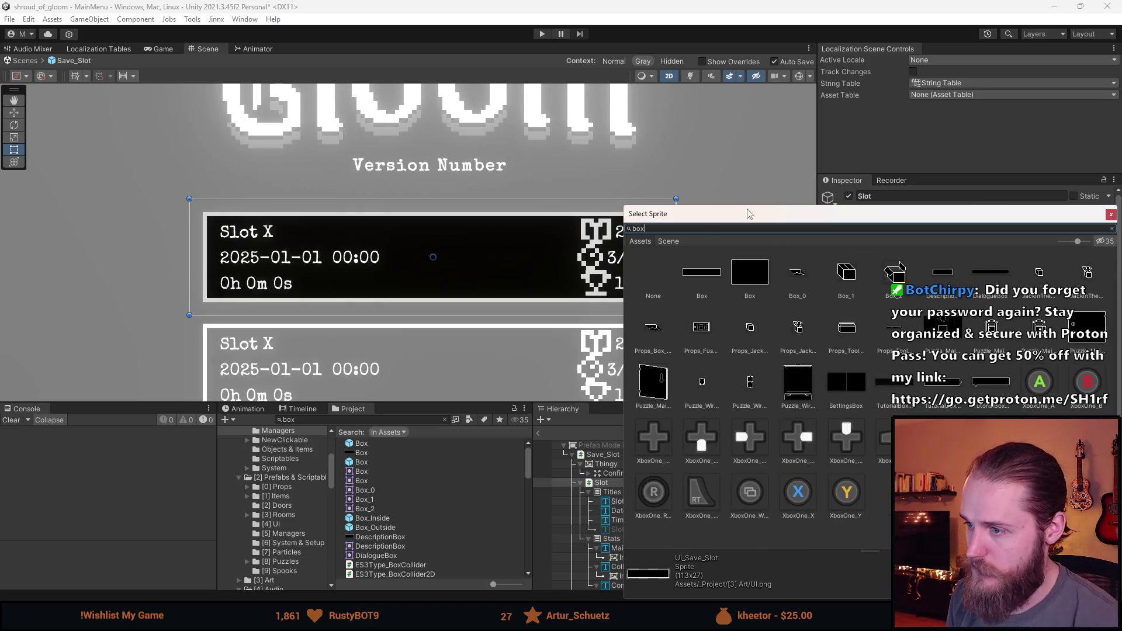
Step: Switch the slot background back to the Box sprite and set its width to 107
double_click(703, 275)
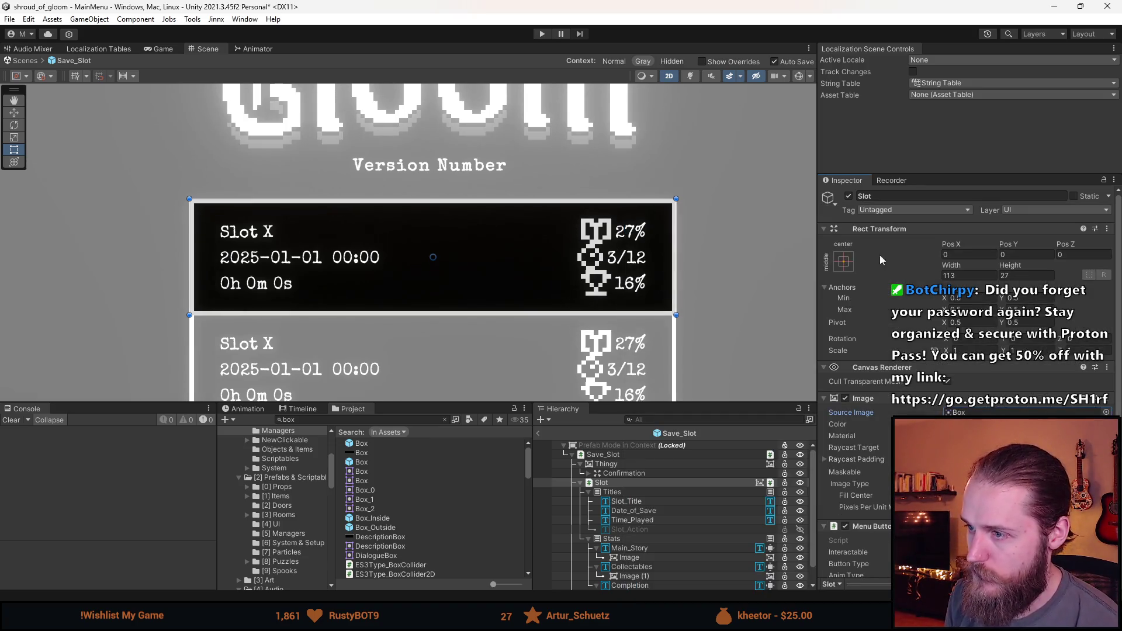
click(960, 276)
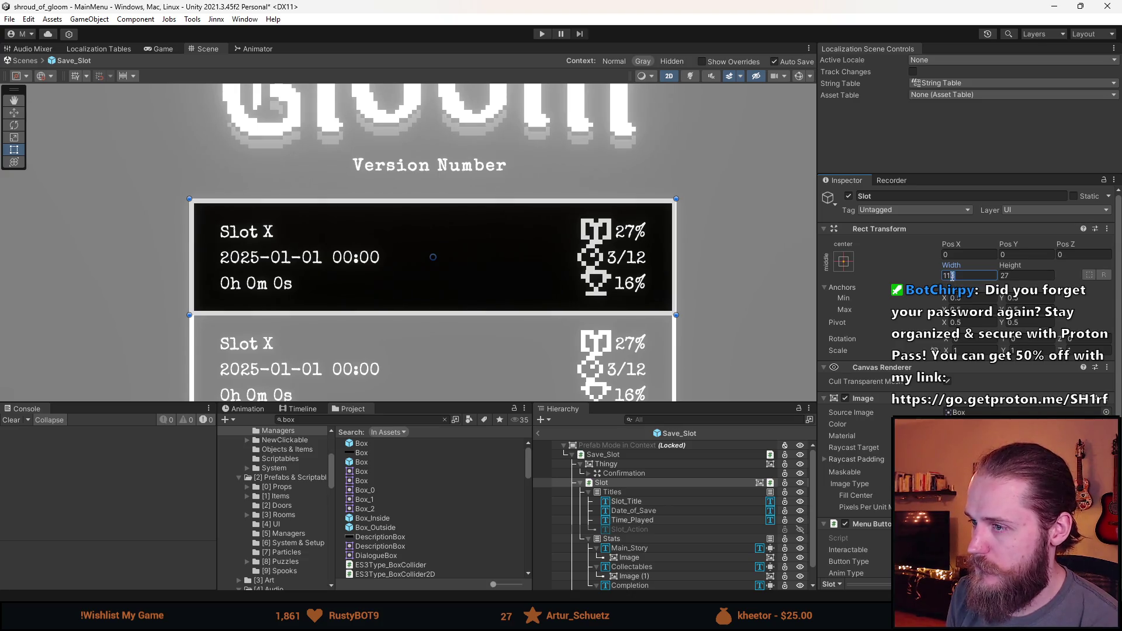
text(1)
key(BackSpace)
text(0)
double_click(959, 277)
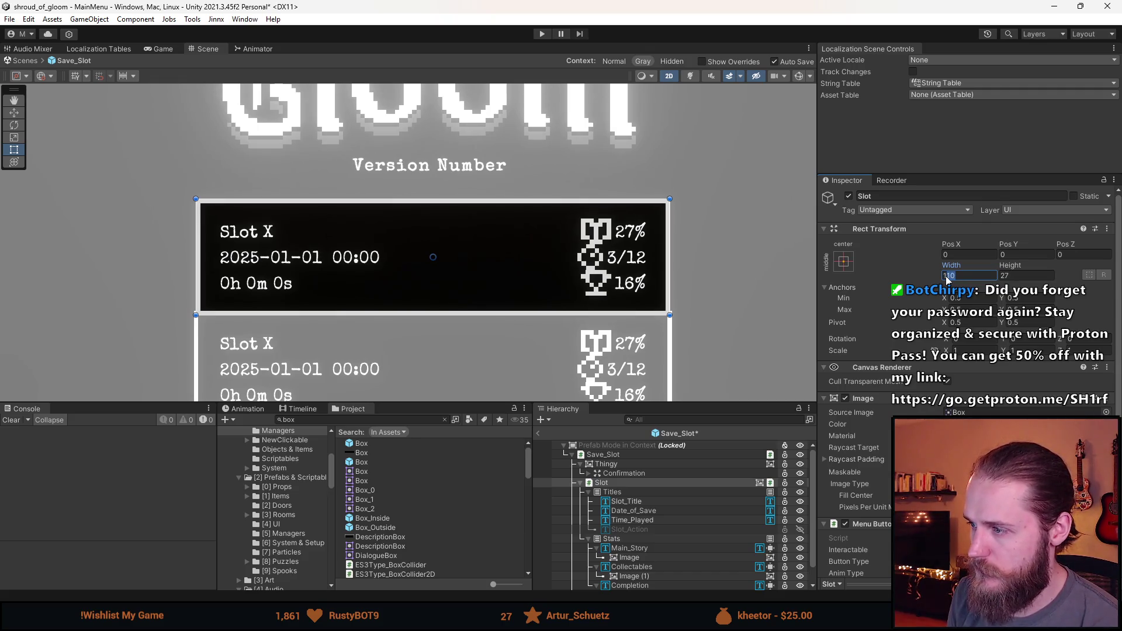
drag(948, 280, 970, 277)
click(951, 277)
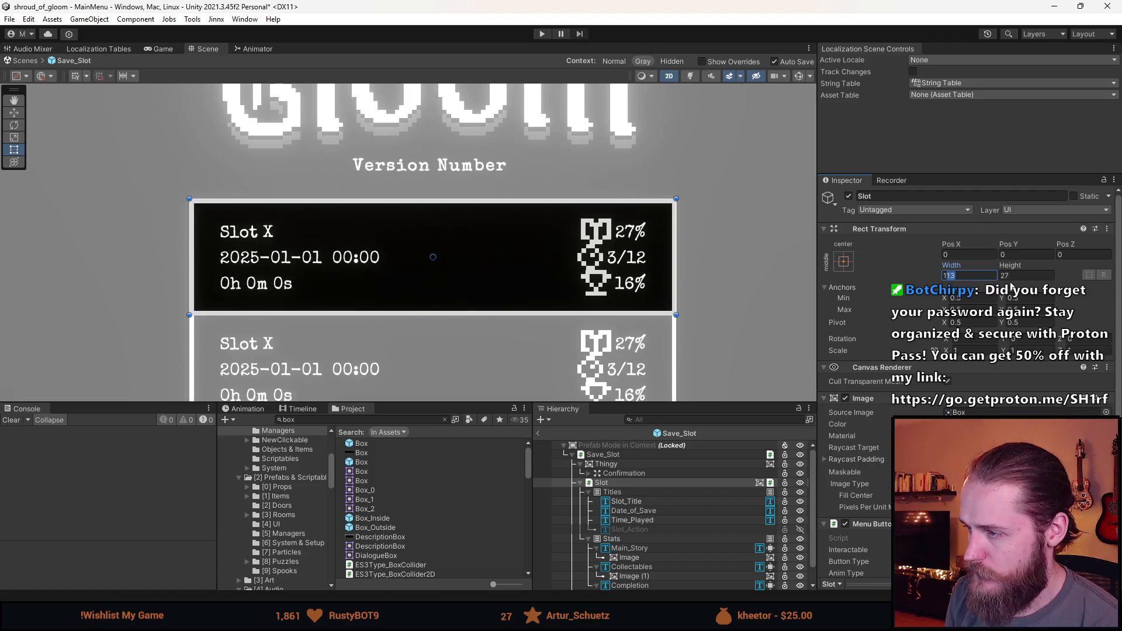
text(107)
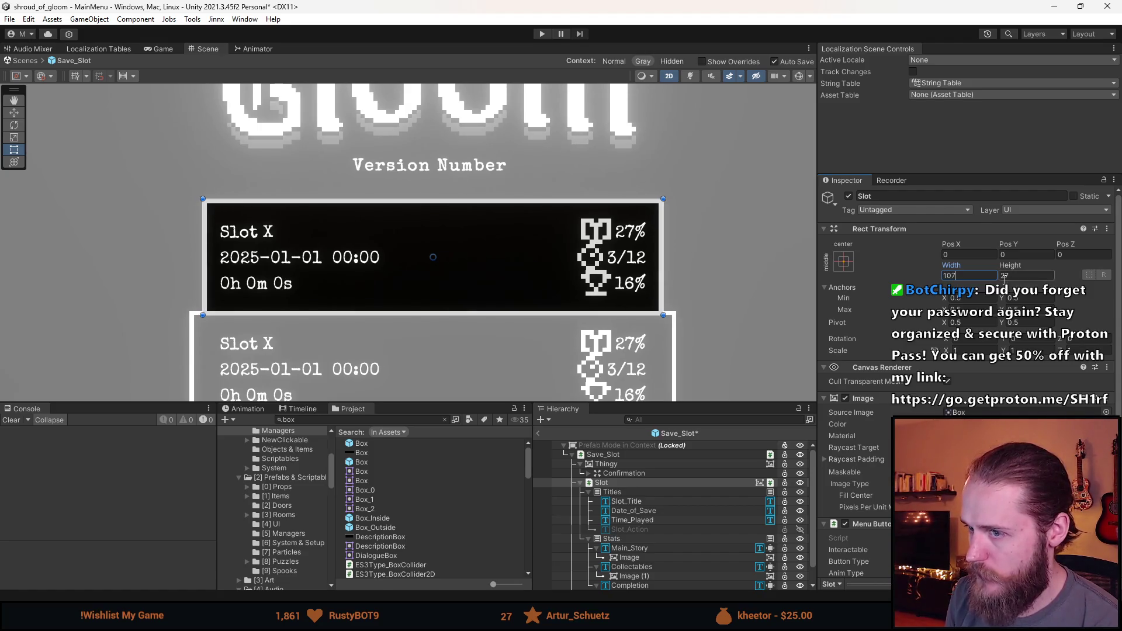
Step: Set the slot's Rect Transform height to 26
click(1007, 278)
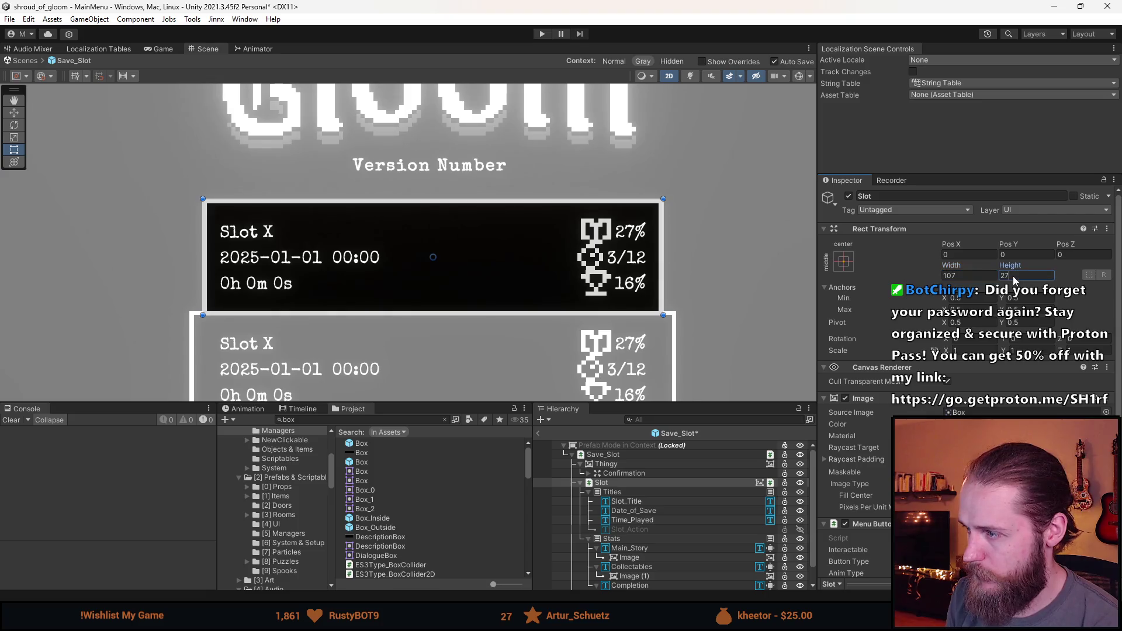
text(26)
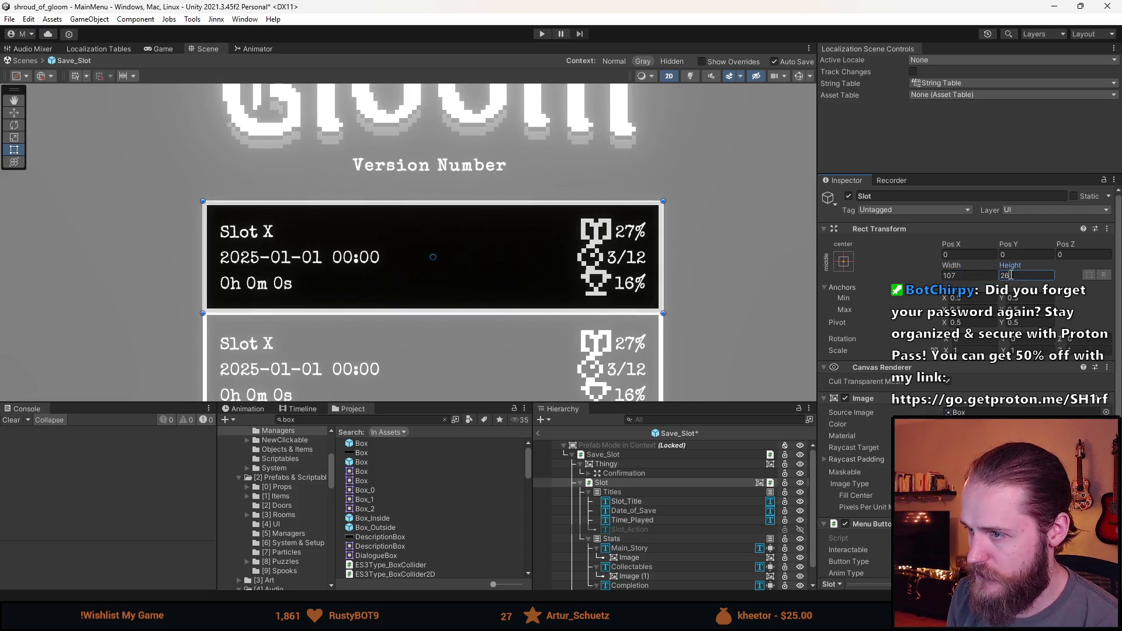
double_click(1009, 274)
text(25)
key(BackSpace)
text(6)
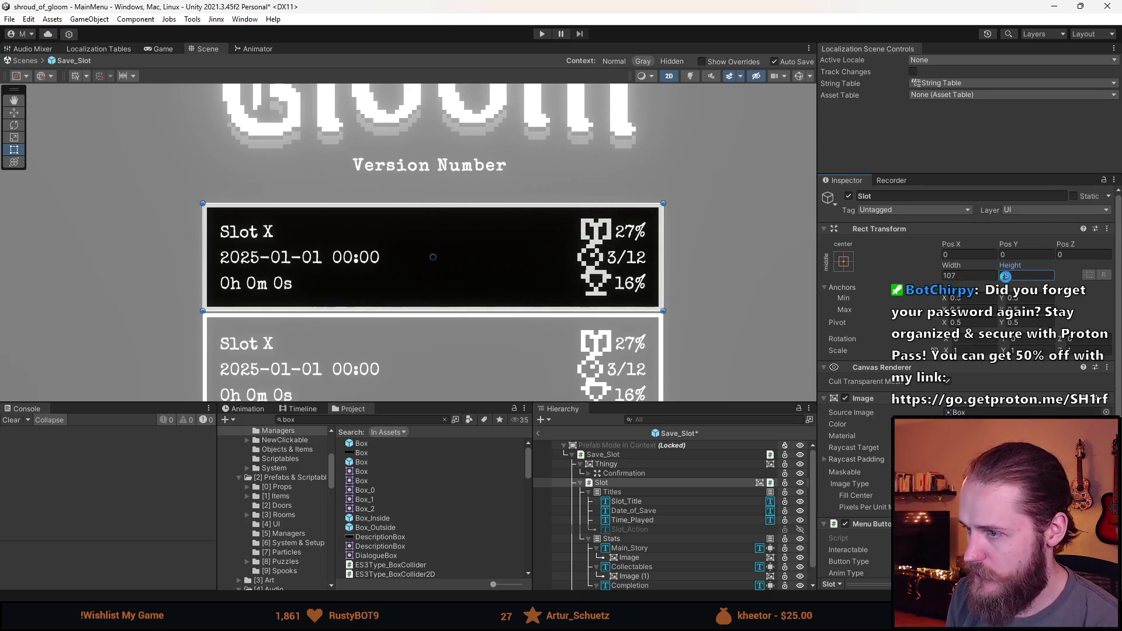
scroll(653, 520, down, 1)
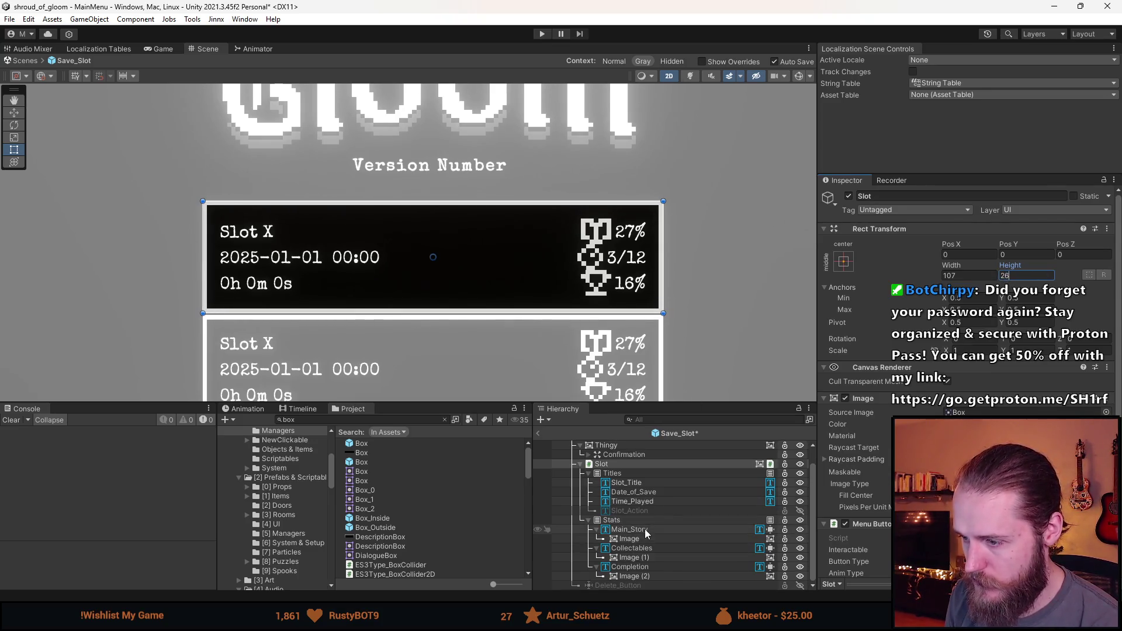
click(653, 521)
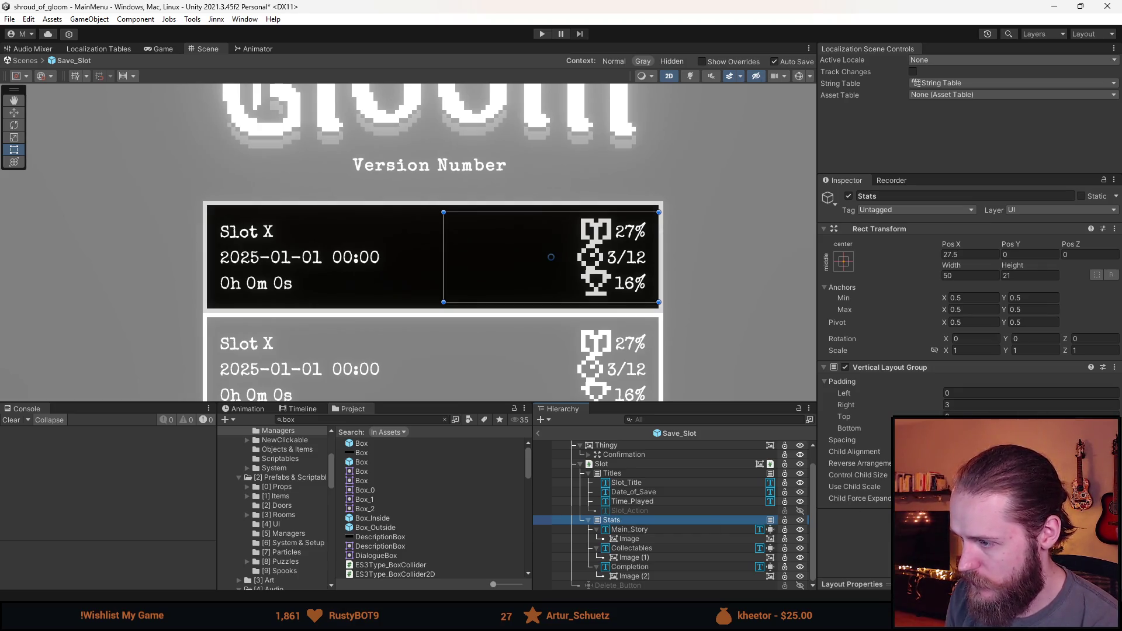
Step: Raise the Stats Vertical Layout Group spacing to spread the three stat rows apart
click(842, 440)
drag(842, 440, 854, 440)
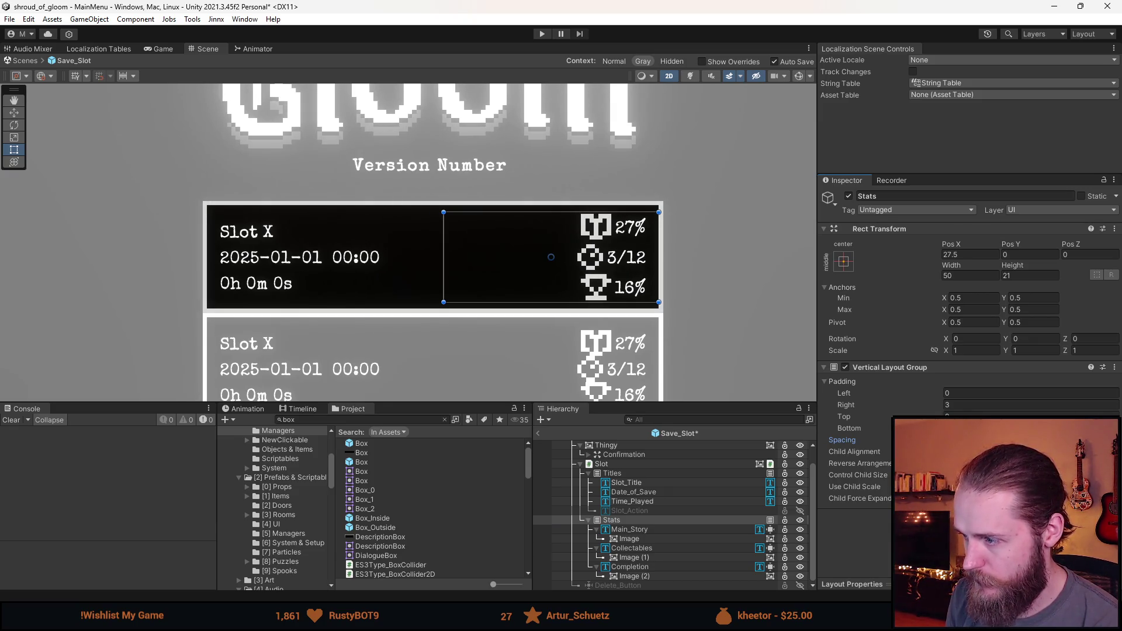
drag(854, 440, 862, 440)
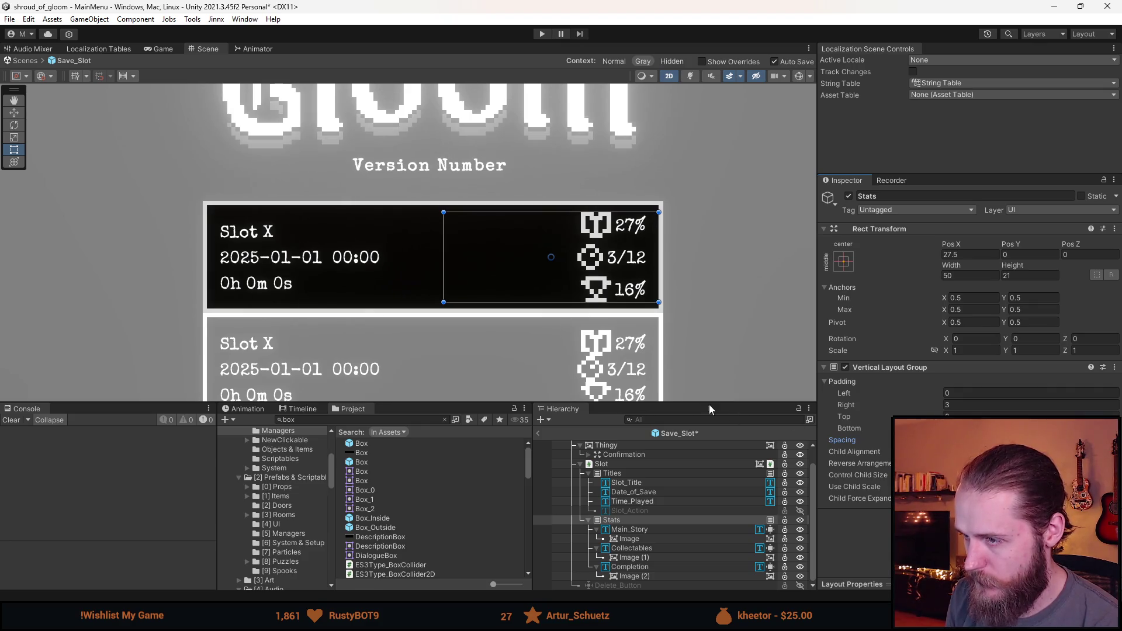
scroll(578, 263, up, 3)
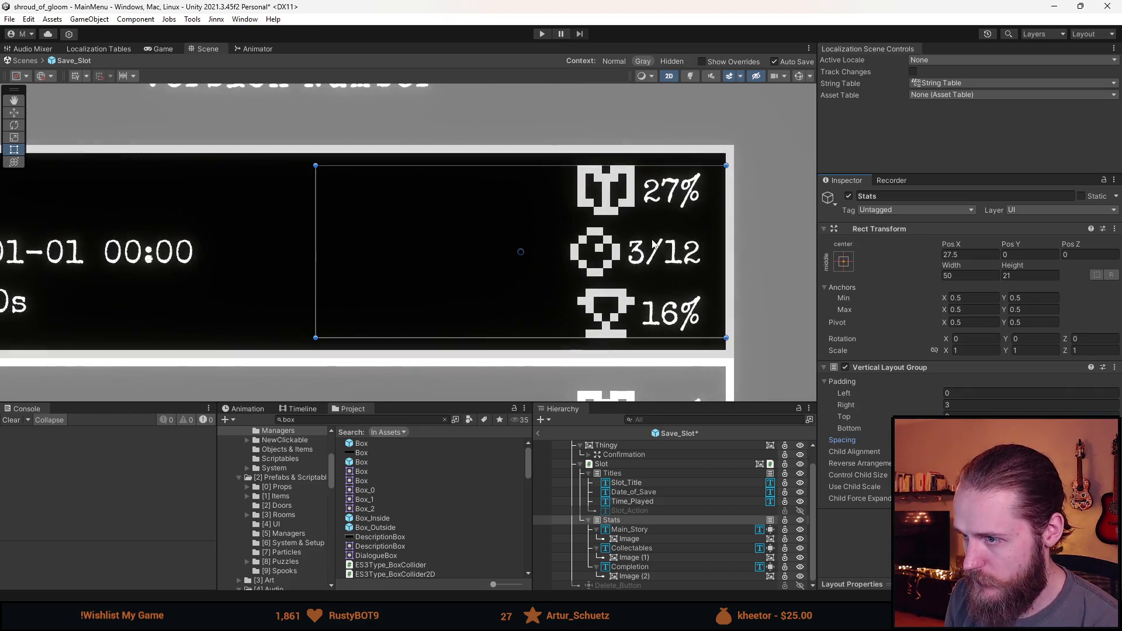
key(Return)
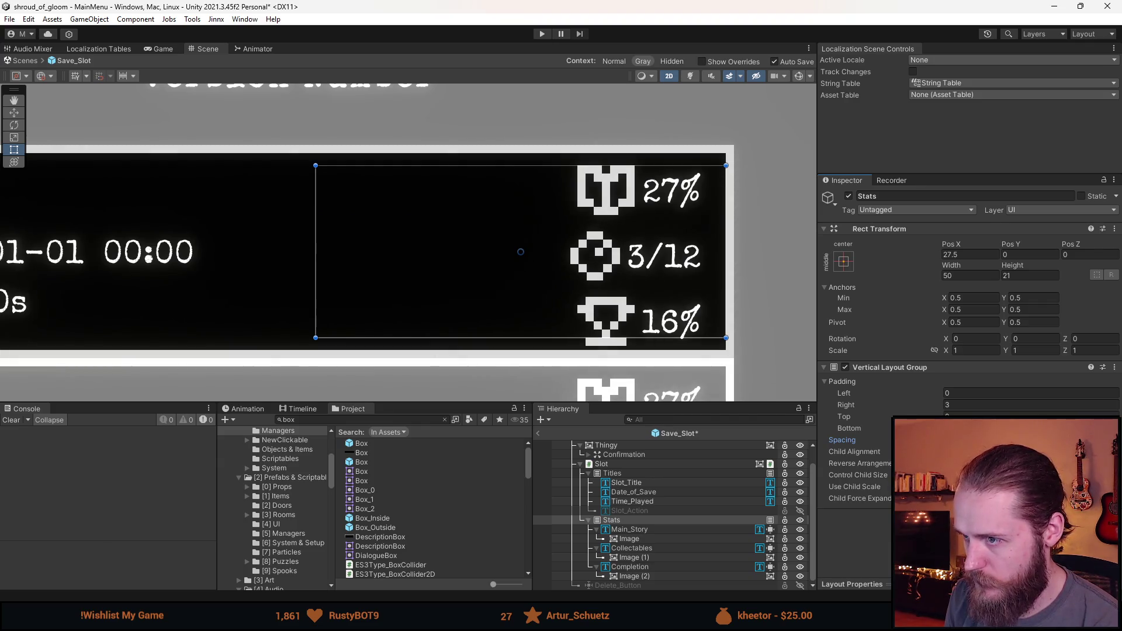
scroll(738, 335, down, 3)
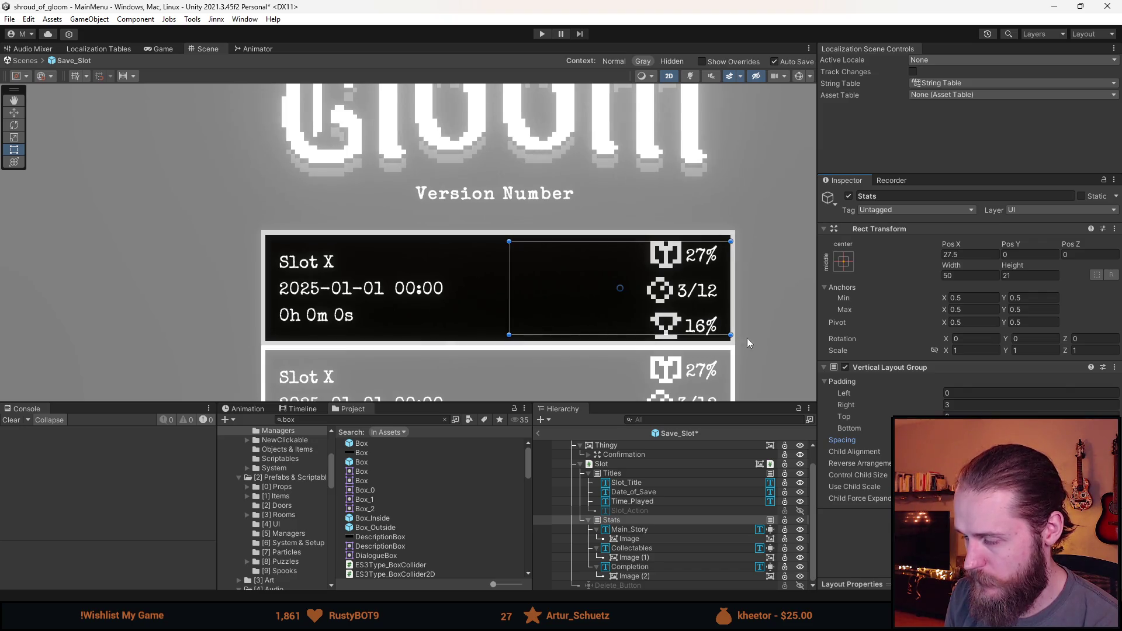
Step: Review the whole menu, recheck the Stats spacing, and select the Main_Story percentage text
click(738, 331)
scroll(776, 344, down, 3)
drag(776, 345, 701, 305)
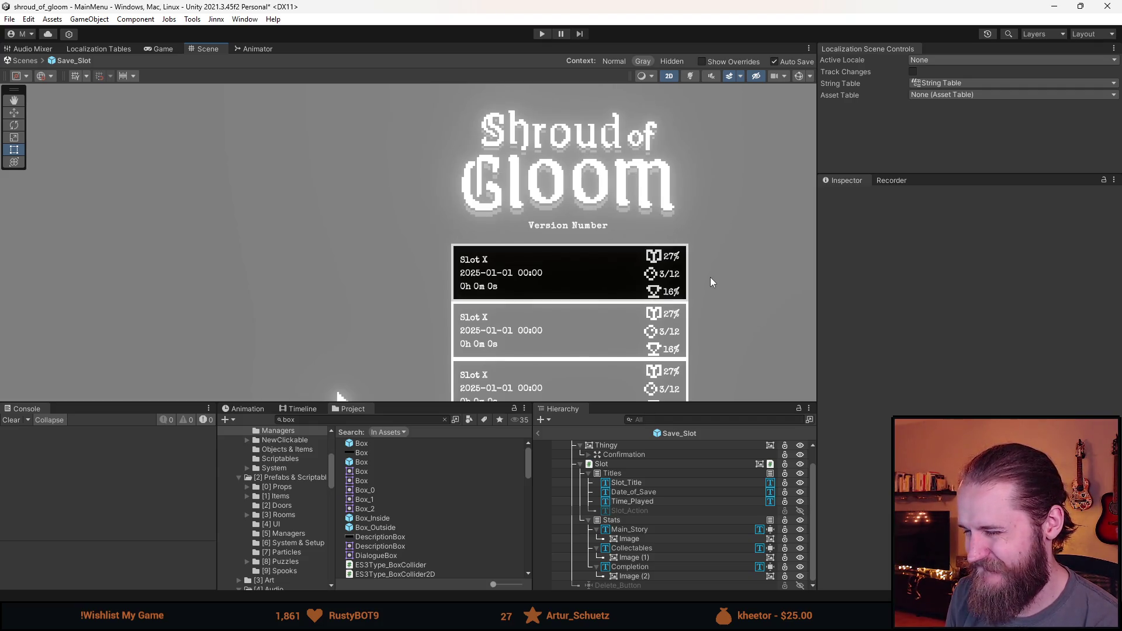
scroll(710, 277, up, 3)
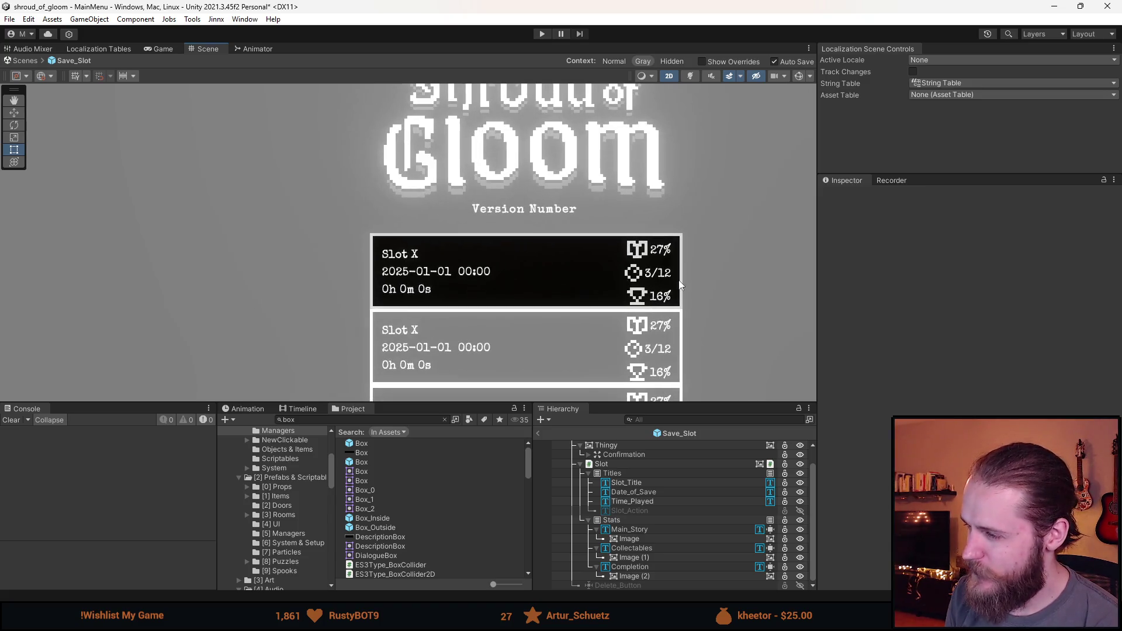
click(633, 520)
click(970, 439)
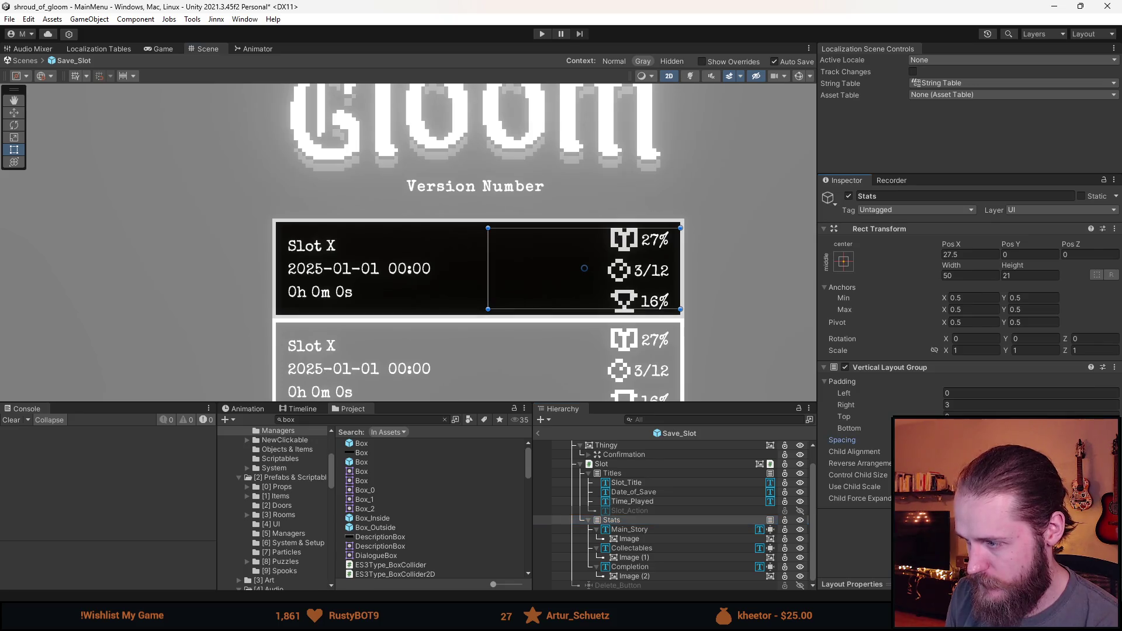
click(742, 279)
scroll(686, 348, down, 5)
scroll(696, 344, up, 2)
scroll(685, 312, up, 5)
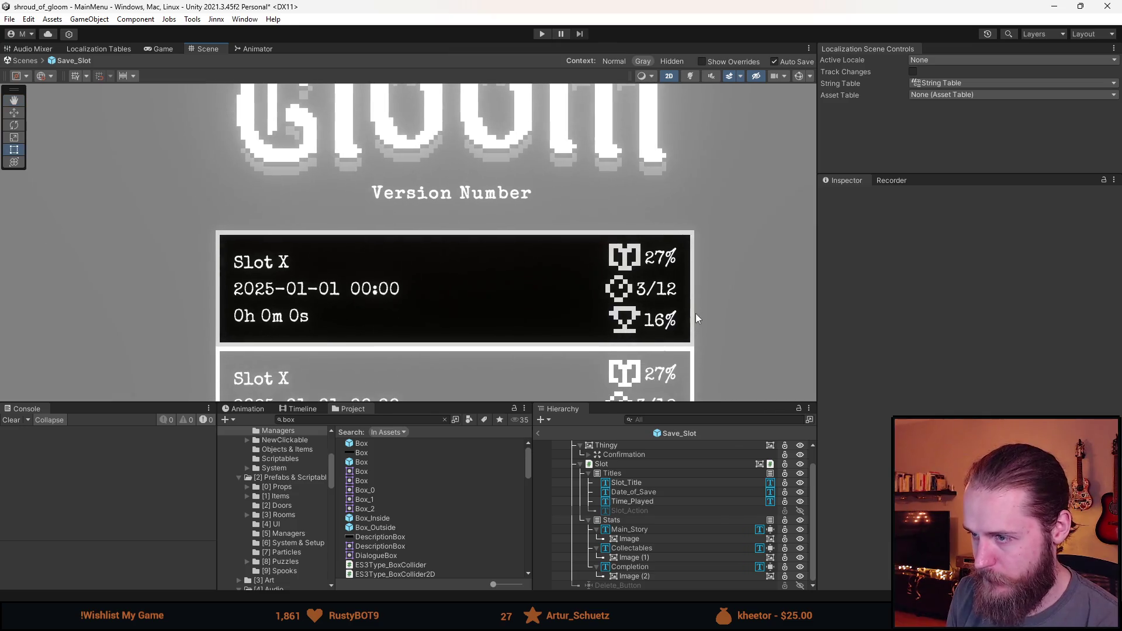
click(647, 528)
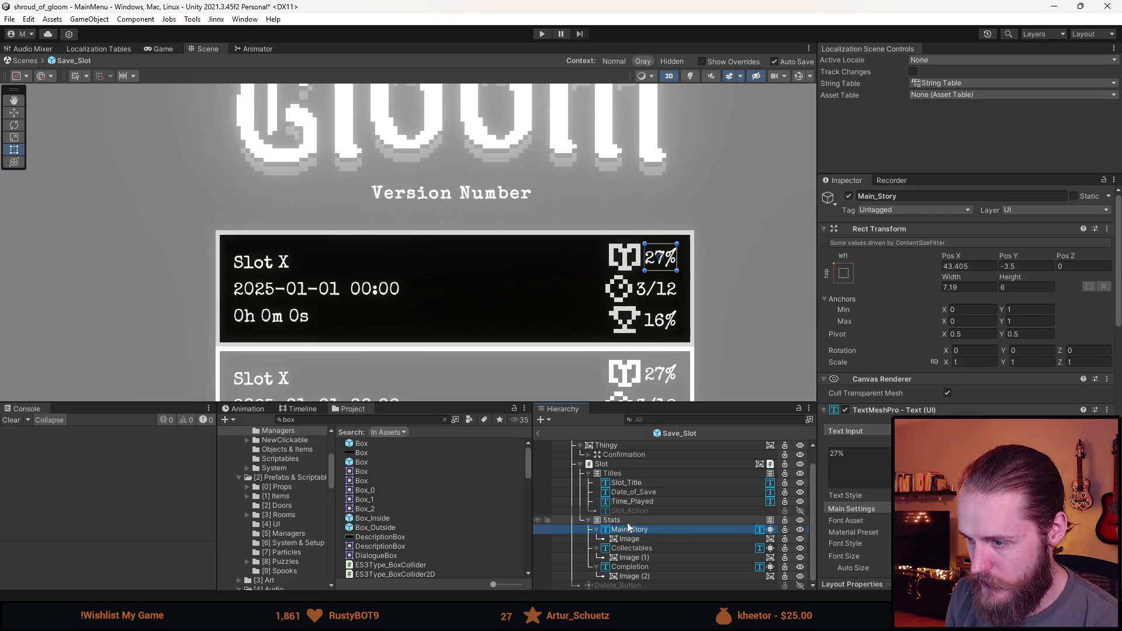
Step: Select and frame the Slot box, then try a height of 25
click(630, 465)
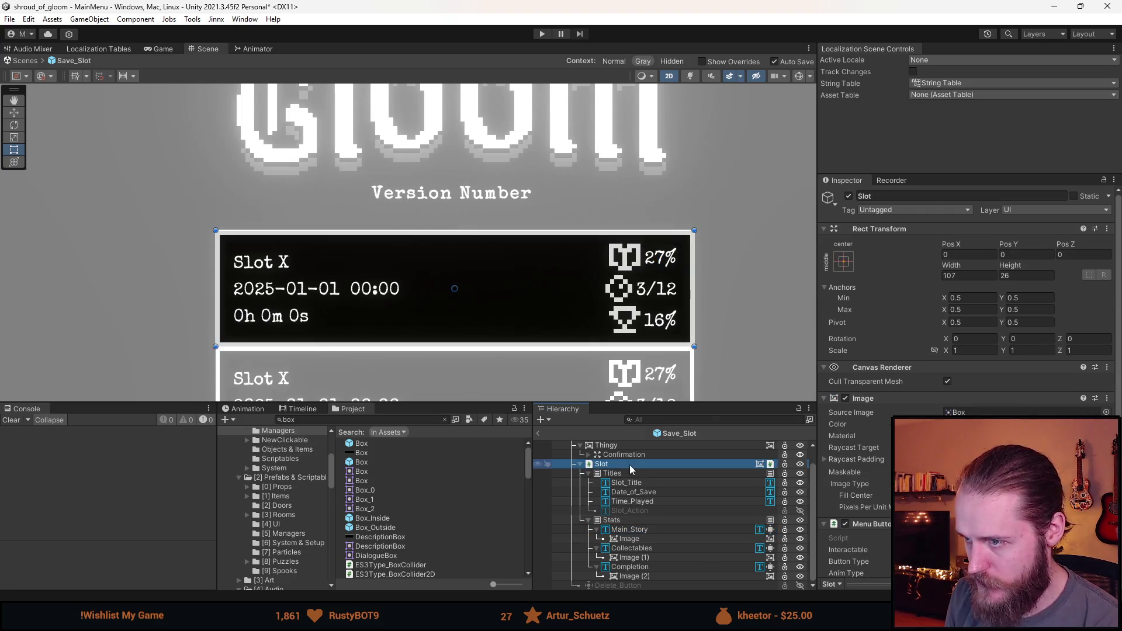
key(f)
click(1009, 276)
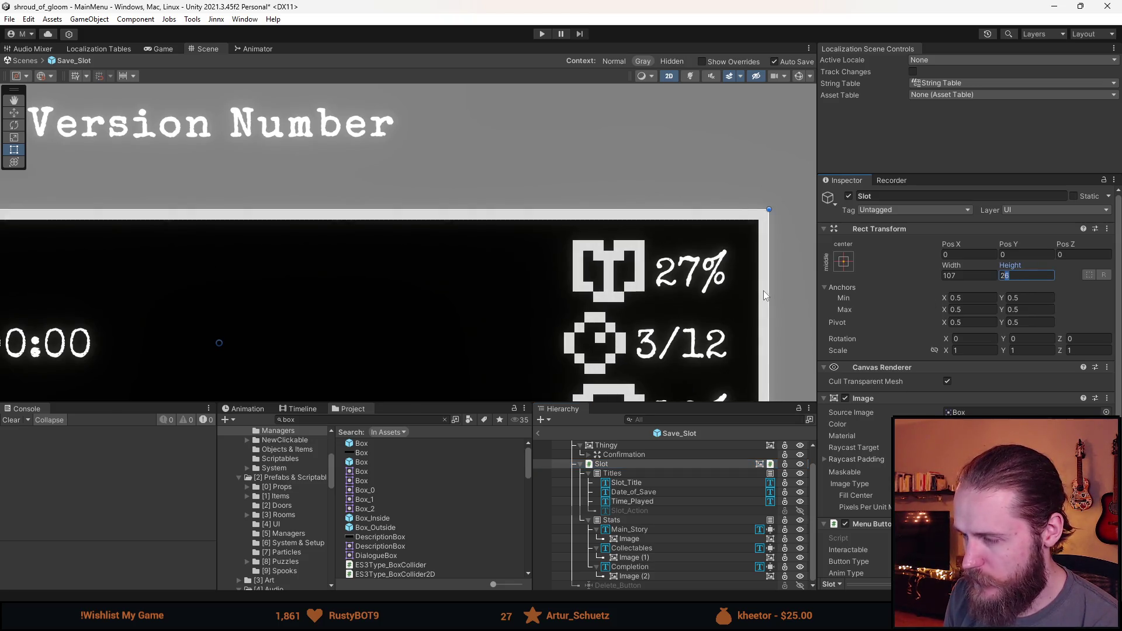
text(25)
scroll(577, 232, up, 3)
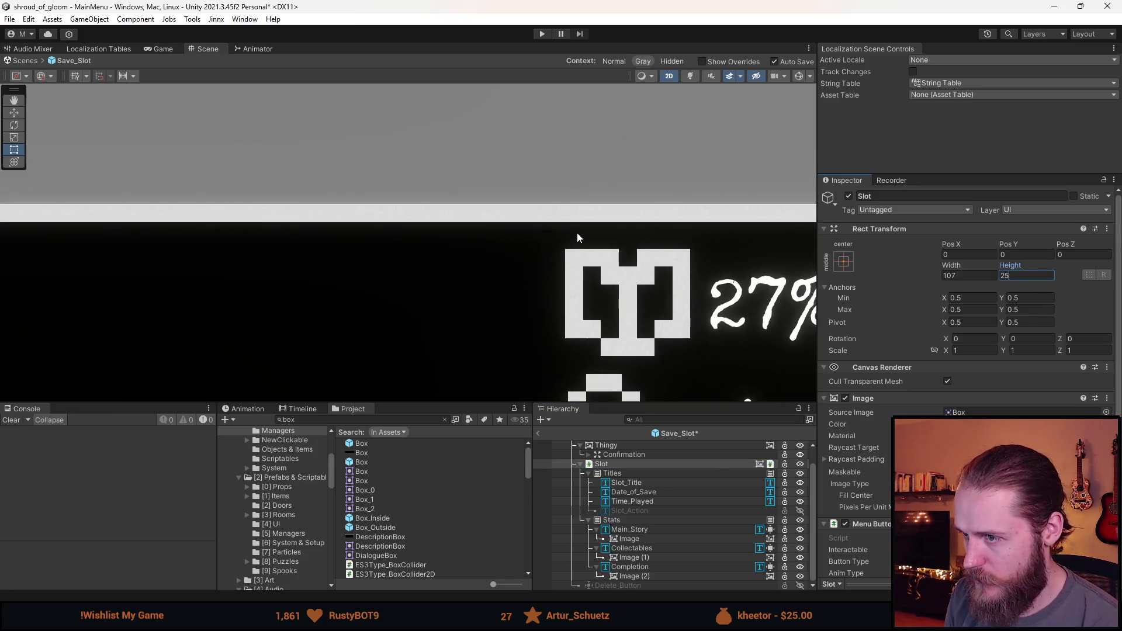
scroll(587, 234, up, 3)
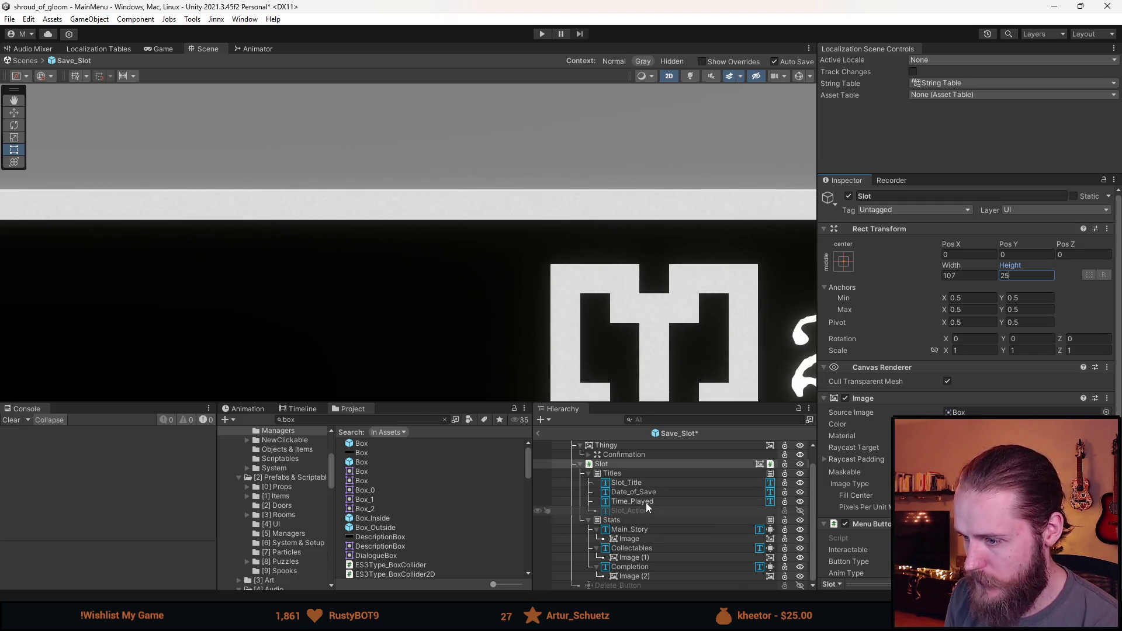
Step: Inspect the Slot_Title, Main_Story icon, Stats and Titles settings, then reselect the Slot box
click(634, 484)
click(630, 539)
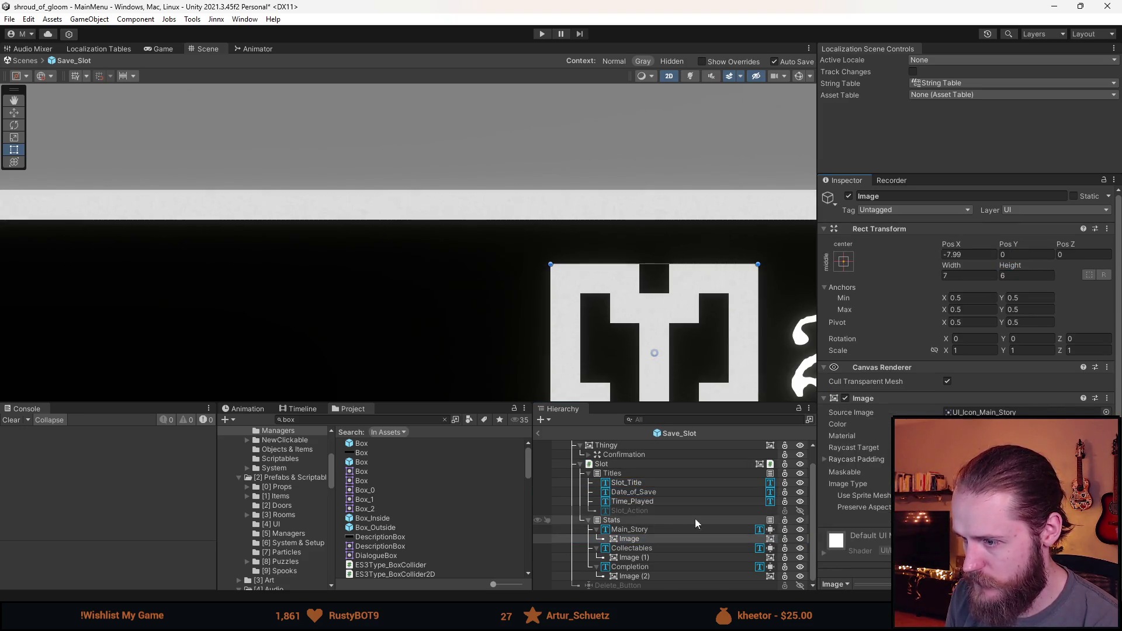
click(625, 521)
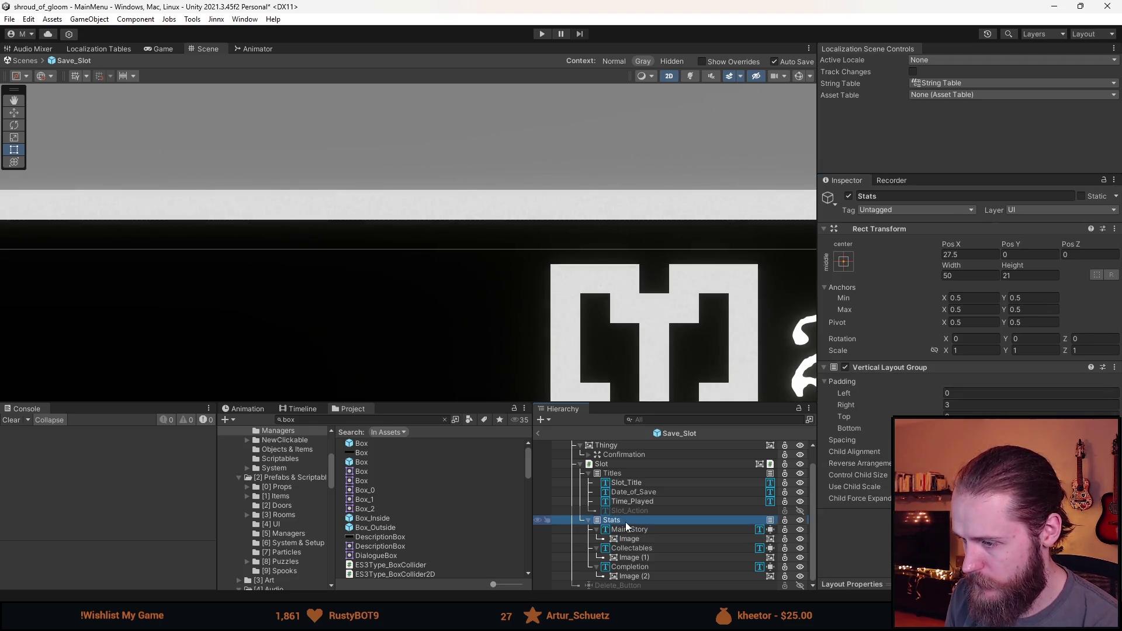
click(632, 471)
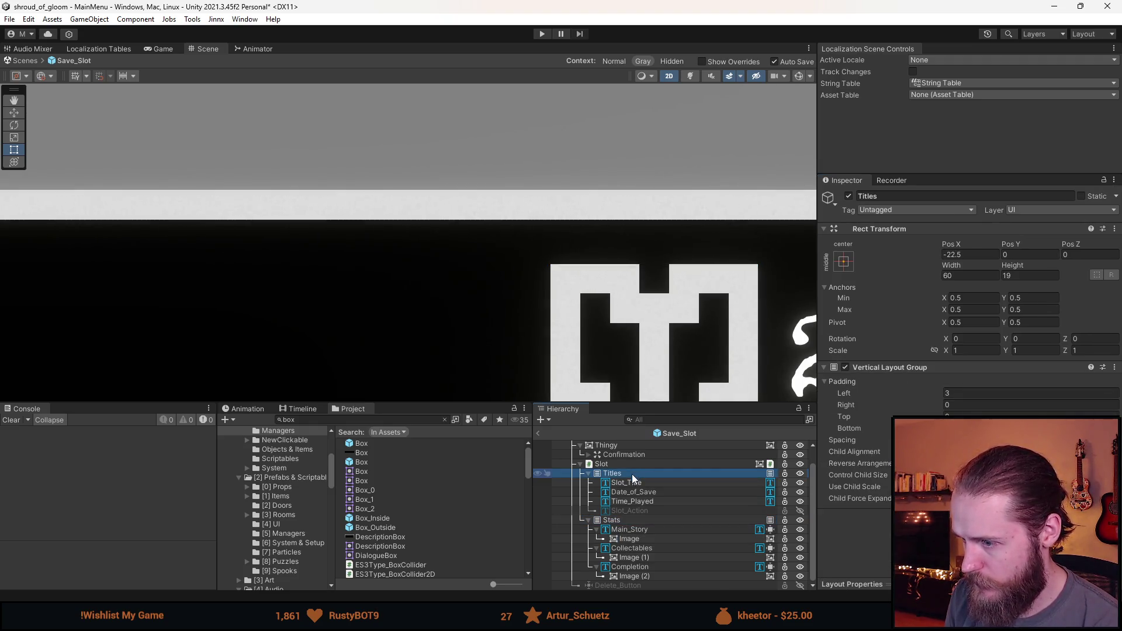
click(632, 468)
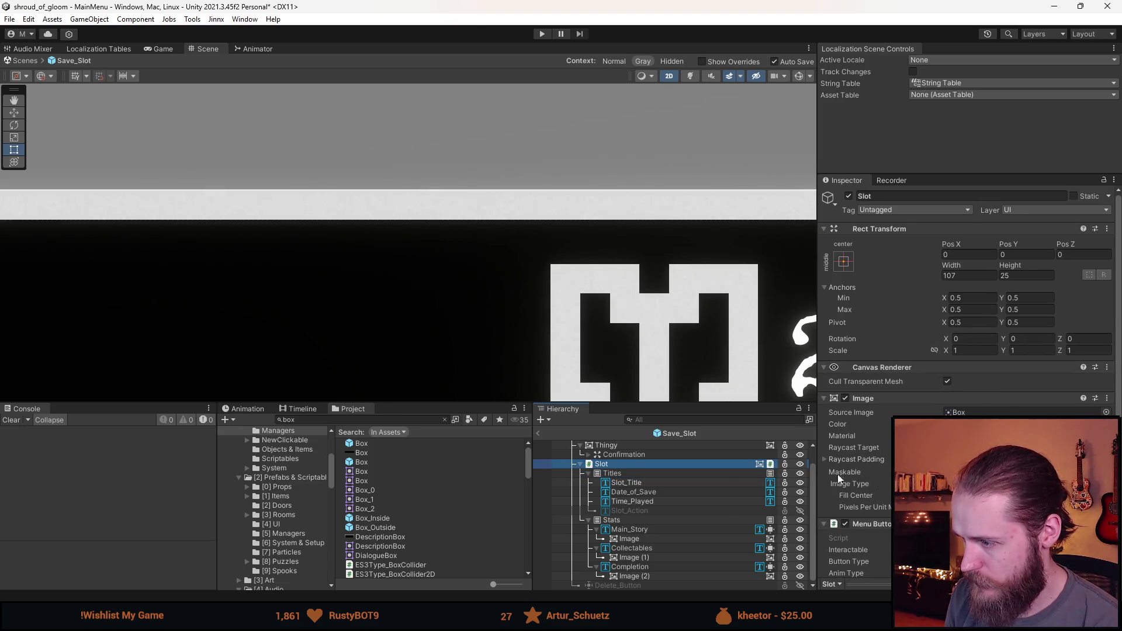
scroll(694, 388, down, 5)
Step: Set the Slot box width to 108 and try a height of 24
click(954, 275)
click(956, 278)
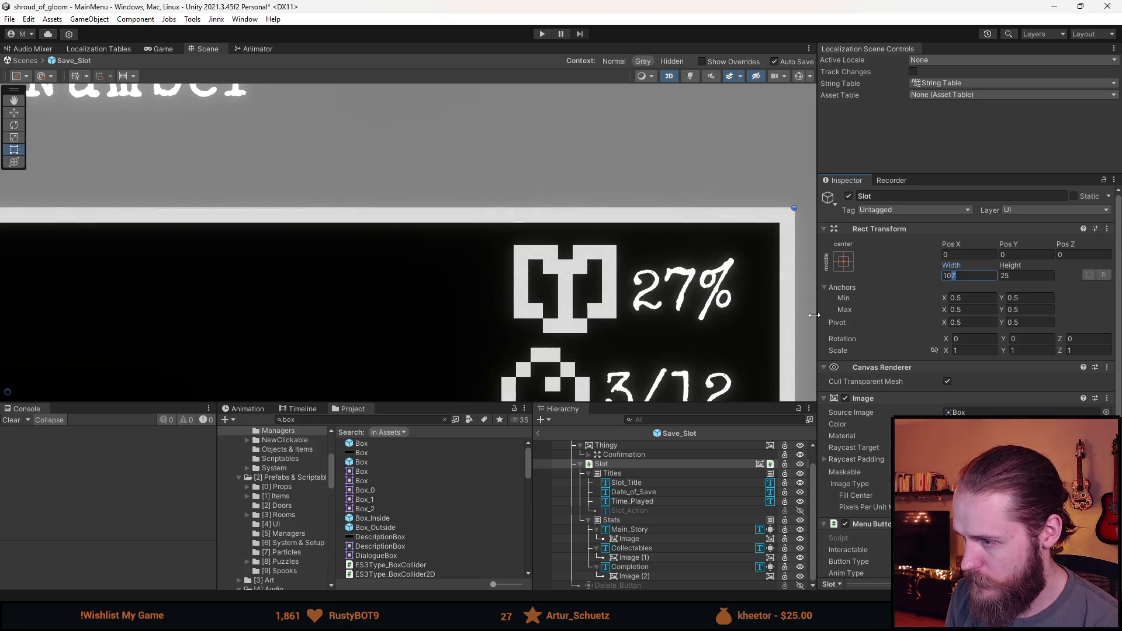
text(8)
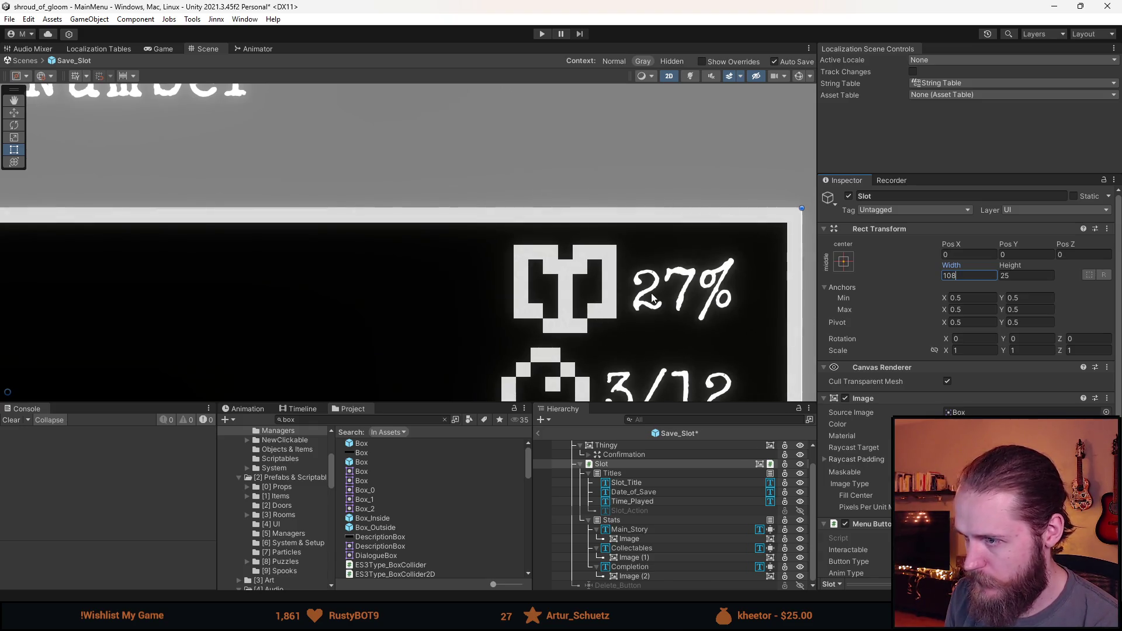
scroll(652, 299, up, 1)
click(1017, 277)
key(BackSpace)
text(4)
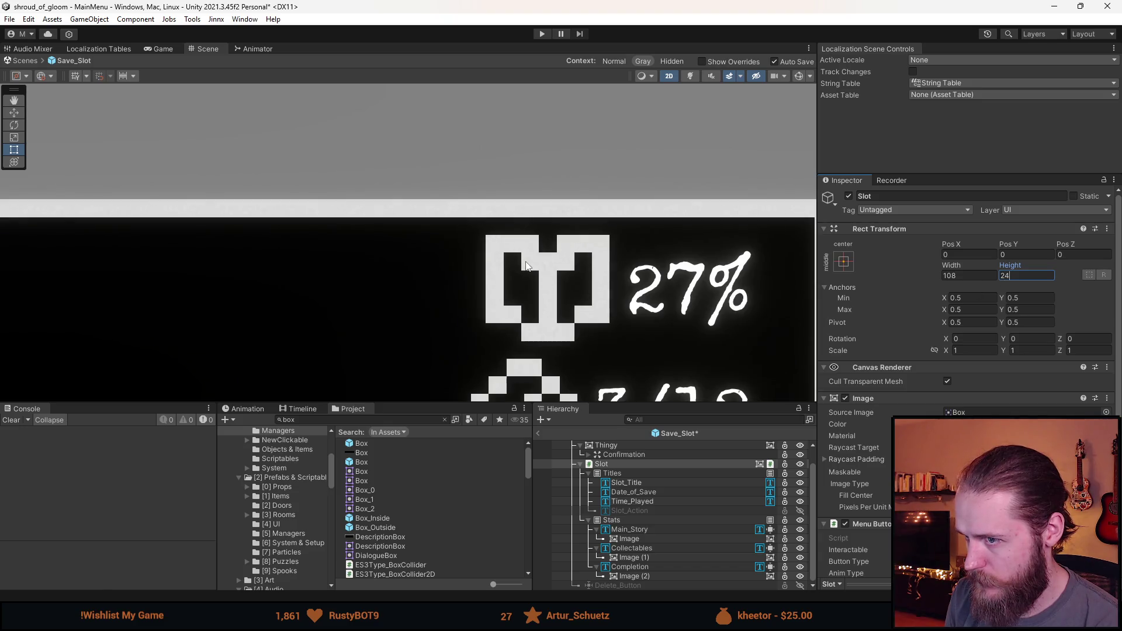
scroll(526, 266, down, 5)
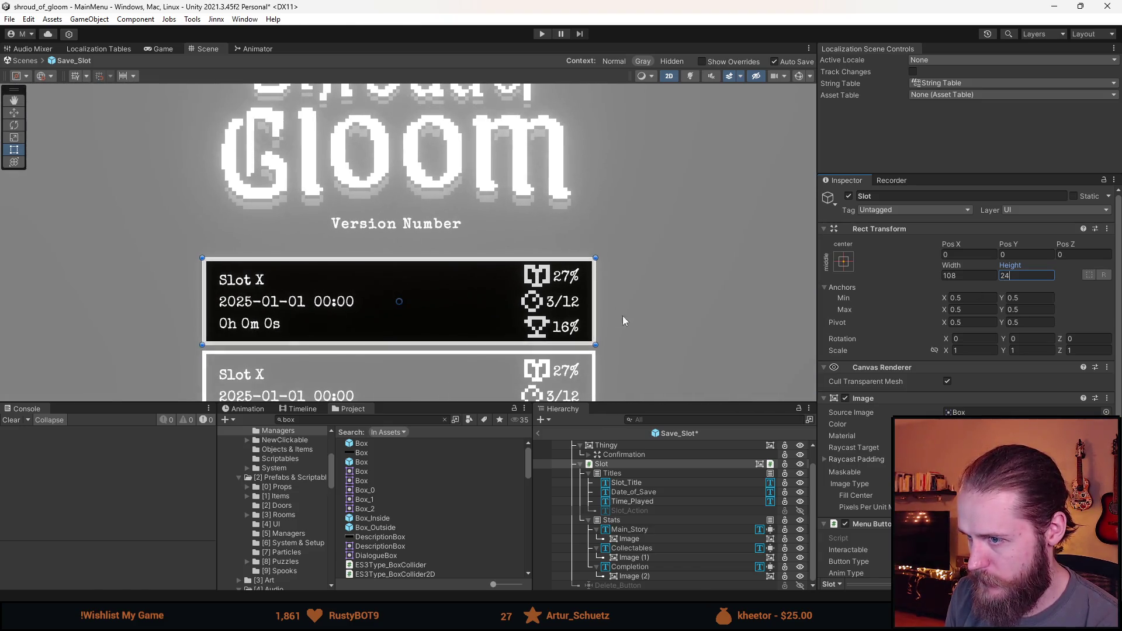
Step: Settle the Slot box height at 26 and deselect to check it
click(627, 321)
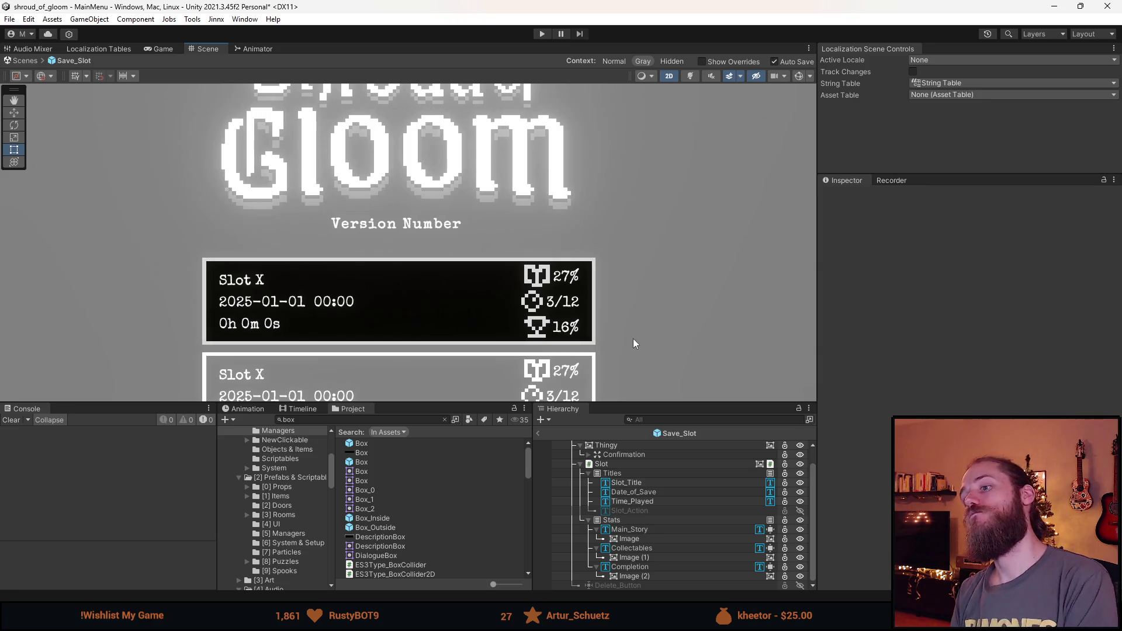
click(646, 467)
click(1005, 277)
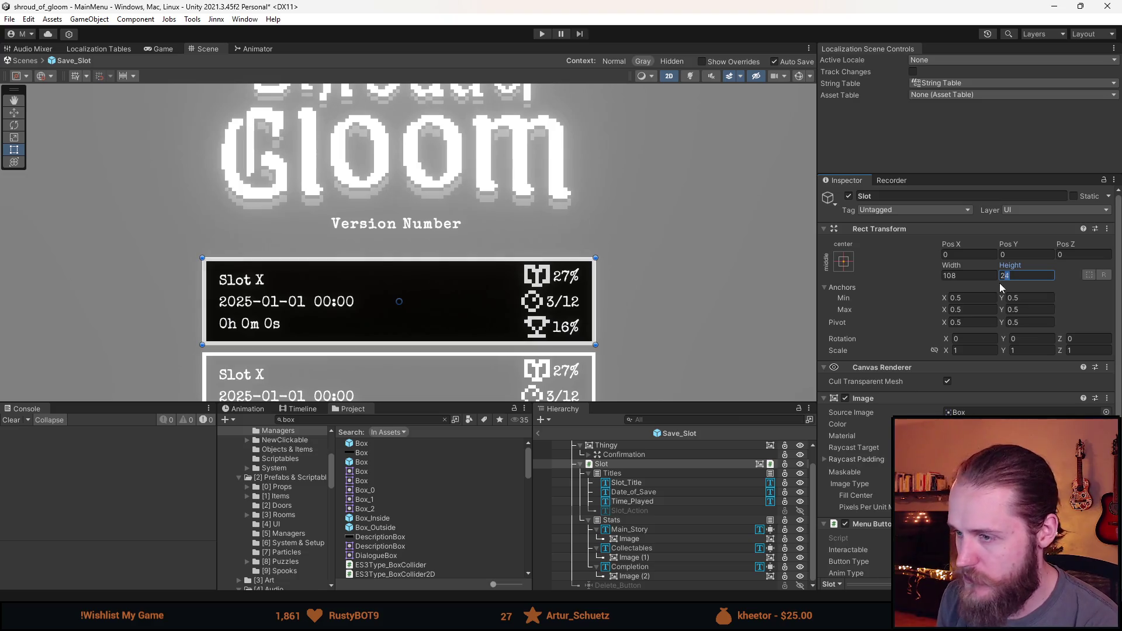
text(26)
click(644, 308)
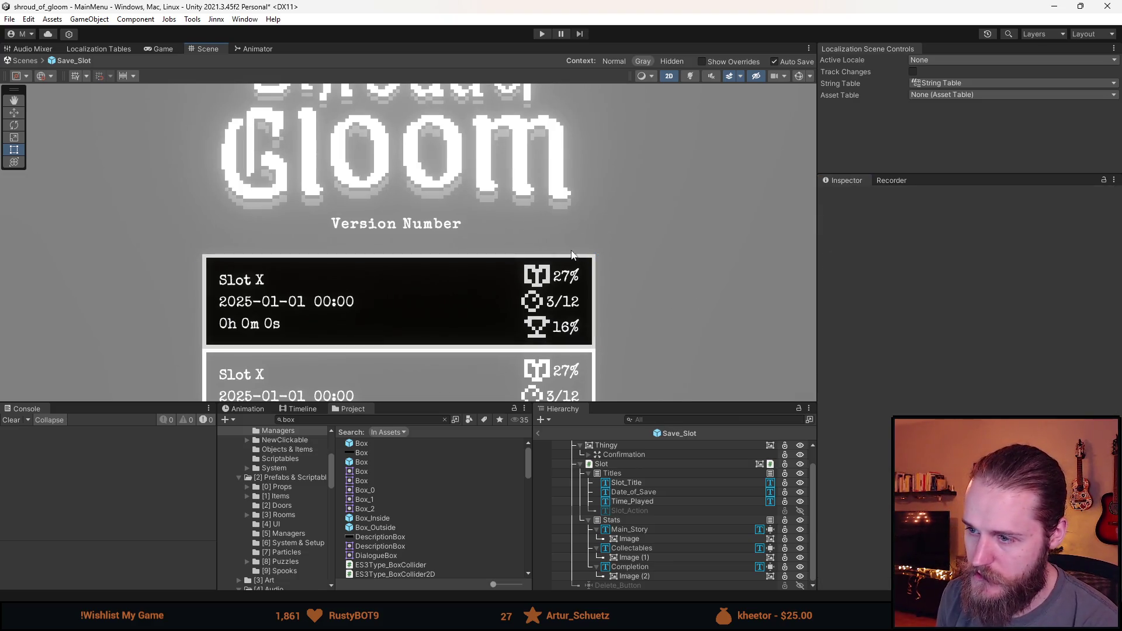
Step: Raise the Titles Vertical Layout Group spacing by 1 to spread the title, date and playtime lines
scroll(538, 335, up, 2)
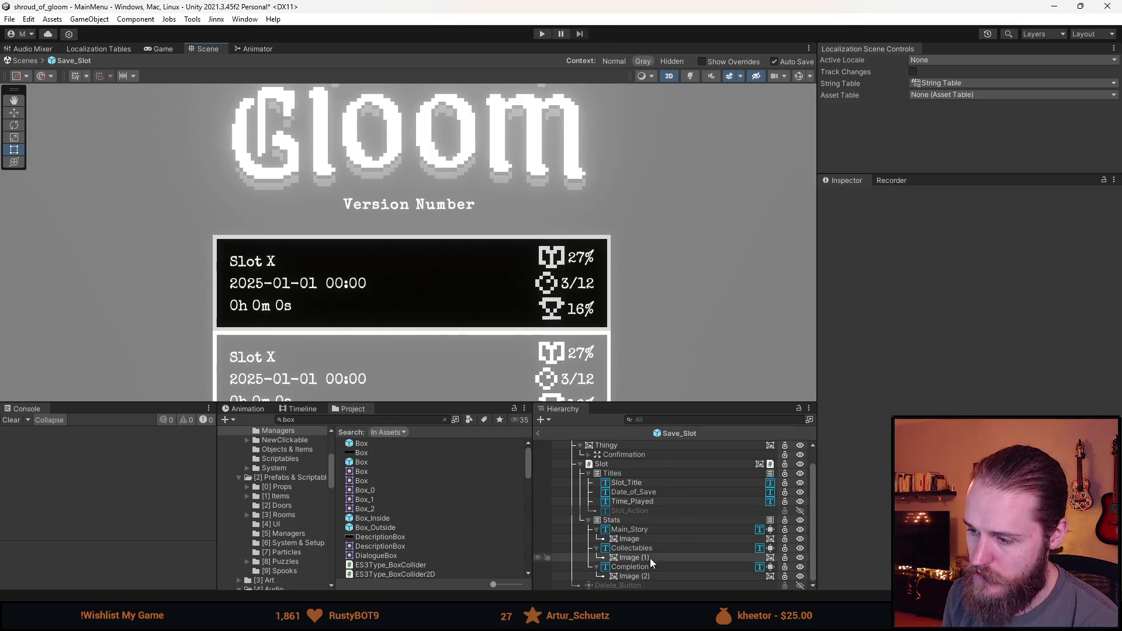
click(620, 520)
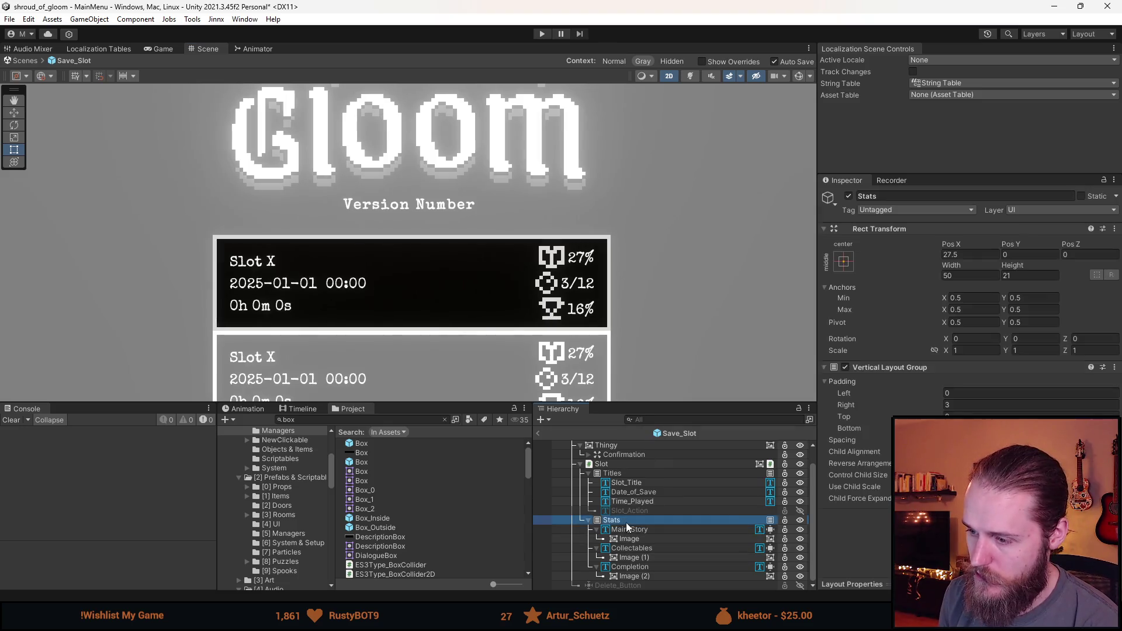
click(626, 472)
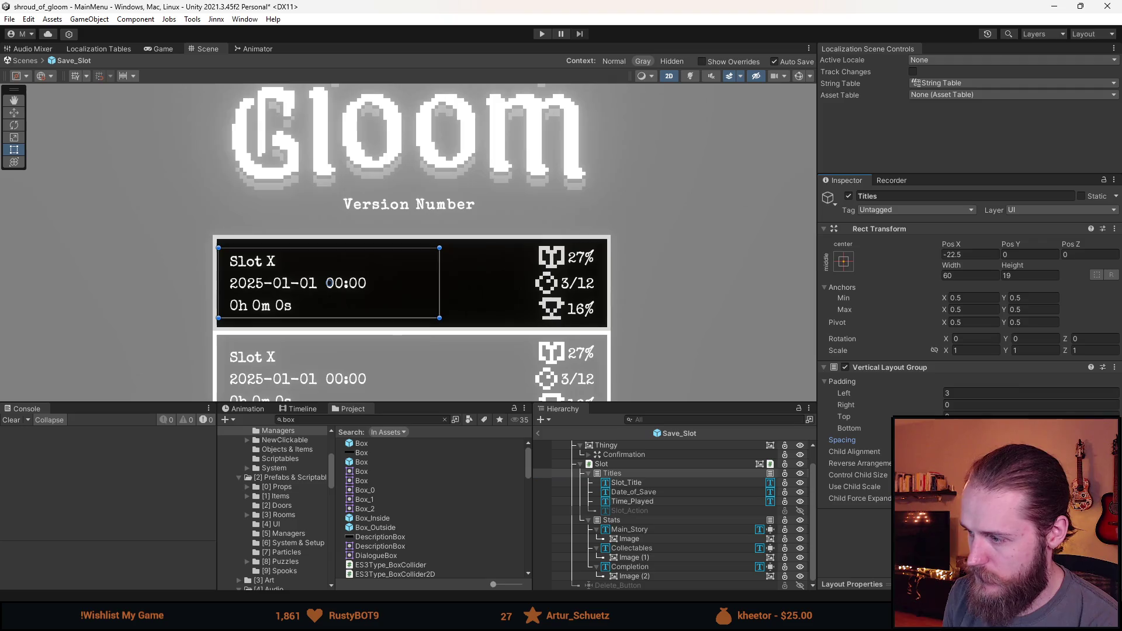
text(1)
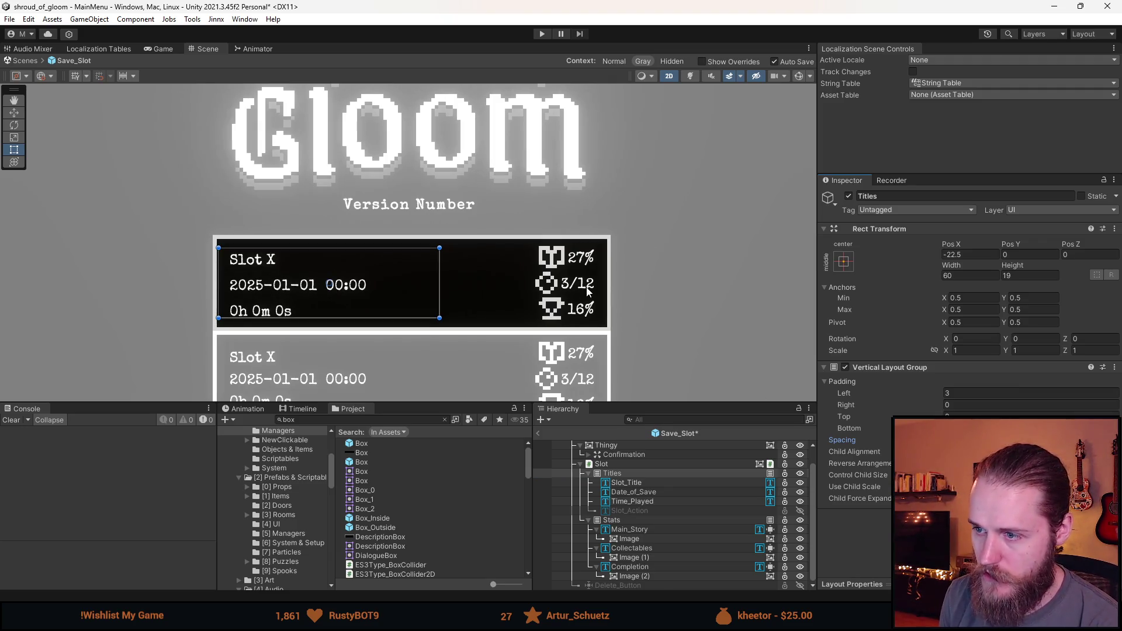
scroll(589, 292, down, 5)
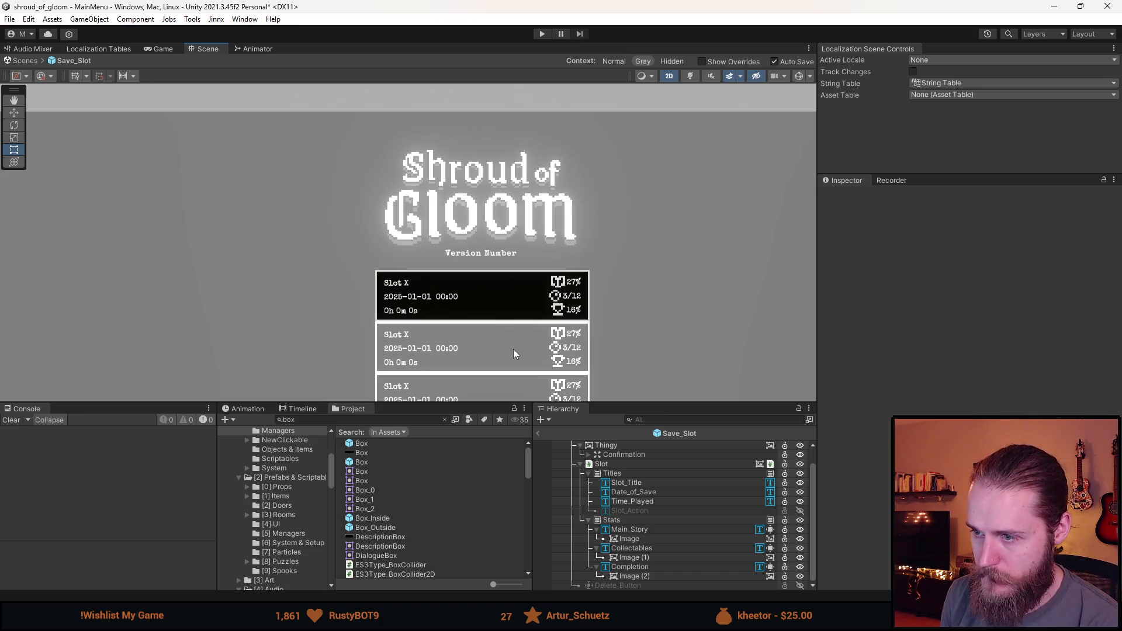
scroll(536, 321, up, 2)
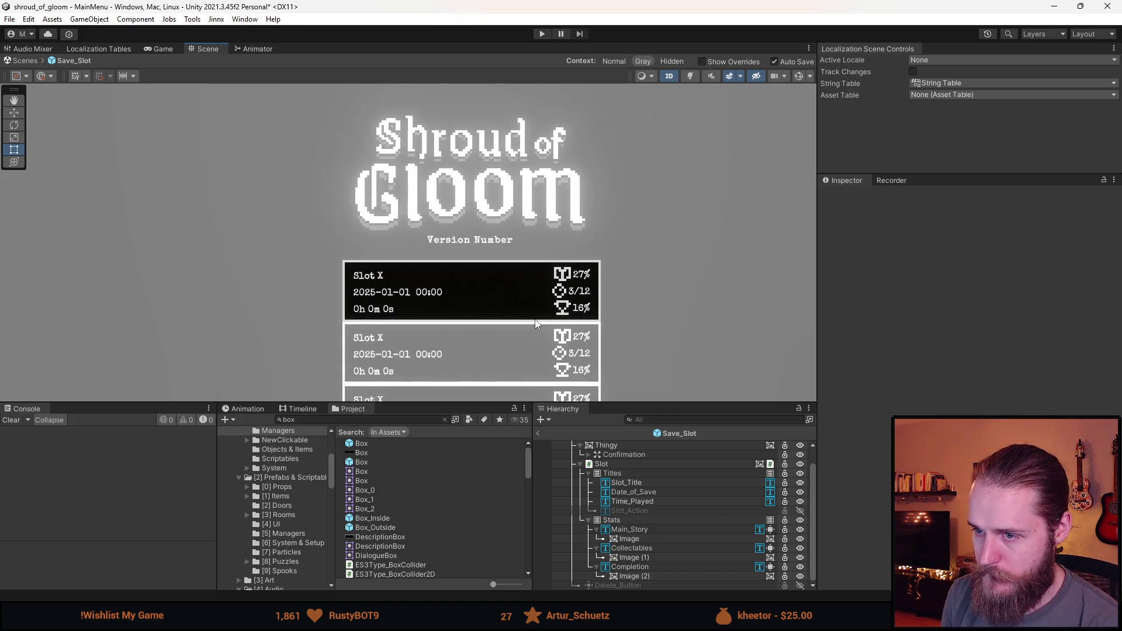
scroll(623, 465, up, 2)
click(615, 454)
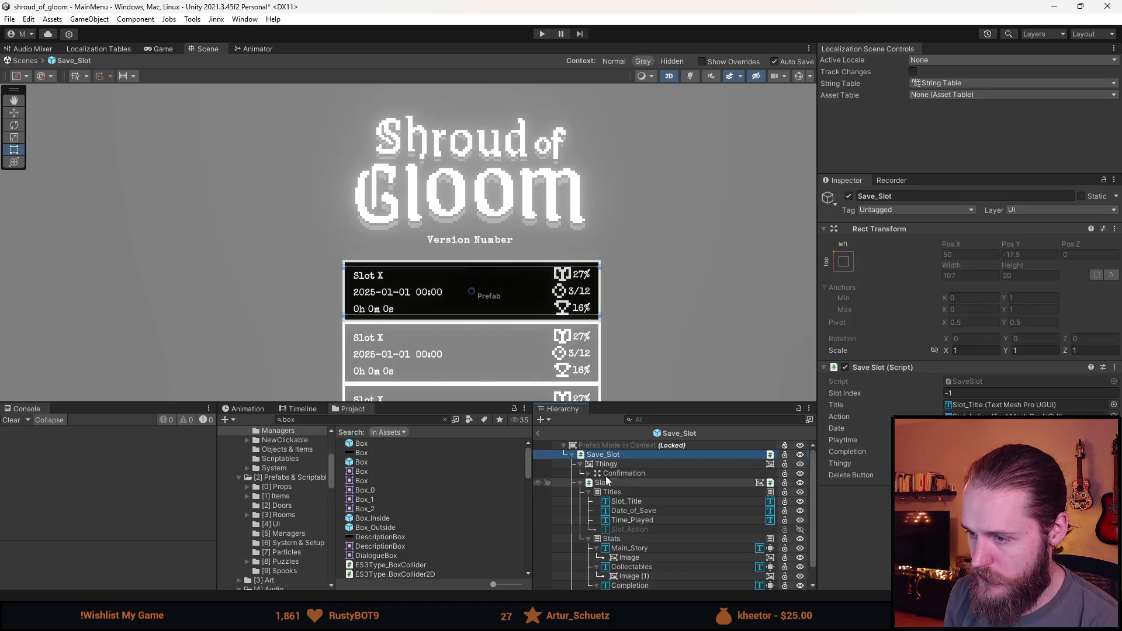
Step: Back in the scene, revert the first save slot's Slot_Title text override
click(538, 433)
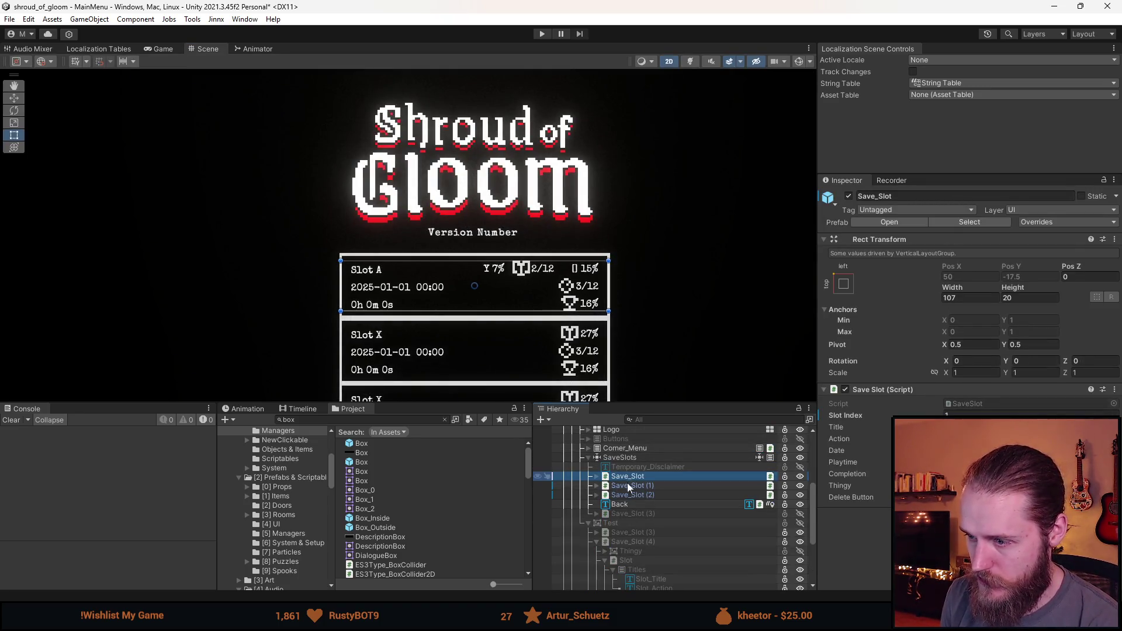
click(597, 477)
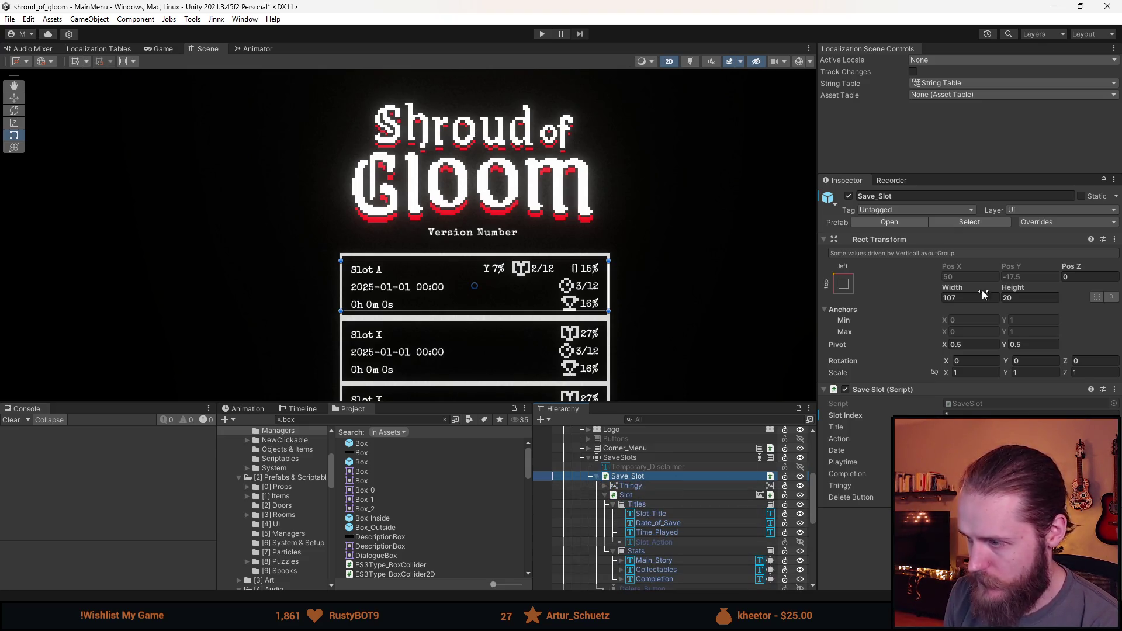
click(1039, 222)
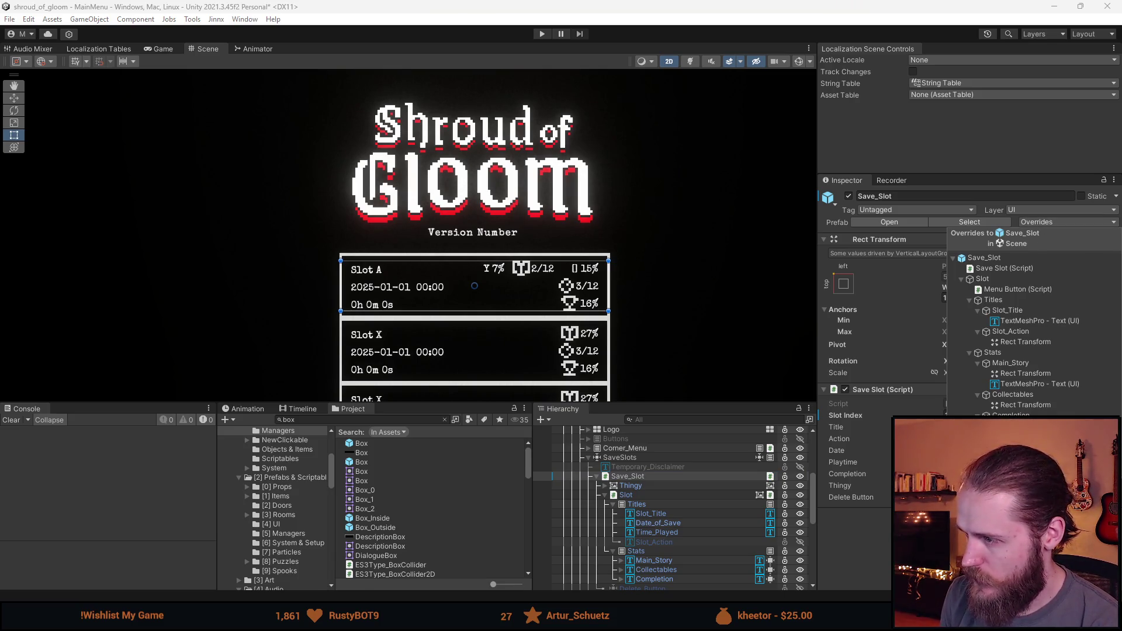
click(1019, 321)
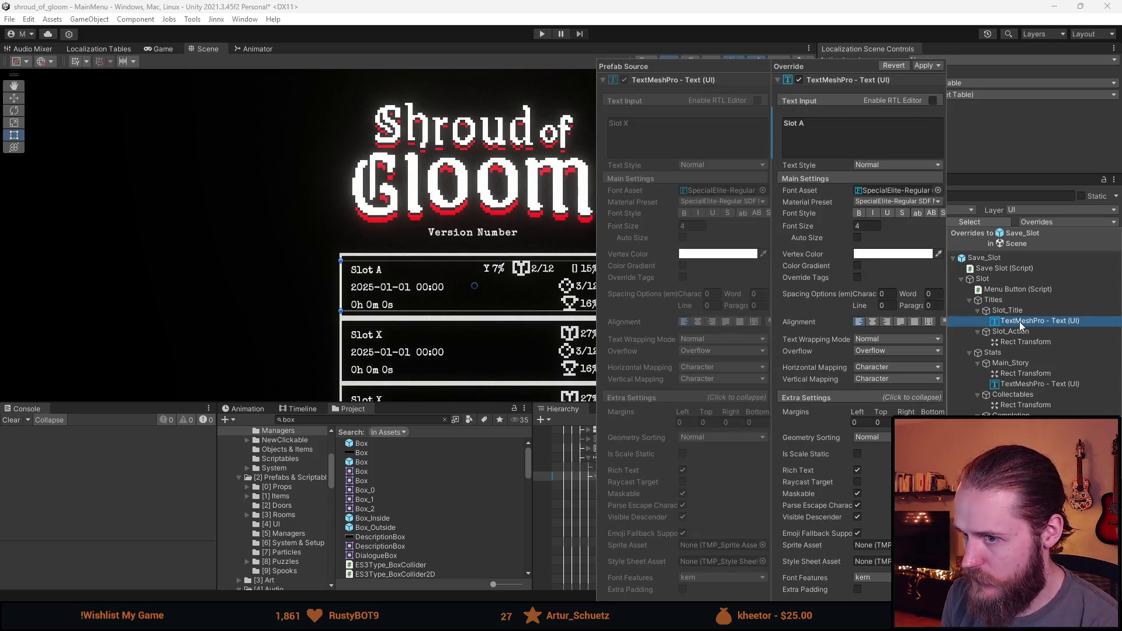
click(893, 64)
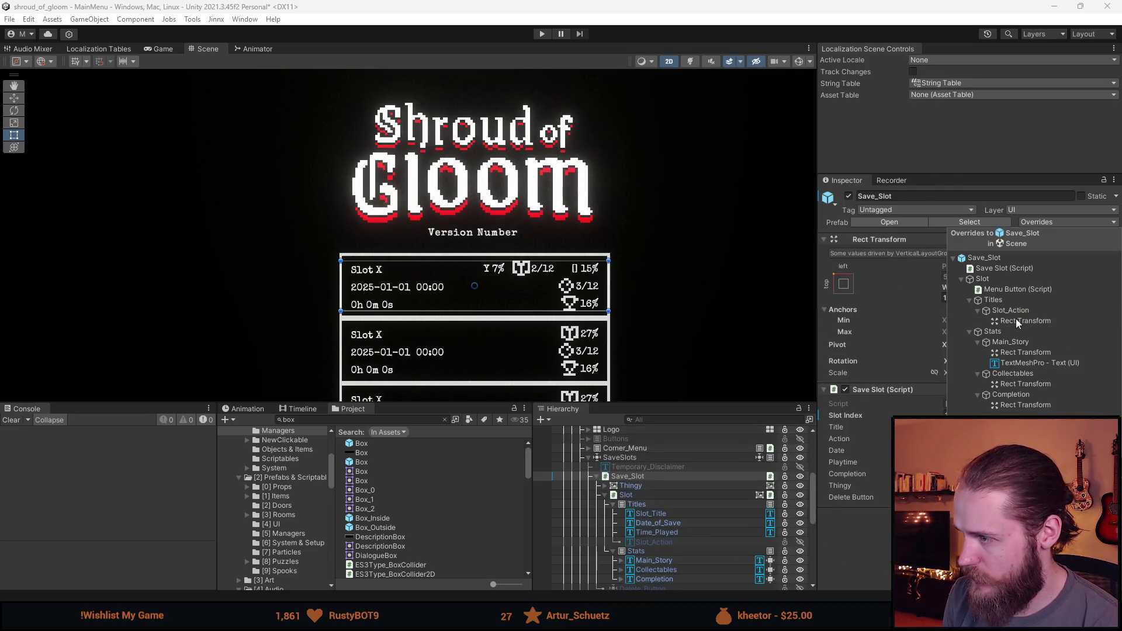
Step: Review the remaining overrides and revert Main_Story's text back to 27%
click(1014, 288)
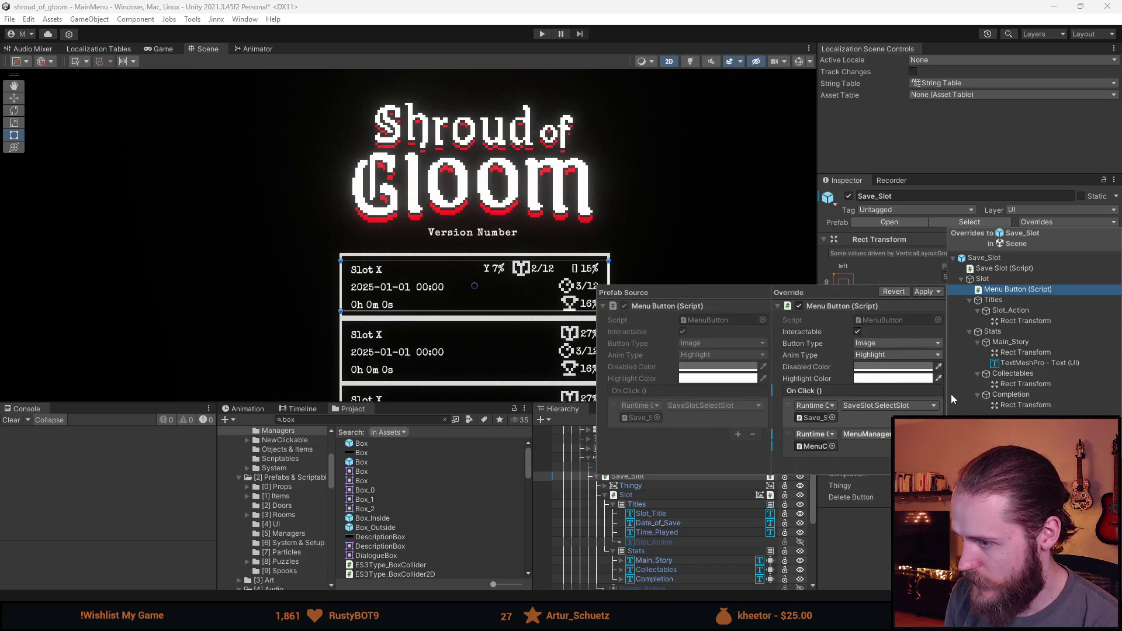
click(1024, 322)
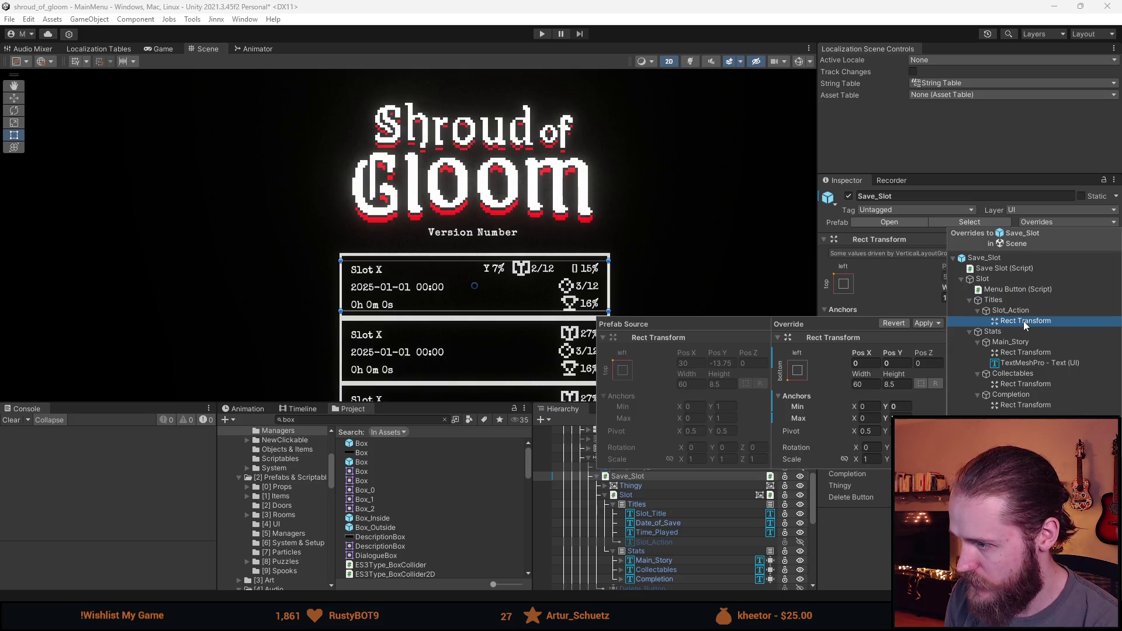
click(1029, 351)
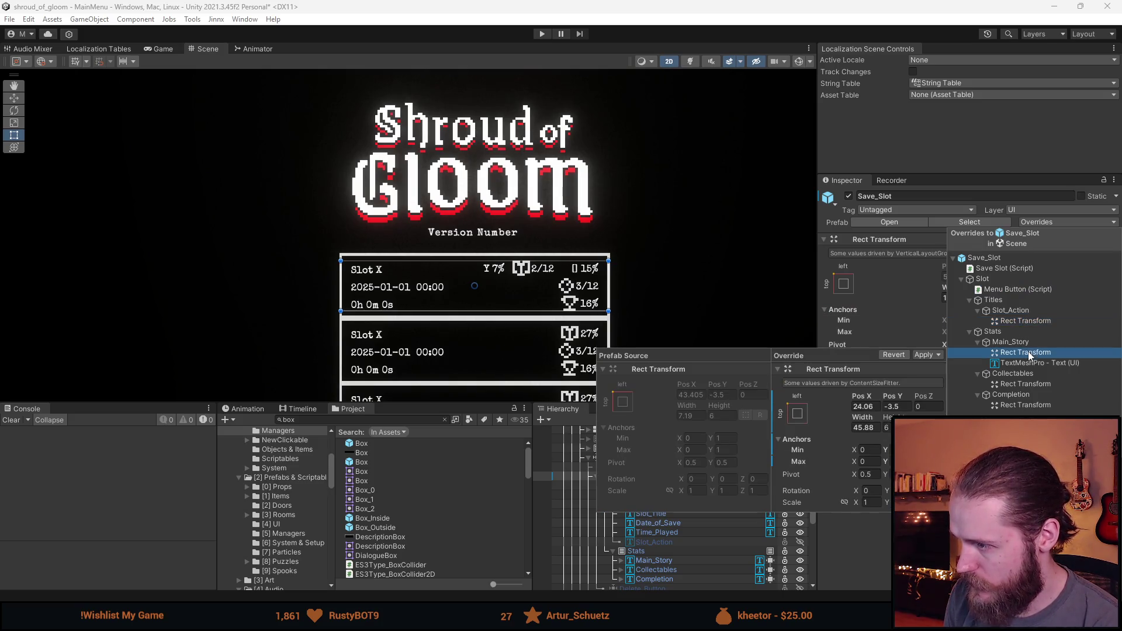
click(1029, 363)
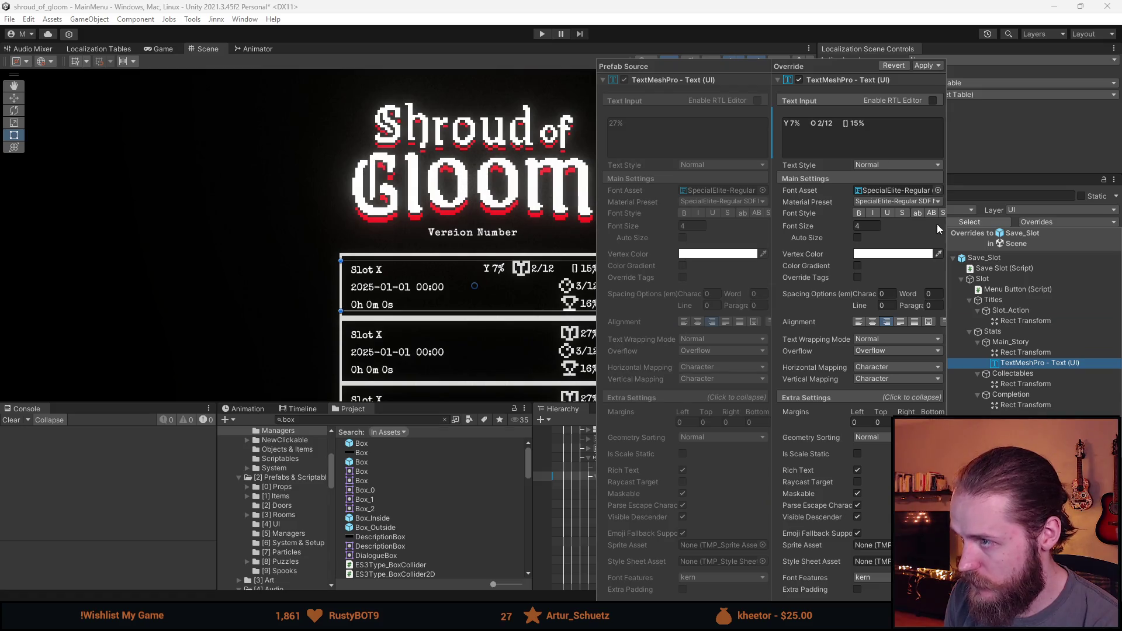
click(899, 64)
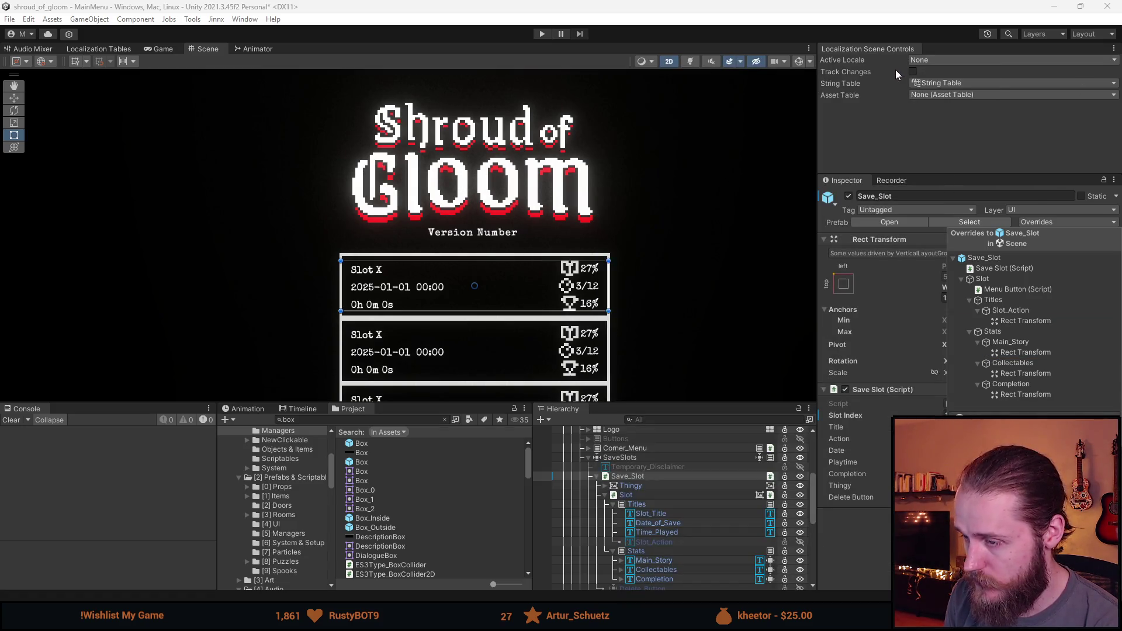
scroll(677, 301, down, 3)
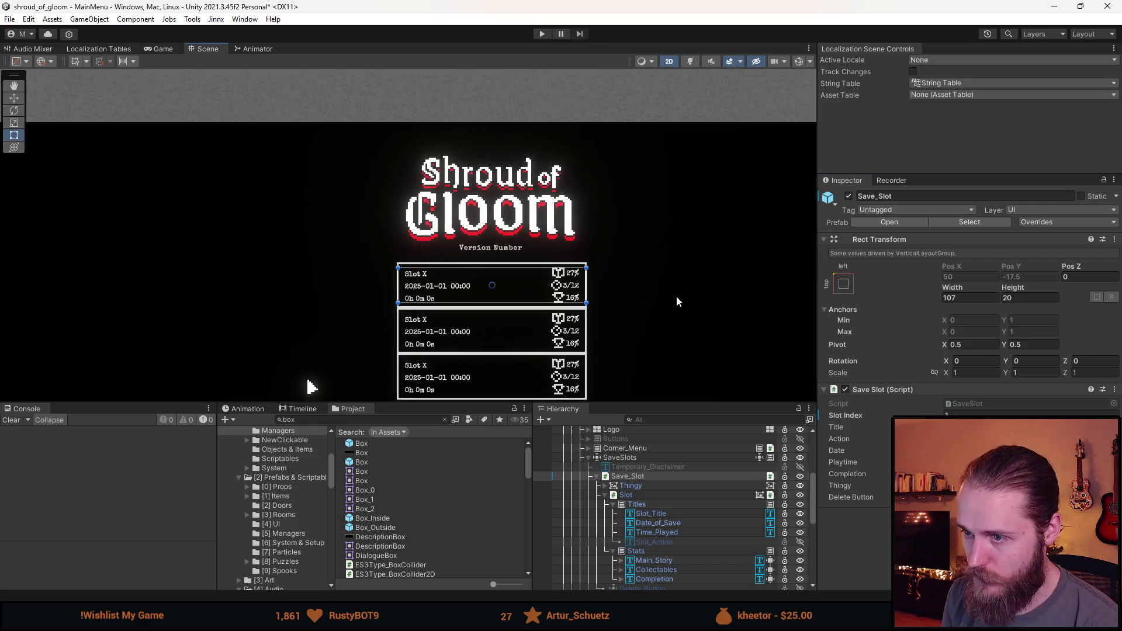
Step: Set the SaveSlots Vertical Layout Group spacing to 10
click(676, 301)
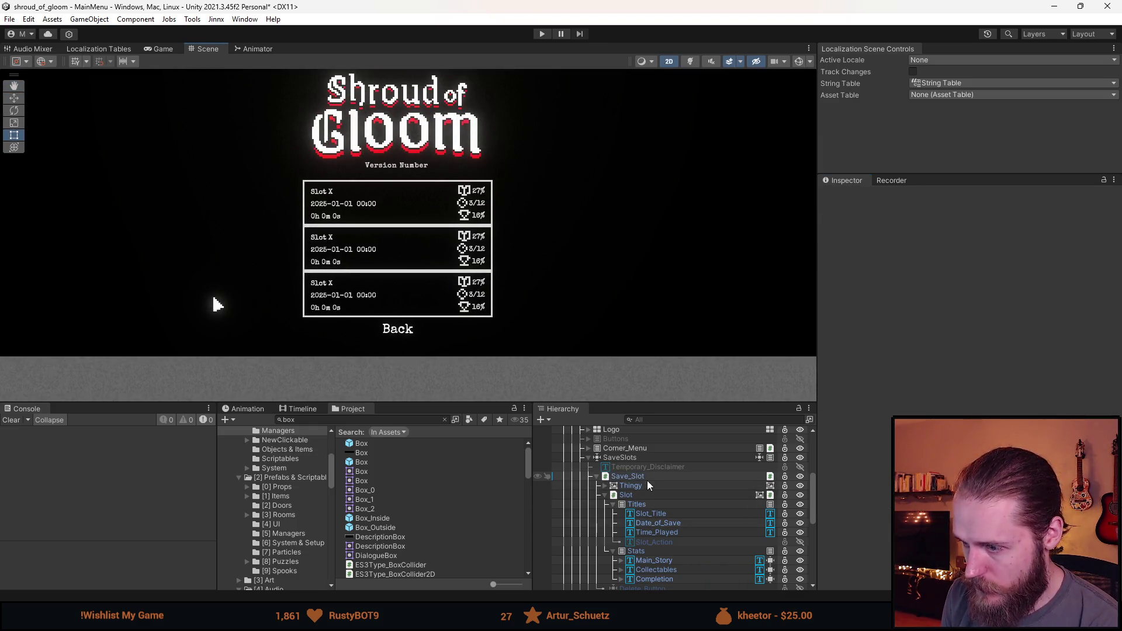
click(648, 459)
click(965, 483)
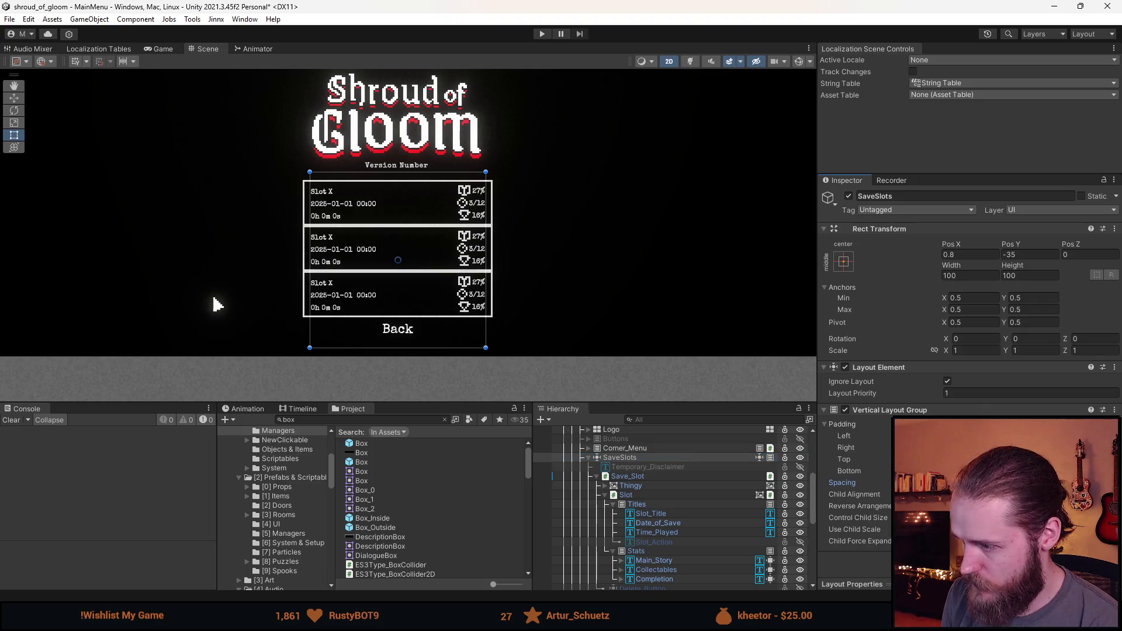
text(10)
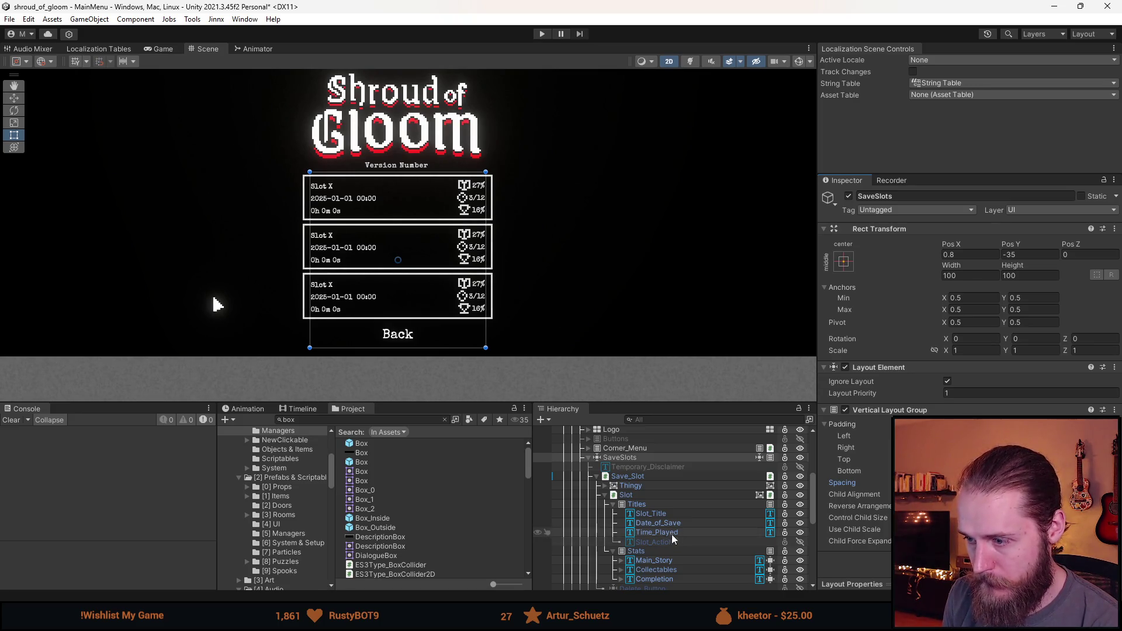
Step: Centre the save slots in view and open the Save_Slot prefab in context
click(543, 267)
mouse_move(490, 299)
mouse_down()
mouse_move(524, 260)
mouse_move(553, 254)
mouse_up()
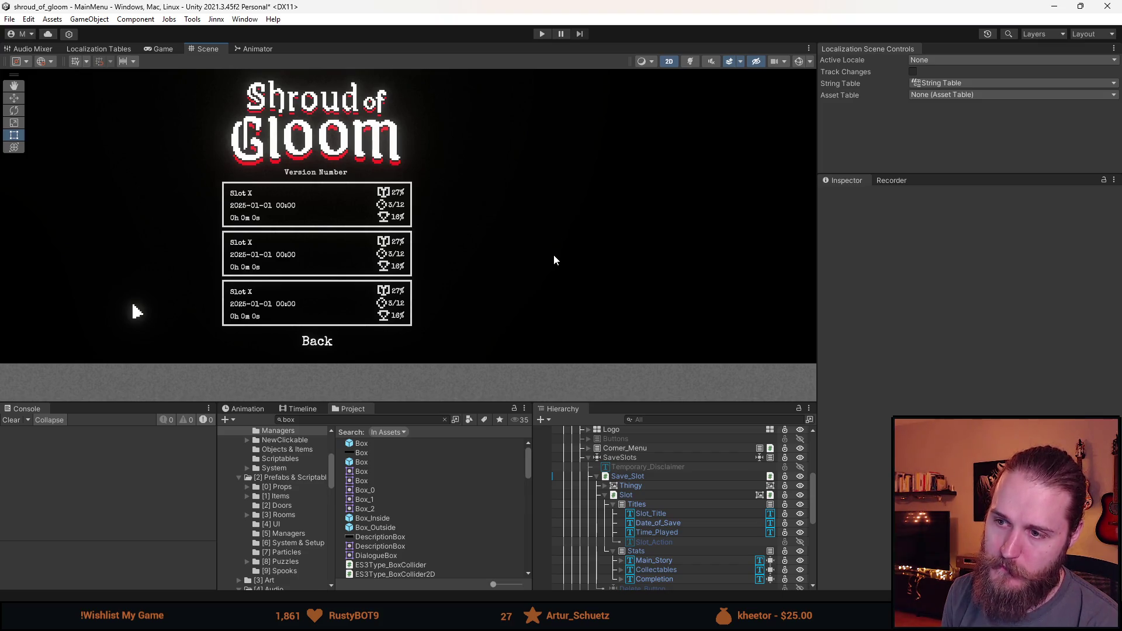
scroll(345, 207, up, 5)
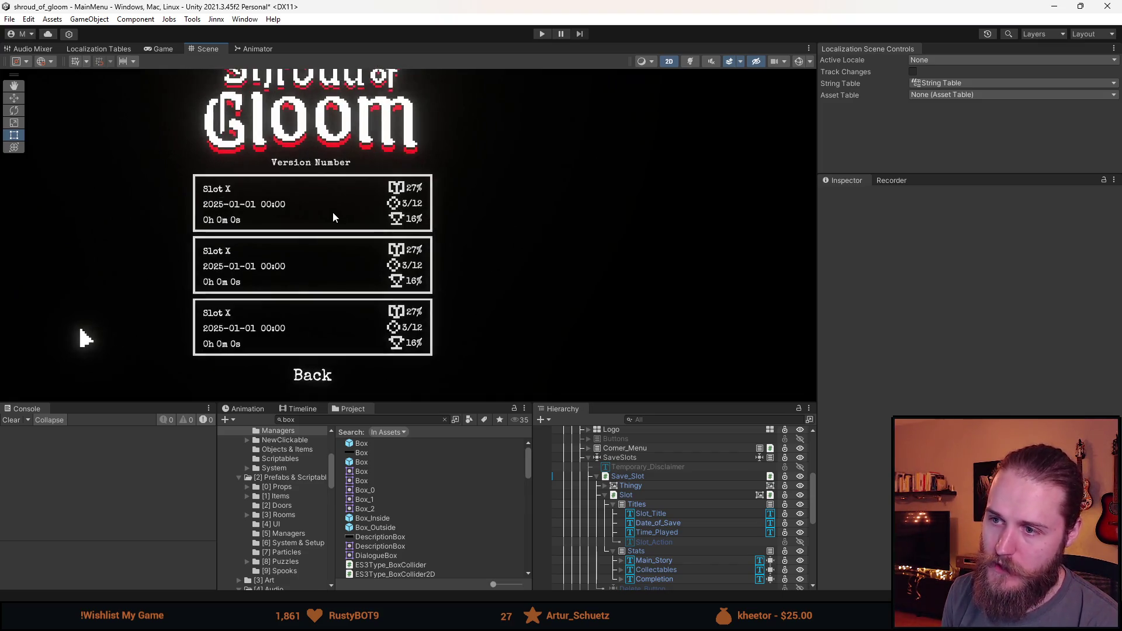
scroll(412, 190, up, 3)
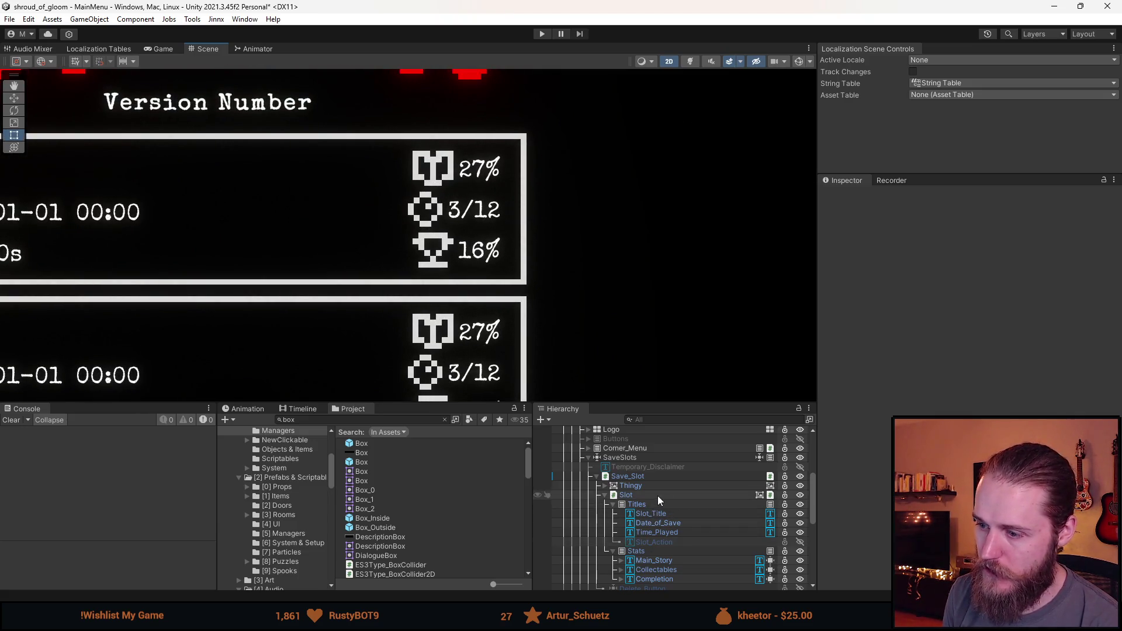
scroll(441, 250, down, 2)
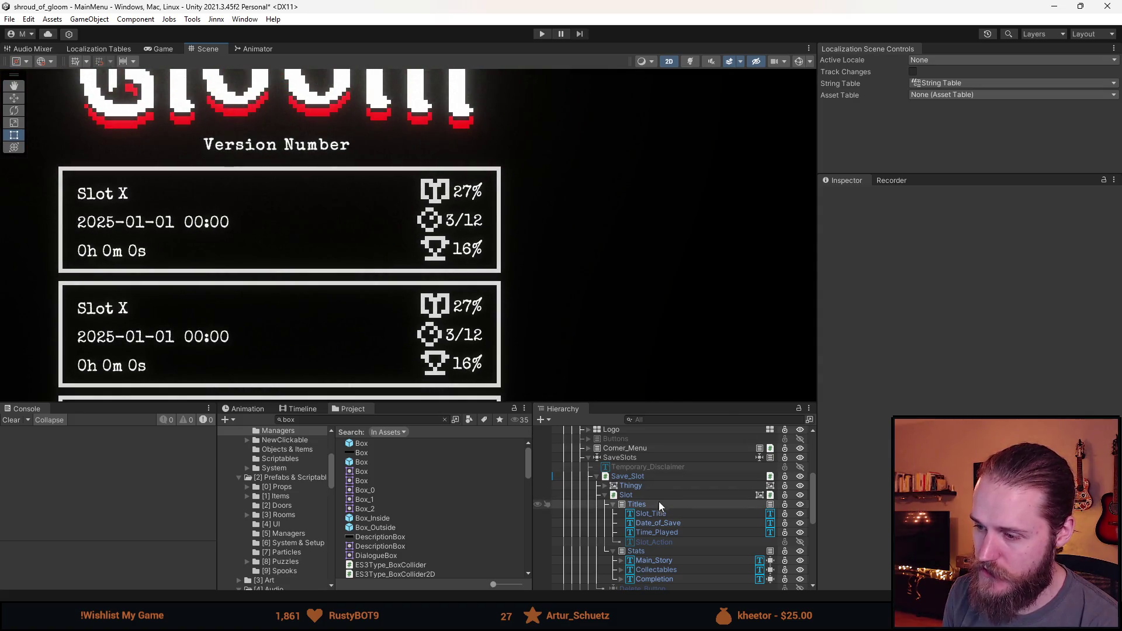
click(650, 496)
click(643, 476)
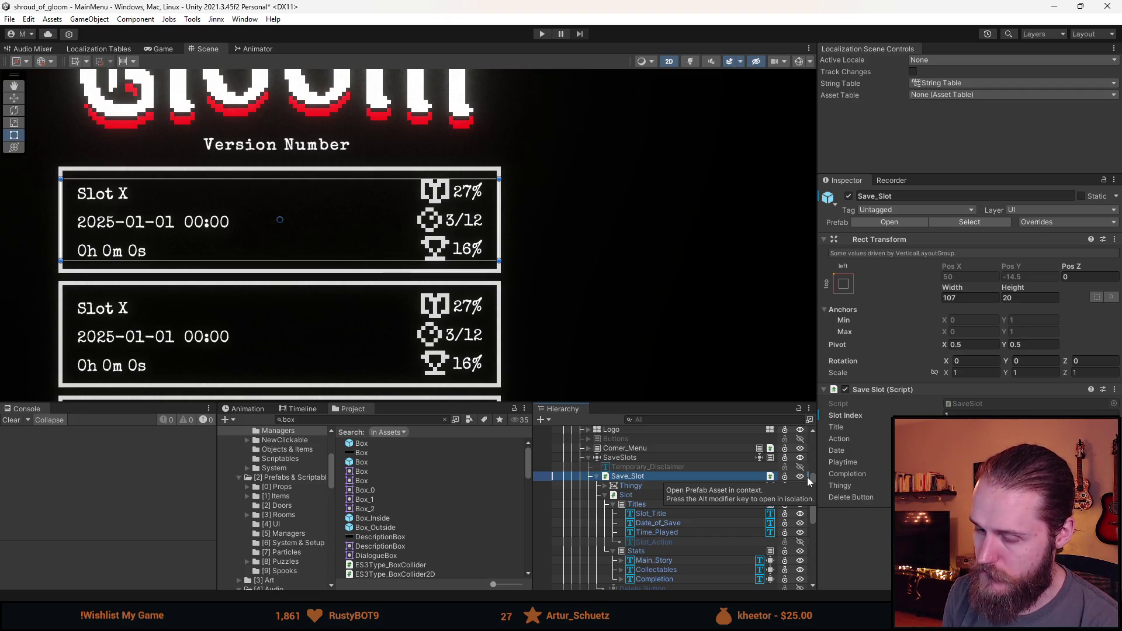
click(808, 477)
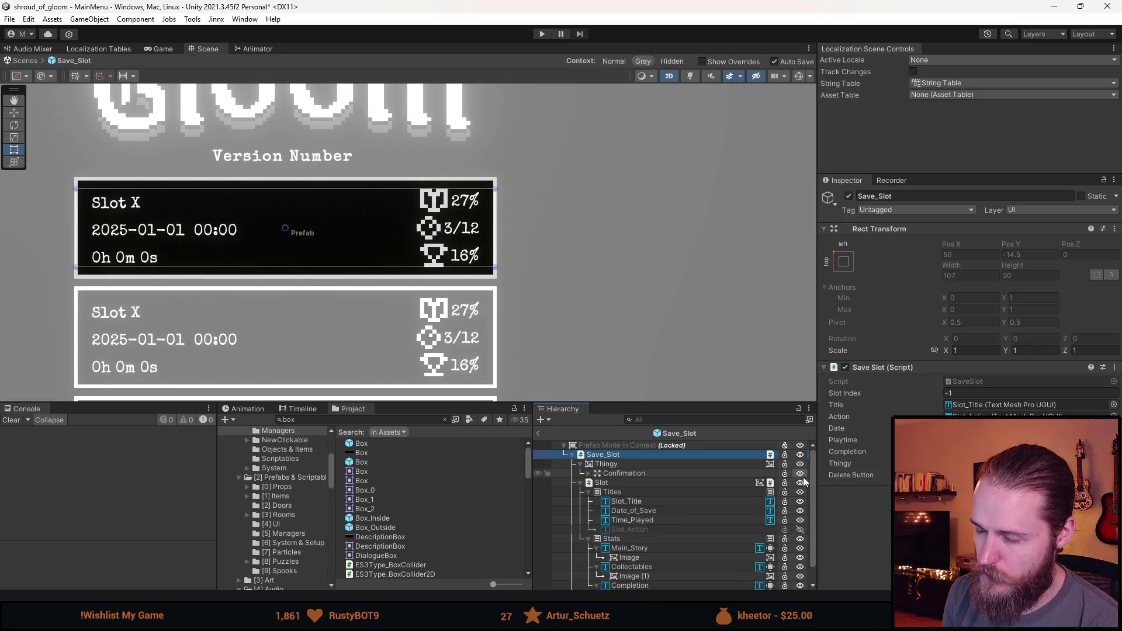
scroll(613, 556, down, 1)
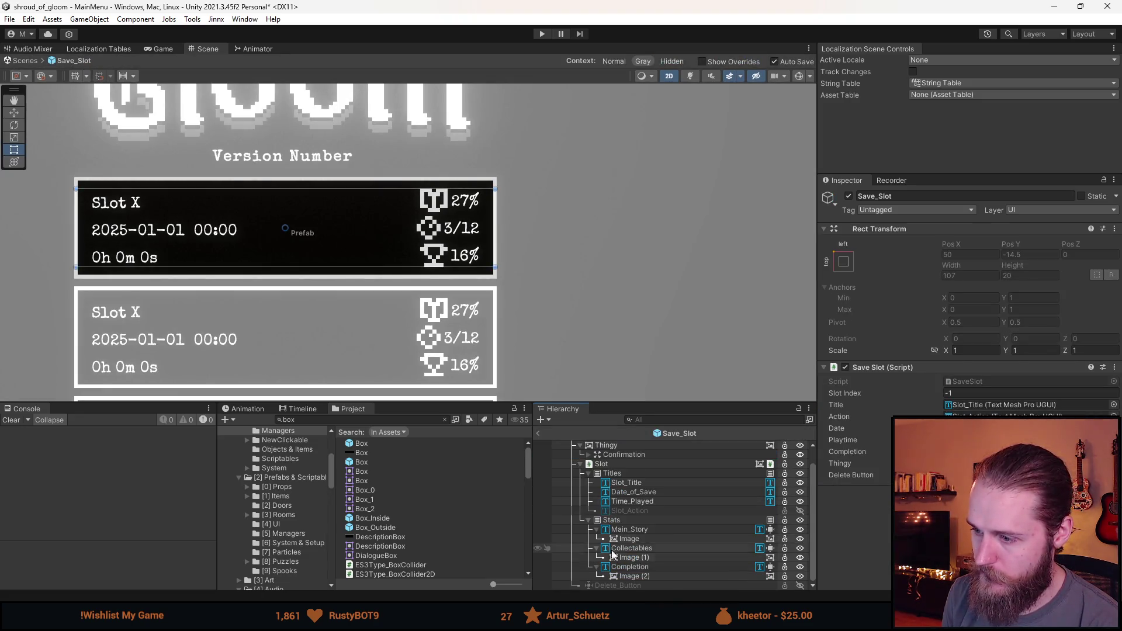
click(628, 539)
scroll(431, 191, up, 1)
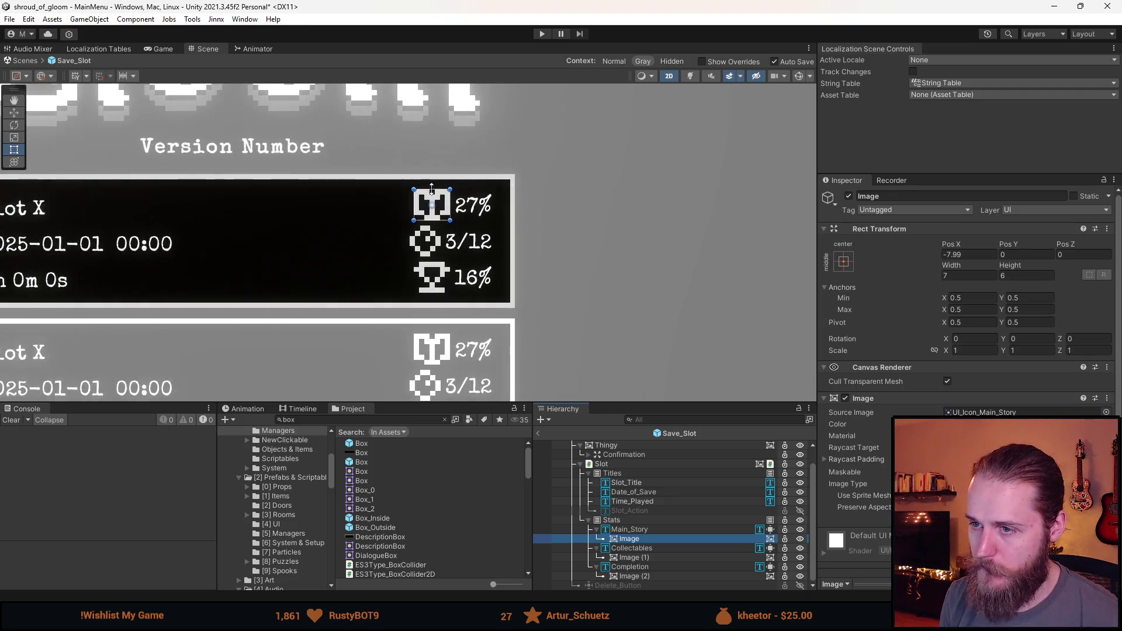
scroll(431, 191, up, 1)
key(w)
drag(477, 209, 540, 209)
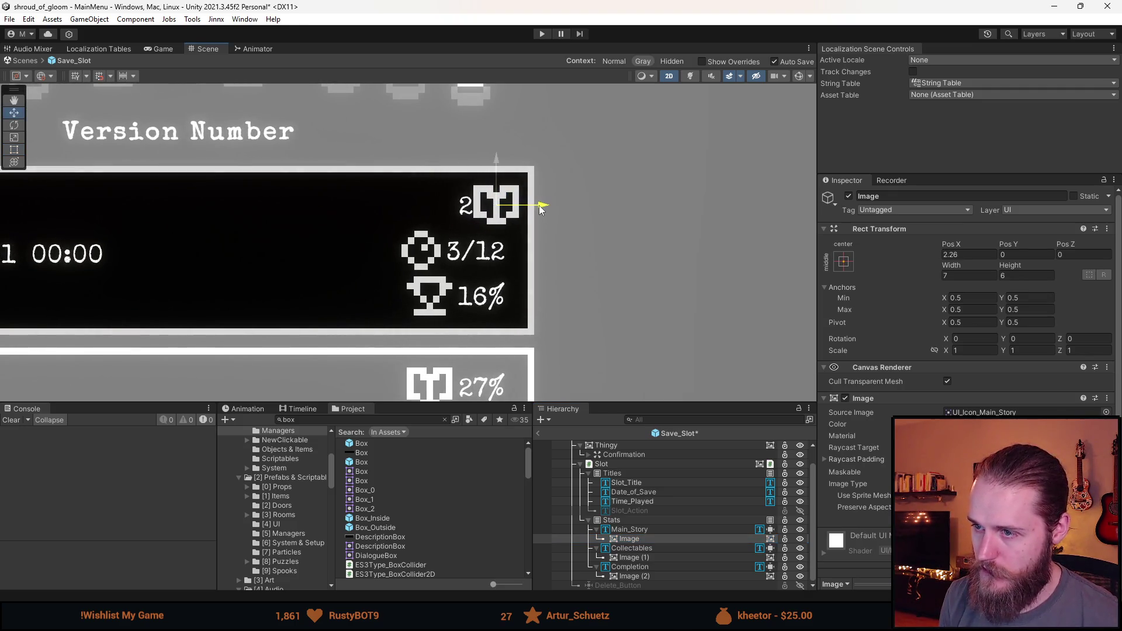
click(641, 532)
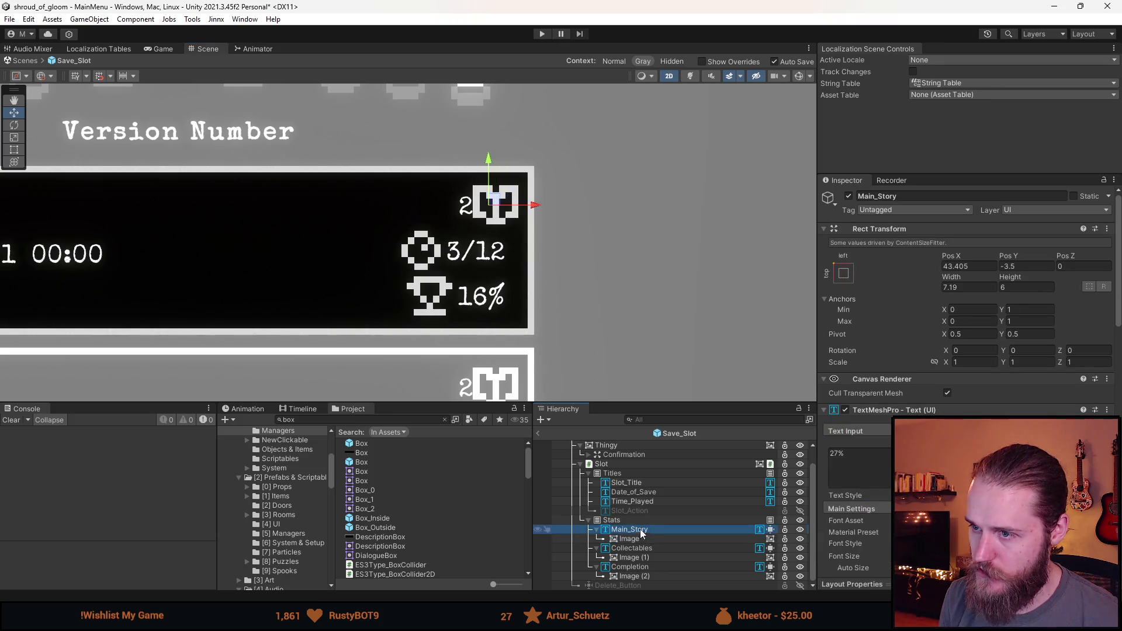
click(636, 540)
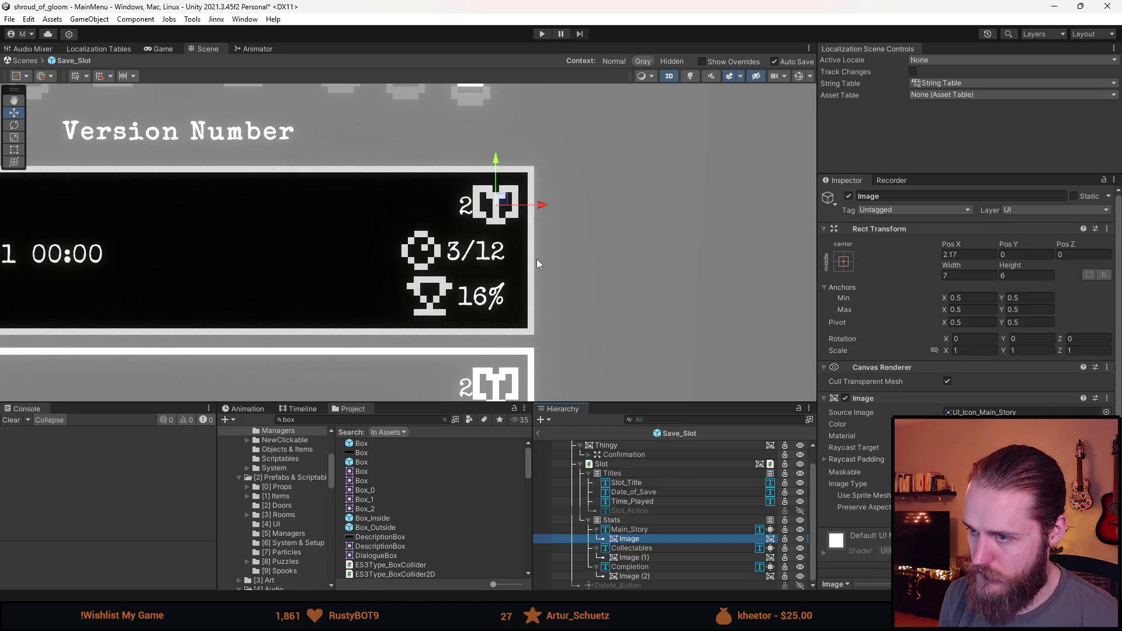
click(628, 531)
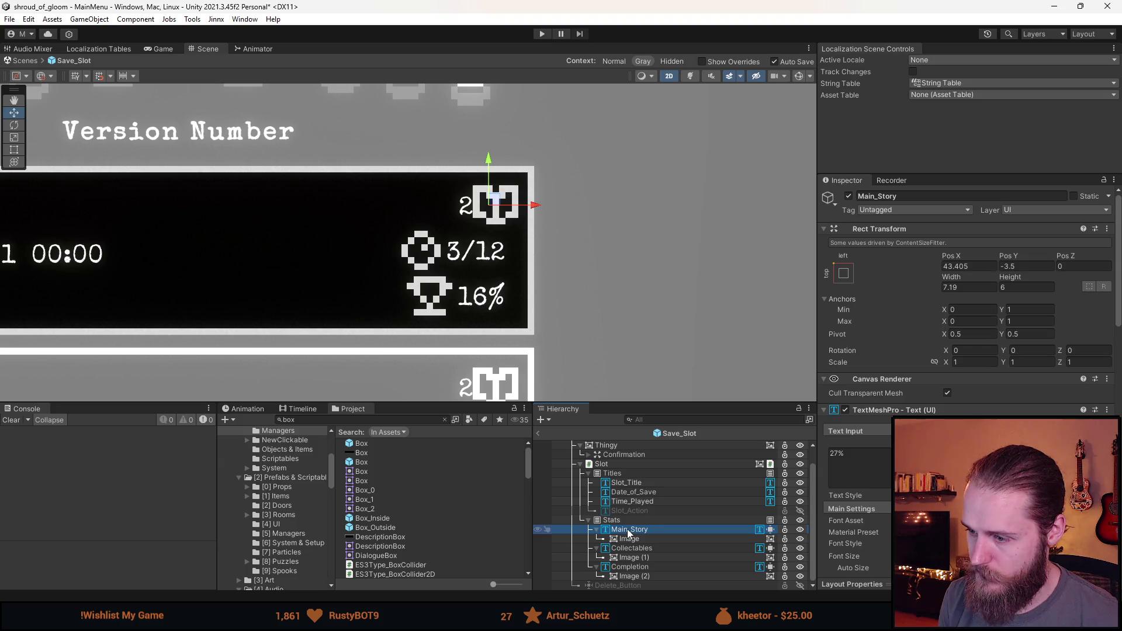
click(612, 520)
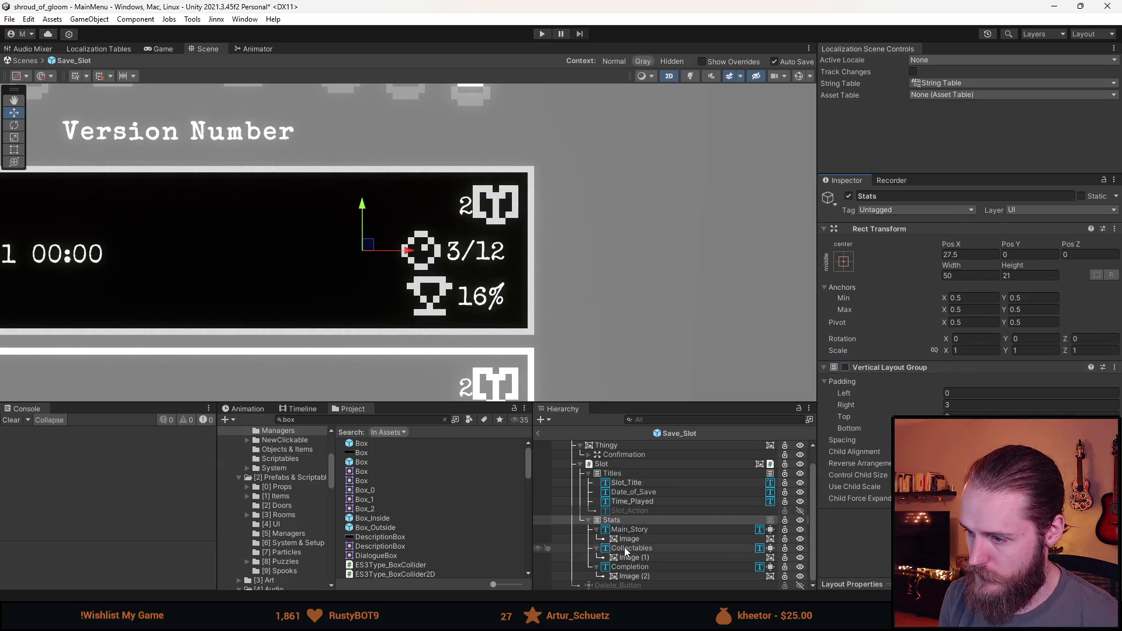
click(629, 539)
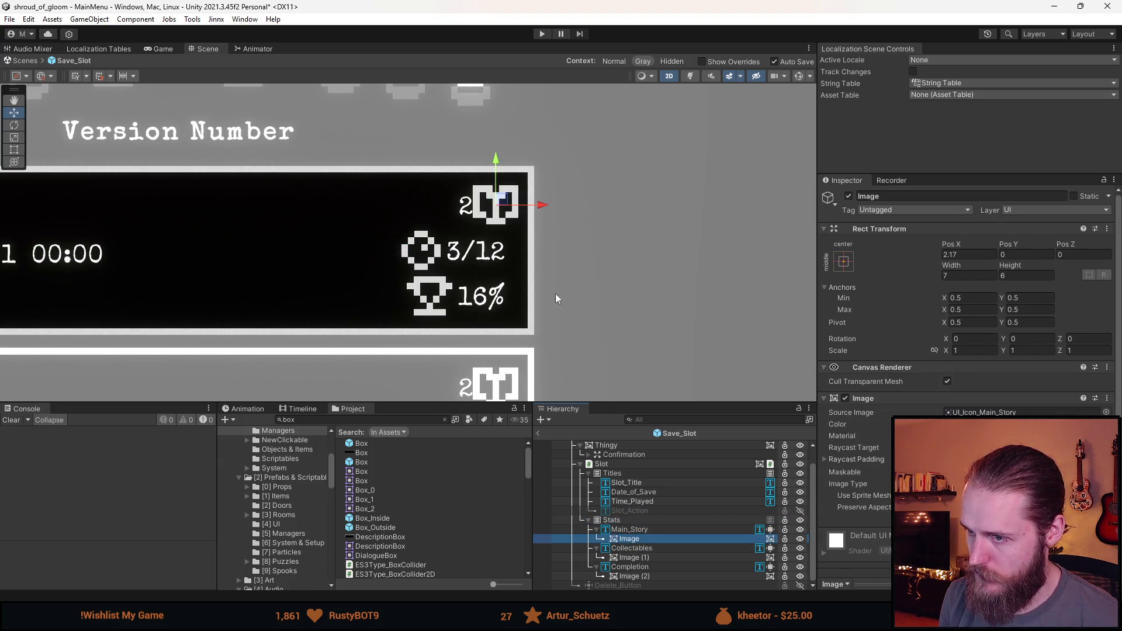
click(629, 530)
mouse_move(529, 211)
mouse_down()
mouse_move(494, 215)
mouse_move(545, 205)
mouse_up()
click(476, 215)
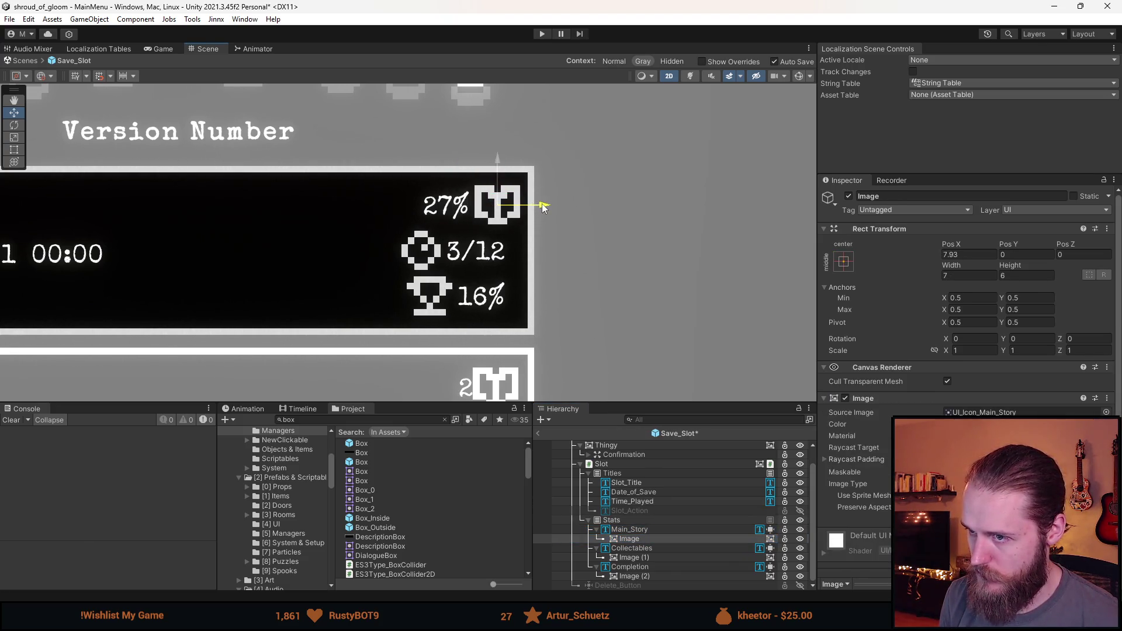
scroll(529, 279, down, 5)
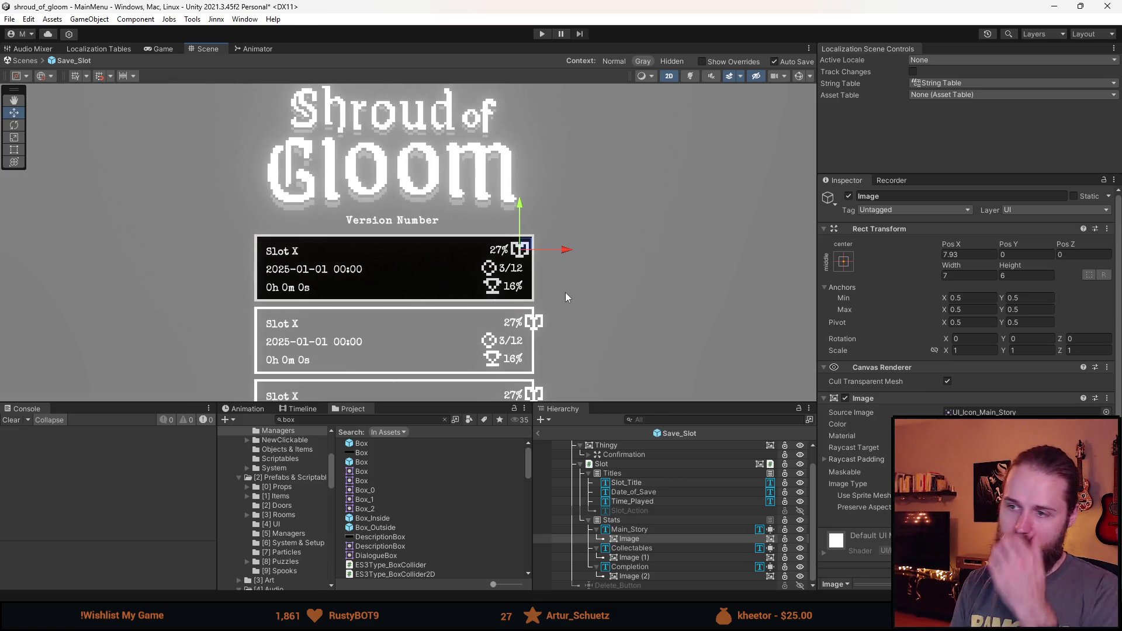
click(563, 301)
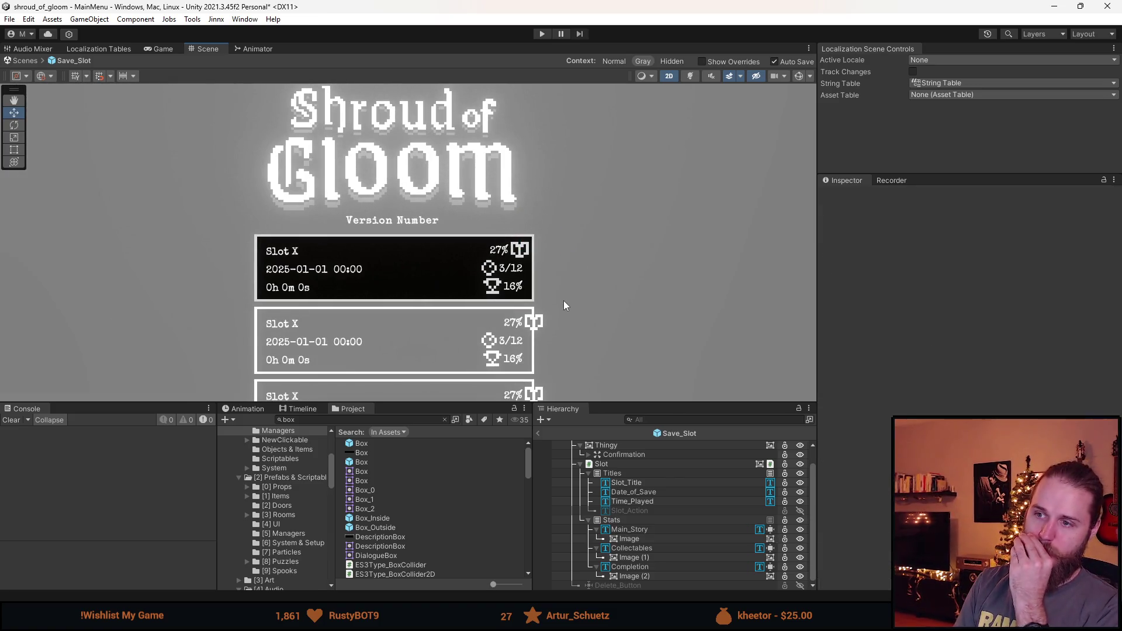
scroll(556, 299, down, 4)
scroll(500, 286, up, 2)
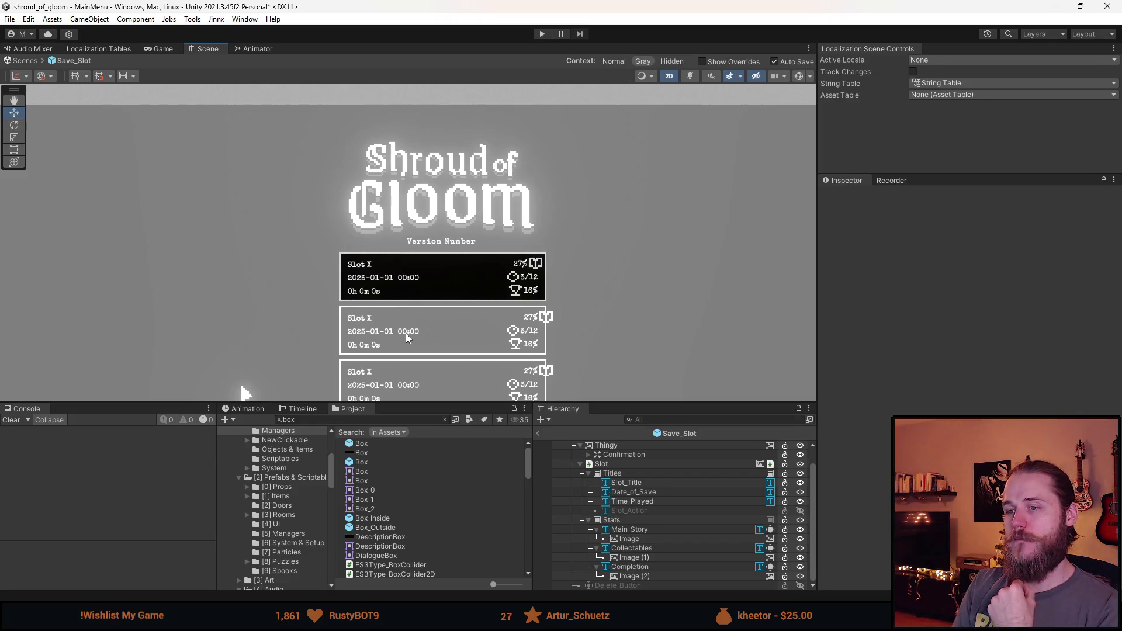
scroll(502, 299, up, 3)
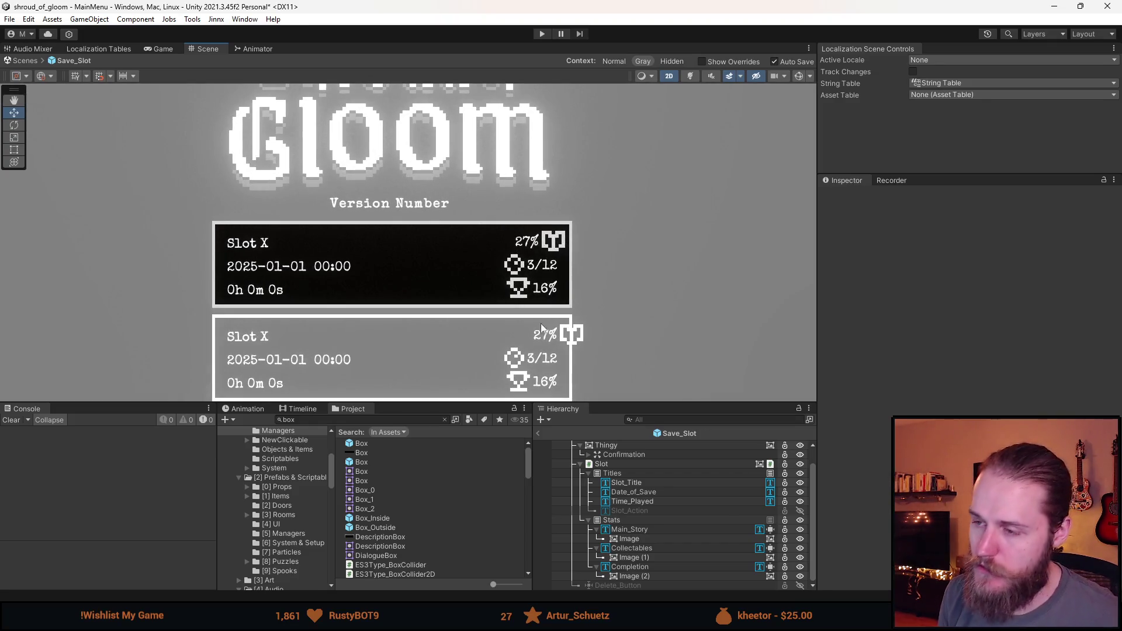
drag(628, 539, 660, 517)
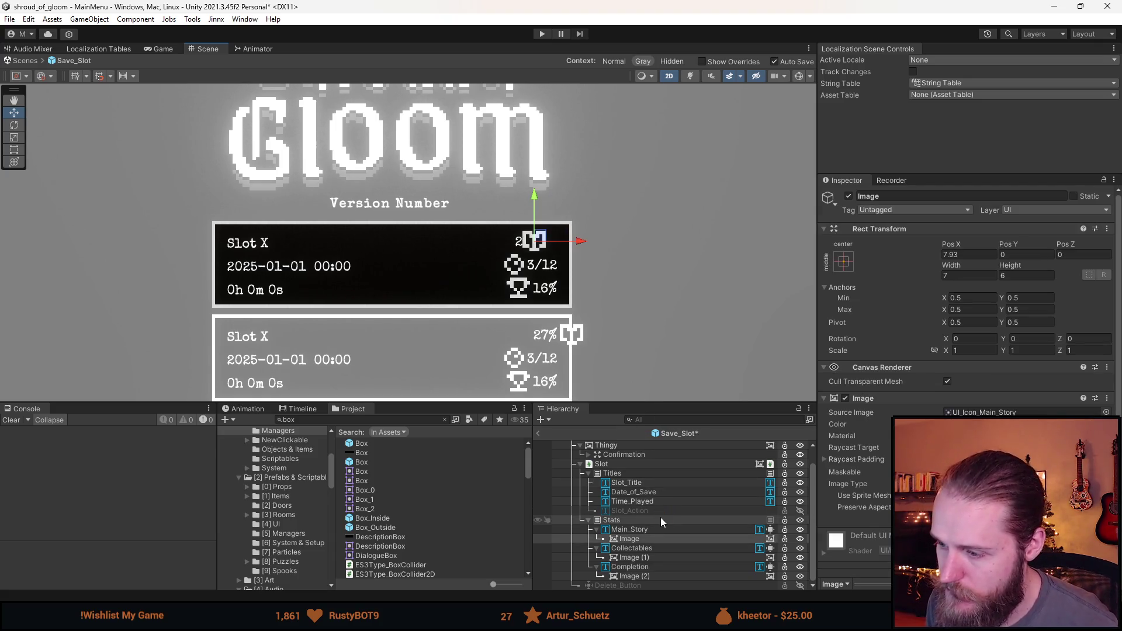
click(660, 520)
key(Up)
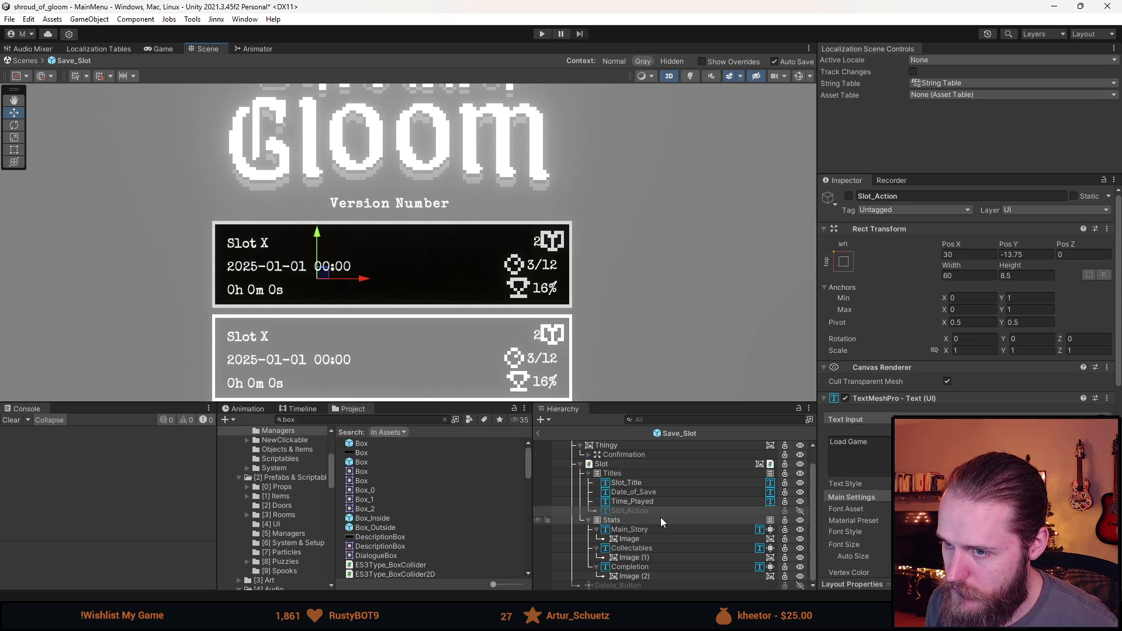
key(Down)
key(Down)
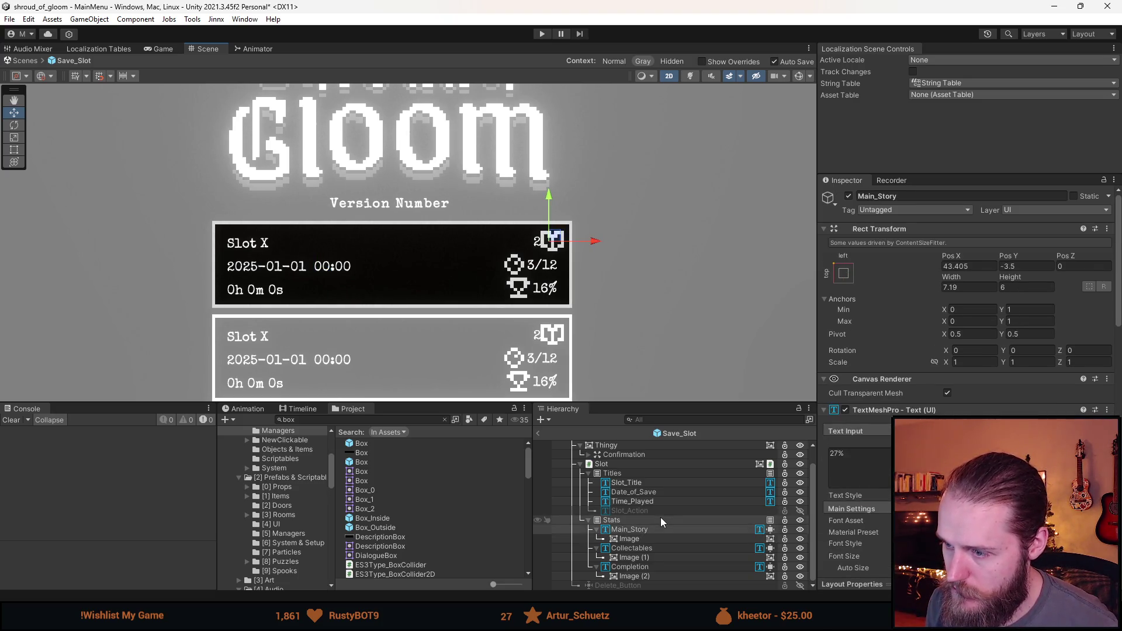
drag(634, 402, 643, 387)
key(Down)
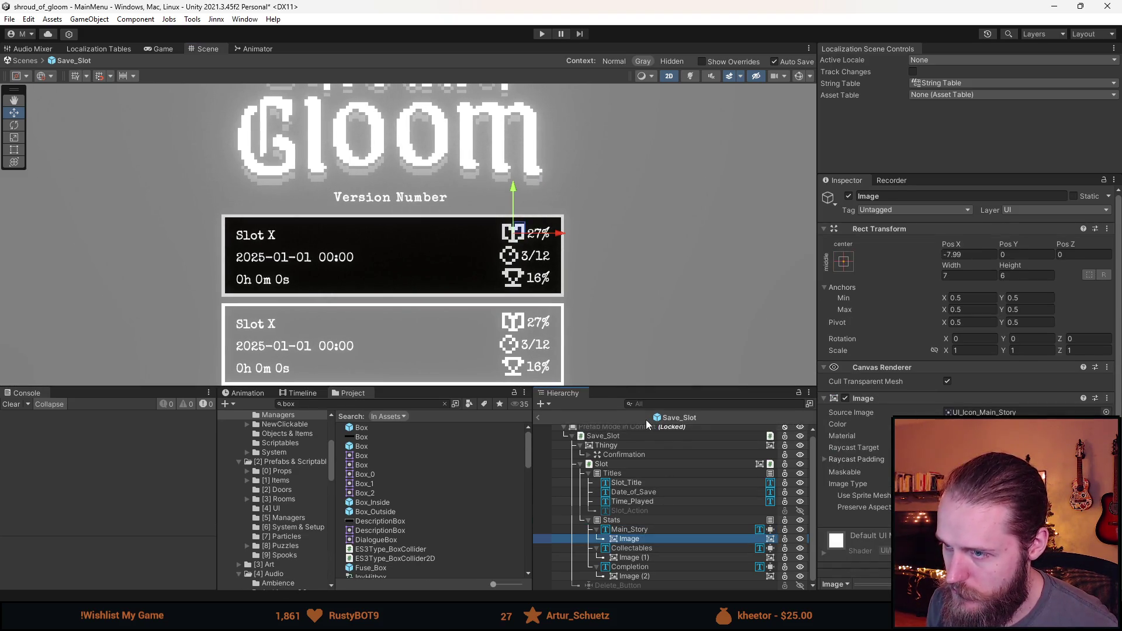
Step: Rename the three stat icon images to Main_Story, Collectables and Completion
key(Up)
key(Down)
click(895, 196)
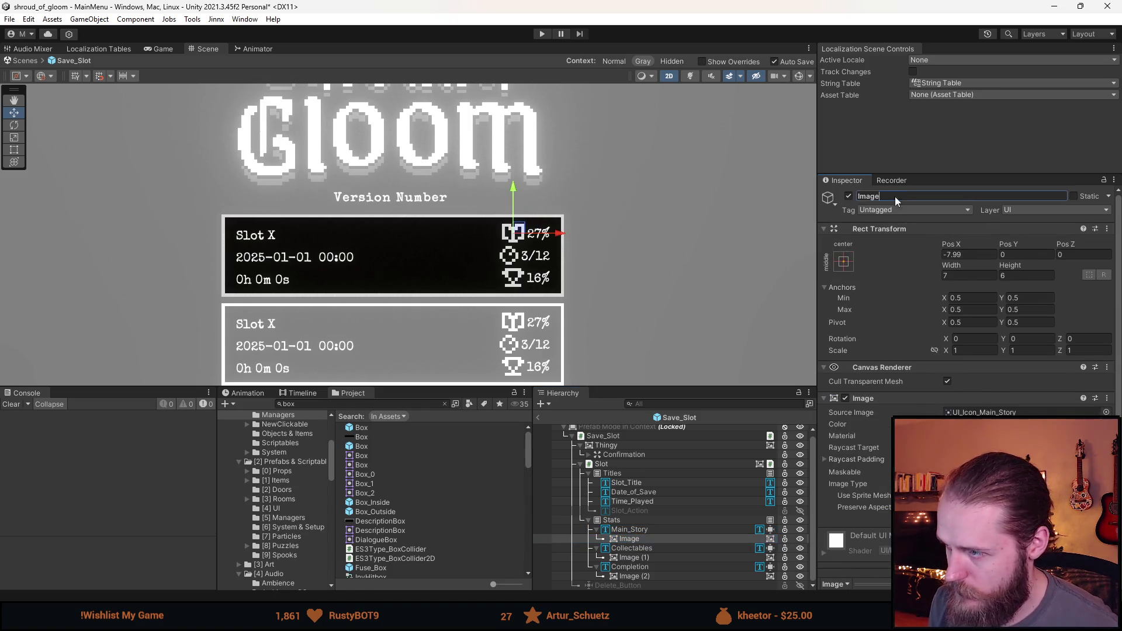
text(Main_Story)
key(Return)
click(628, 548)
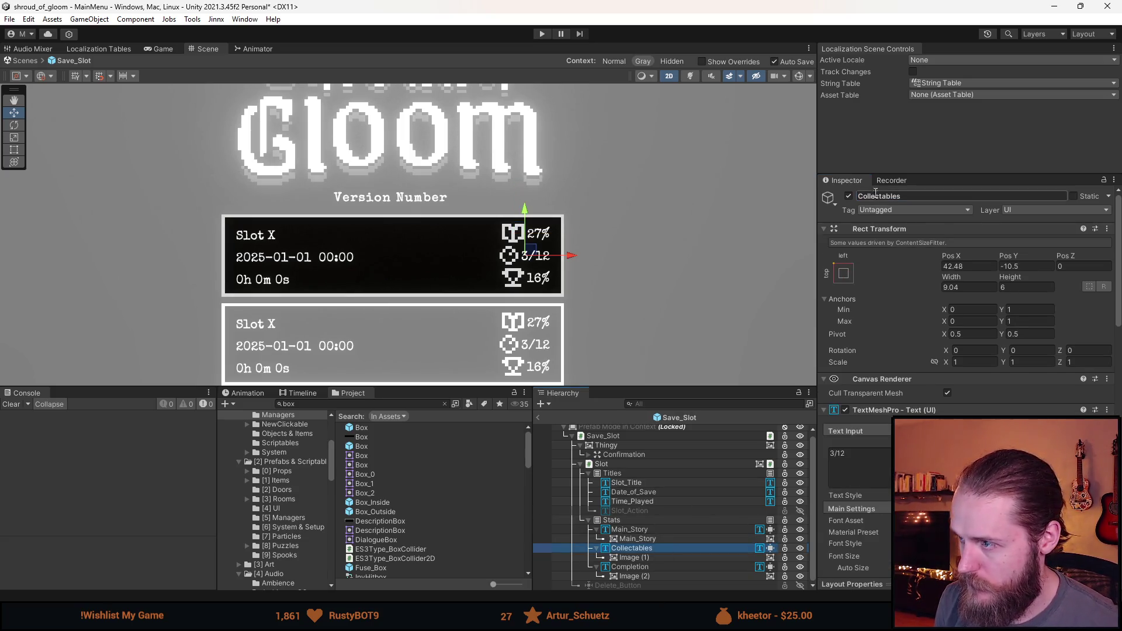
click(632, 557)
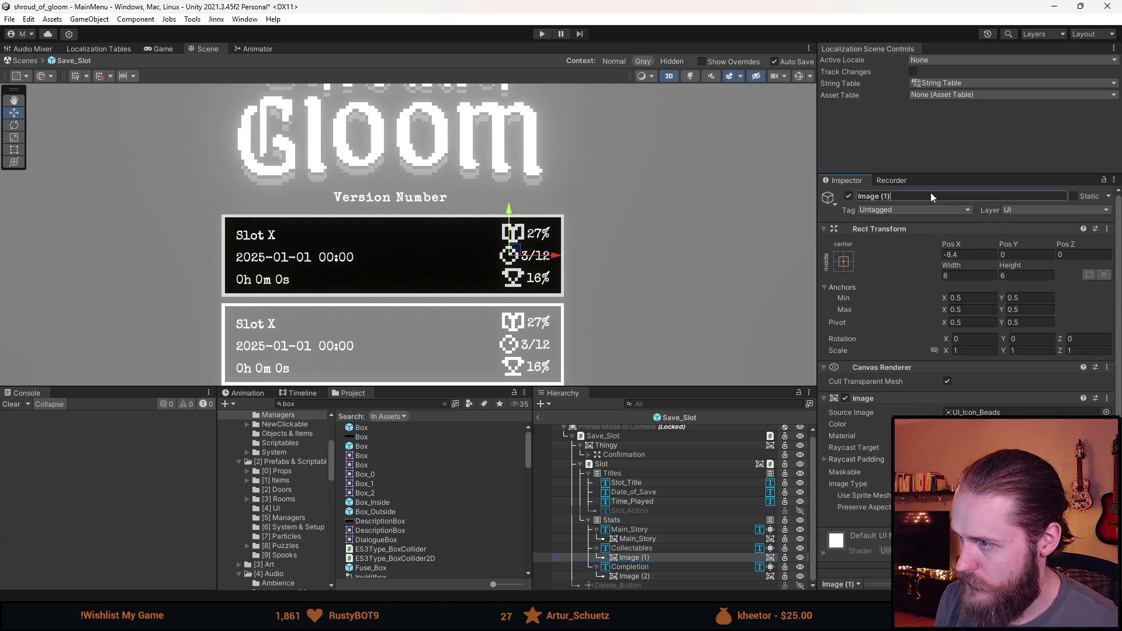
click(640, 568)
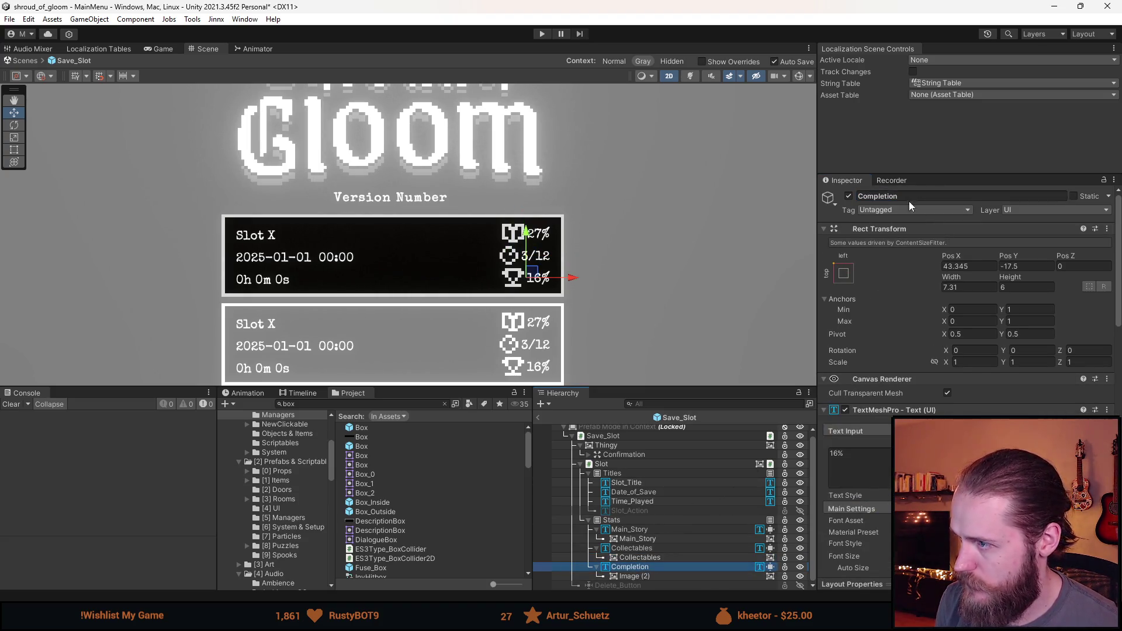
click(655, 577)
click(935, 196)
text(Completion)
key(Return)
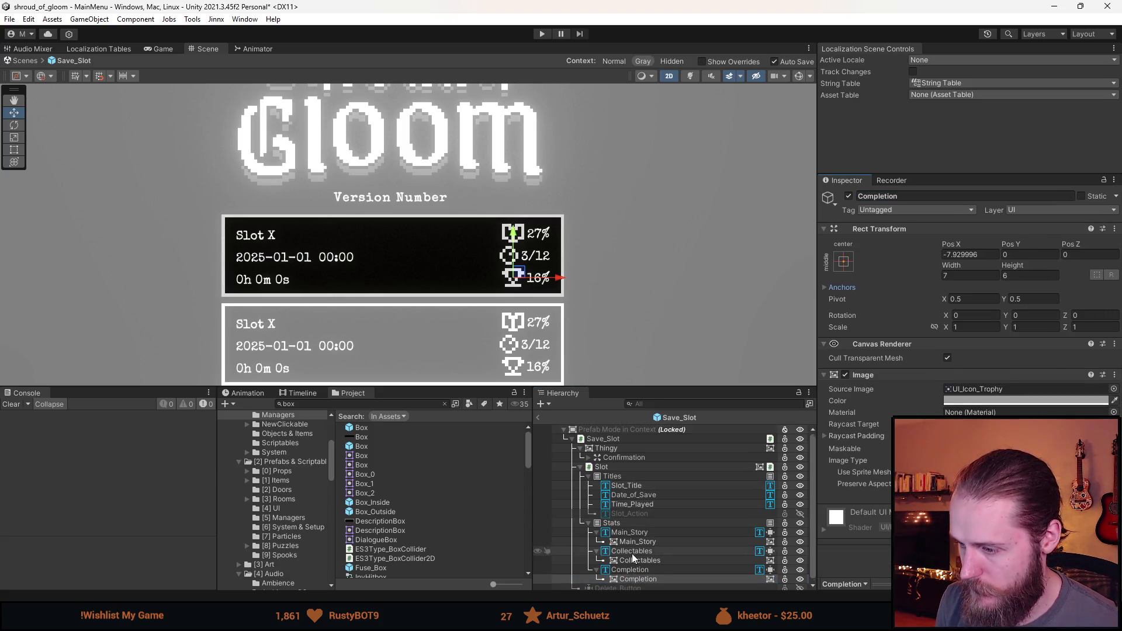
Step: Nest the Completion percentage text under the Completion icon and save the prefab
click(620, 577)
click(636, 567)
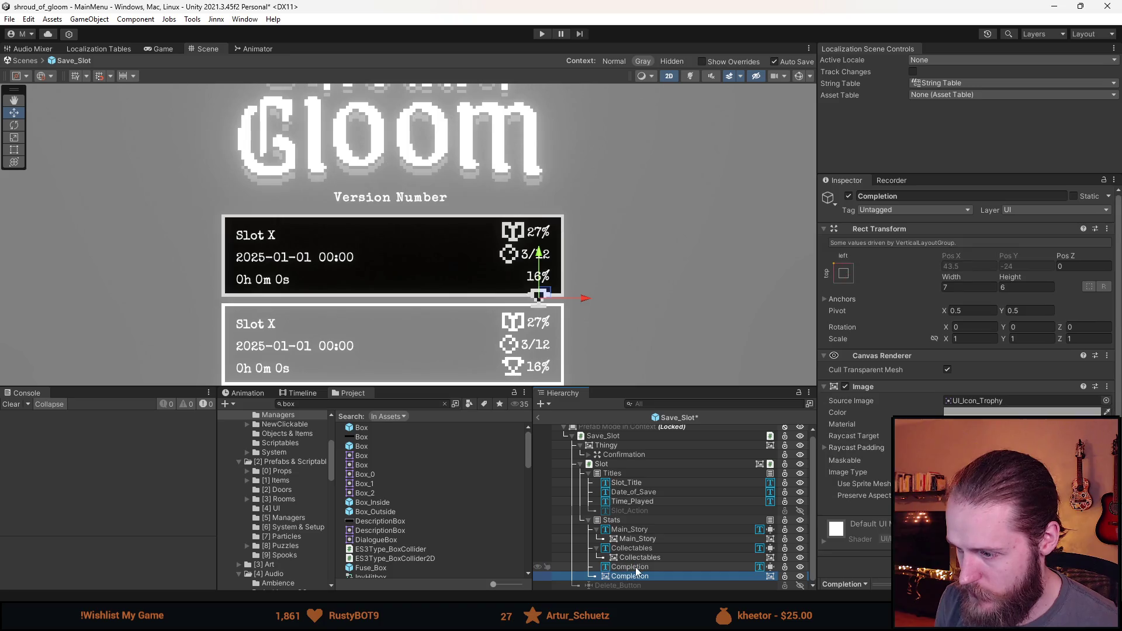
mouse_move(640, 578)
mouse_down()
mouse_move(611, 543)
mouse_move(637, 540)
mouse_up()
click(627, 557)
key(ctrl+s)
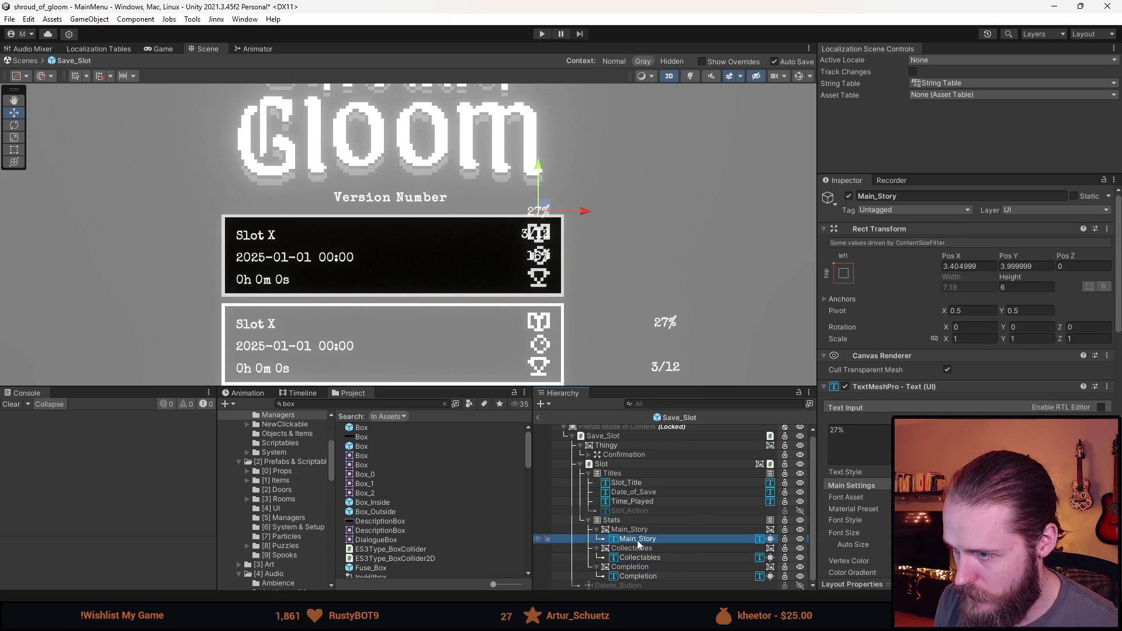
Step: Set Pos Y to 0 for the Main_Story, Collectables and Completion texts and nudge 27% left
scroll(542, 258, down, 2)
scroll(542, 258, up, 4)
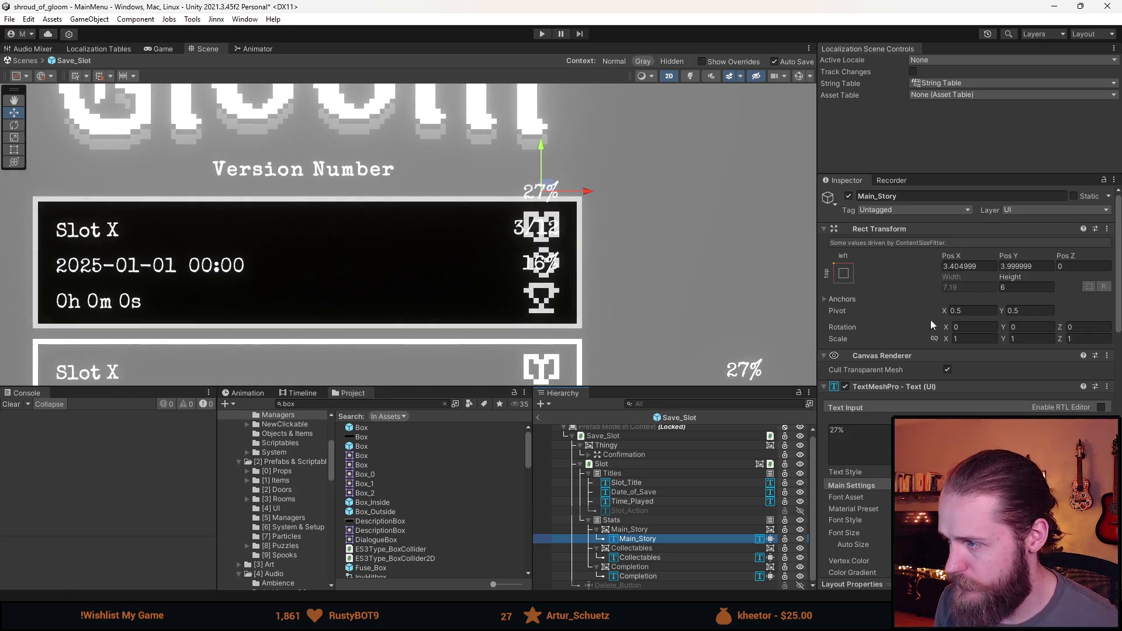
ctrl+click(675, 558)
ctrl+click(678, 576)
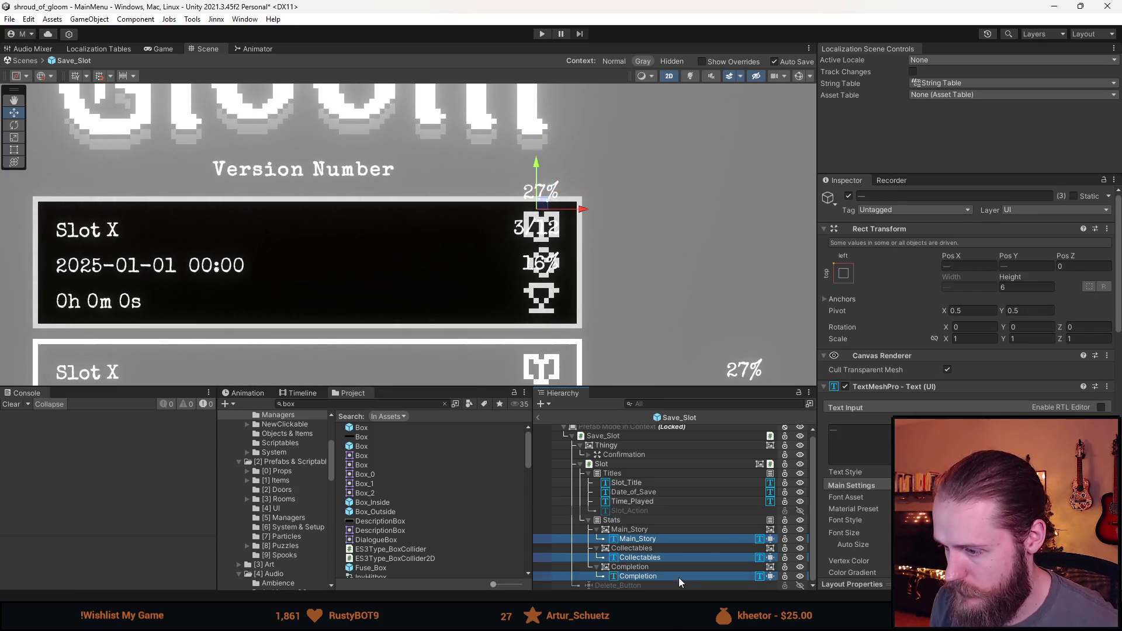
click(1028, 267)
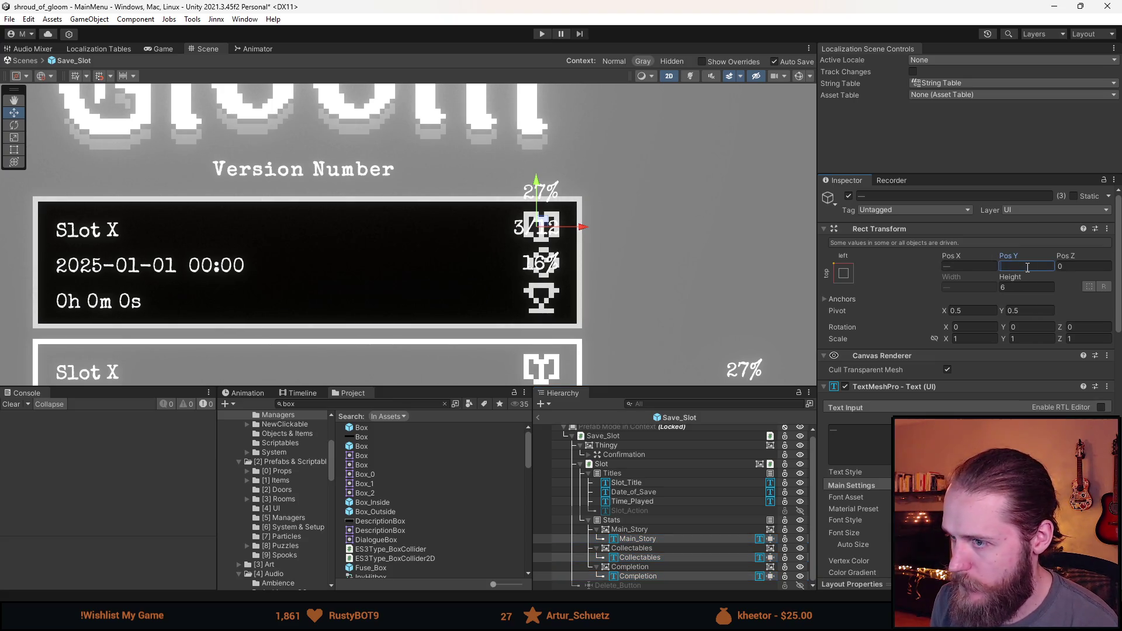
text(0)
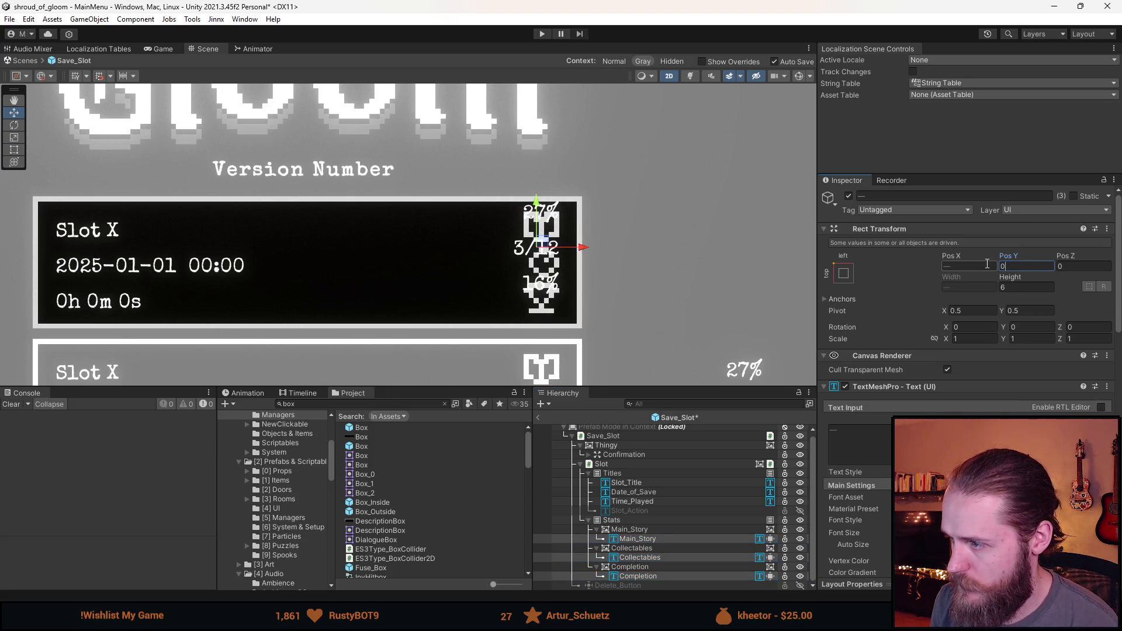
click(643, 530)
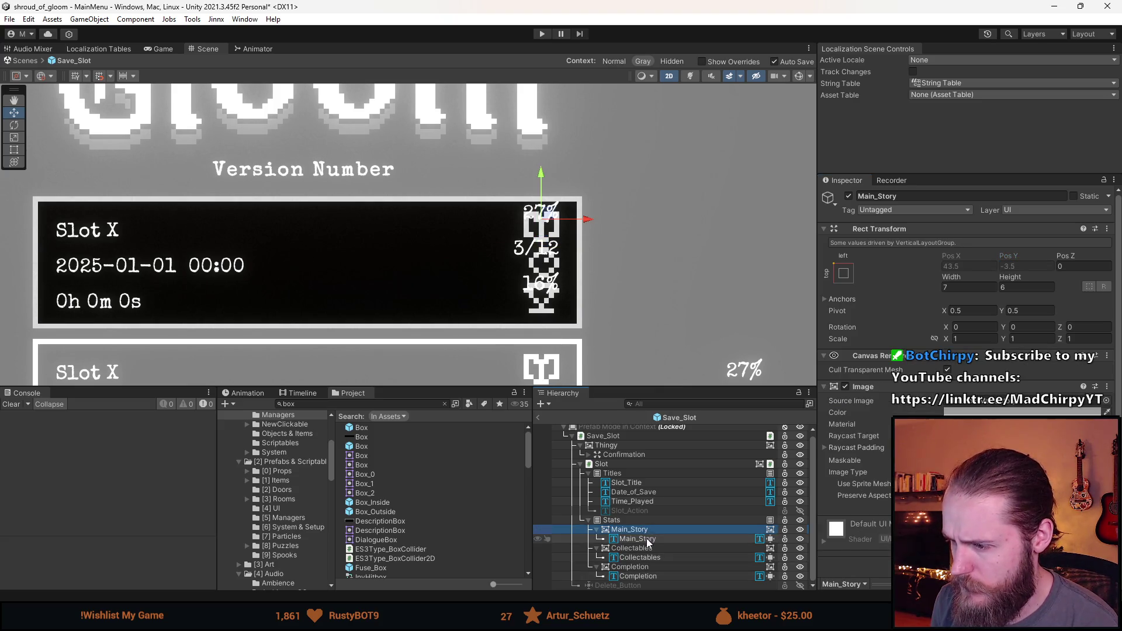
click(648, 539)
drag(585, 219, 550, 216)
key(ctrl+s)
Step: Anchor the three stat texts middle-left and set their Pos X and Pos Y to 0
click(660, 558)
ctrl+click(661, 577)
ctrl+click(659, 539)
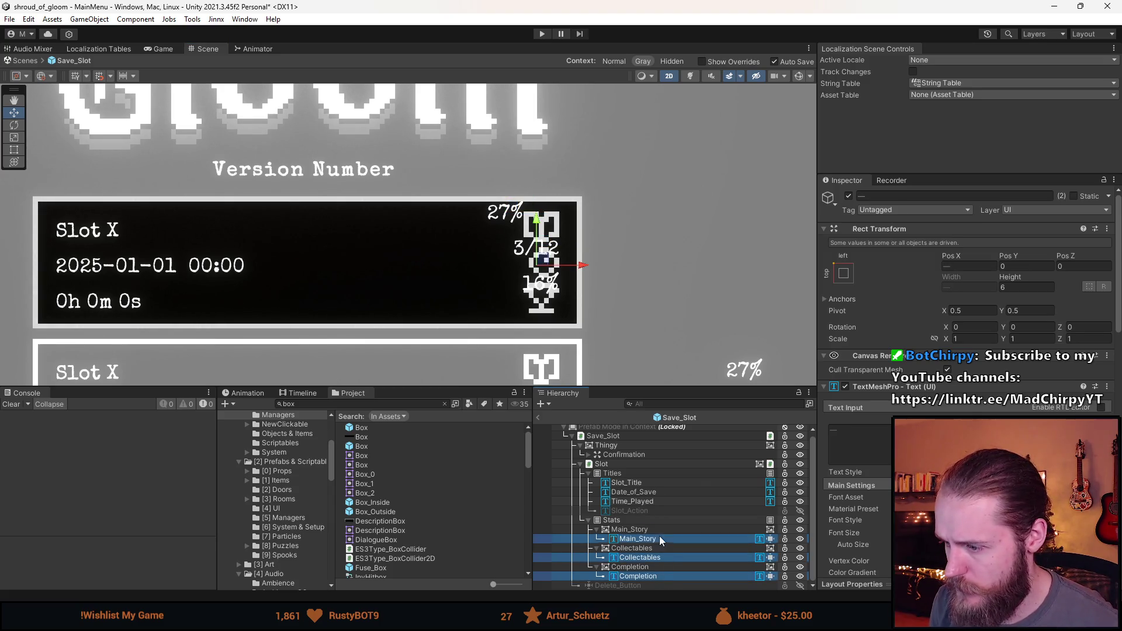
click(843, 274)
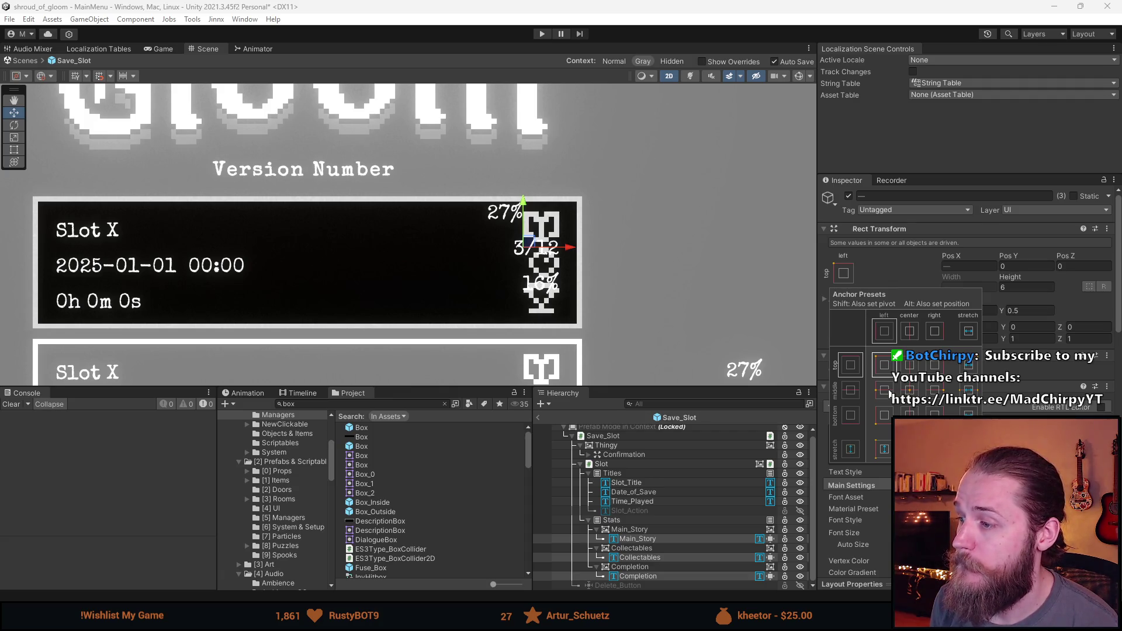
click(887, 392)
text(0)
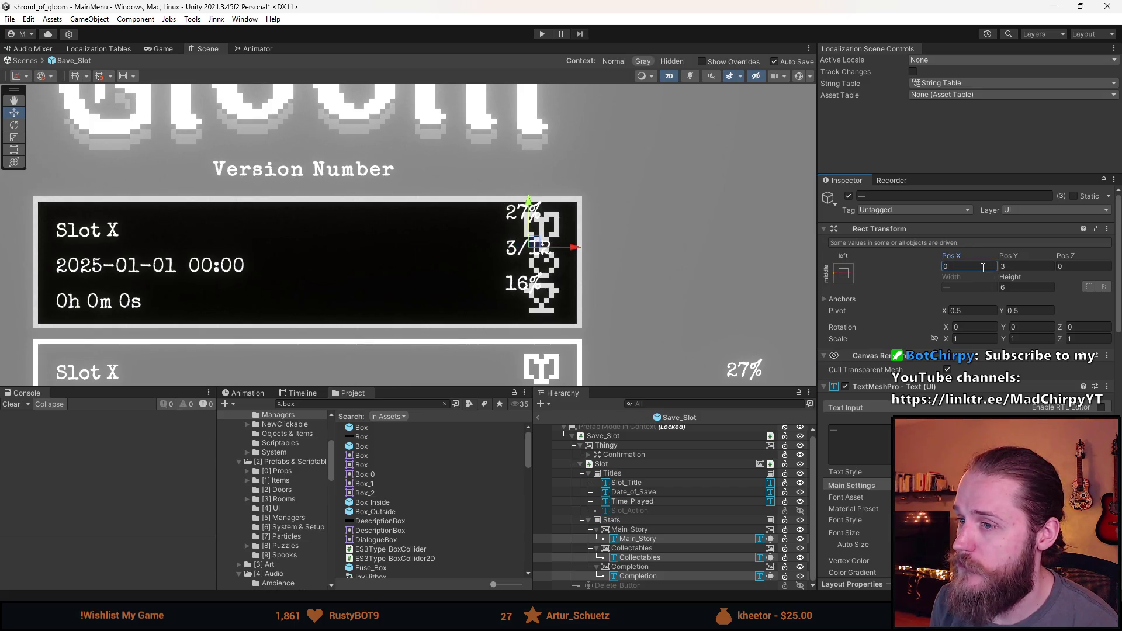
key(Tab)
text(0)
click(978, 264)
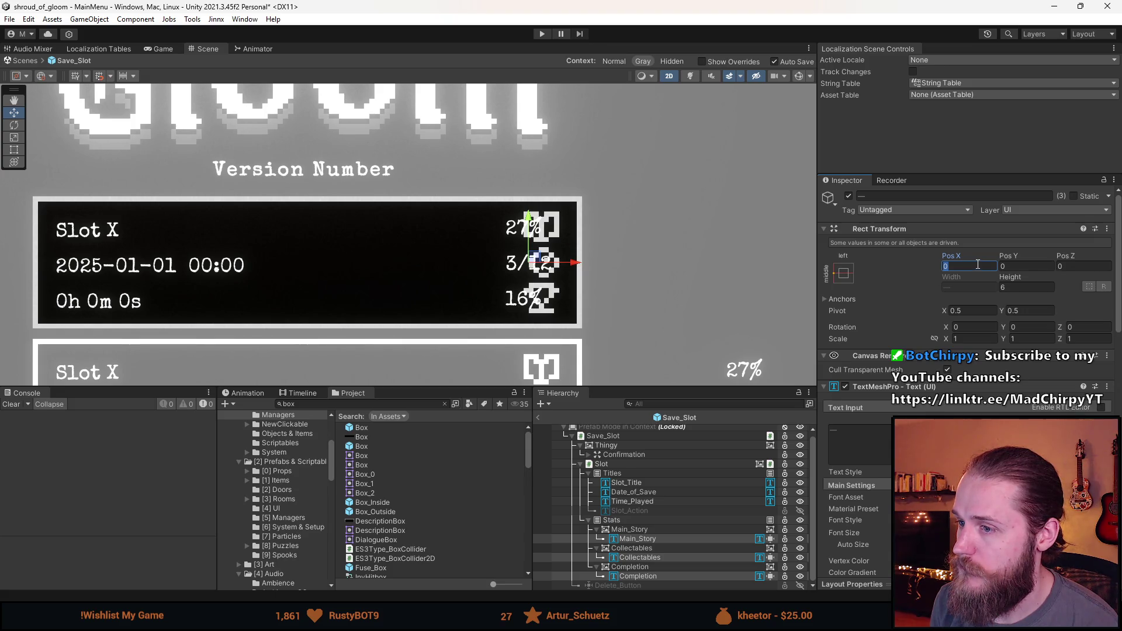
scroll(632, 279, up, 5)
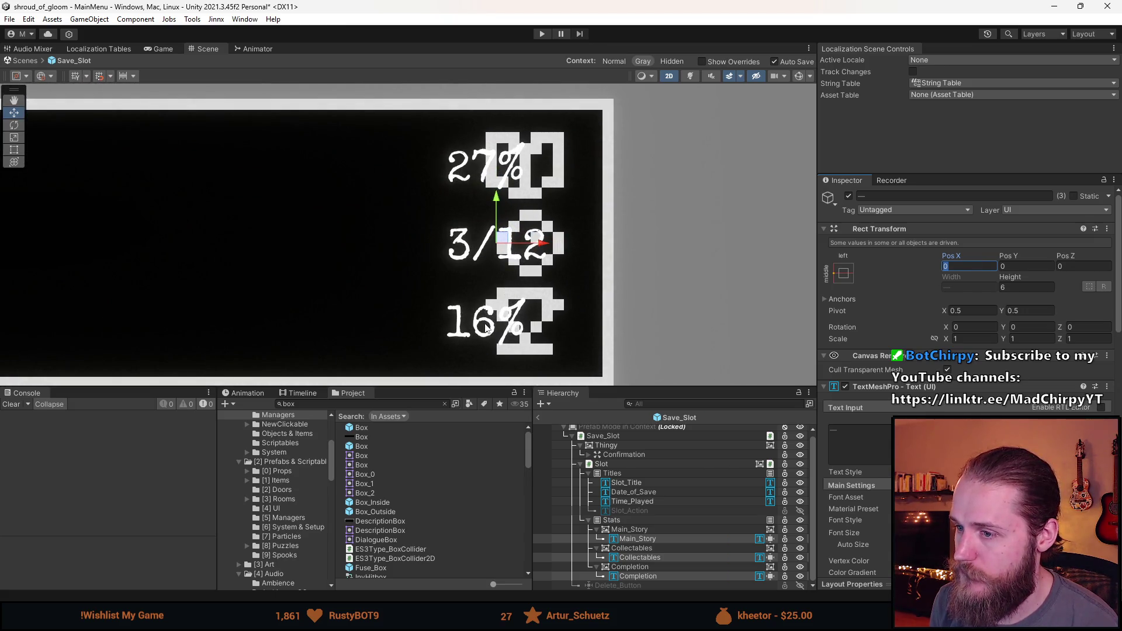
Step: Shift the three stat texts to Pos X -6 after trying 2 and -3
click(650, 576)
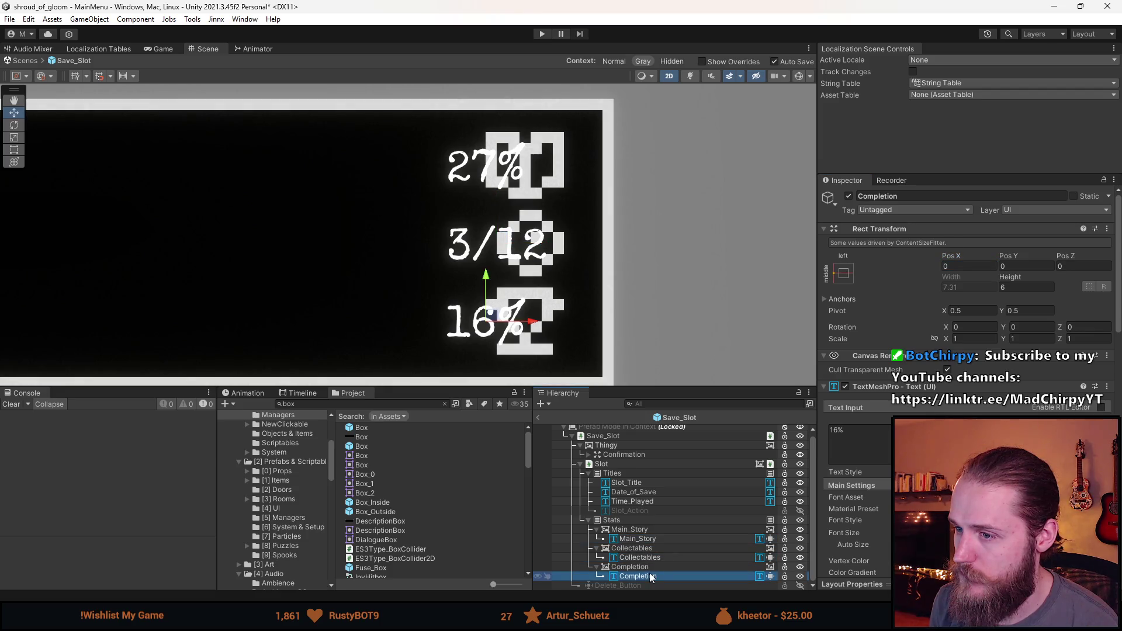
ctrl+click(645, 558)
ctrl+click(637, 538)
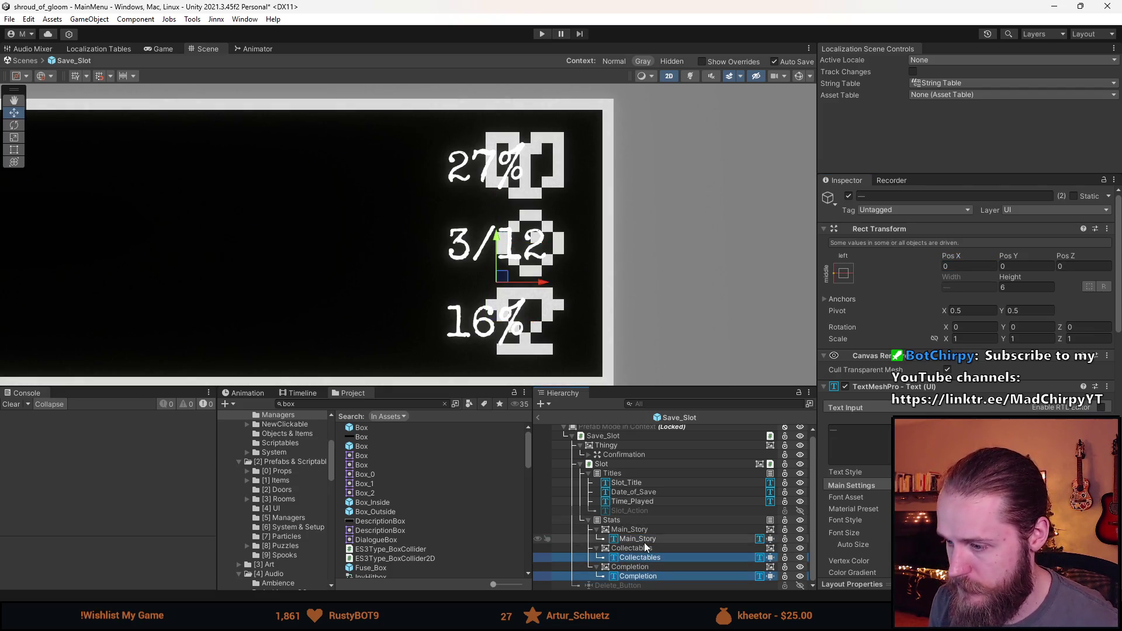
click(966, 267)
text(2)
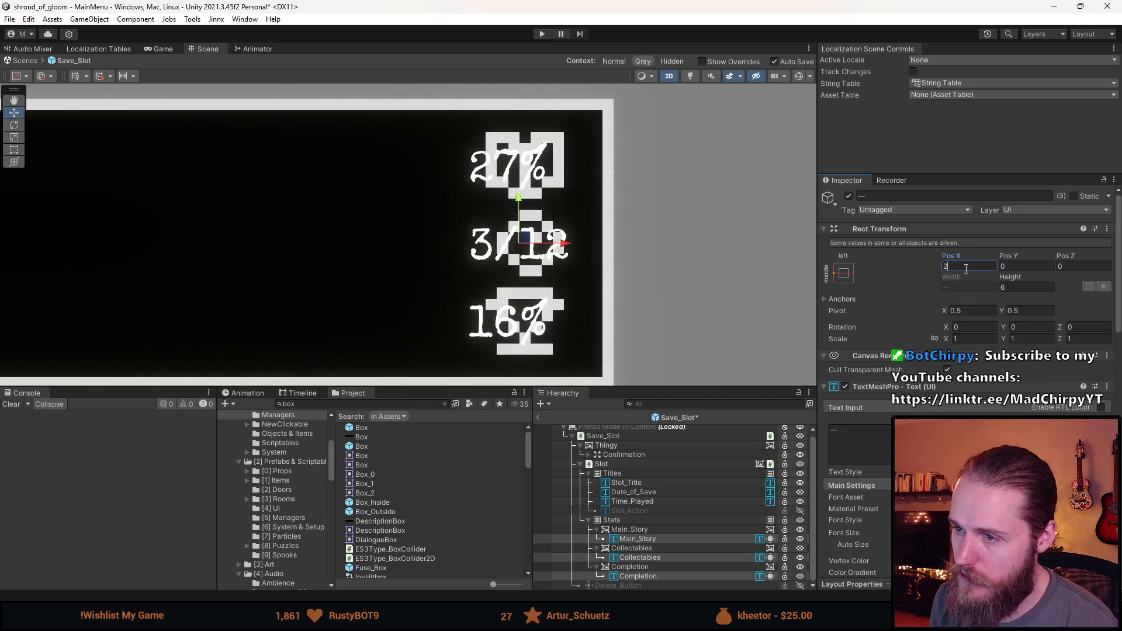
key(BackSpace)
text(-3)
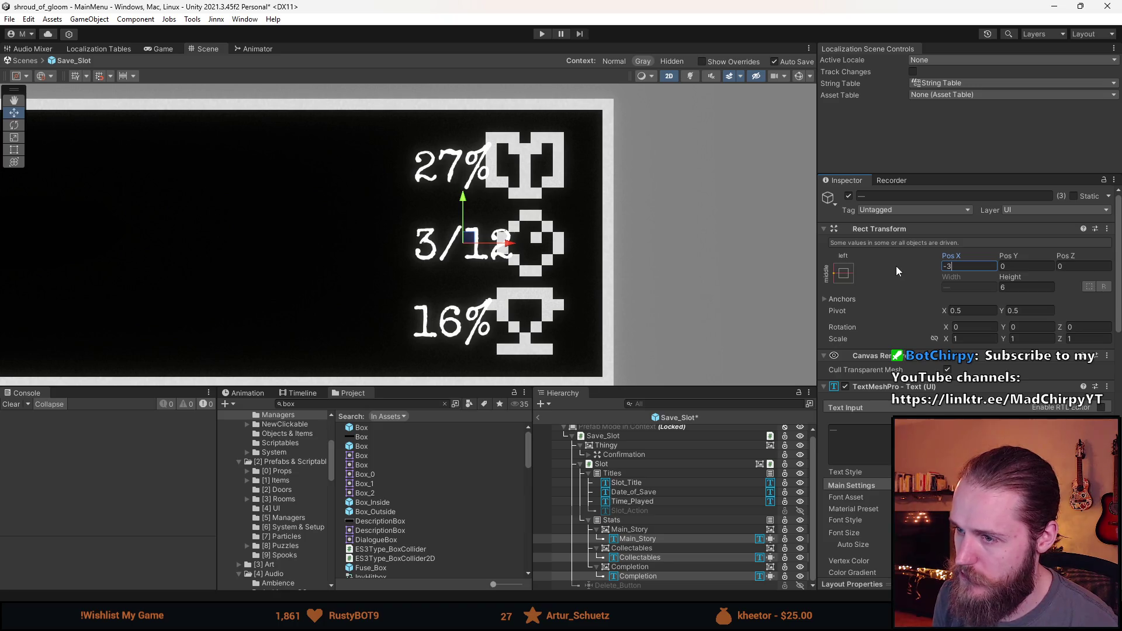
key(BackSpace)
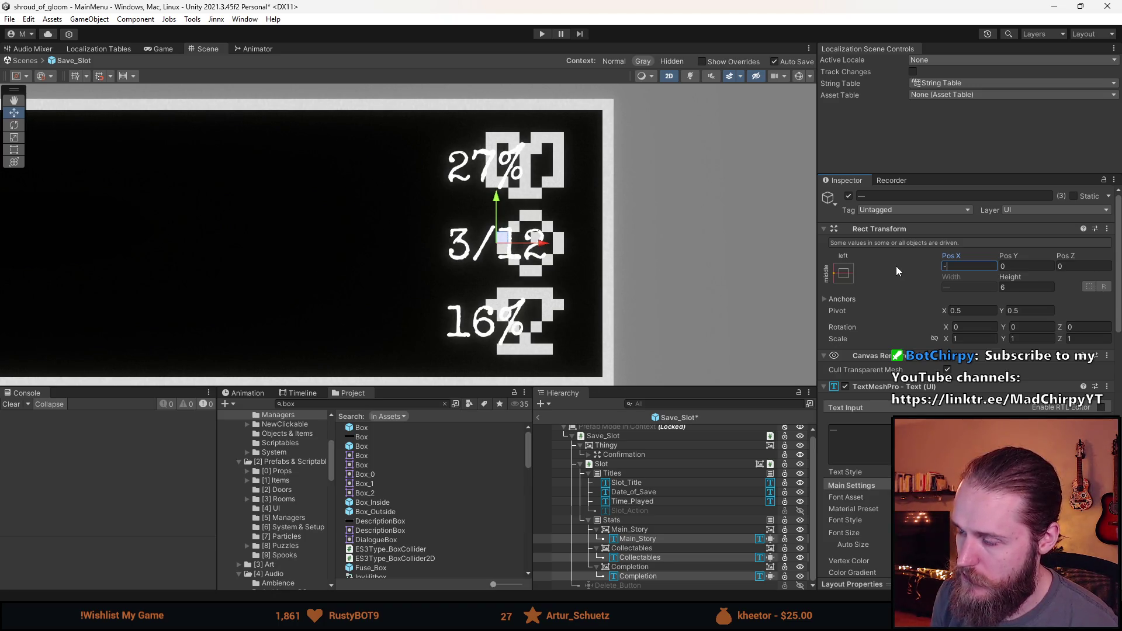
text(6)
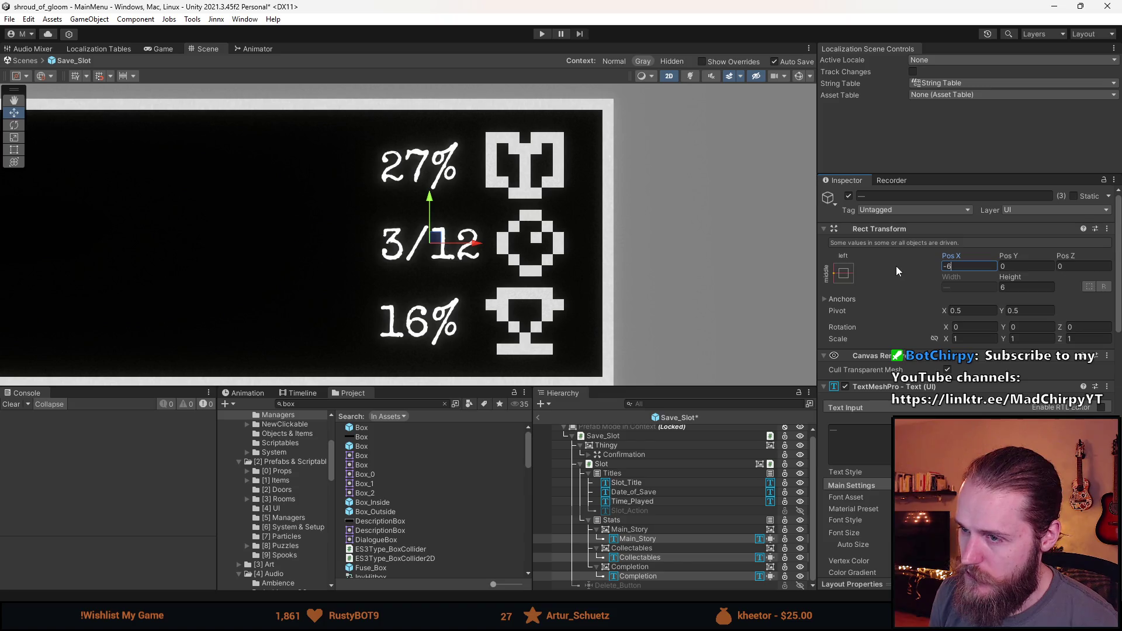
Step: Test left alignment, keep the stat texts right-aligned, and verify their shared Pos X
scroll(965, 467, down, 5)
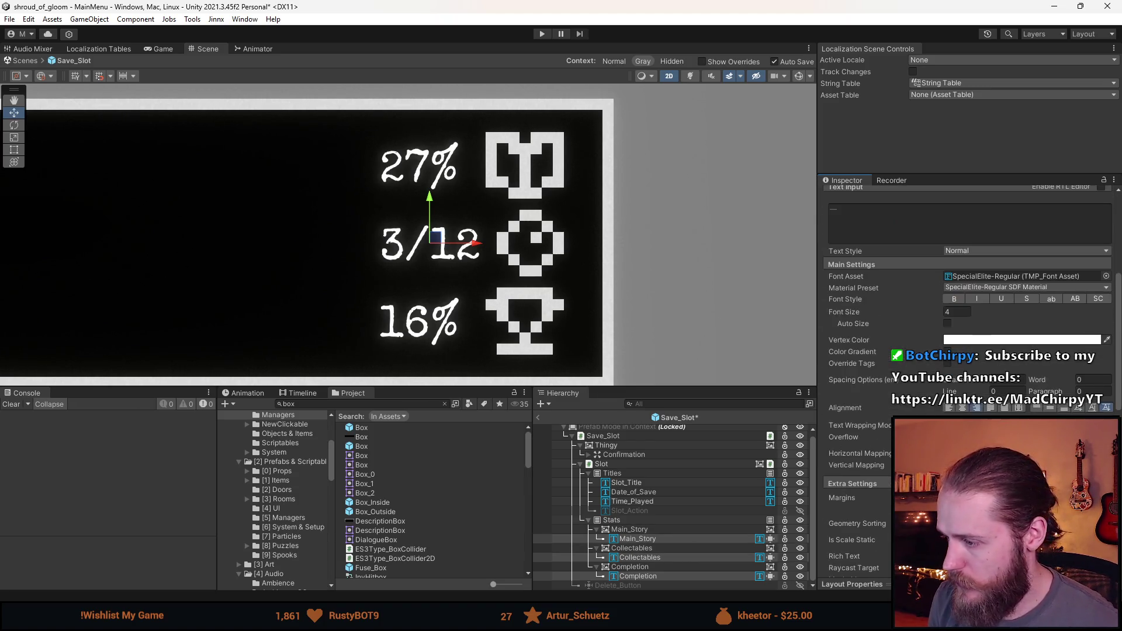
click(949, 408)
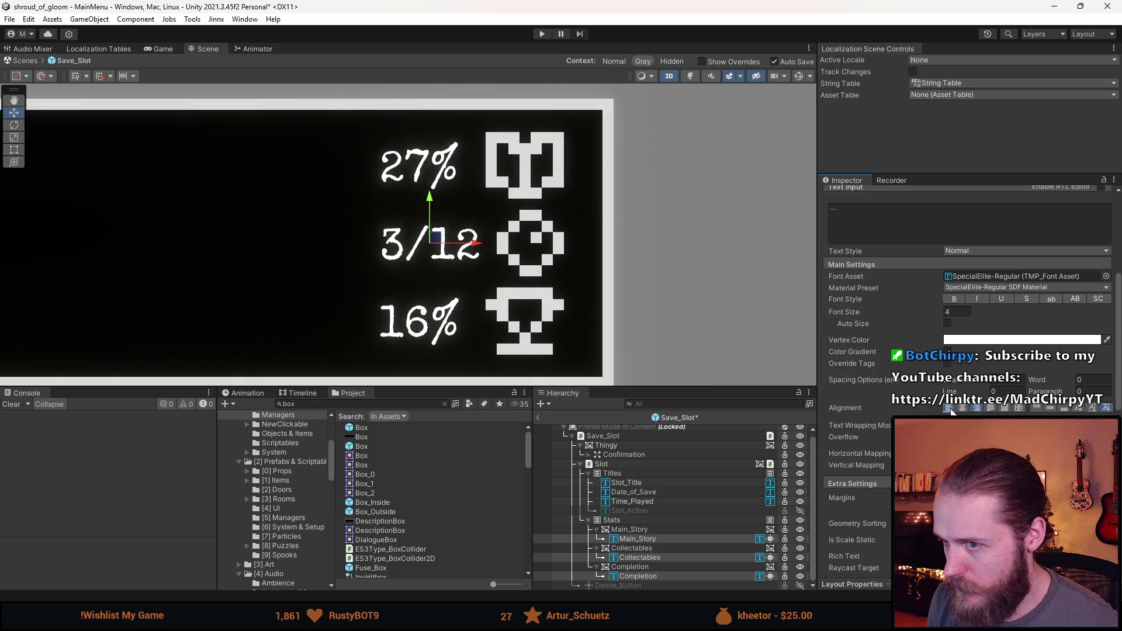
click(977, 408)
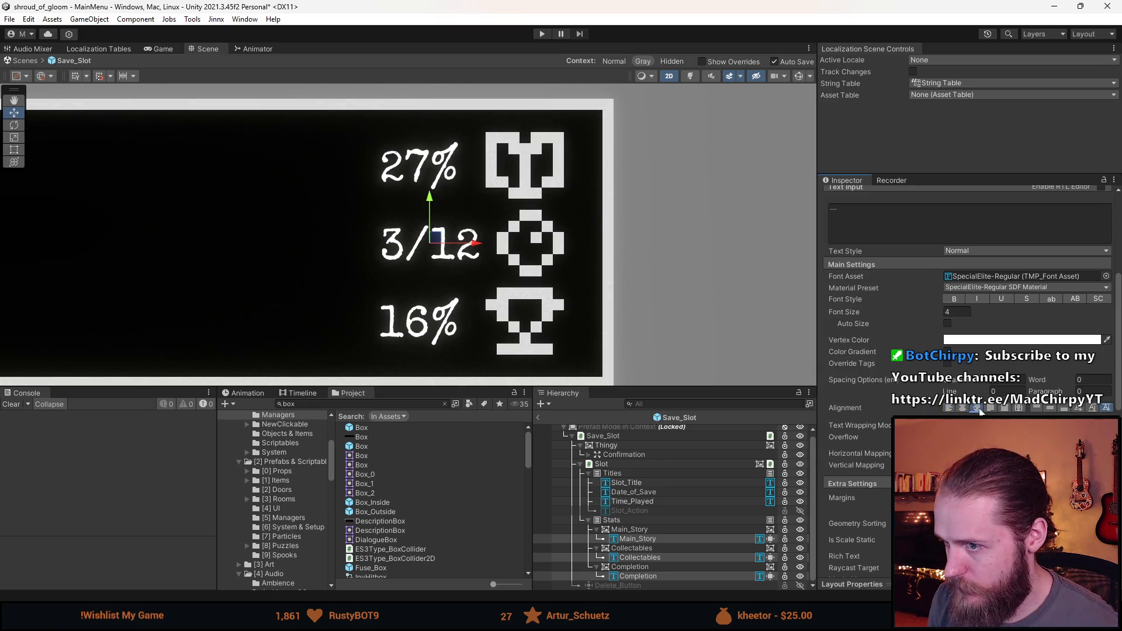
scroll(916, 361, up, 4)
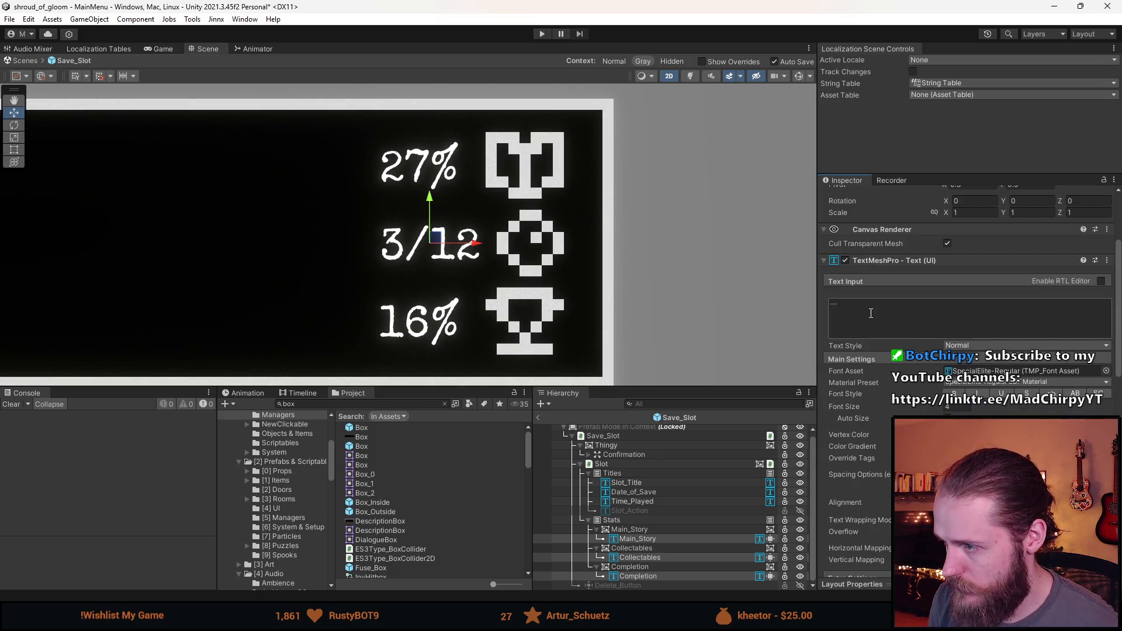
click(678, 576)
scroll(854, 380, down, 2)
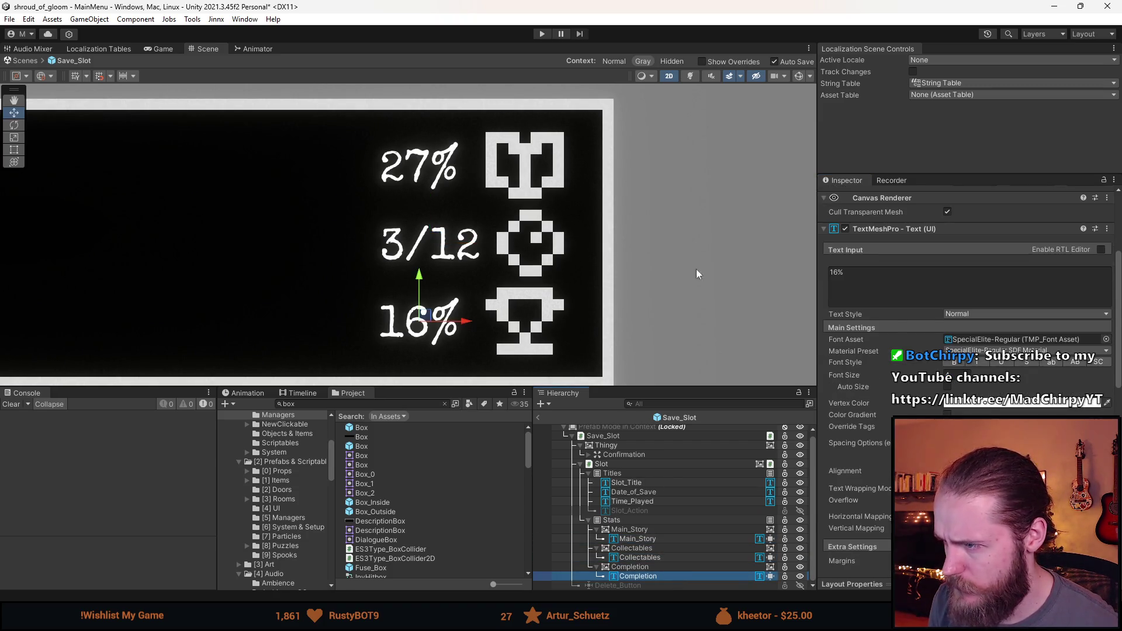
scroll(889, 325, up, 5)
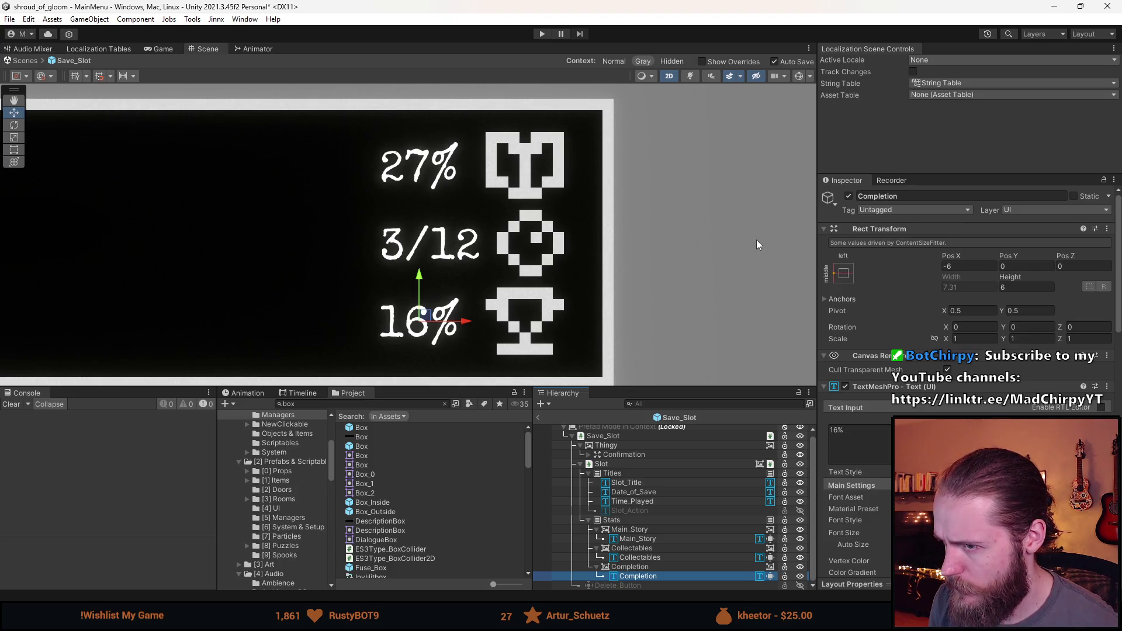
ctrl+click(648, 558)
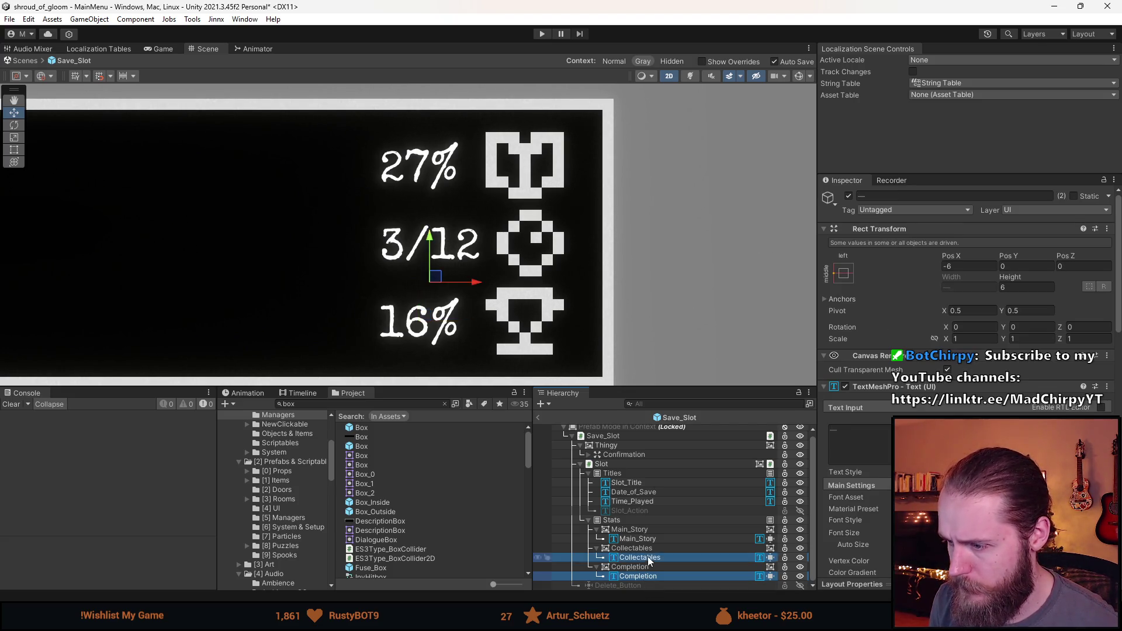
ctrl+click(653, 539)
click(948, 266)
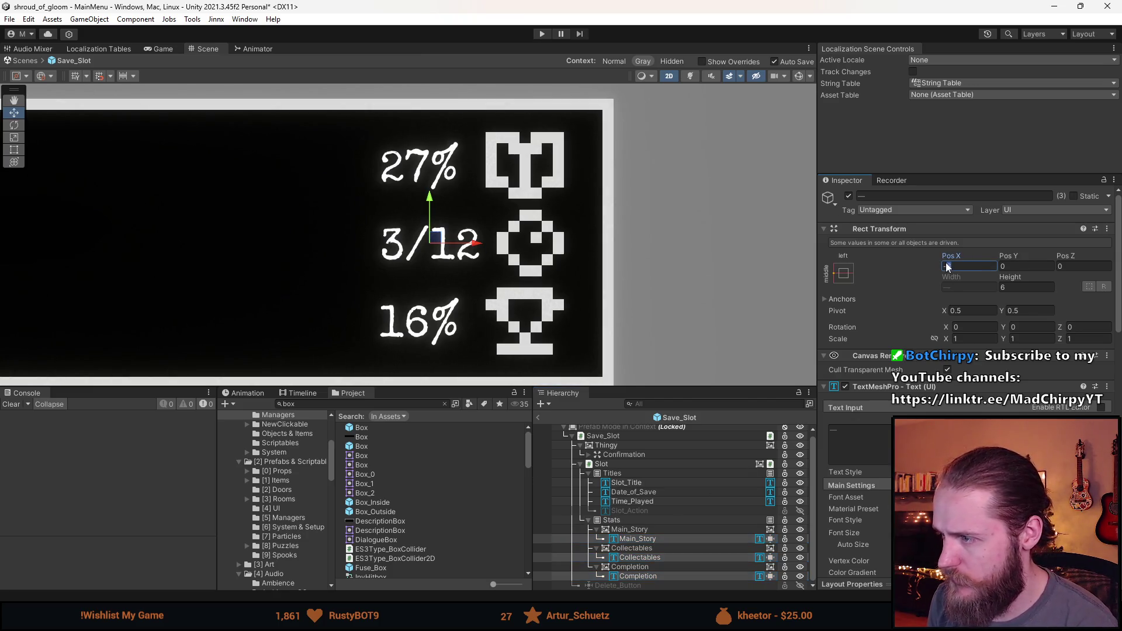
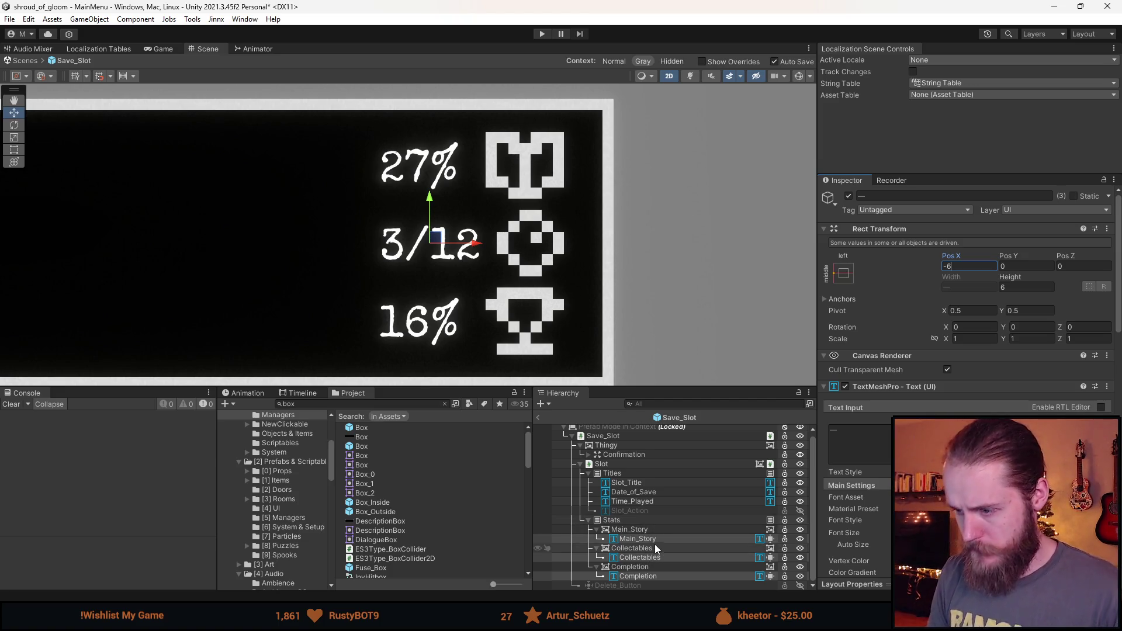
Step: Find the UI.png sprite sheet with a Project search and select it to view its import settings
key(alt+Tab)
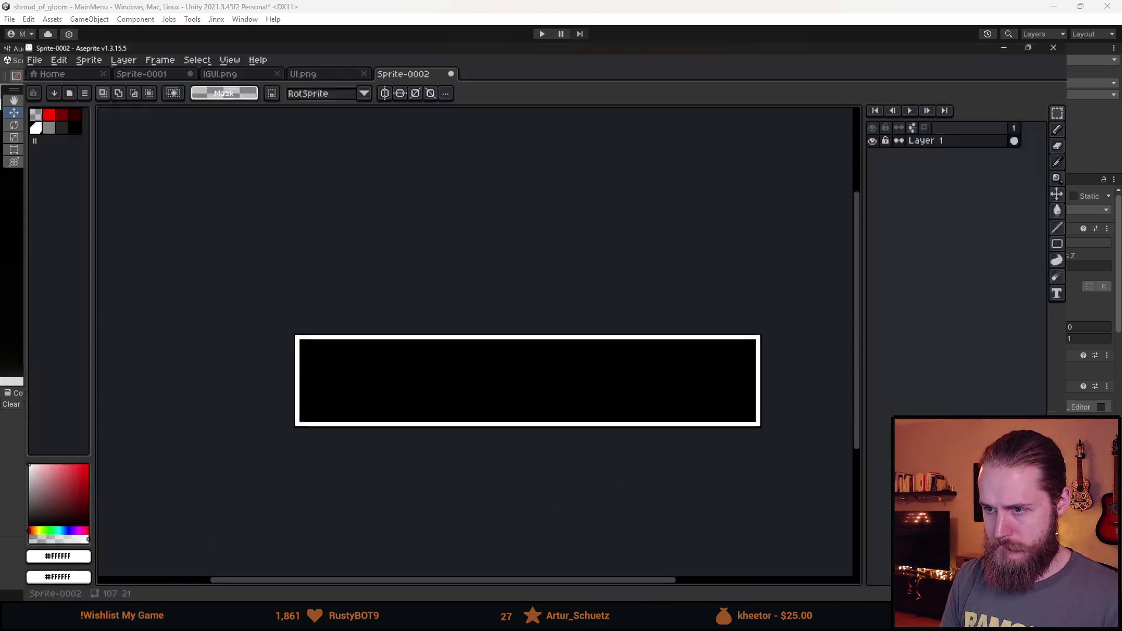
key(alt+Tab)
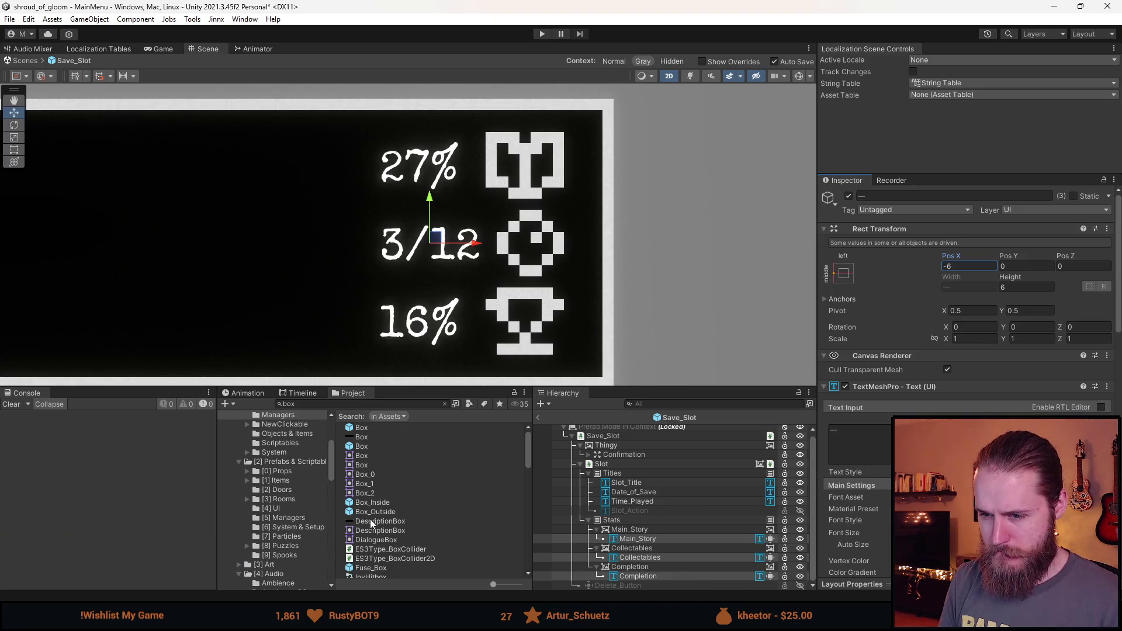
click(359, 404)
text(i)
scroll(423, 473, down, 5)
scroll(398, 520, up, 5)
click(373, 515)
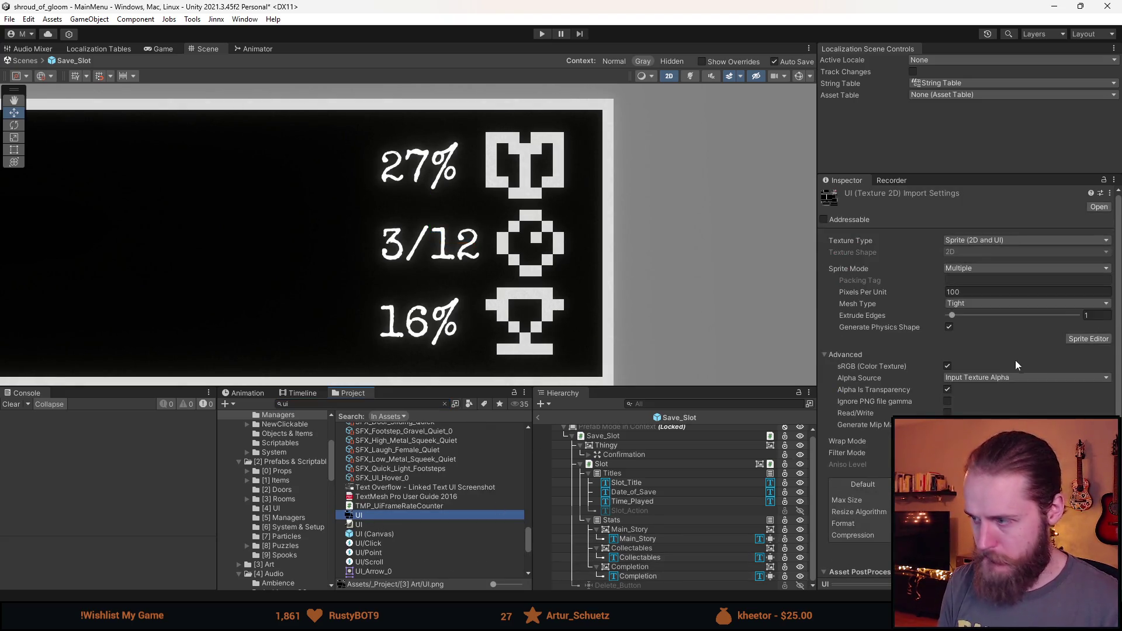
Step: In the Sprite Editor, extend UI_Icon_Beads one pixel left to 7 pixels wide and apply
click(1088, 339)
scroll(650, 282, up, 5)
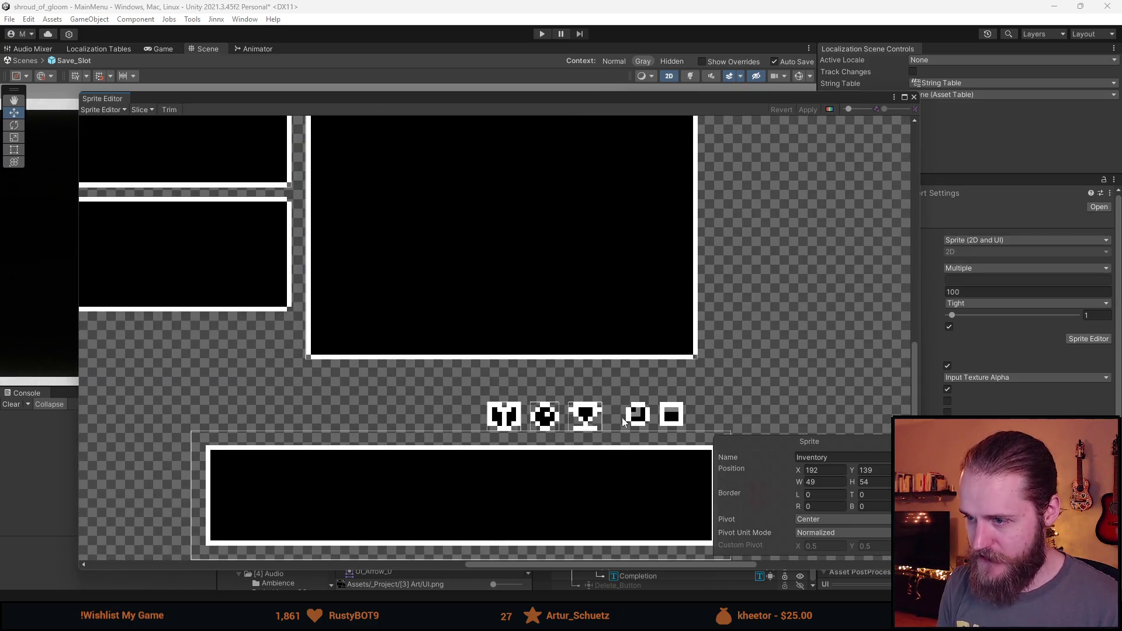
scroll(535, 307, up, 5)
click(447, 321)
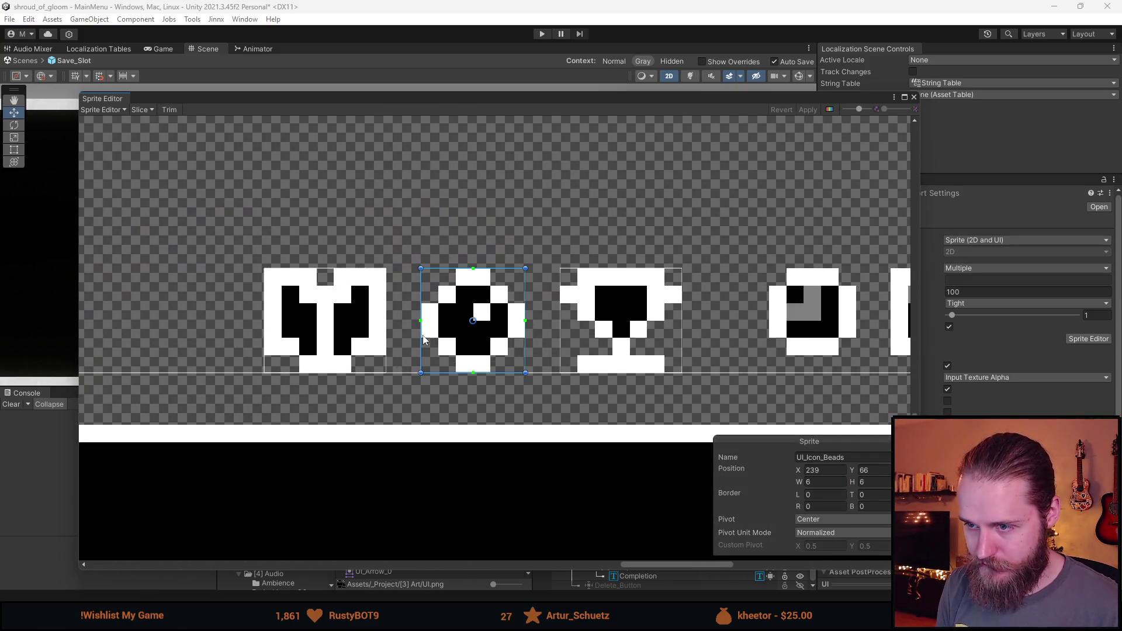
drag(421, 334, 411, 334)
click(808, 109)
Step: Close the Sprite Editor and select the Collectables icon object in the Hierarchy
click(916, 98)
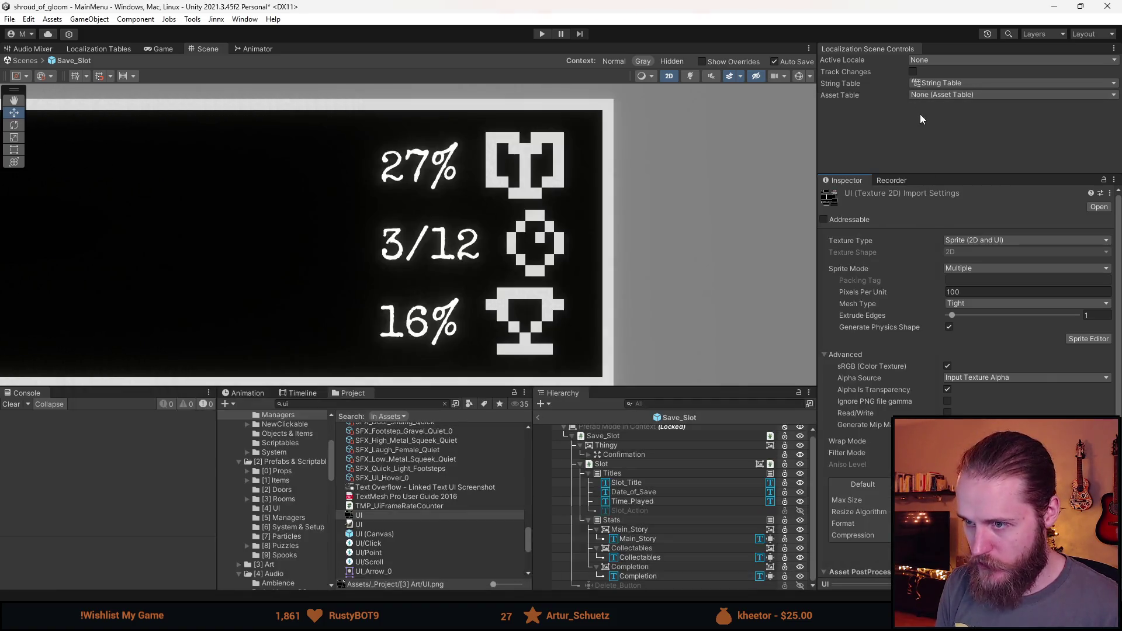
click(644, 559)
click(700, 549)
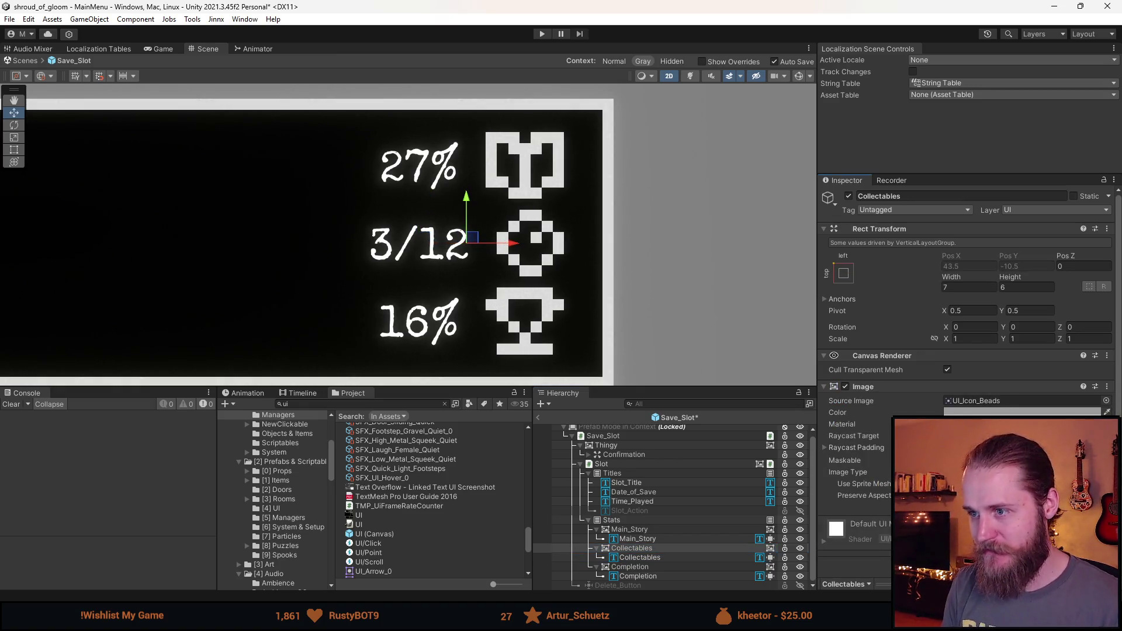
Step: Zoom in on the save slot and select the 27% Main_Story stat text
scroll(570, 254, down, 2)
scroll(571, 254, down, 3)
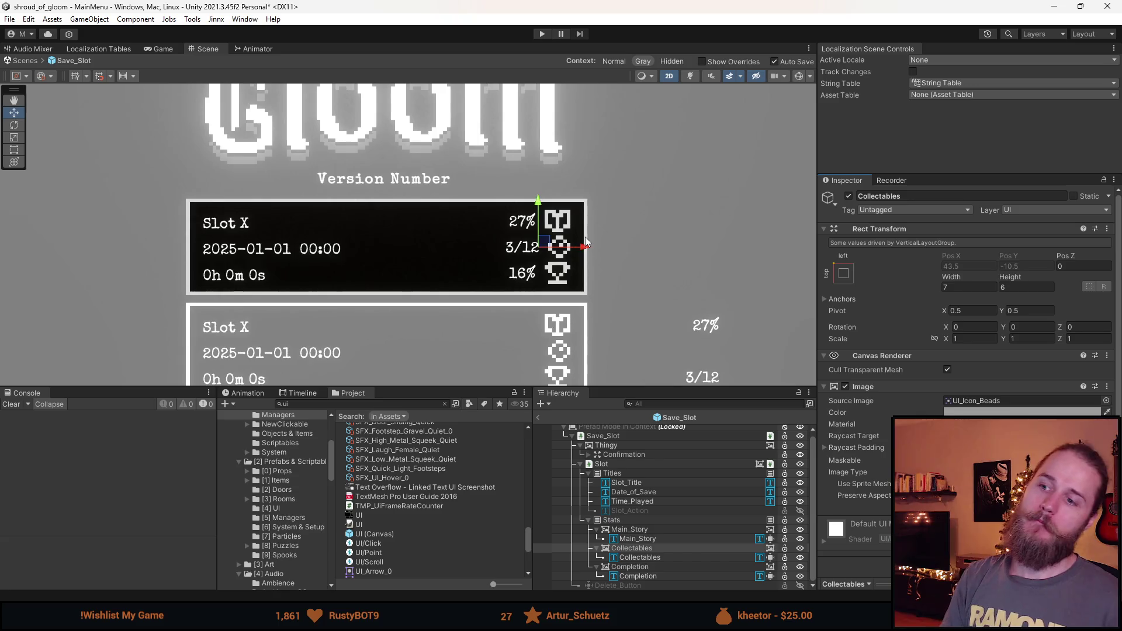
click(622, 279)
scroll(623, 278, down, 3)
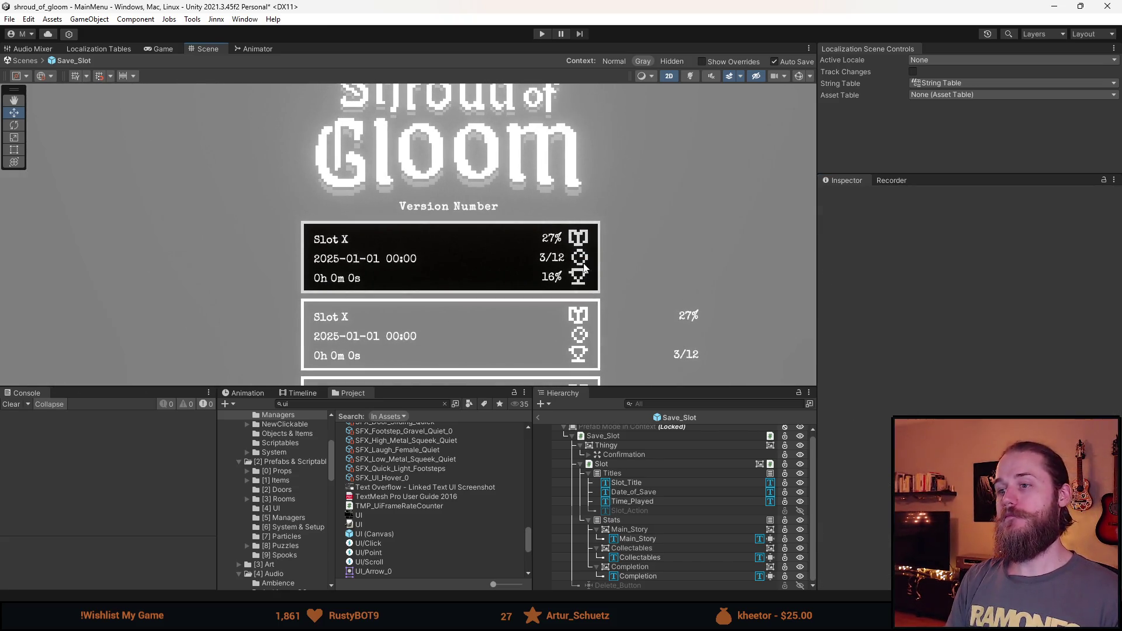
scroll(575, 248, up, 2)
scroll(575, 249, up, 5)
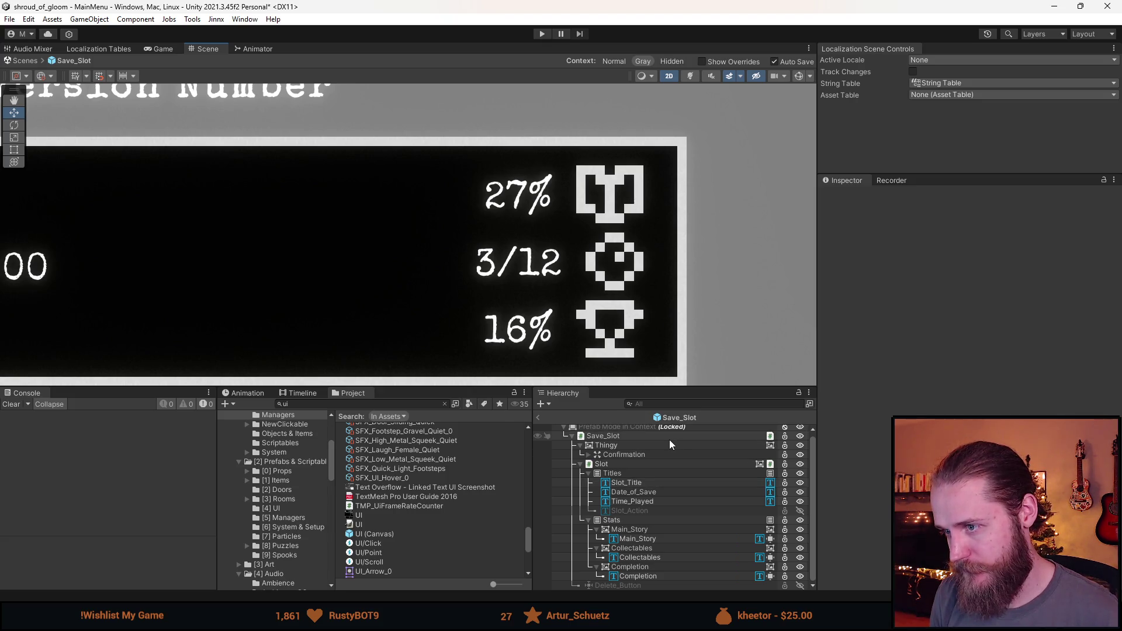
scroll(640, 292, down, 6)
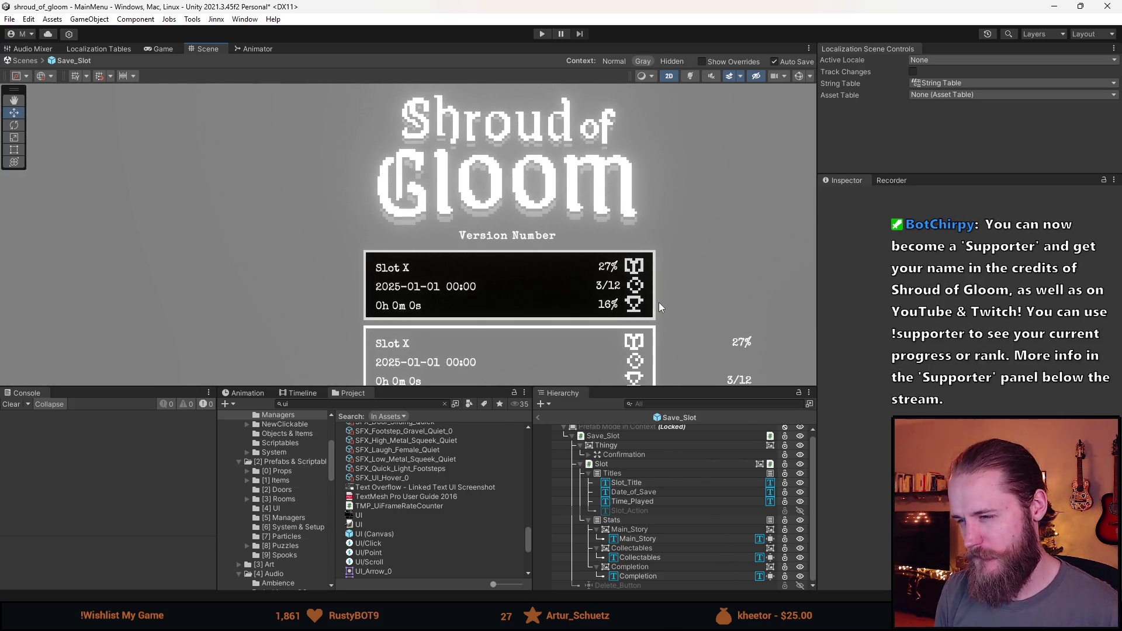
scroll(654, 303, up, 6)
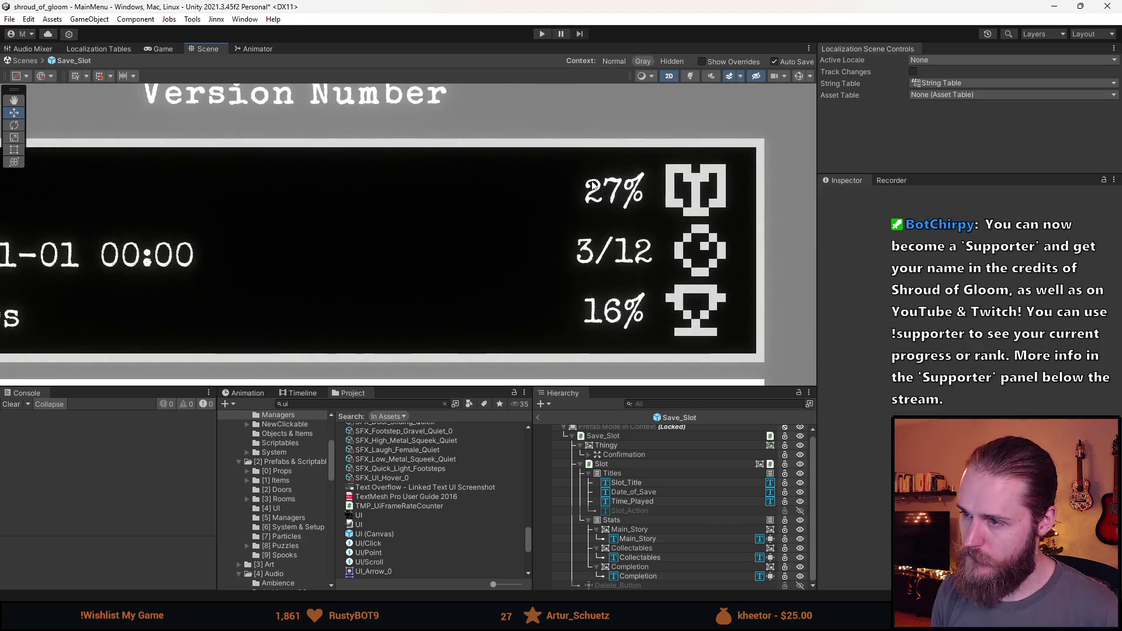
click(638, 539)
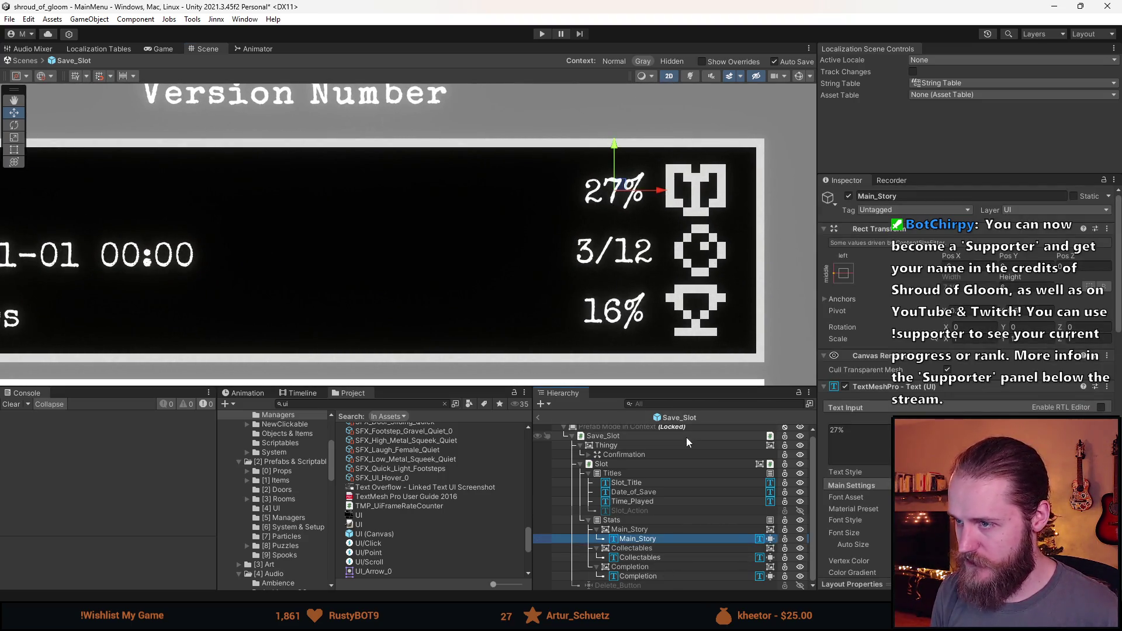
Step: With the Rect Tool, inspect the 3/12 Collectables text, then reselect the Main_Story text
click(15, 150)
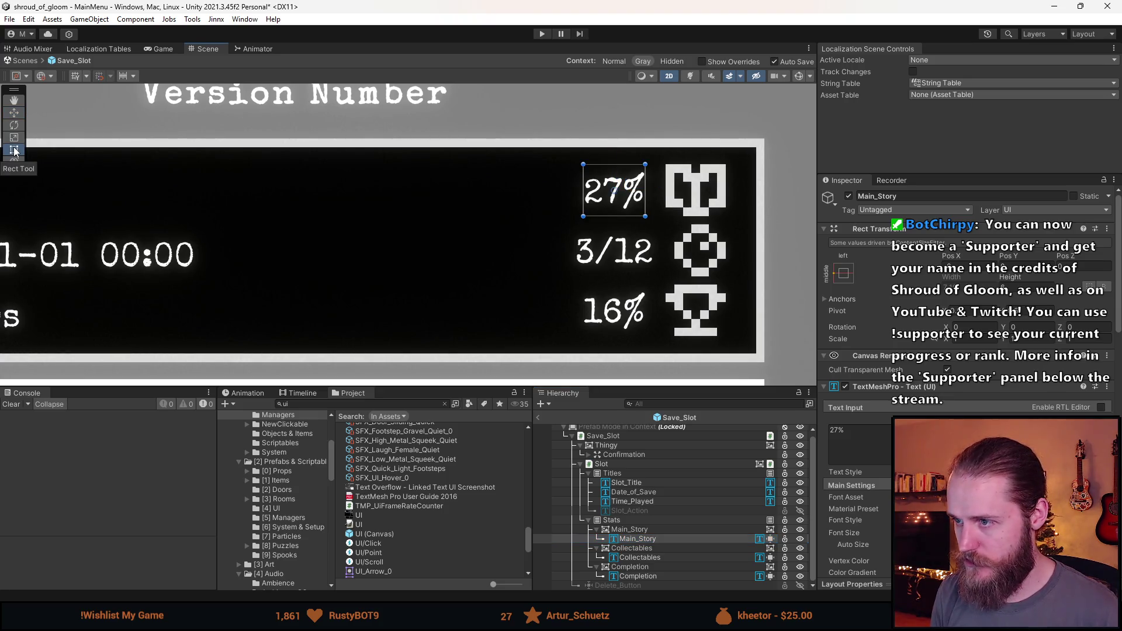
click(634, 558)
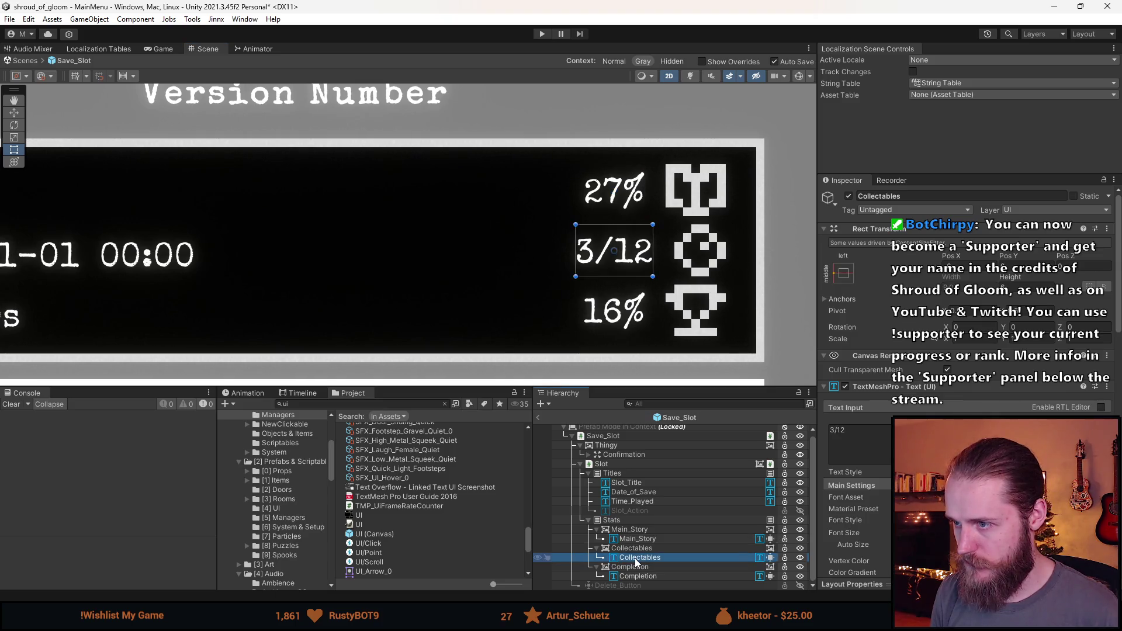
click(953, 272)
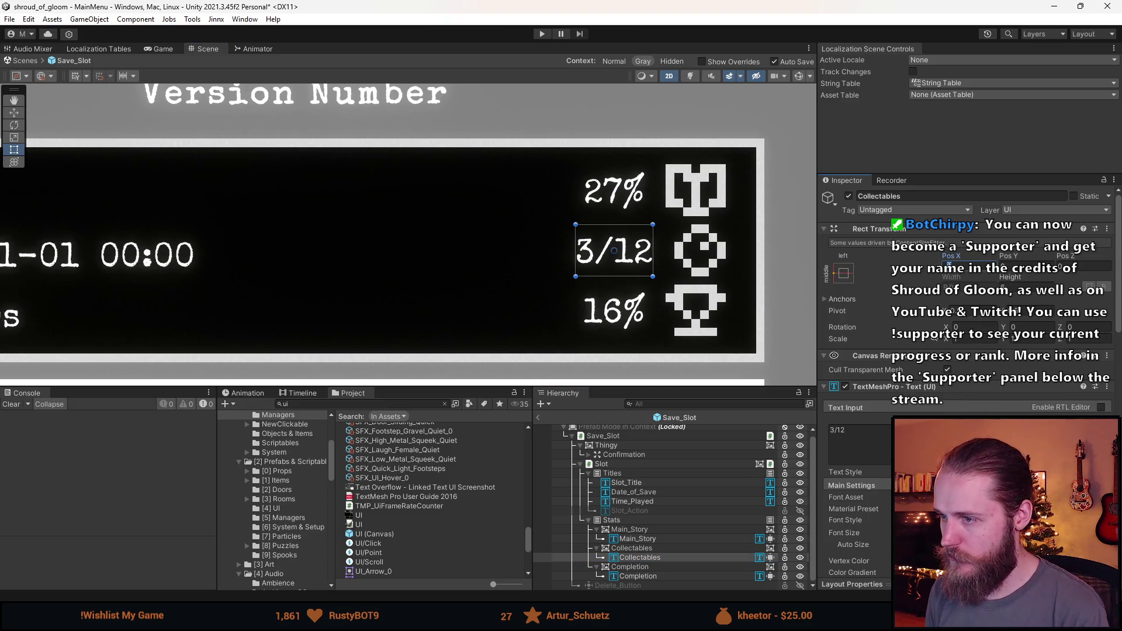
click(684, 309)
scroll(699, 313, down, 5)
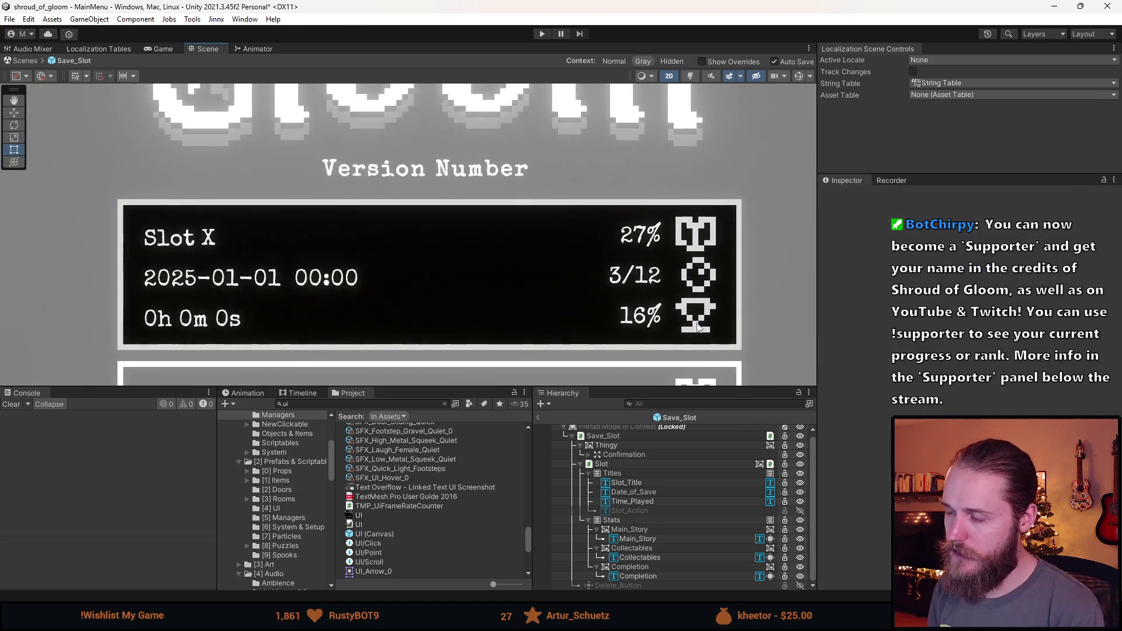
scroll(701, 324, up, 4)
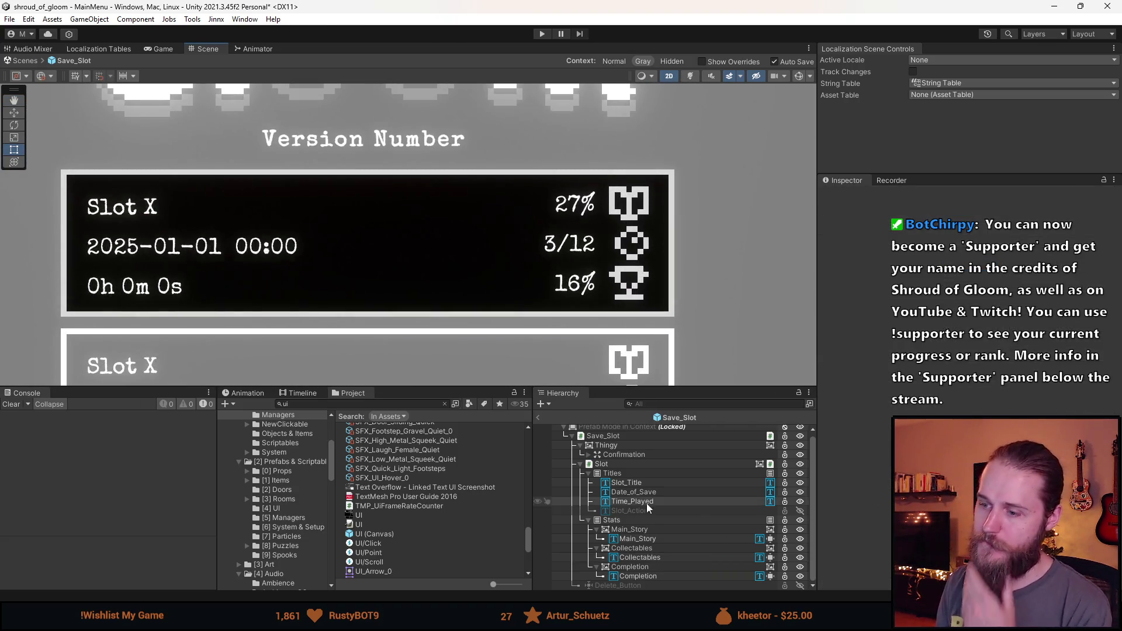
click(643, 539)
text(asdasd)
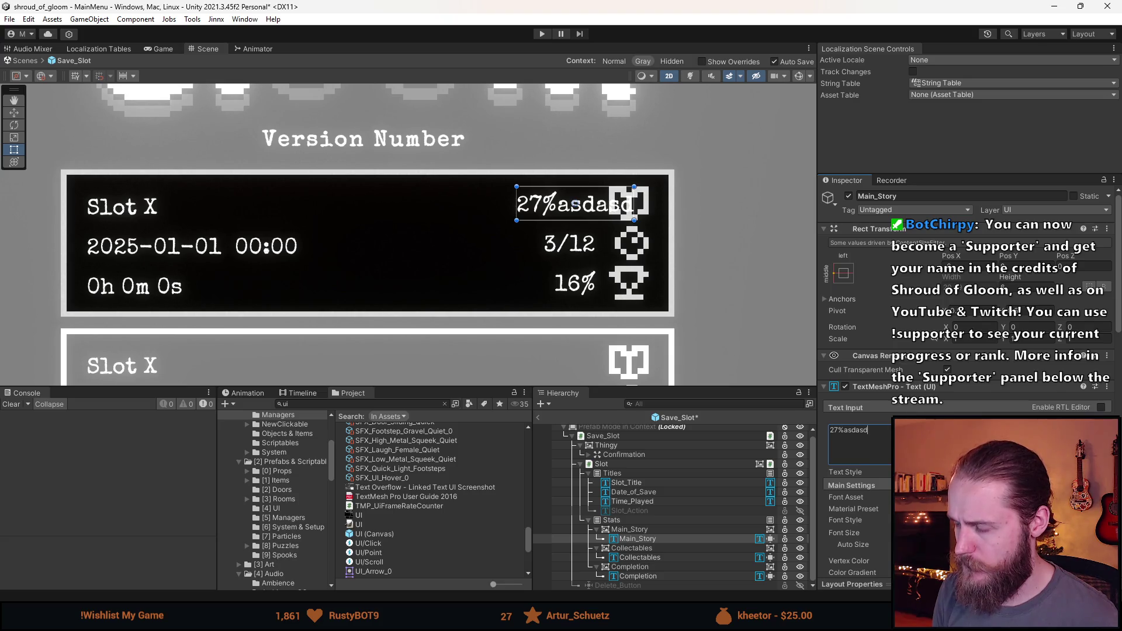
key(ctrl+z)
key(ctrl+z)
scroll(520, 204, up, 3)
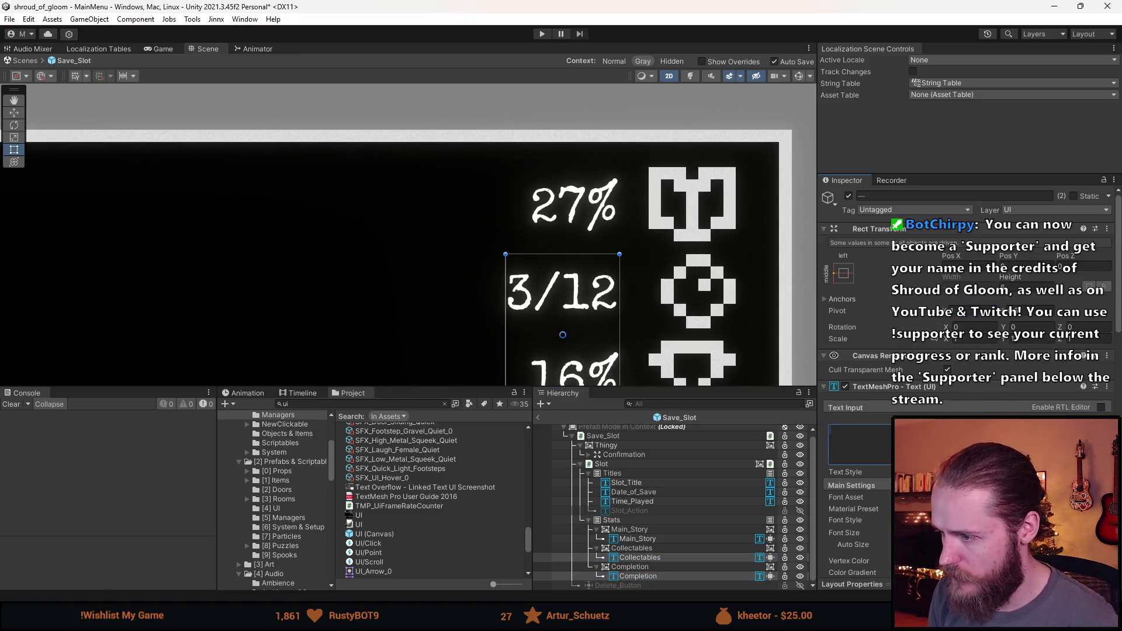
click(656, 560)
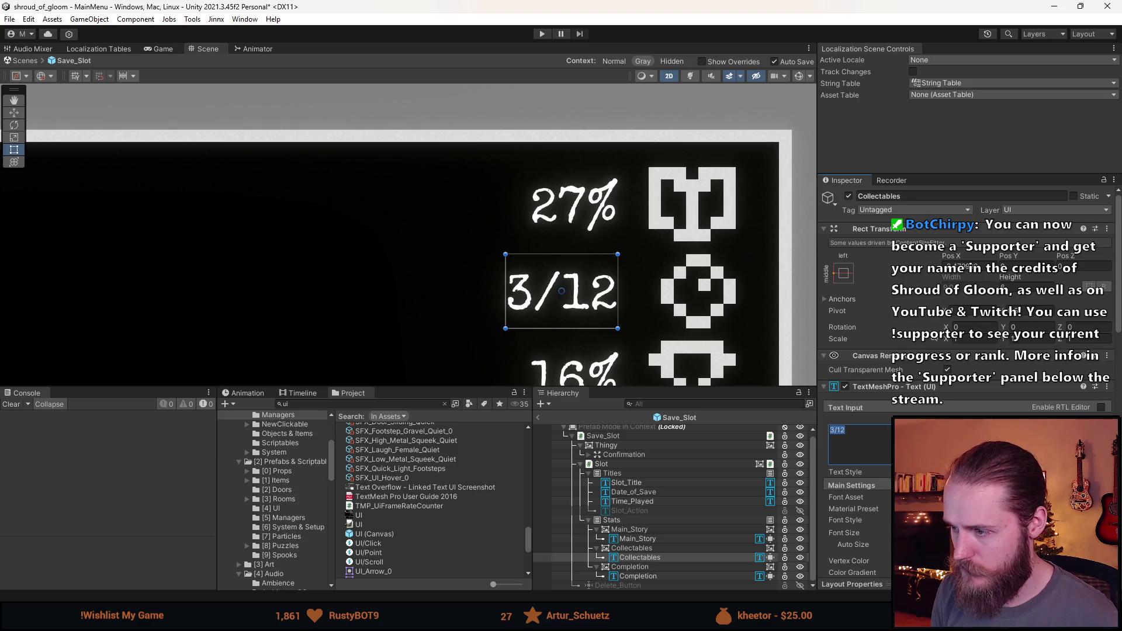
text(asdasd)
scroll(394, 335, down, 5)
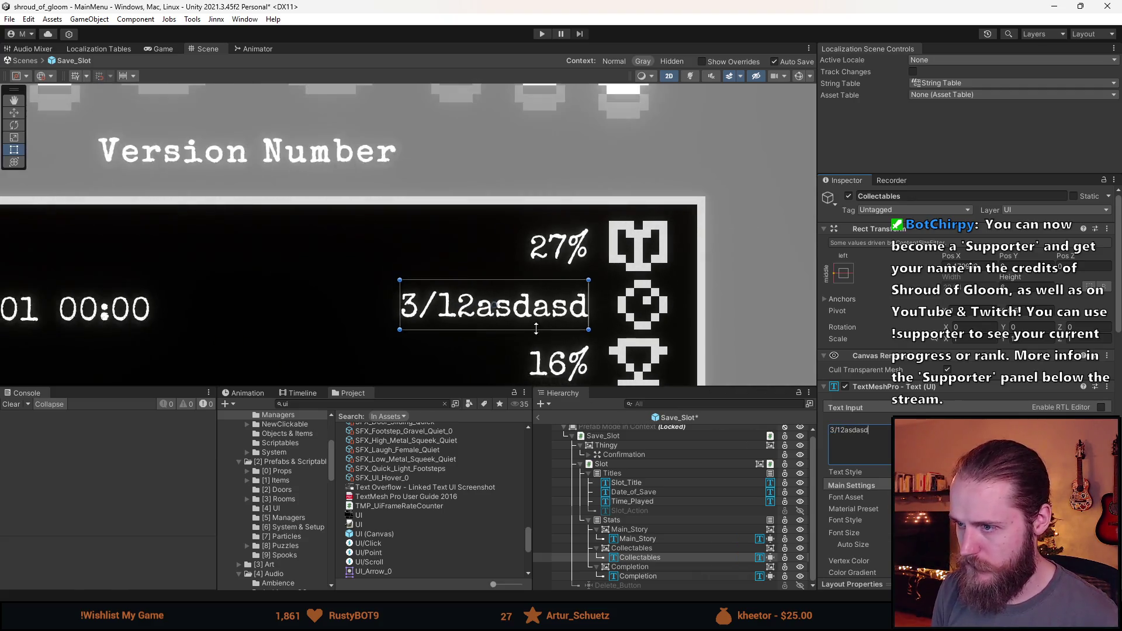
key(BackSpace)
key(BackSpace)
key(BackSpace)
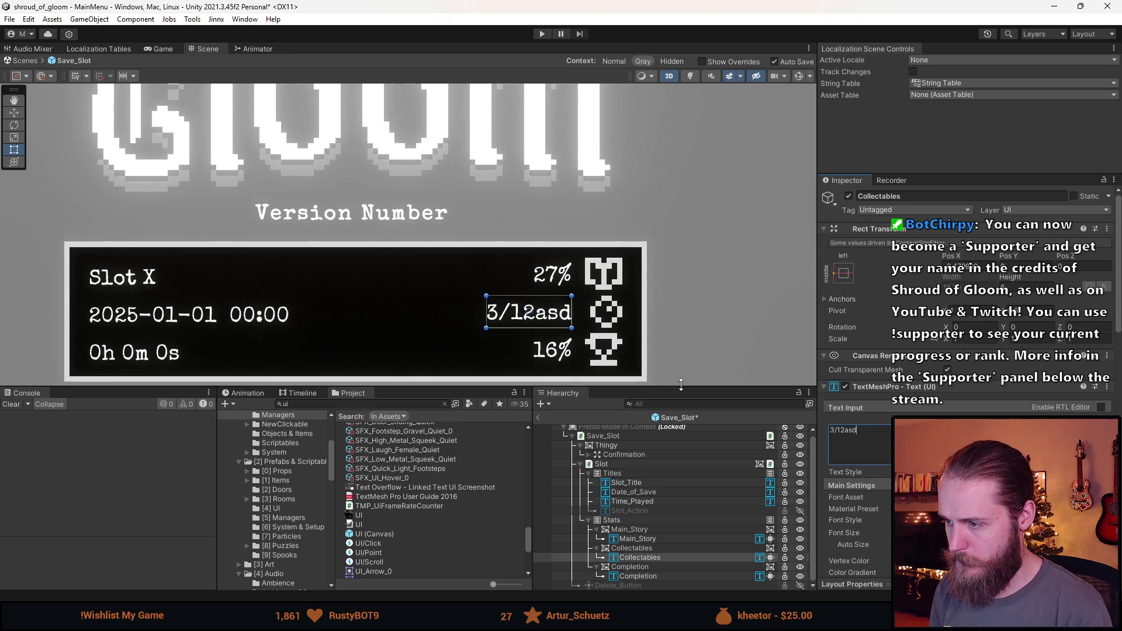
scroll(646, 327, down, 4)
click(695, 322)
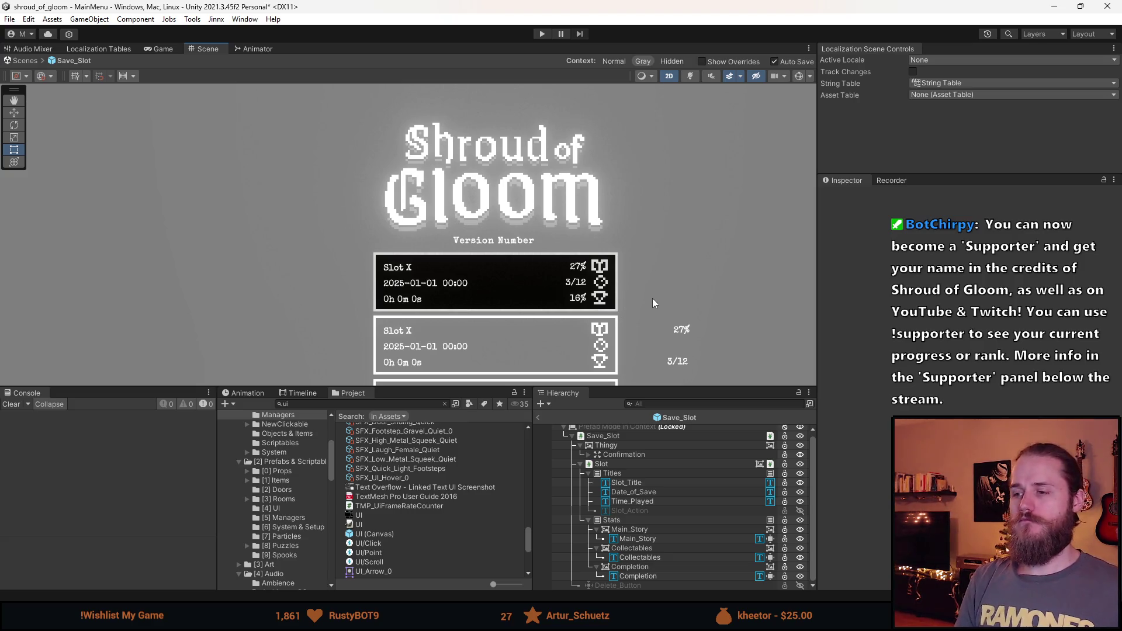
Step: Exit Save_Slot Prefab Mode and return to the MainMenu scene
scroll(599, 301, up, 3)
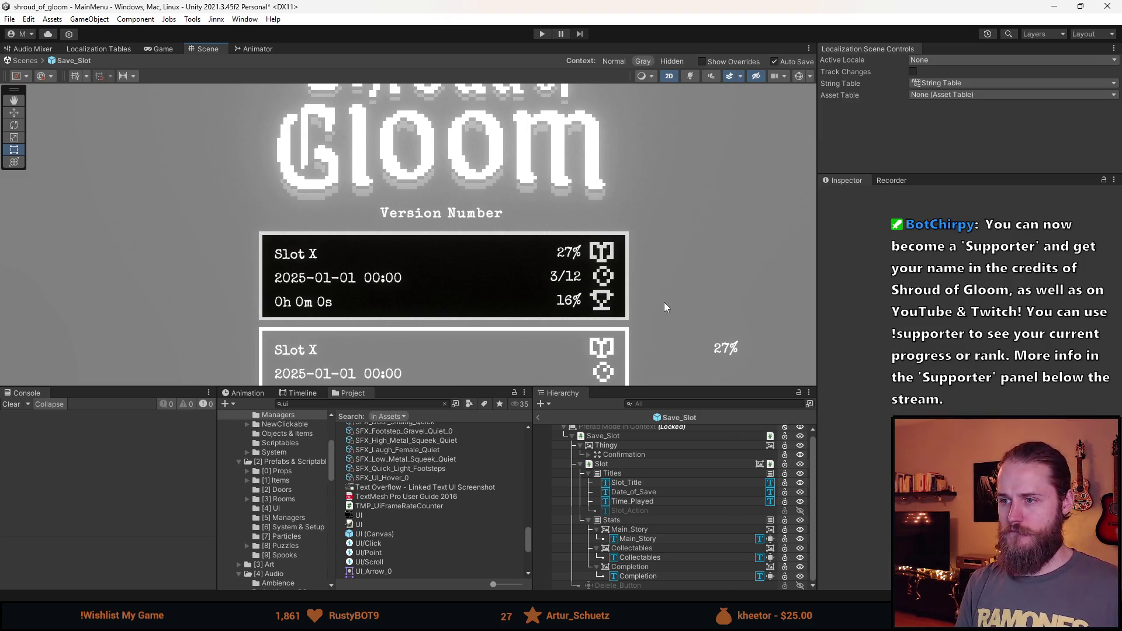
scroll(662, 303, down, 4)
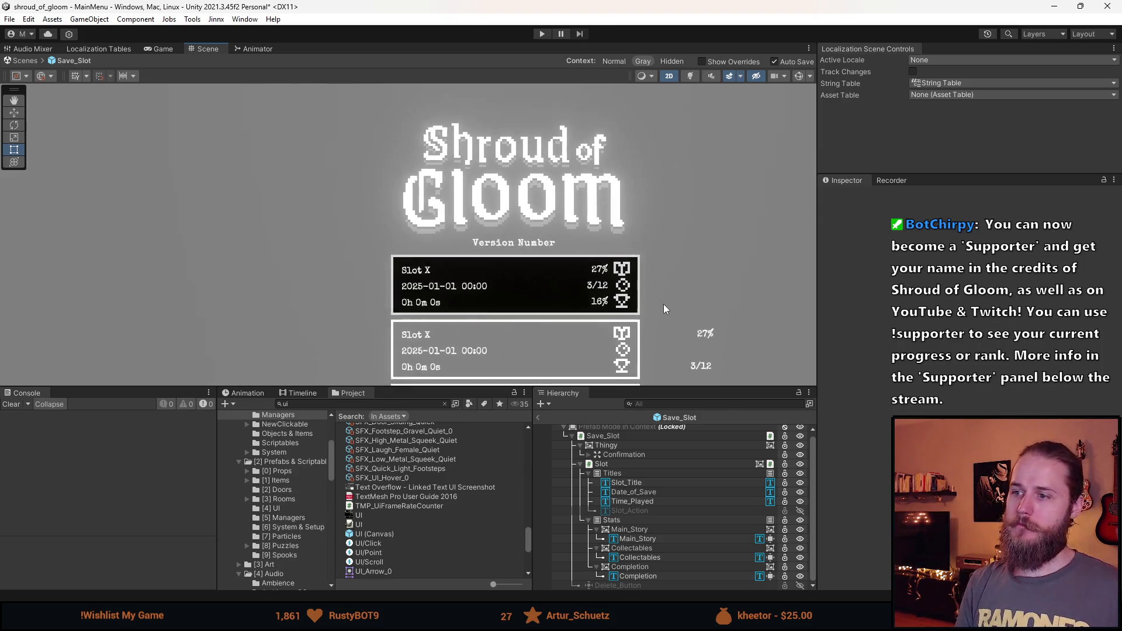
scroll(642, 283, up, 2)
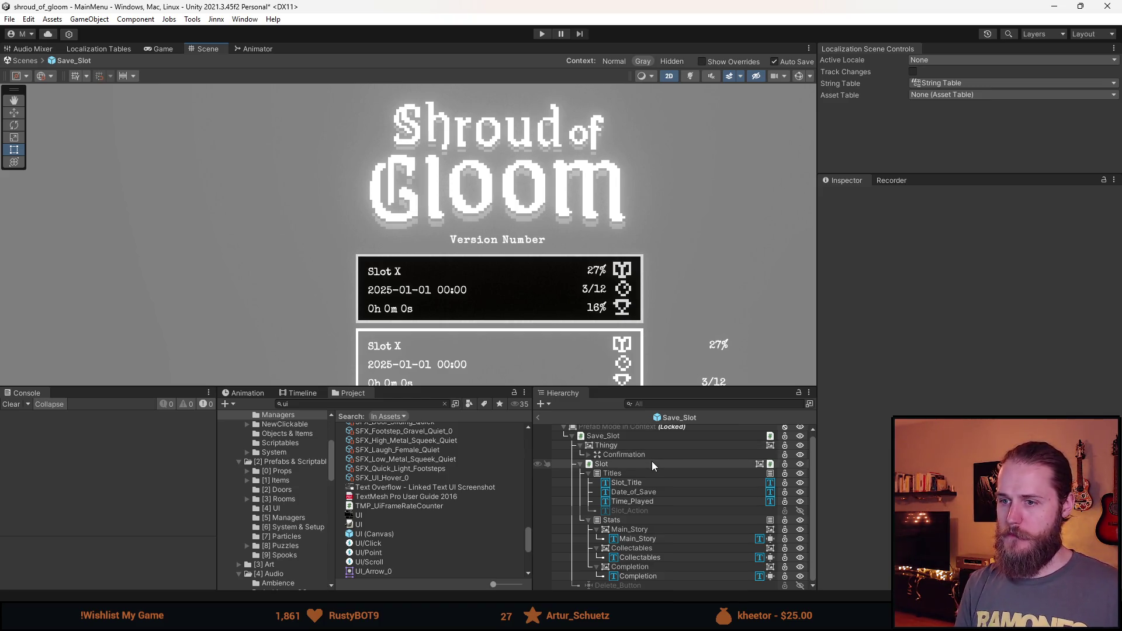
click(540, 419)
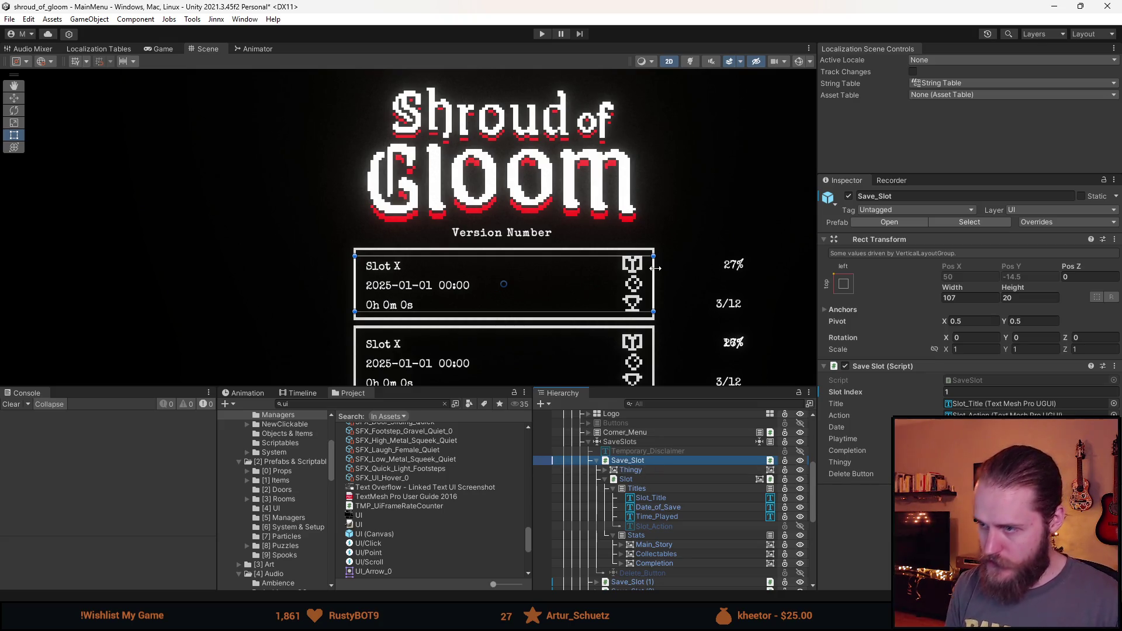
Step: Open the first Save_Slot prefab, return to the scene, and list that instance's prefab overrides
scroll(674, 296, down, 2)
drag(675, 297, 630, 241)
click(672, 469)
click(716, 460)
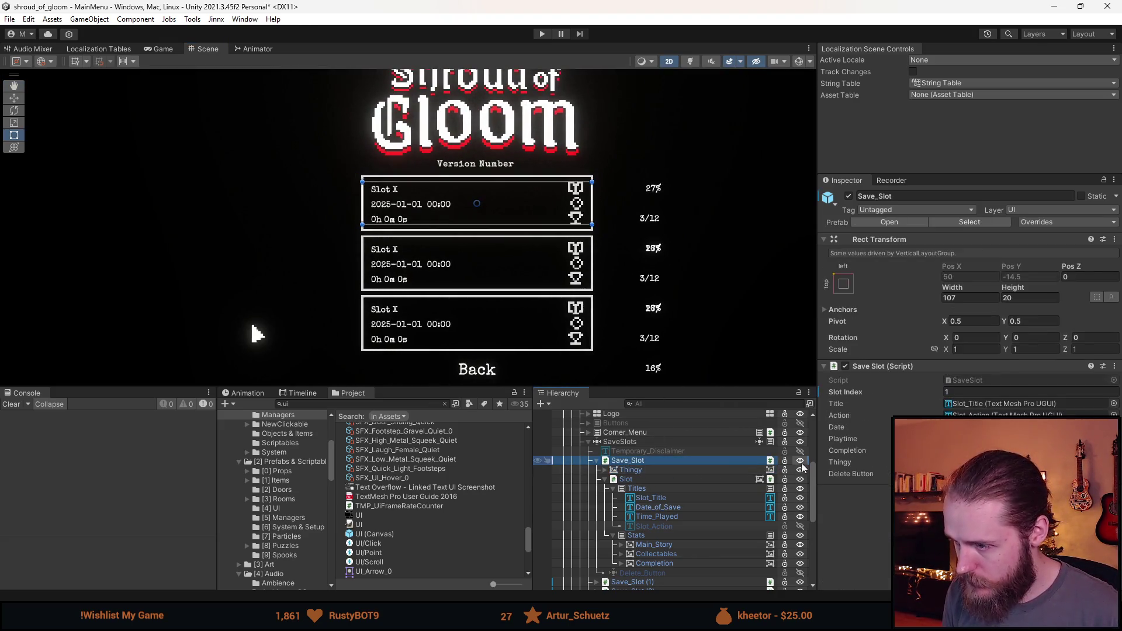
click(808, 462)
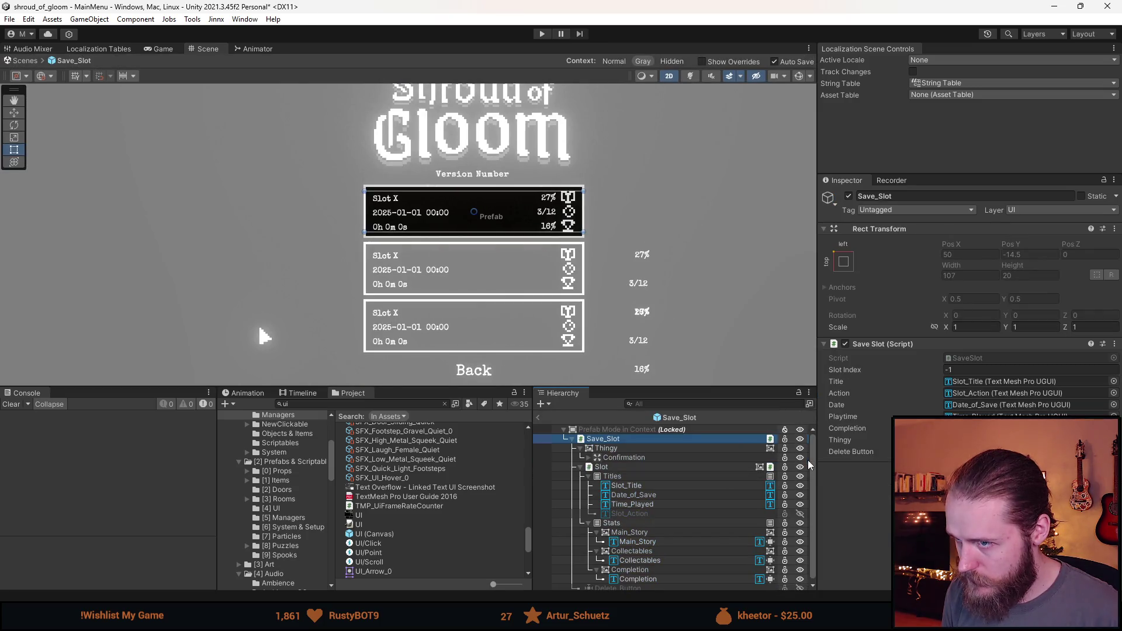
click(606, 449)
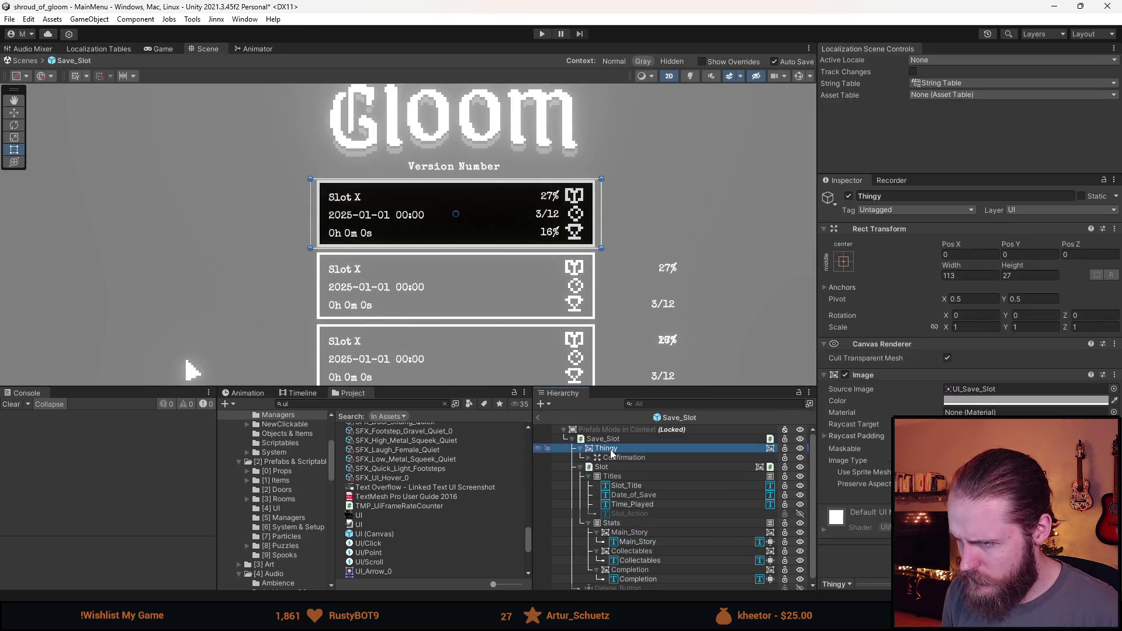
click(539, 417)
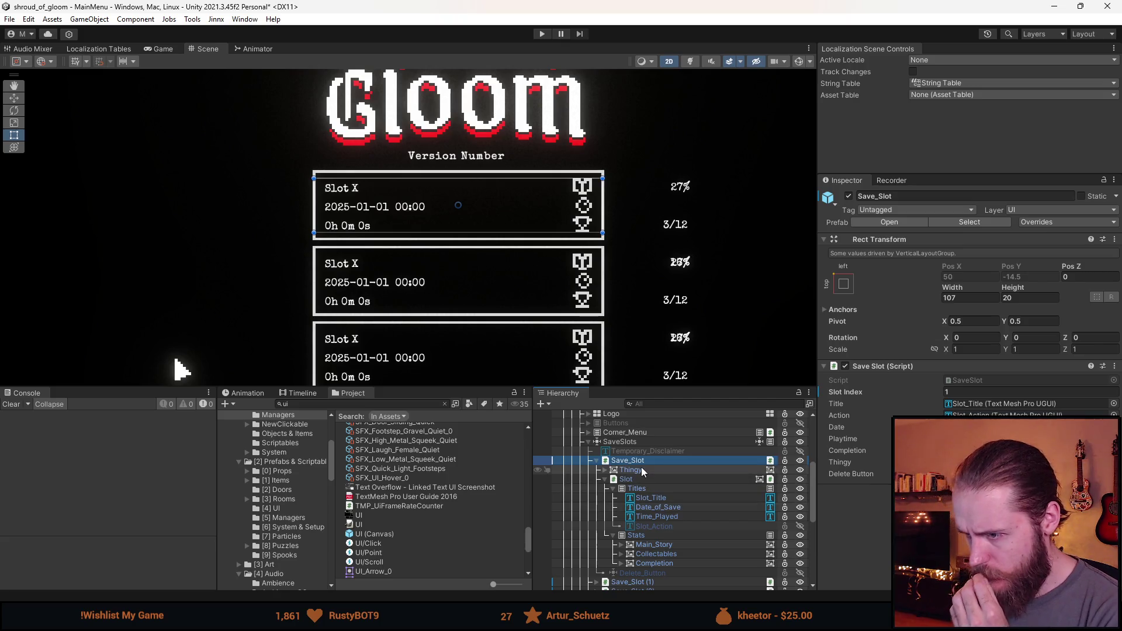
click(1035, 222)
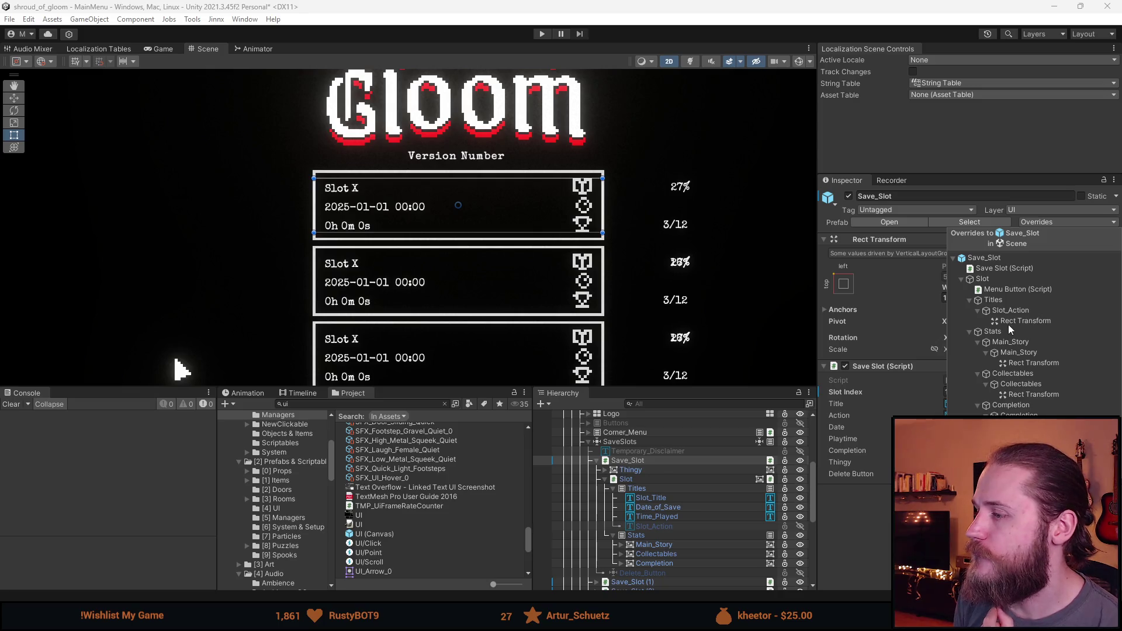
Step: Select the save slot instances and open the first slot's Overrides list
scroll(593, 427, down, 3)
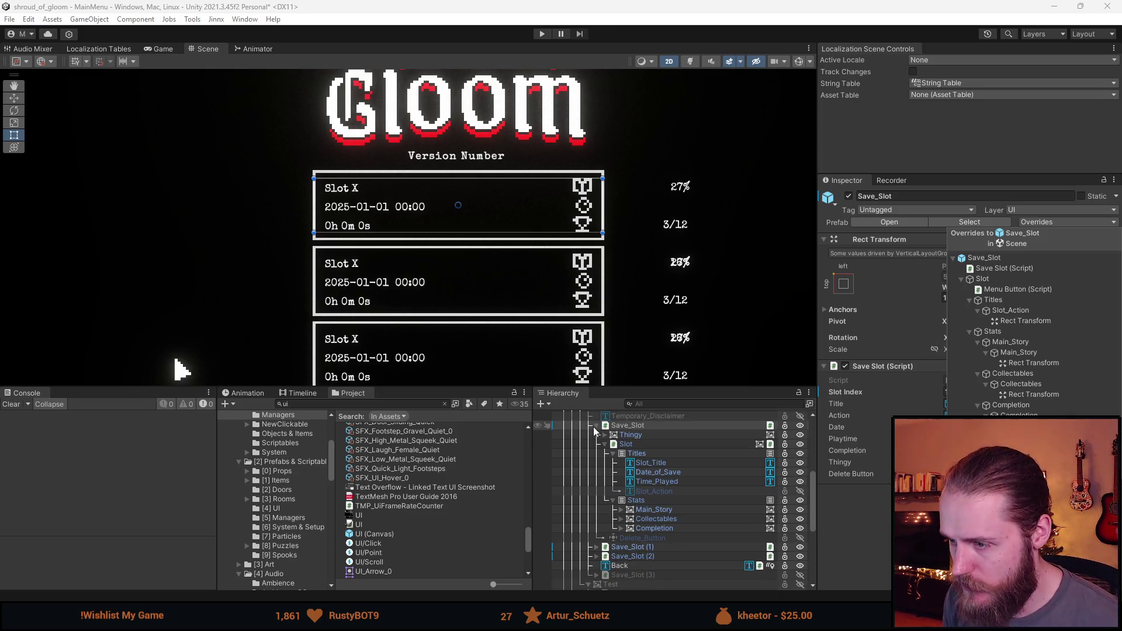
scroll(593, 427, up, 5)
click(595, 497)
click(597, 496)
ctrl+click(640, 506)
ctrl+click(647, 515)
click(1048, 222)
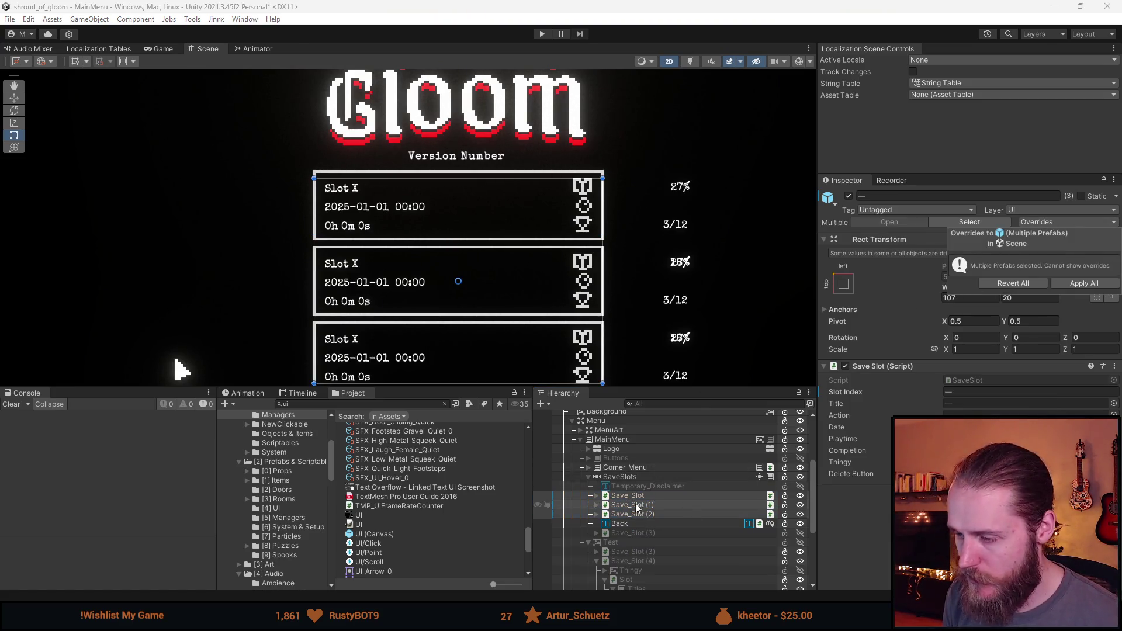
click(627, 495)
click(1036, 223)
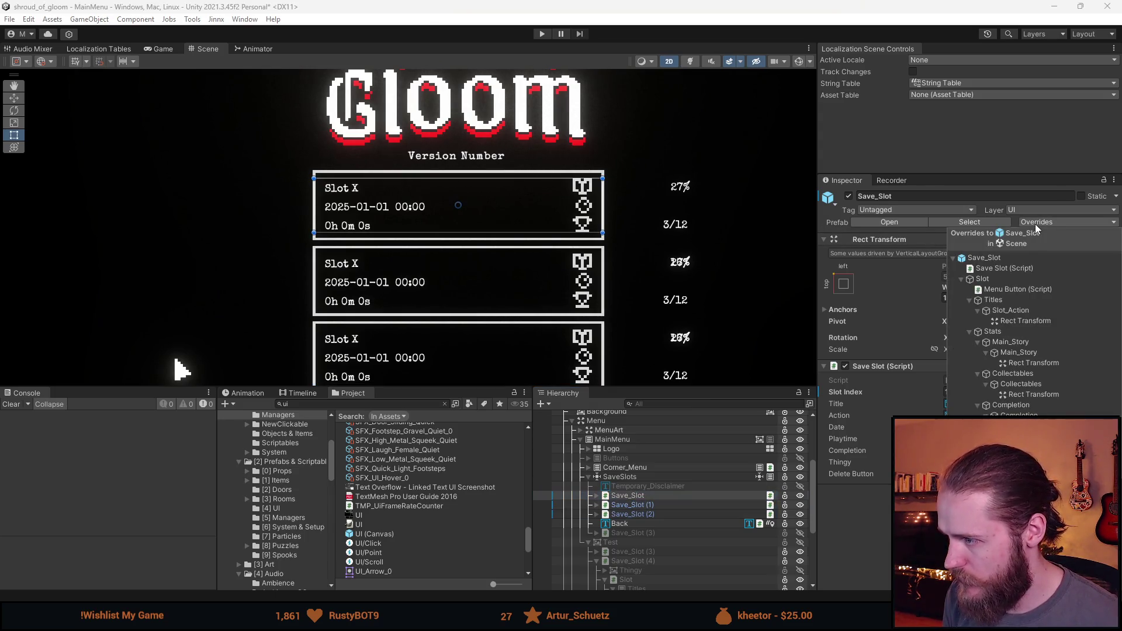
Step: Revert the first slot's Collectables, Completion and Main_Story Rect Transform overrides
click(1007, 375)
click(1021, 395)
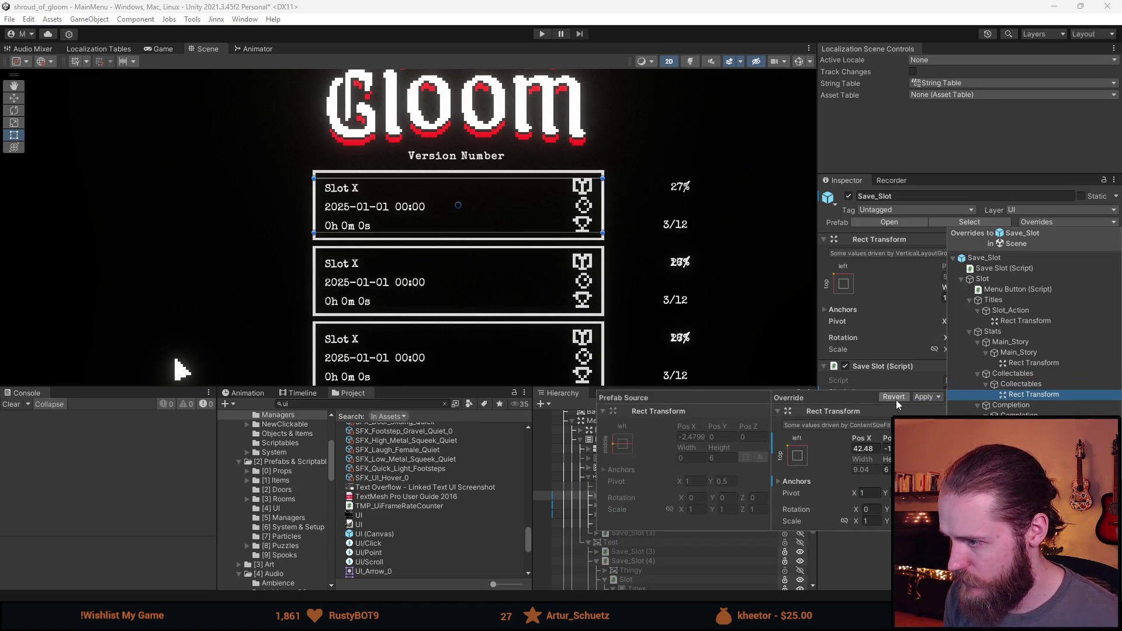
click(895, 399)
click(1030, 395)
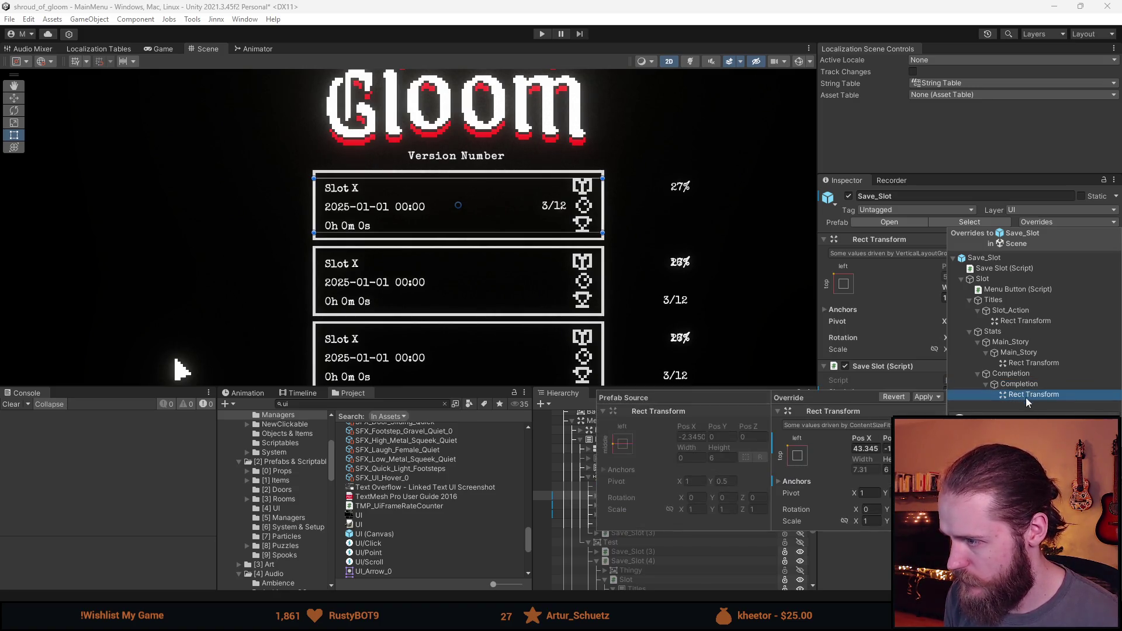
click(904, 397)
click(1039, 364)
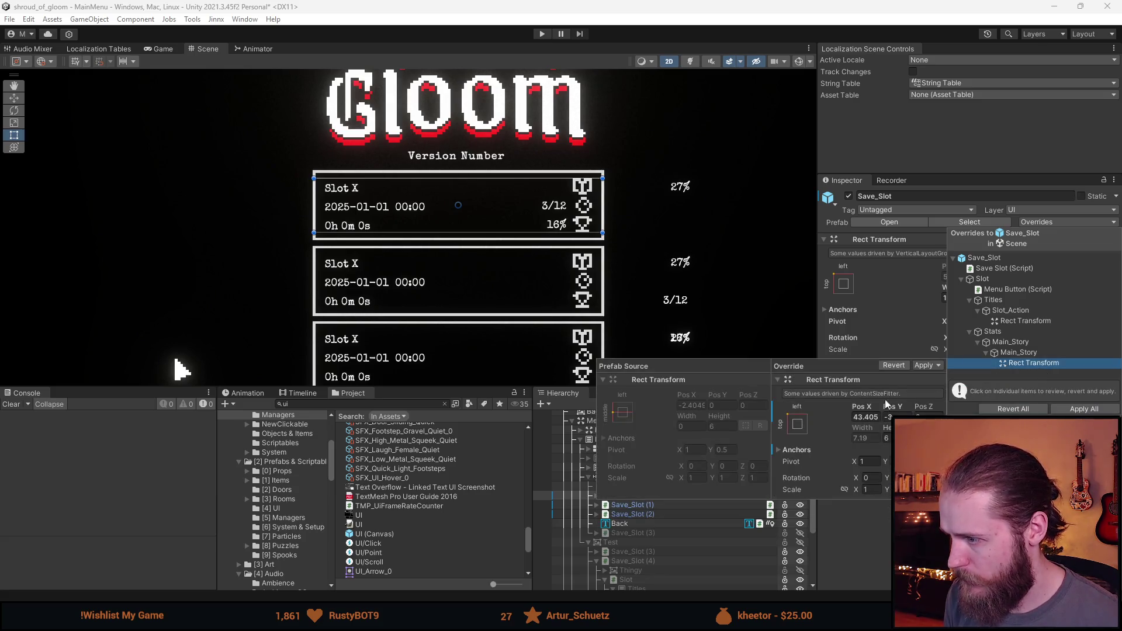
click(893, 365)
click(1018, 322)
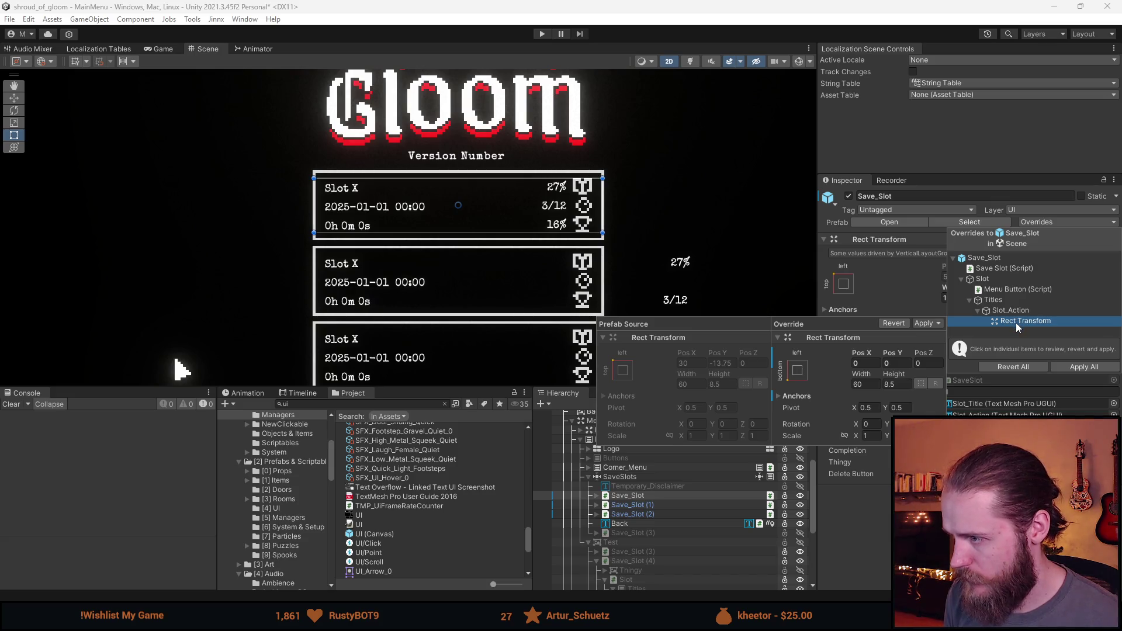
click(1005, 290)
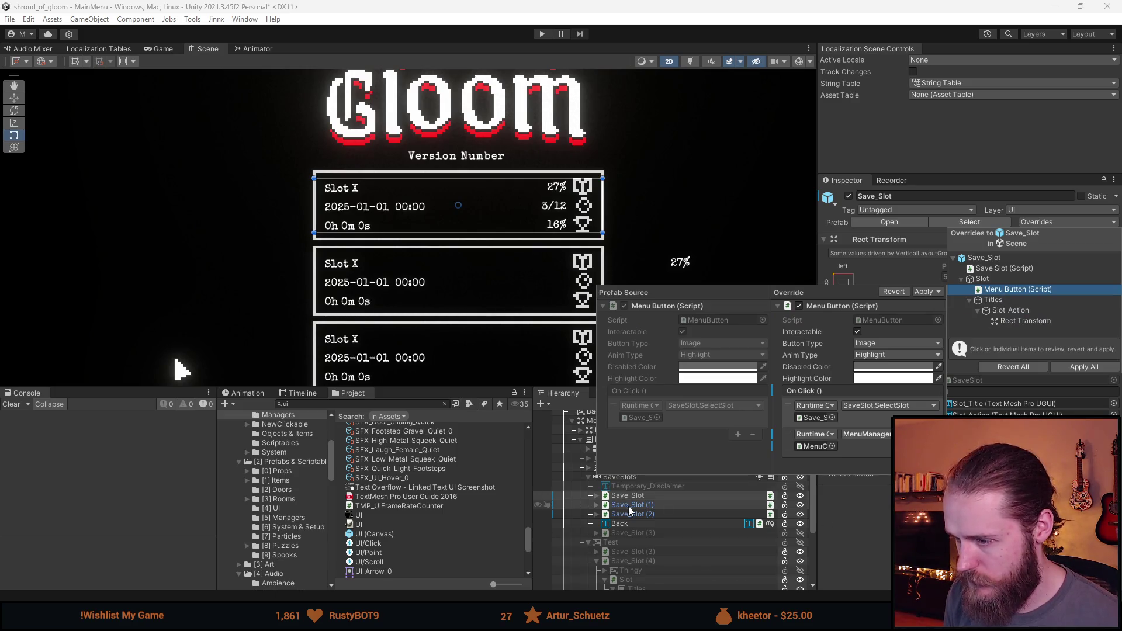
Step: Revert the second slot's Main_Story and Collectables layout overrides
click(628, 506)
click(1044, 223)
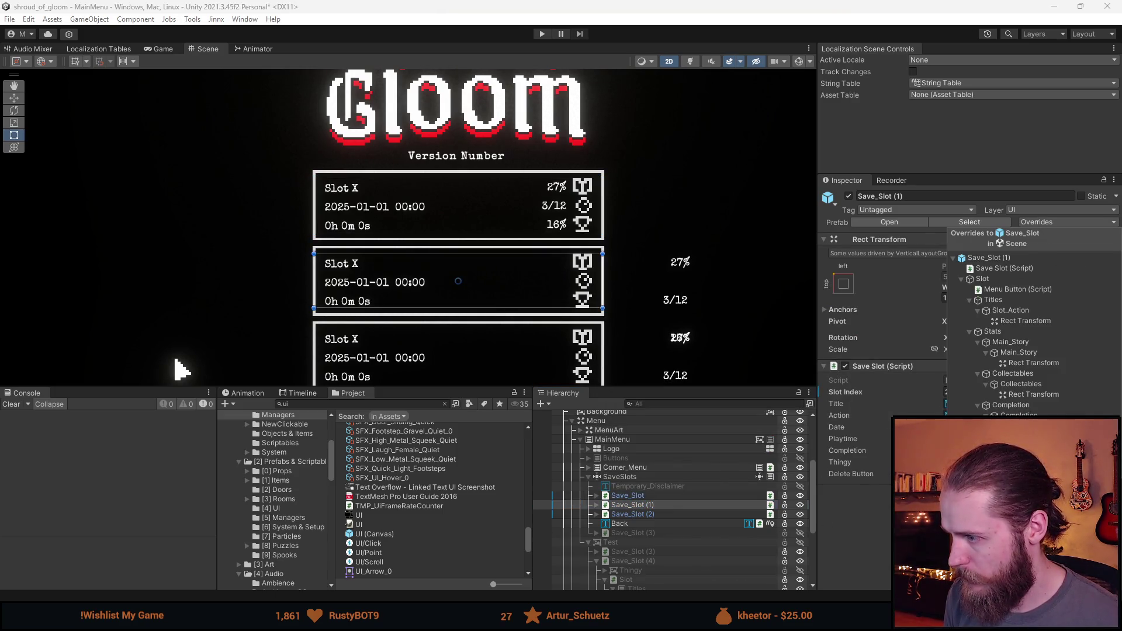
click(1032, 363)
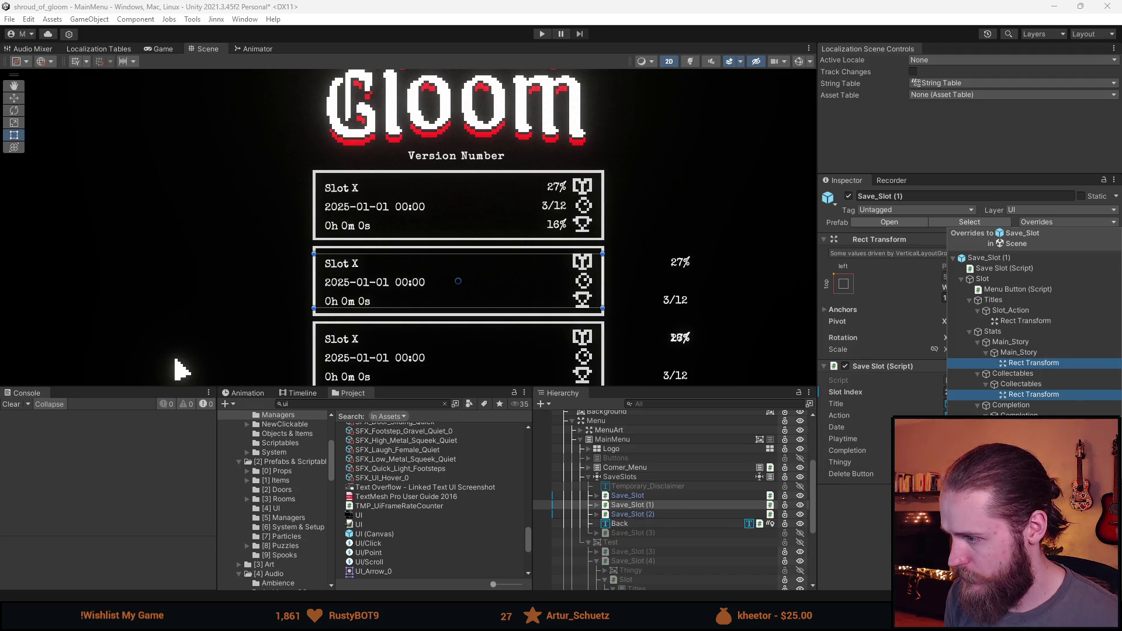
click(597, 514)
Step: Revert the third slot's Collectables and Main_Story layout overrides
click(631, 514)
click(1037, 222)
click(1033, 395)
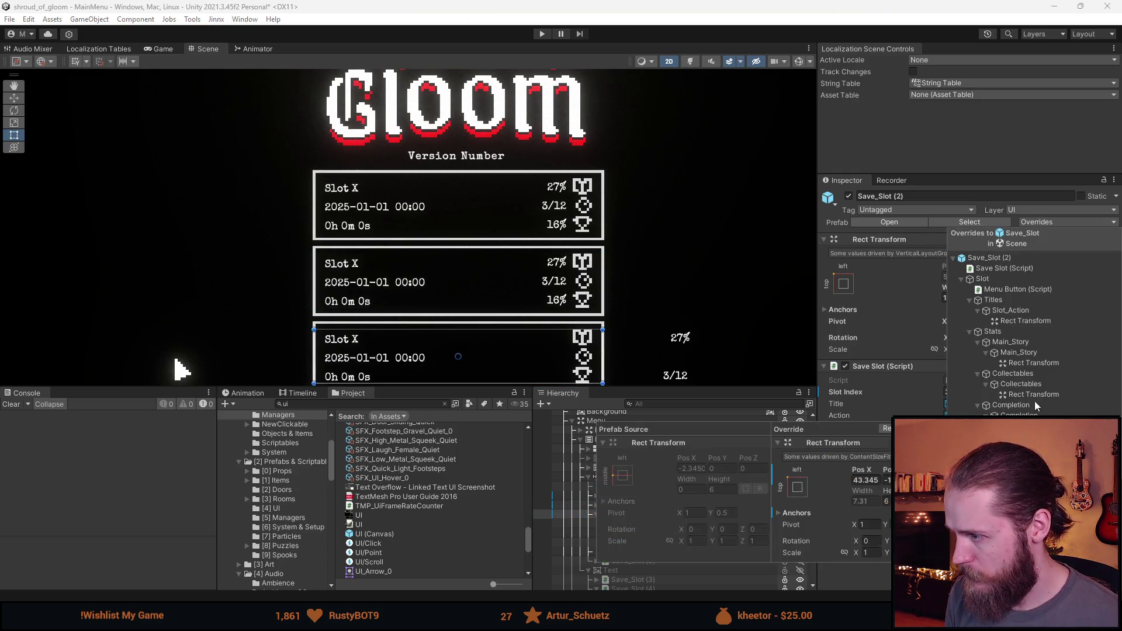
ctrl+click(1033, 363)
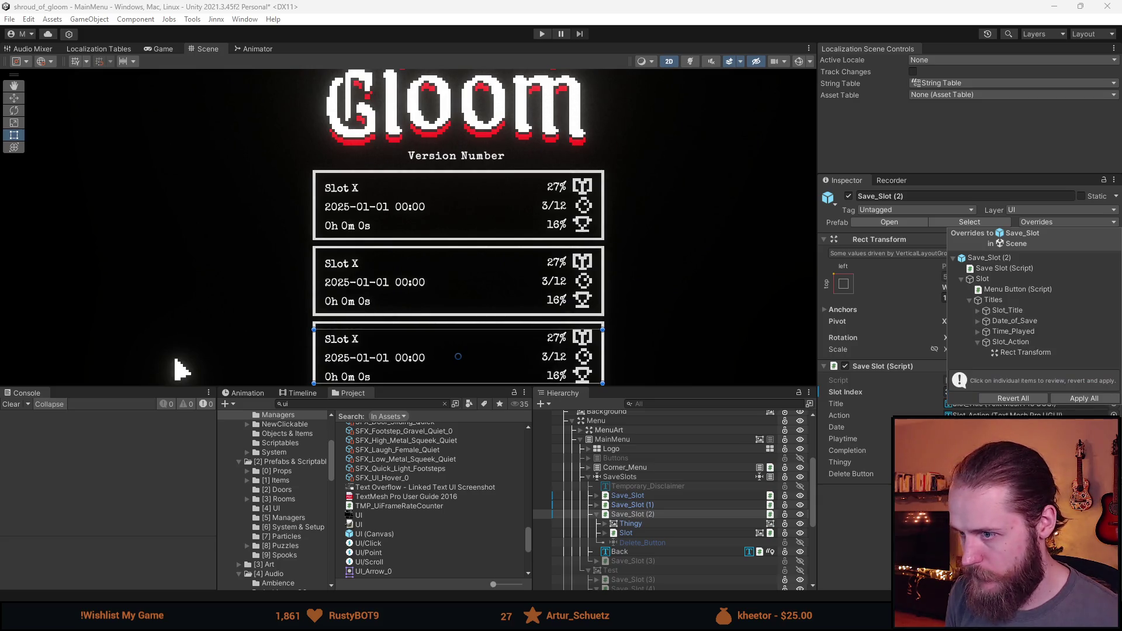
click(706, 304)
scroll(690, 327, down, 3)
scroll(583, 292, up, 1)
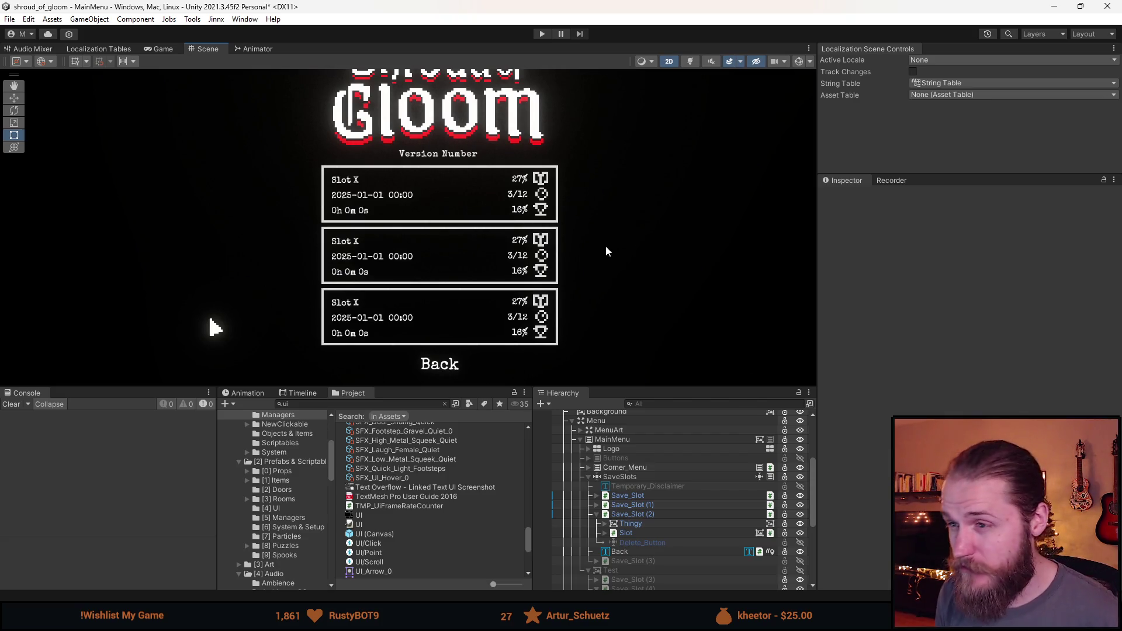
scroll(574, 255, up, 1)
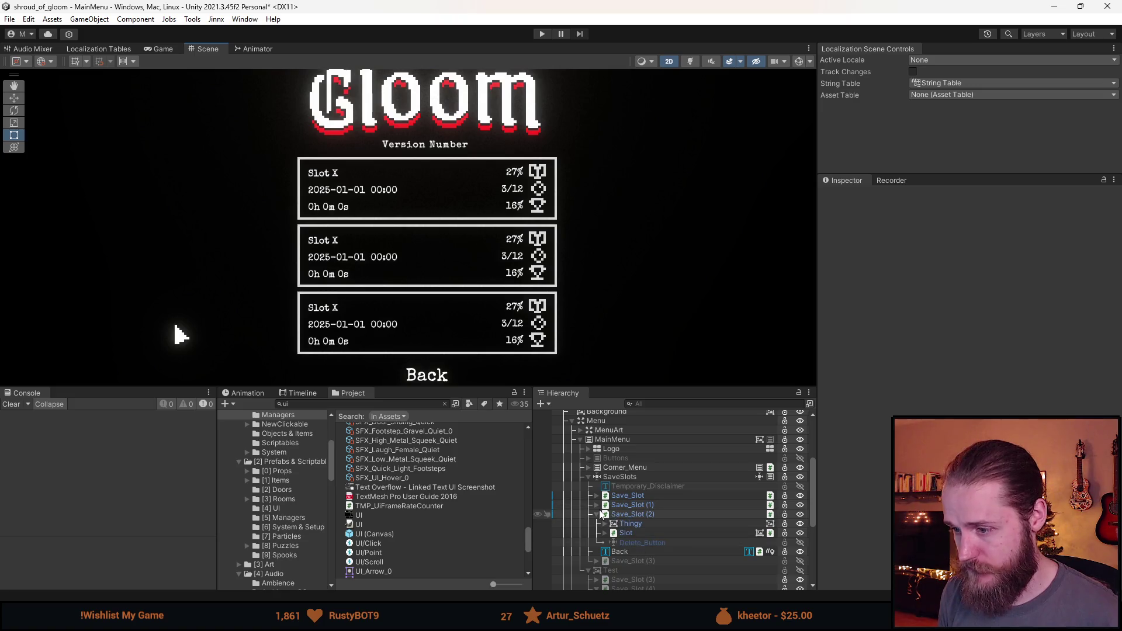
click(672, 496)
Step: In the Save_Slot prefab, tint the Main_Story, Collectables and Completion icons red
click(808, 496)
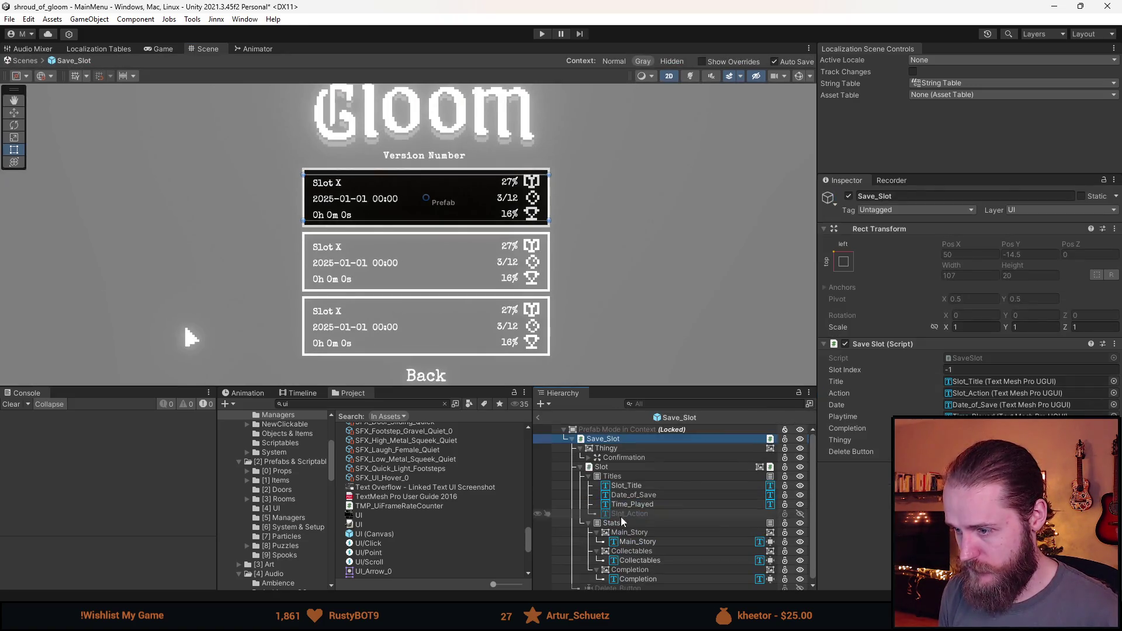
click(629, 532)
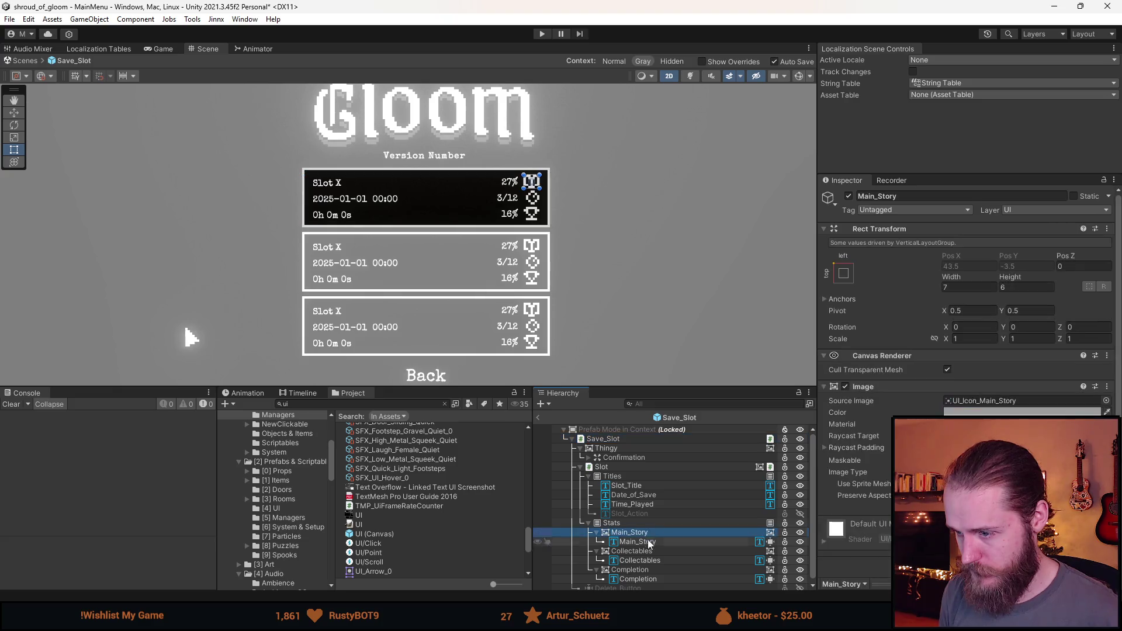
ctrl+click(632, 551)
ctrl+click(630, 569)
click(956, 411)
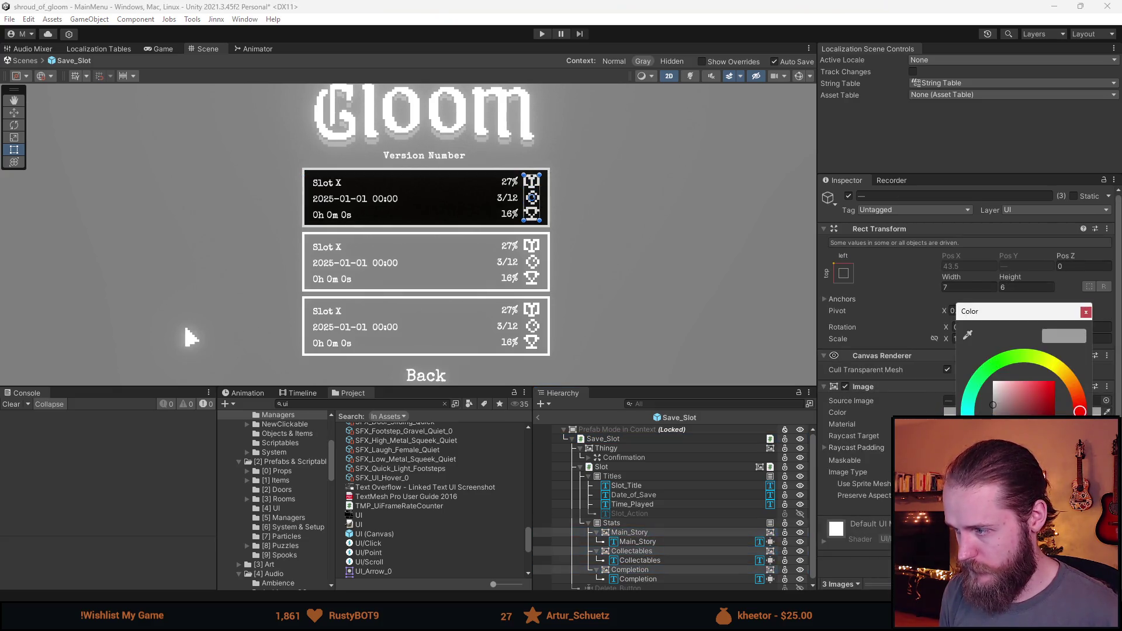
mouse_move(997, 410)
mouse_down()
mouse_move(1085, 361)
mouse_move(1063, 416)
mouse_up()
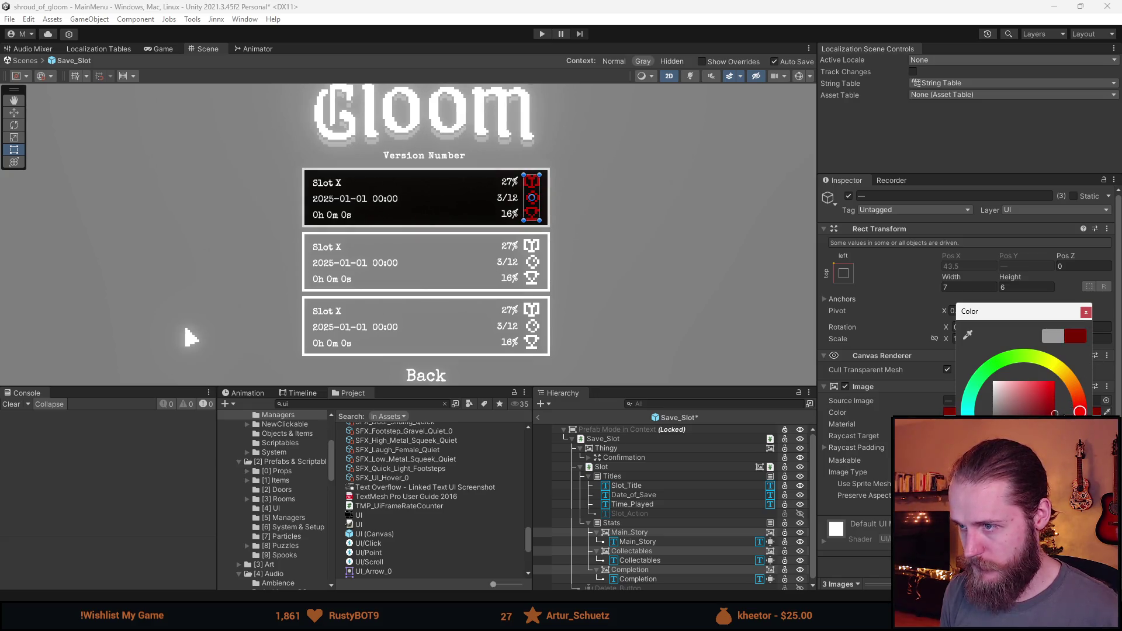
click(650, 251)
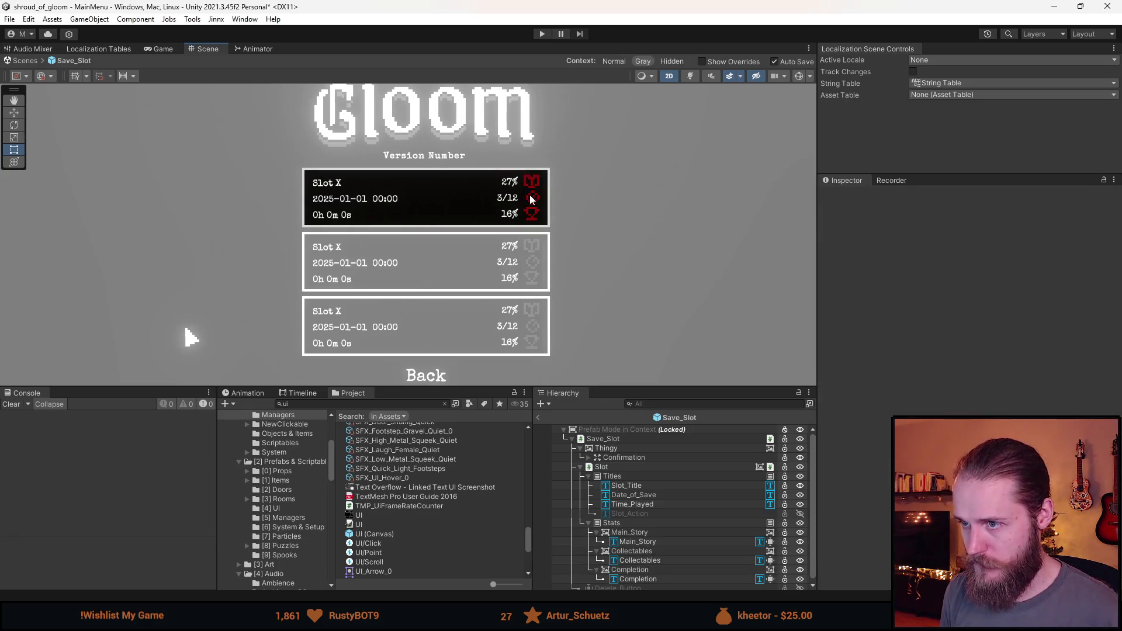
scroll(421, 193, up, 2)
scroll(469, 215, up, 1)
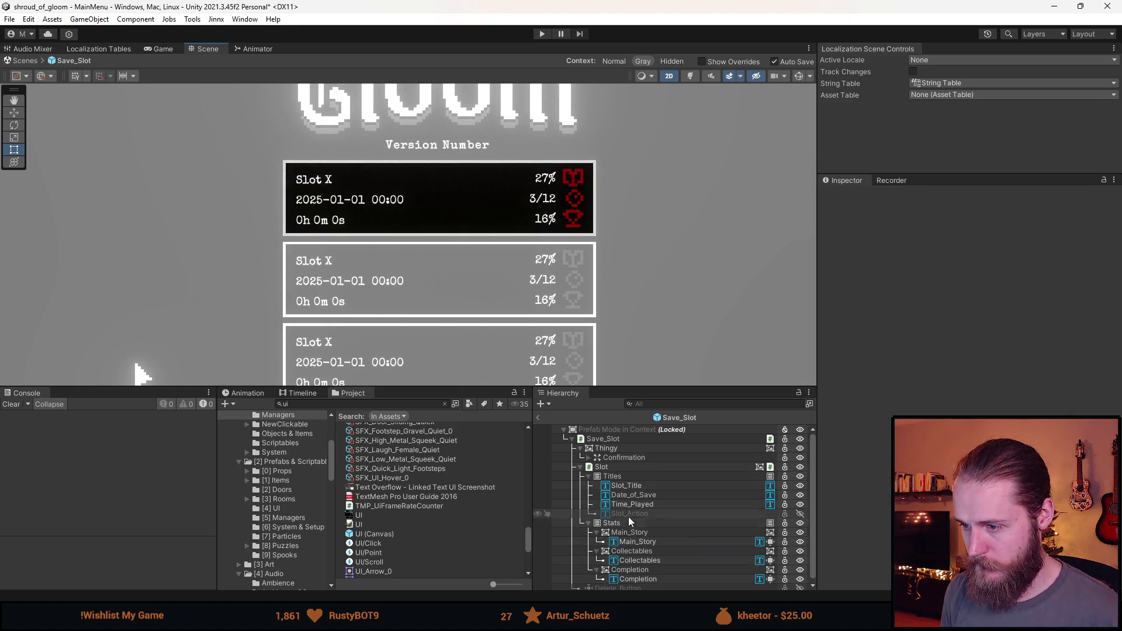
Step: Darken the three stat icons' tint toward black and return to the MainMenu scene
click(629, 533)
ctrl+click(632, 551)
ctrl+click(630, 569)
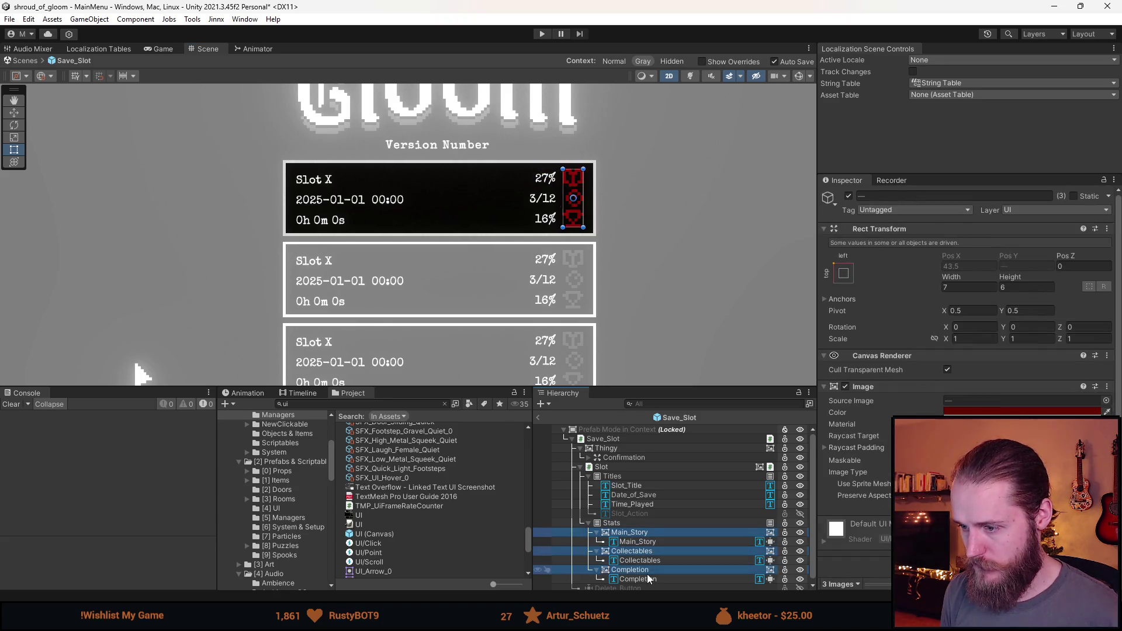
click(1022, 412)
drag(1052, 426, 1049, 455)
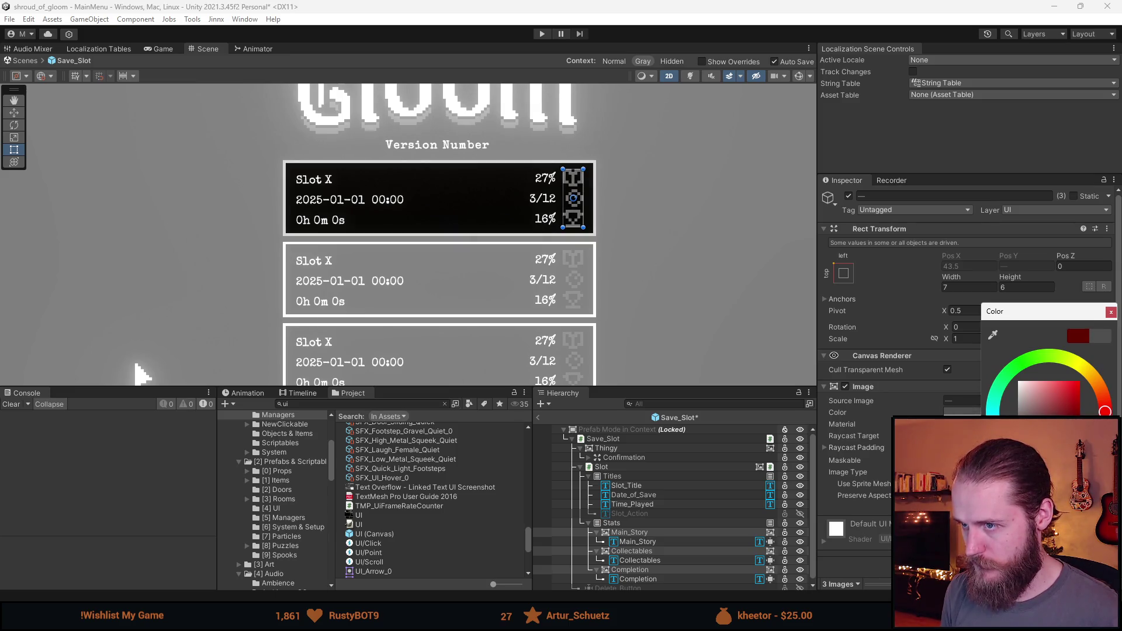
click(661, 268)
scroll(661, 269, down, 2)
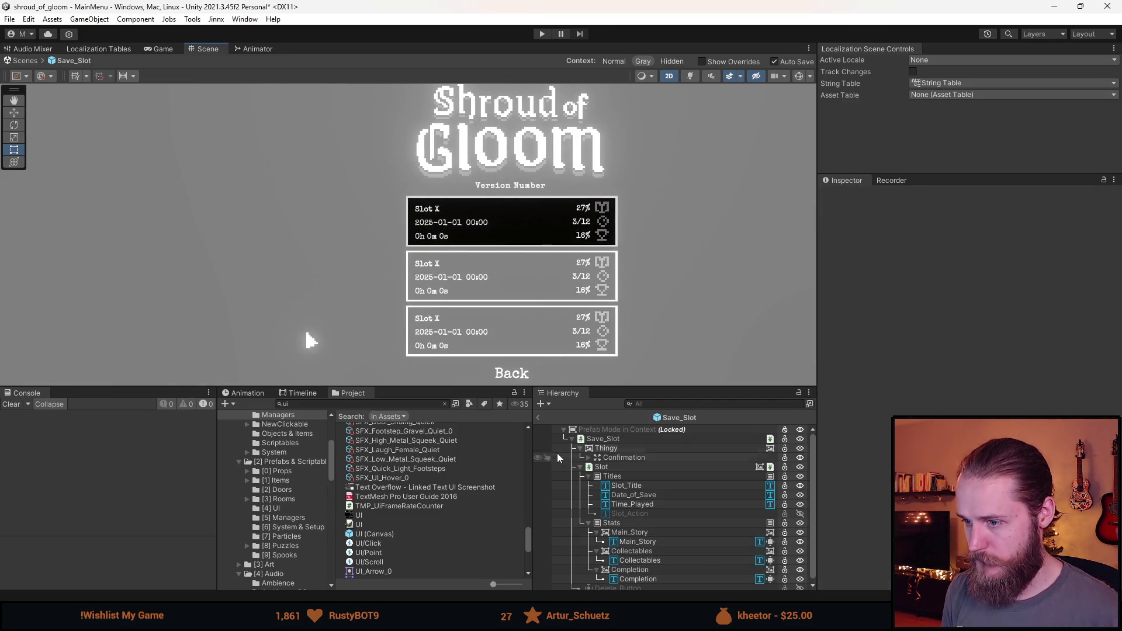
click(538, 416)
drag(734, 258, 650, 259)
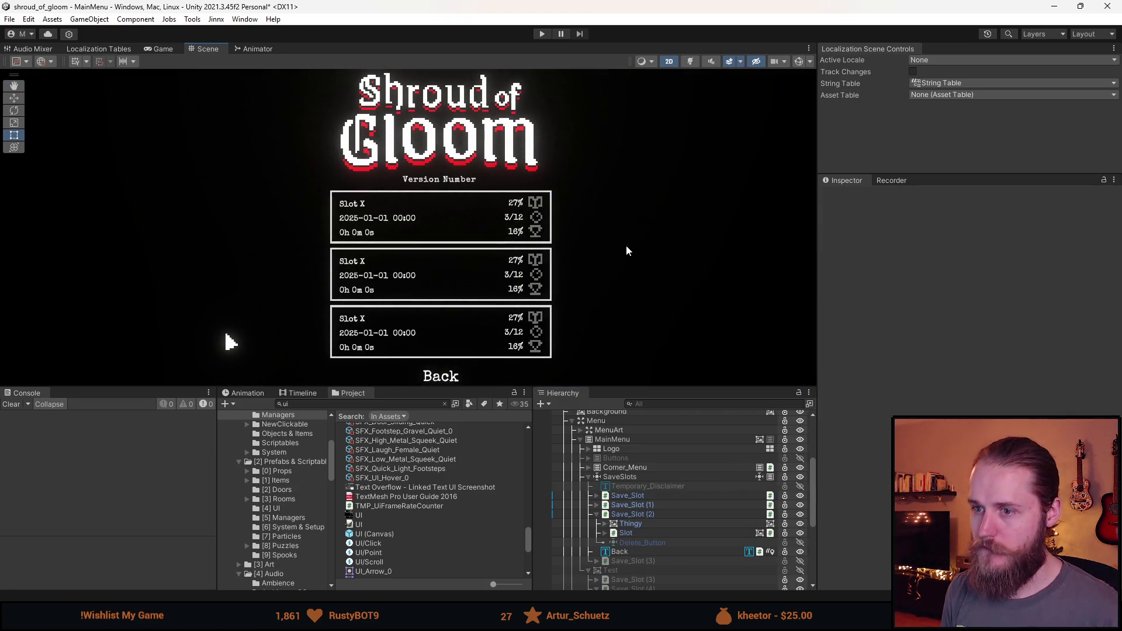
Step: Open the Save_Slot prefab from the first slot and select its three stat icons
click(560, 244)
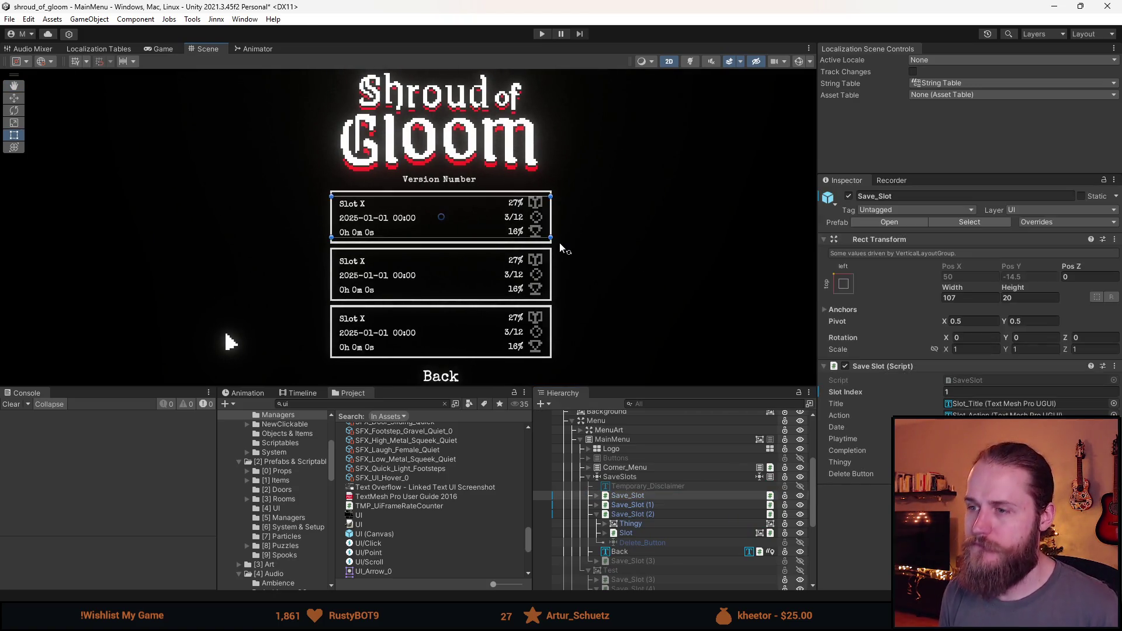
click(559, 242)
click(716, 496)
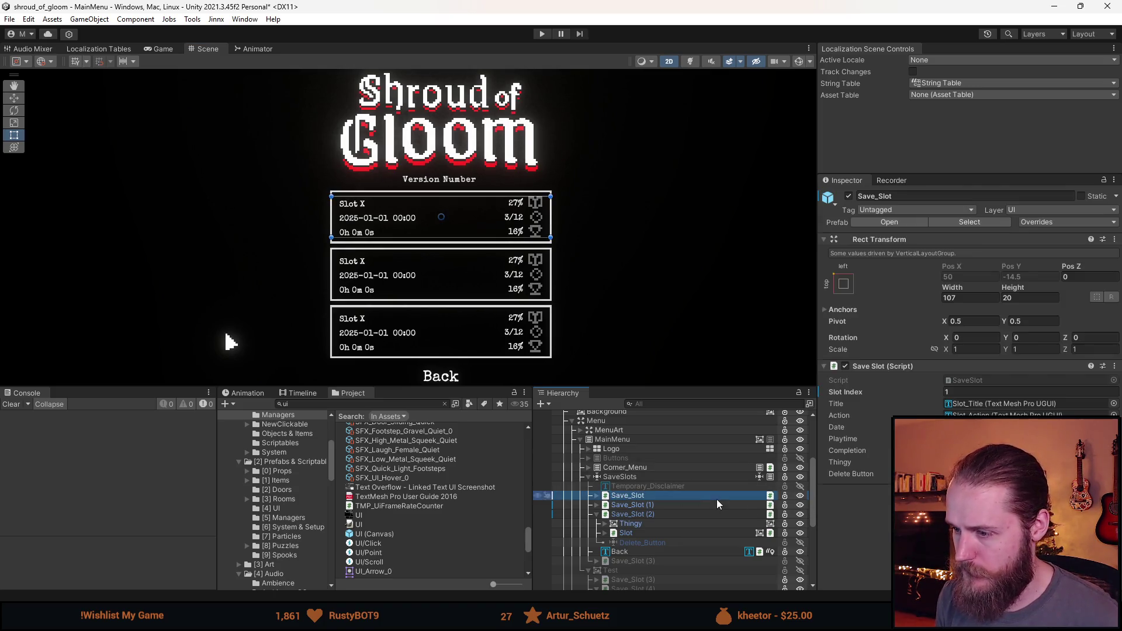
click(808, 496)
click(601, 467)
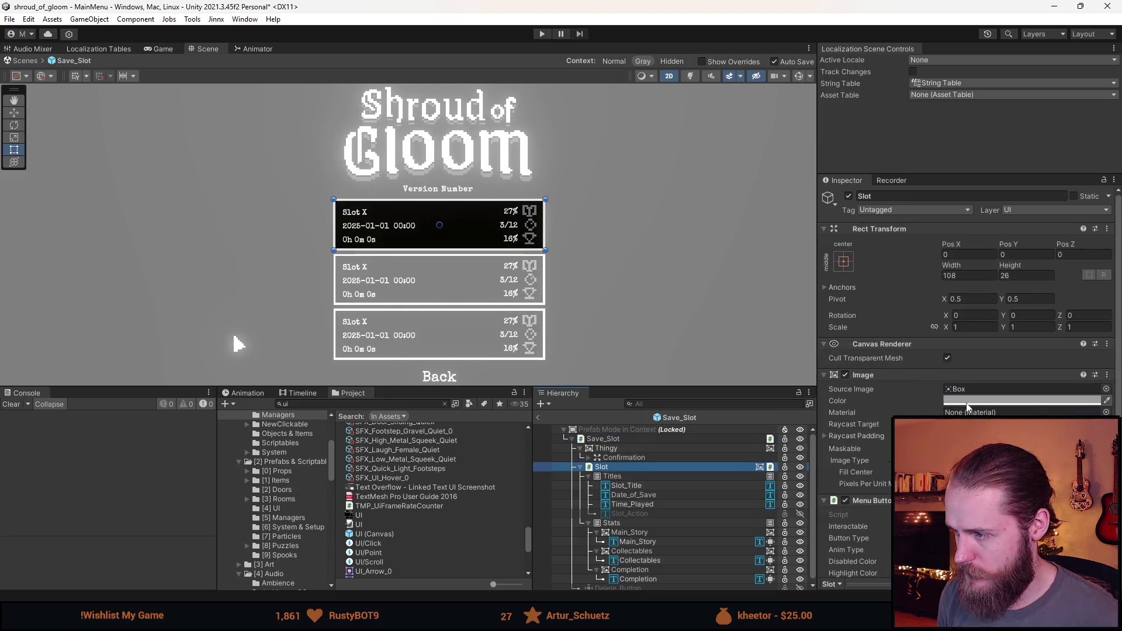
click(629, 533)
ctrl+click(632, 551)
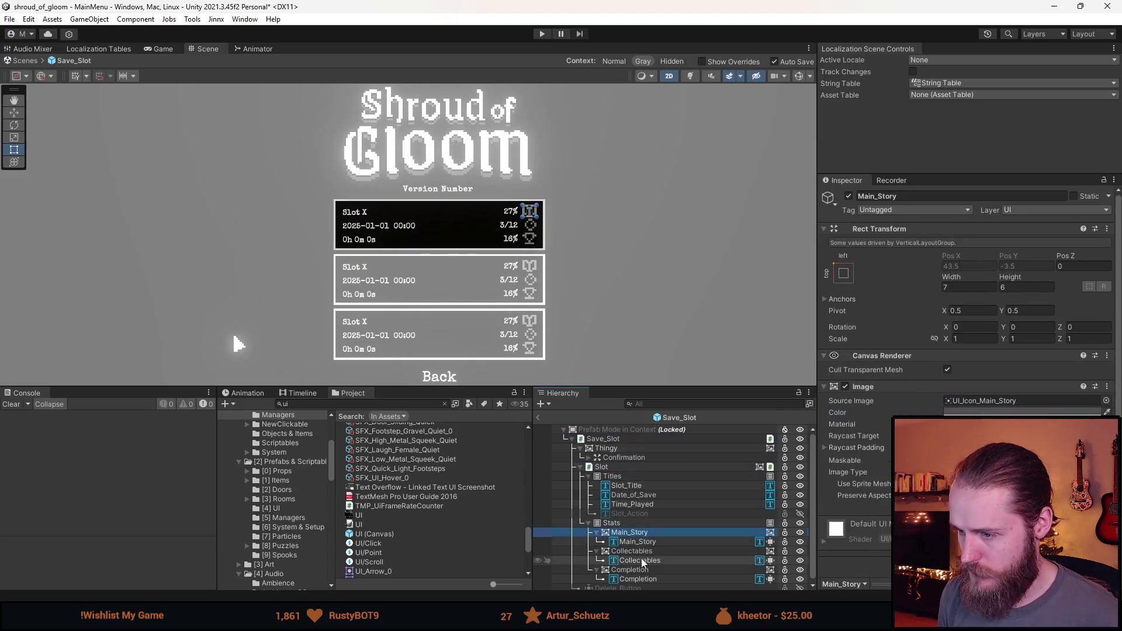
ctrl+click(646, 569)
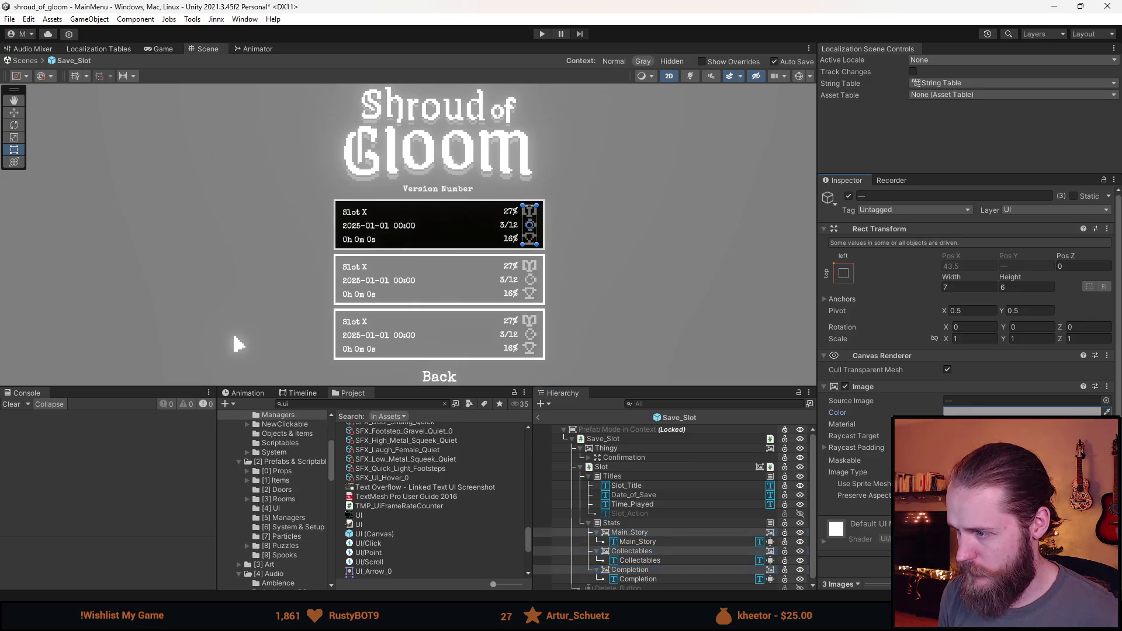
Step: Set the selected icons' Image Color to grey and return to the MainMenu scene
scroll(531, 228, up, 5)
scroll(574, 246, up, 1)
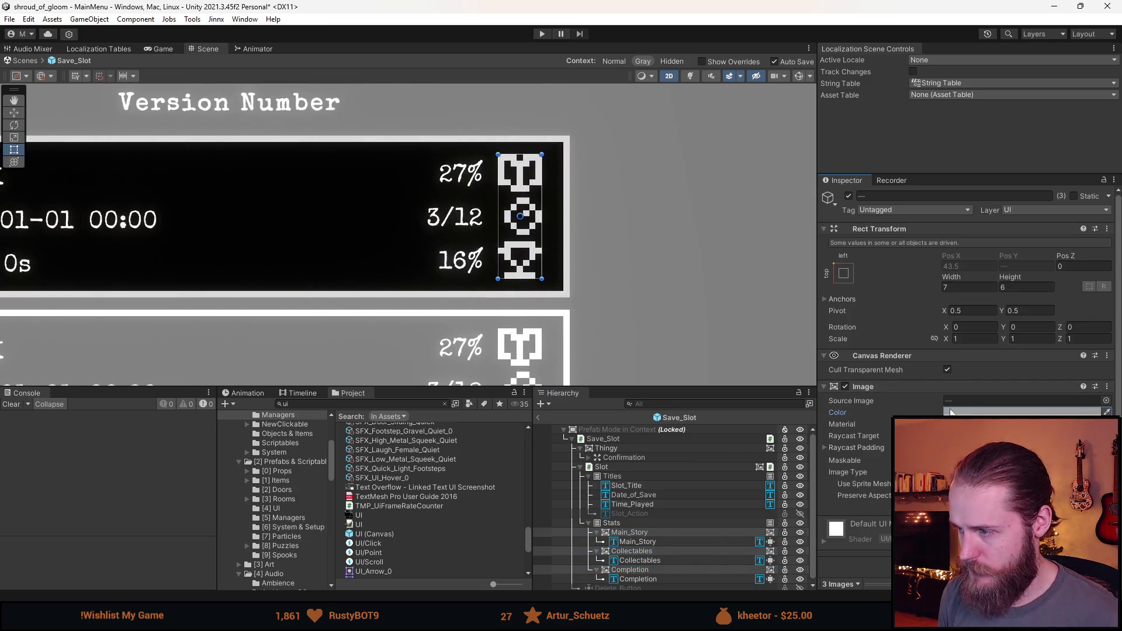
click(1023, 412)
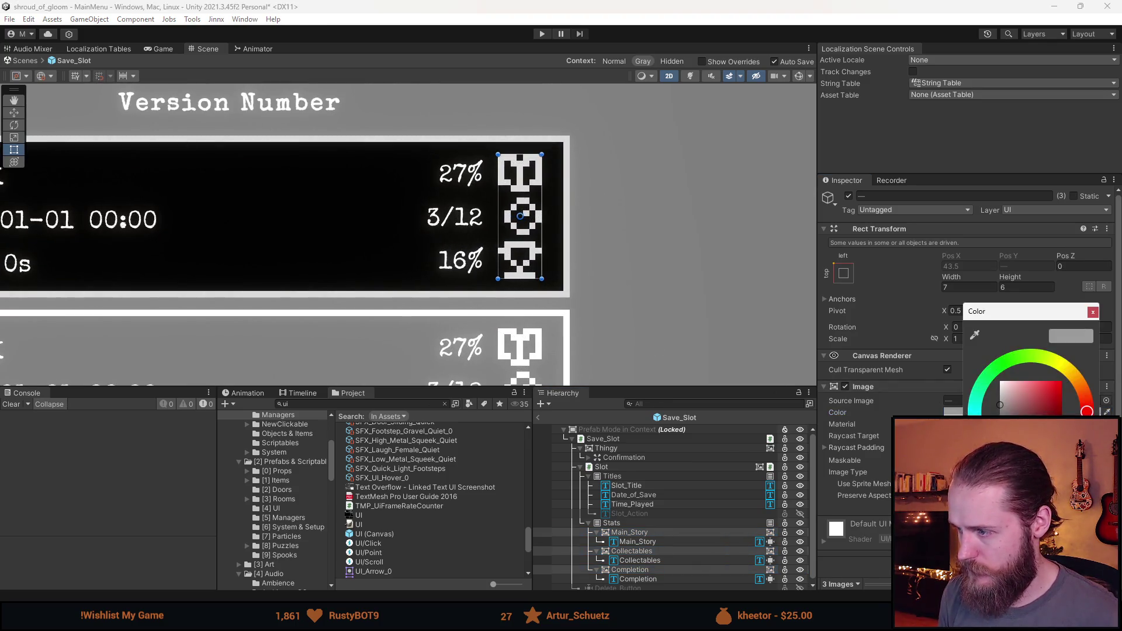
click(1001, 413)
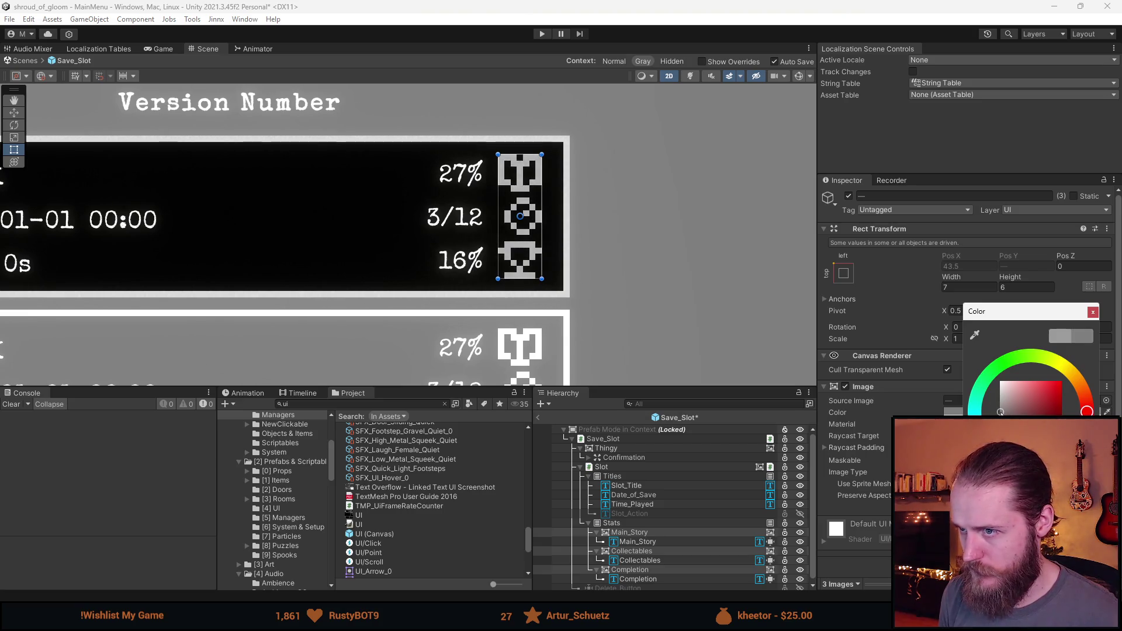
click(1092, 312)
click(538, 418)
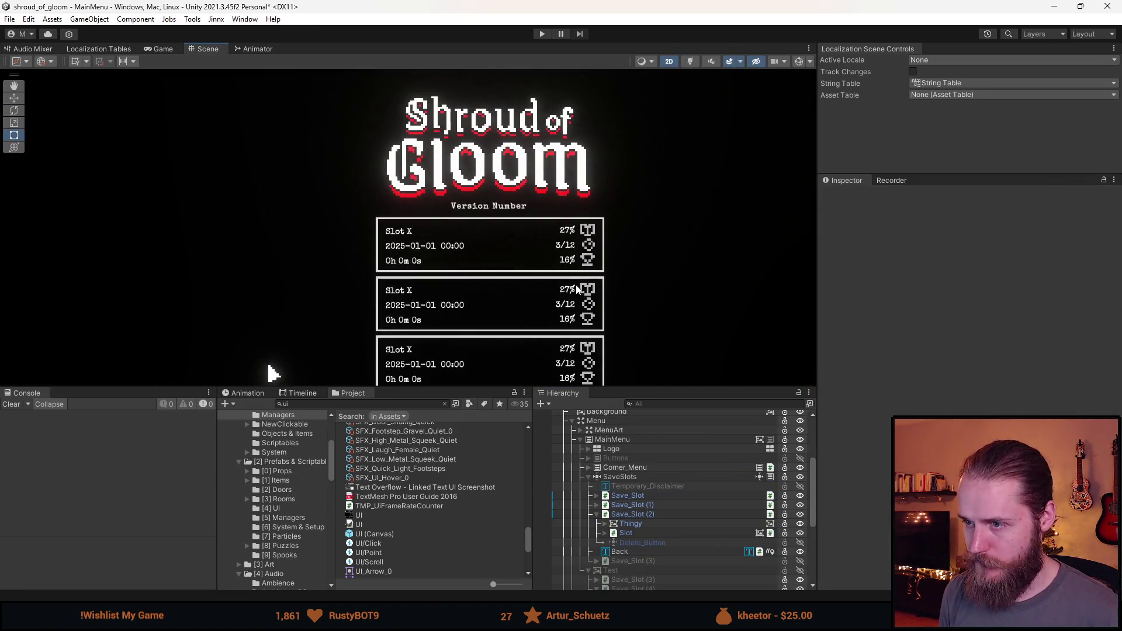
Step: Deactivate SaveSlots, activate the MainMenu Buttons, and enter Play mode
click(589, 477)
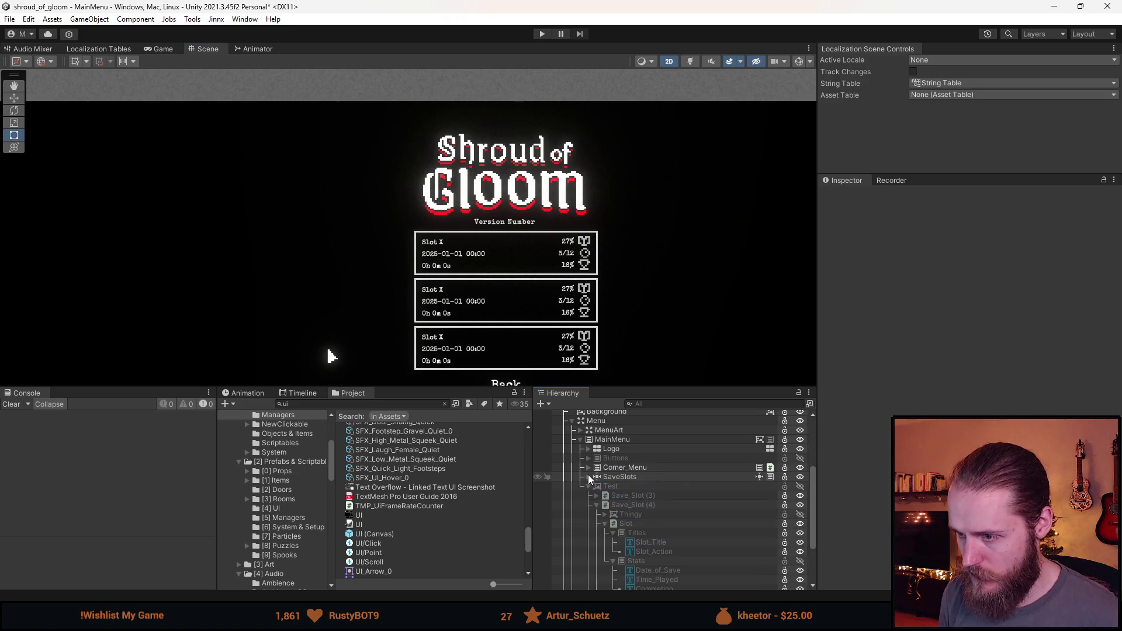
click(580, 440)
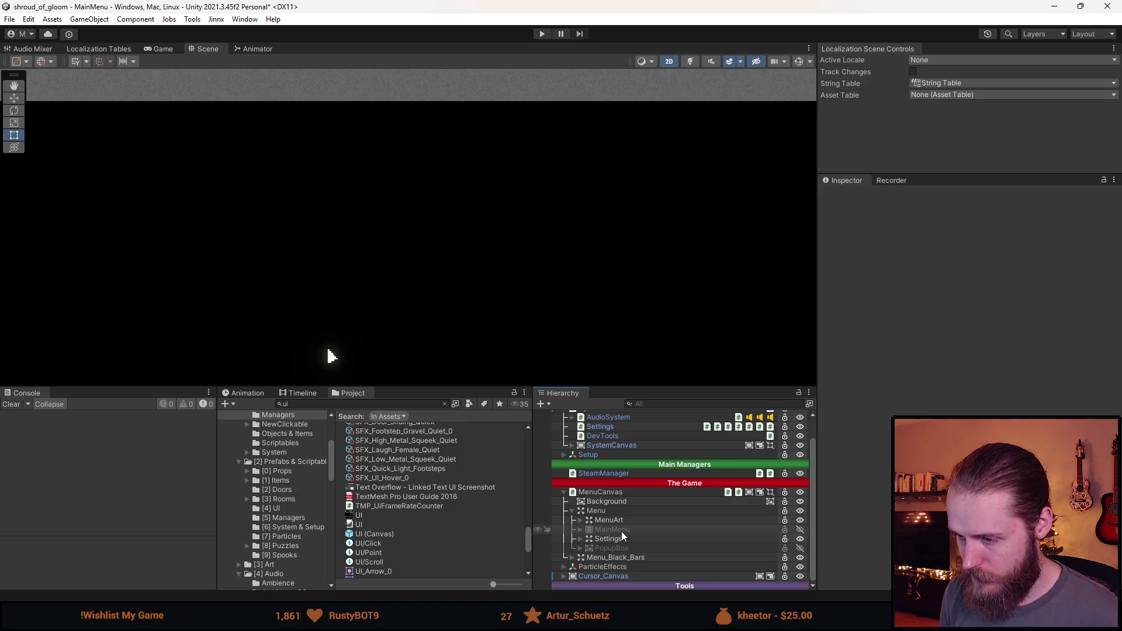
click(585, 530)
click(581, 529)
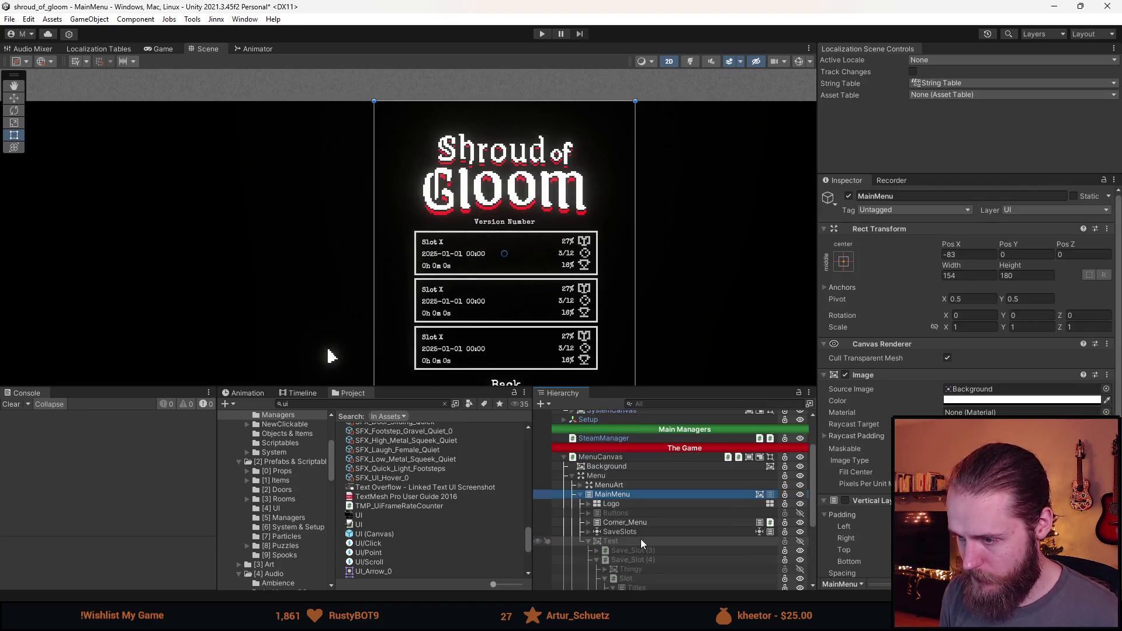
key(shift+a)
key(shift+a)
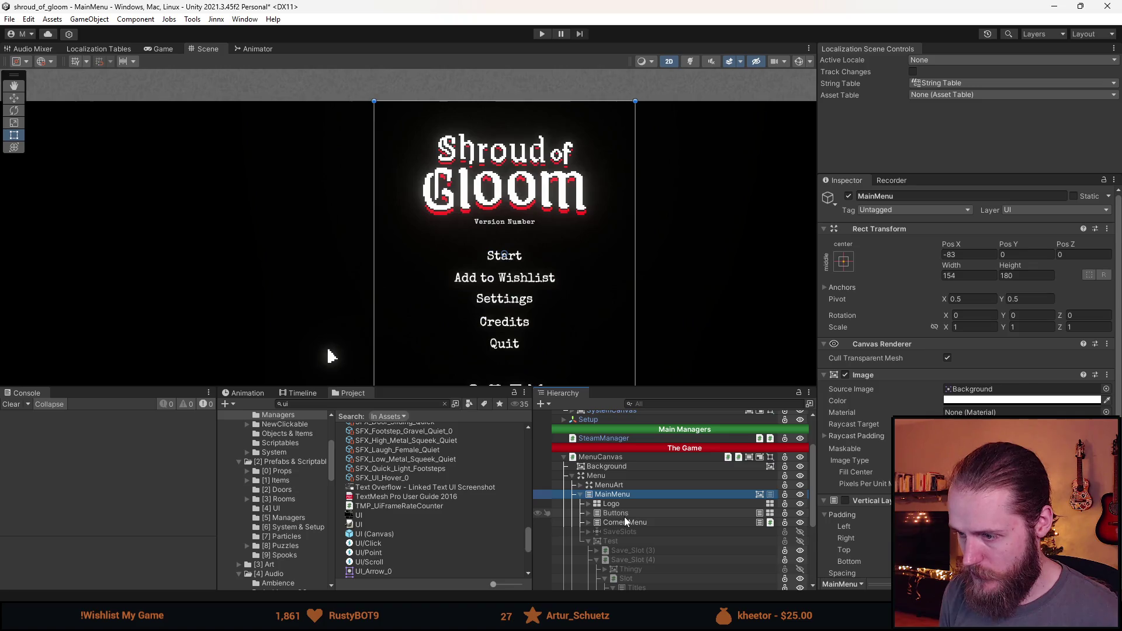
click(542, 34)
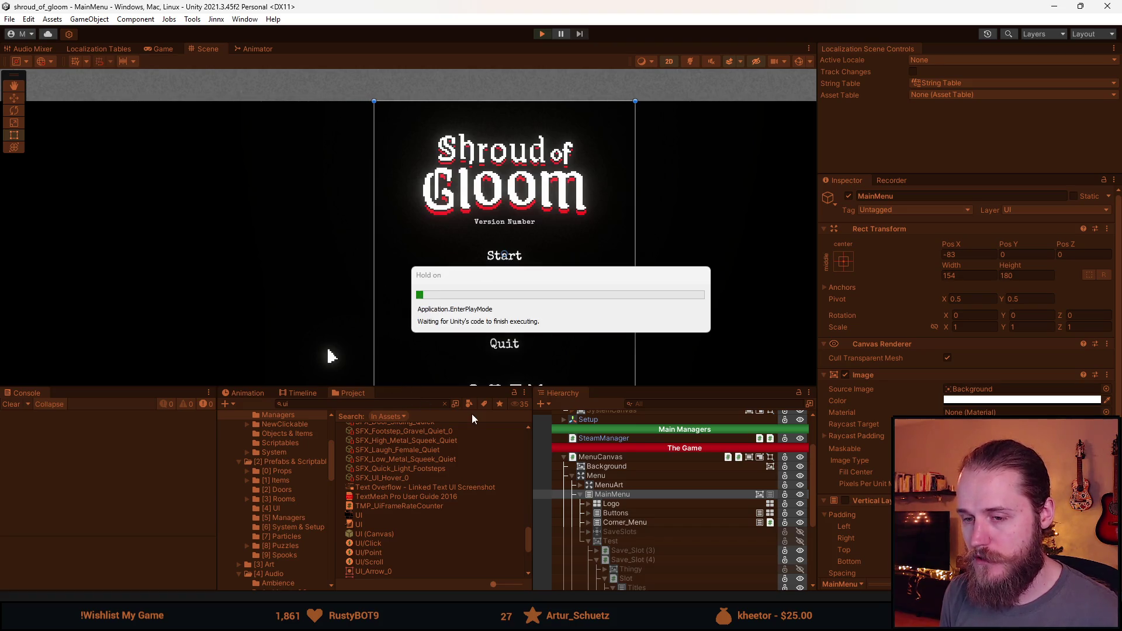
Step: In an enlarged Game view, open save slots via Start, cancel Slot 1's delete, then stop playing
drag(462, 489, 462, 549)
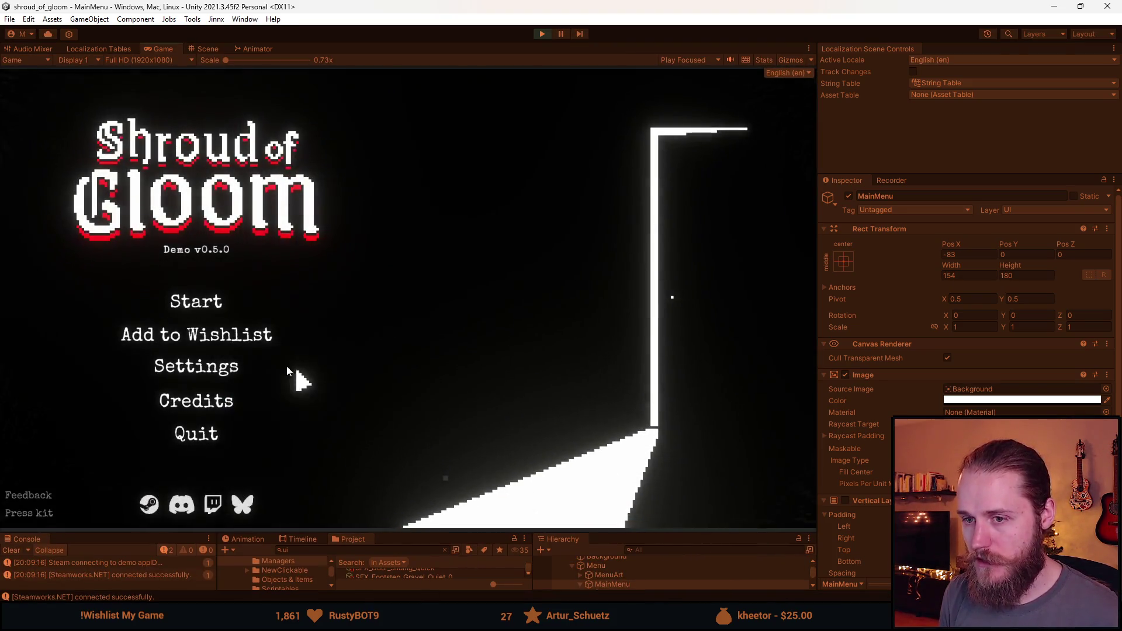
click(202, 316)
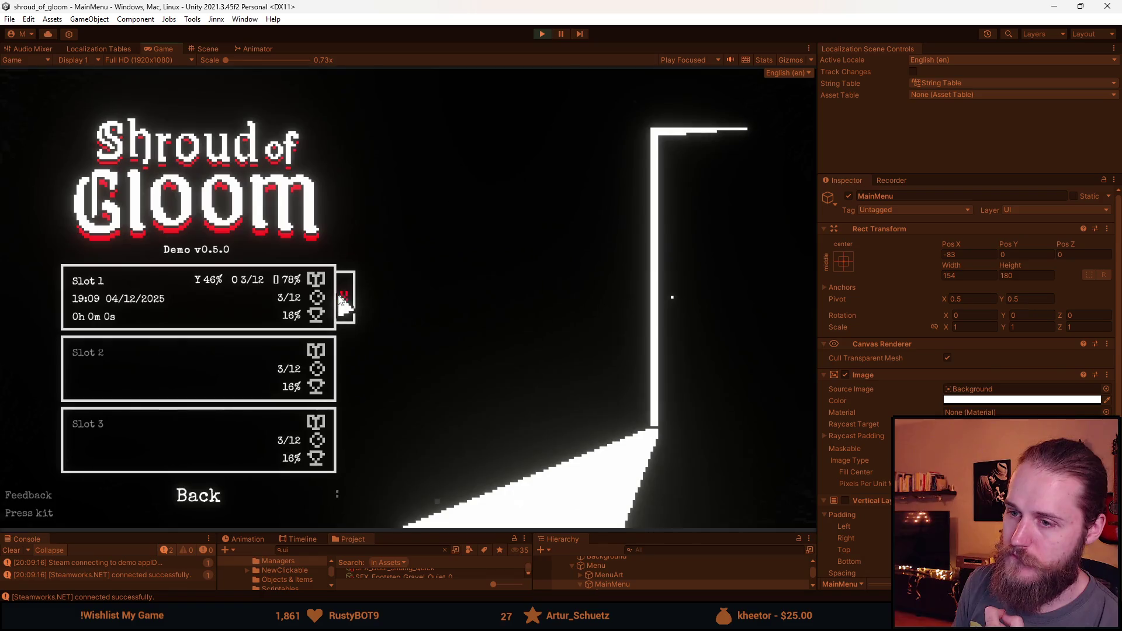
click(344, 305)
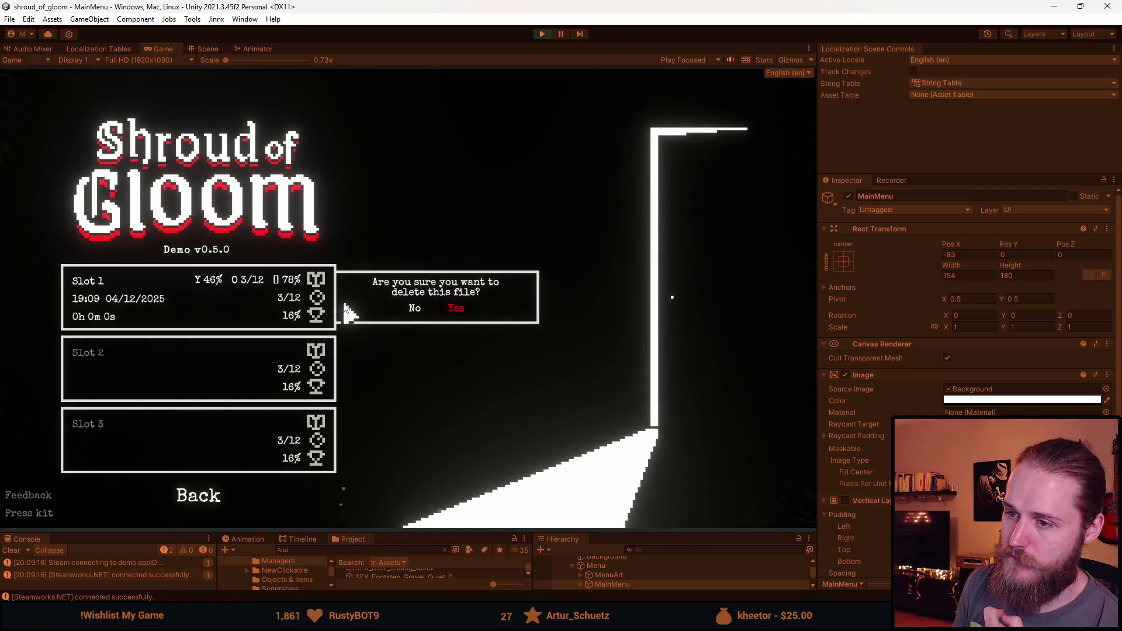
click(411, 312)
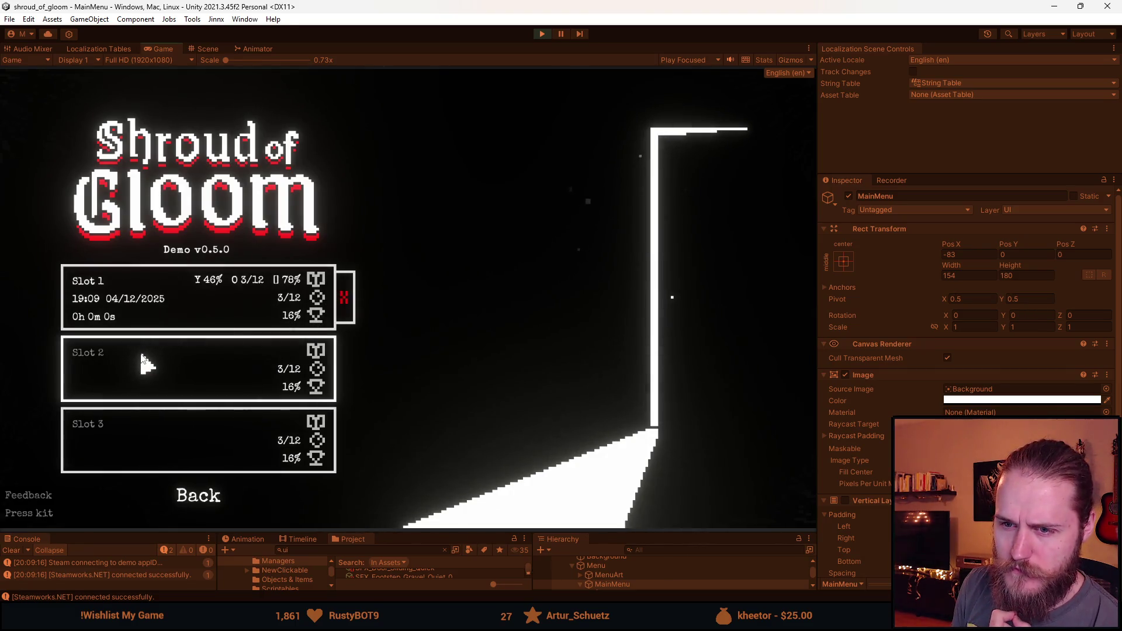
click(542, 33)
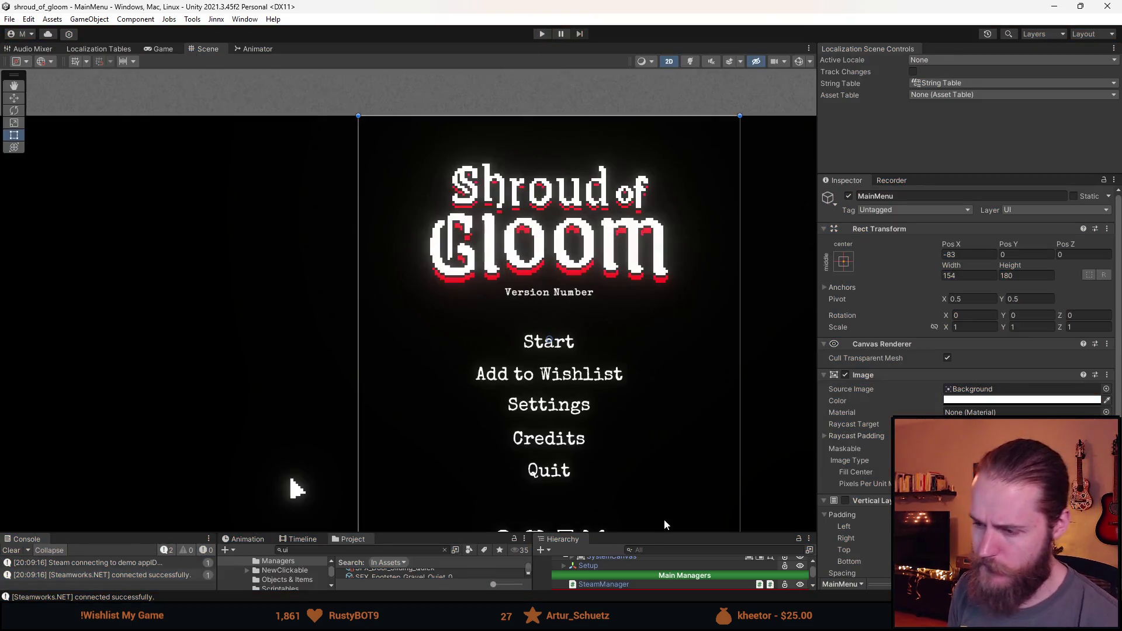
Step: Enlarge the Hierarchy panel, expand the SaveSlots group and select the first Save_Slot
drag(664, 531, 657, 322)
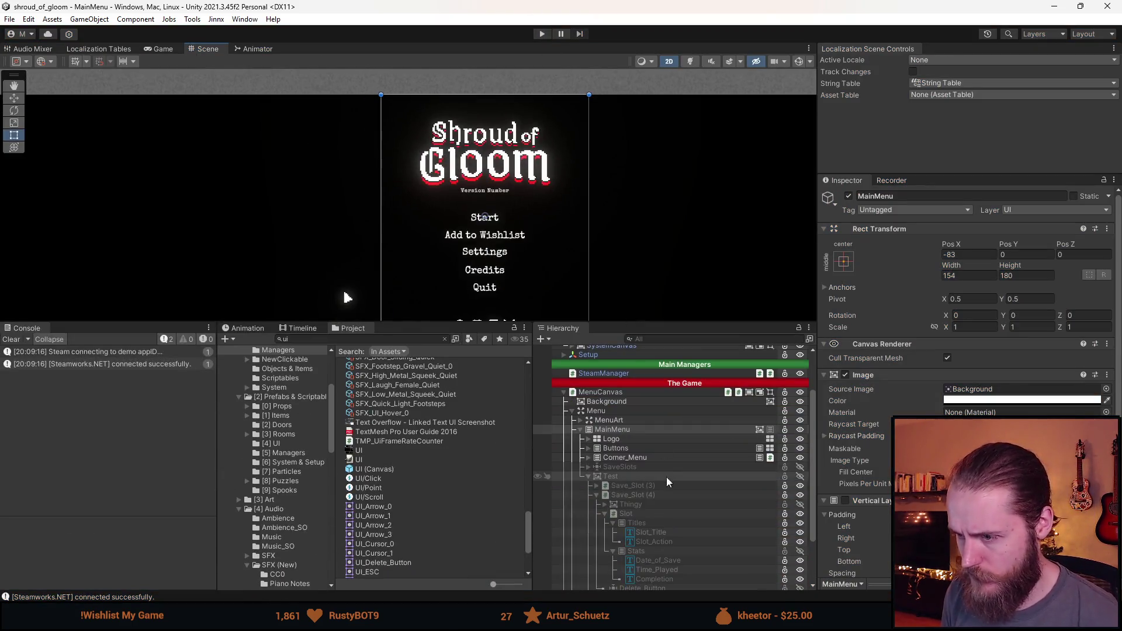
click(652, 486)
scroll(808, 487, up, 3)
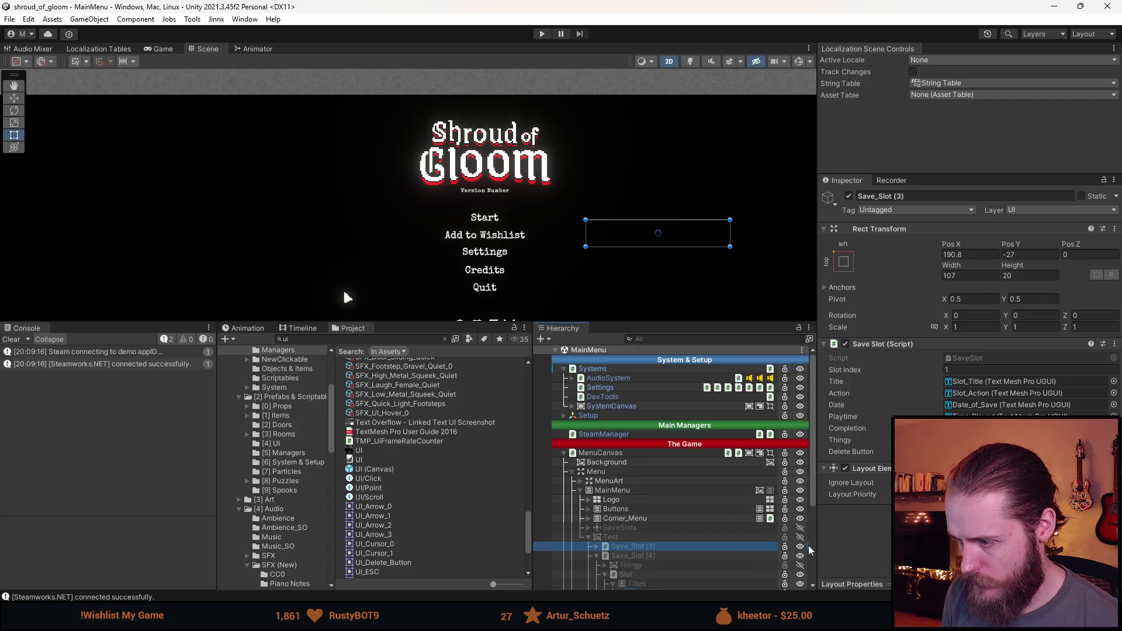
scroll(641, 549, down, 3)
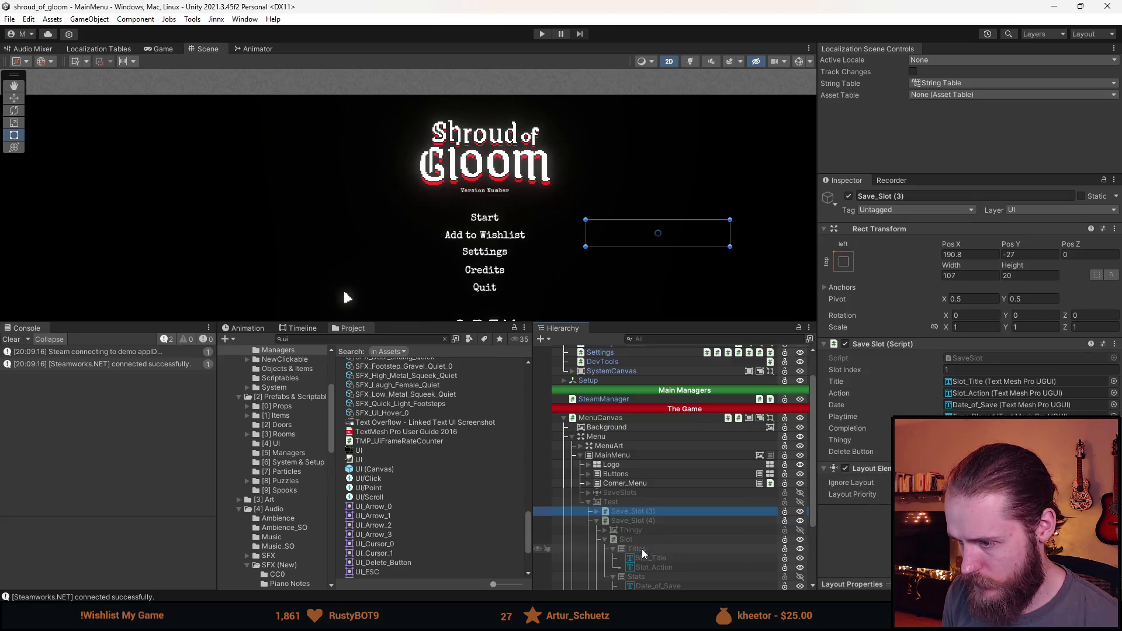
click(589, 493)
click(694, 513)
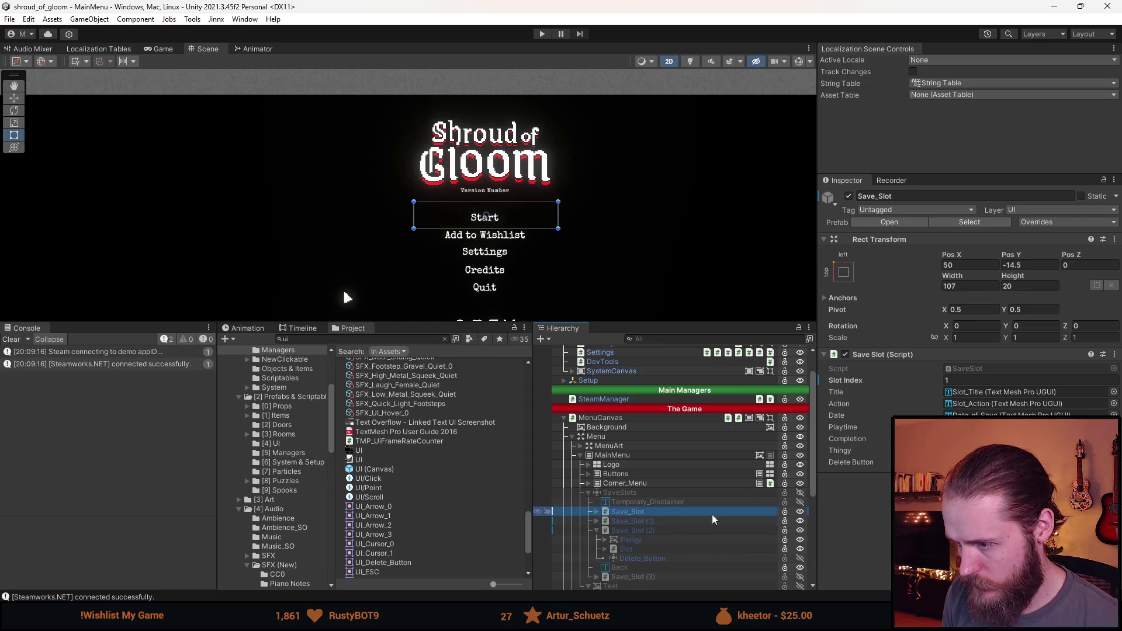
Step: Open the Save_Slot prefab and select its title, date, time and stat value texts
click(808, 511)
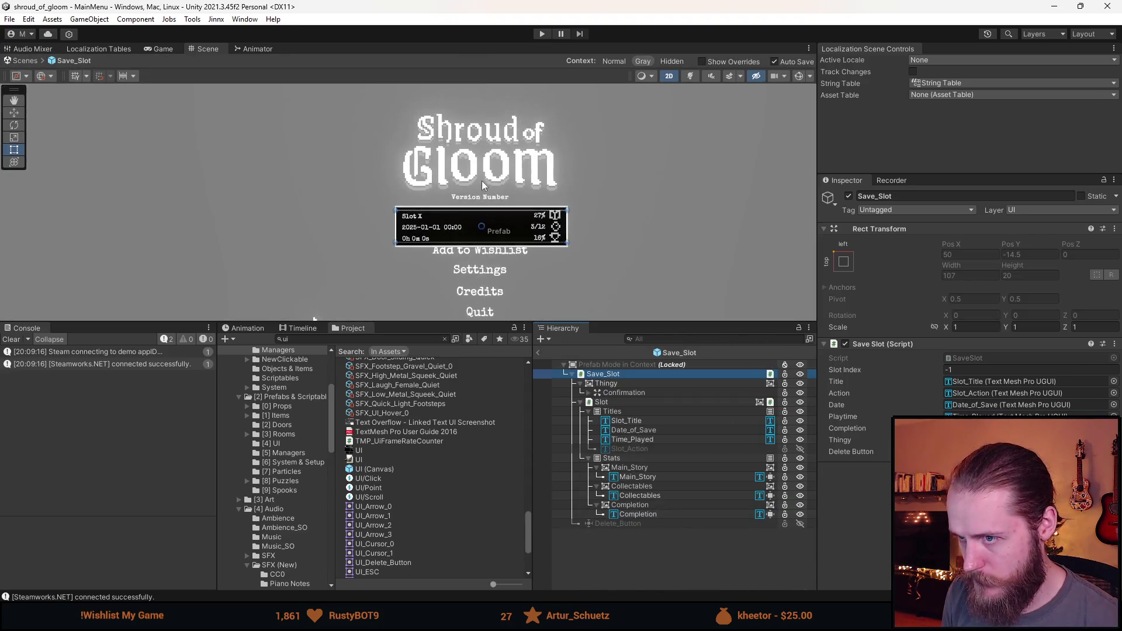
scroll(402, 227, up, 1)
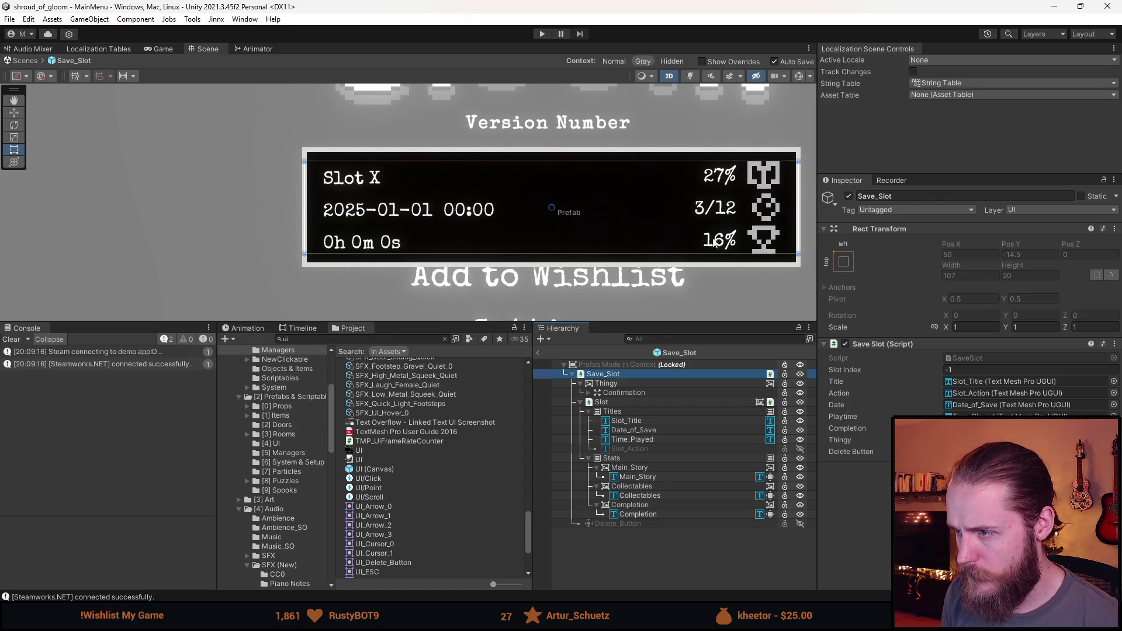
click(646, 422)
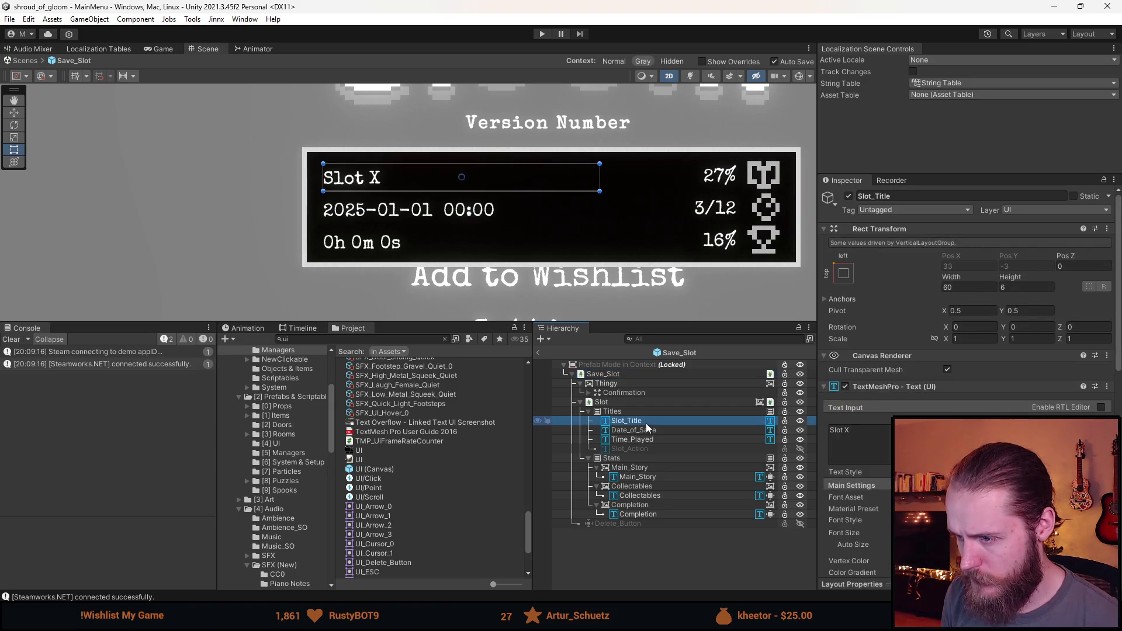
key(shift+Down)
key(shift+Down)
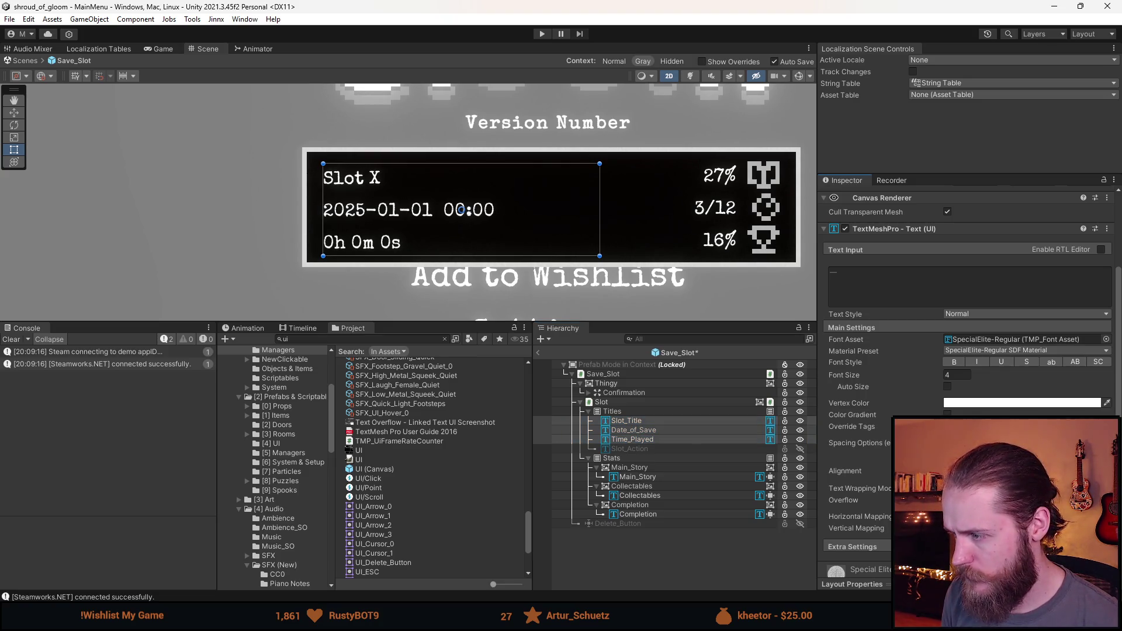
click(657, 475)
ctrl+click(648, 492)
ctrl+click(650, 514)
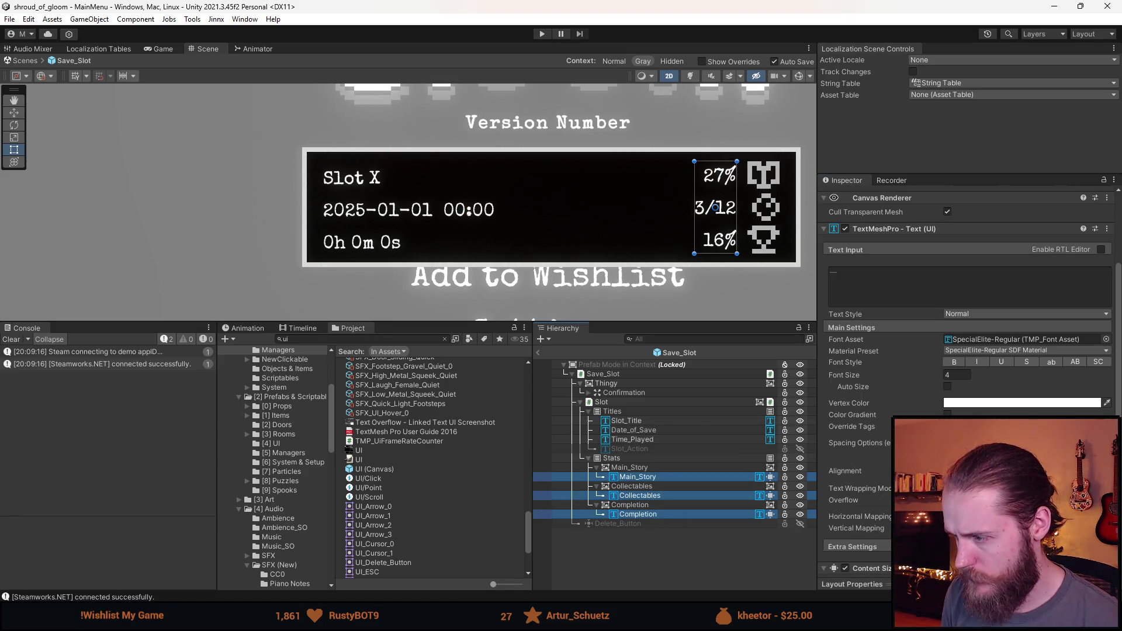
Step: Inspect the Completion icon and title texts, select Slot_Action, and collapse the Stats children
click(663, 506)
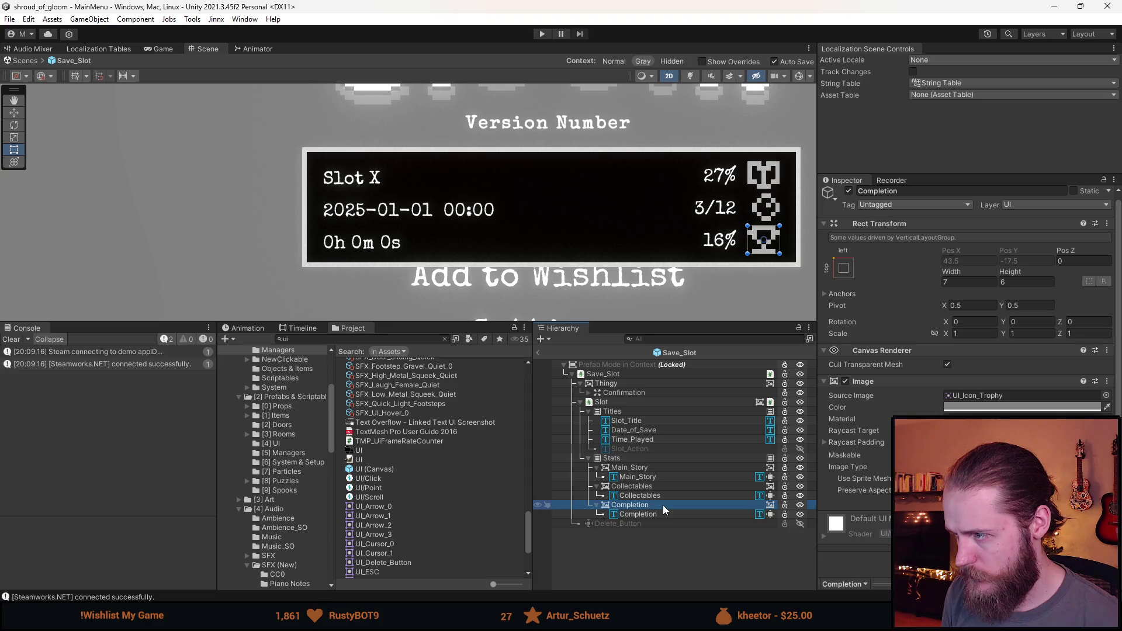
click(634, 433)
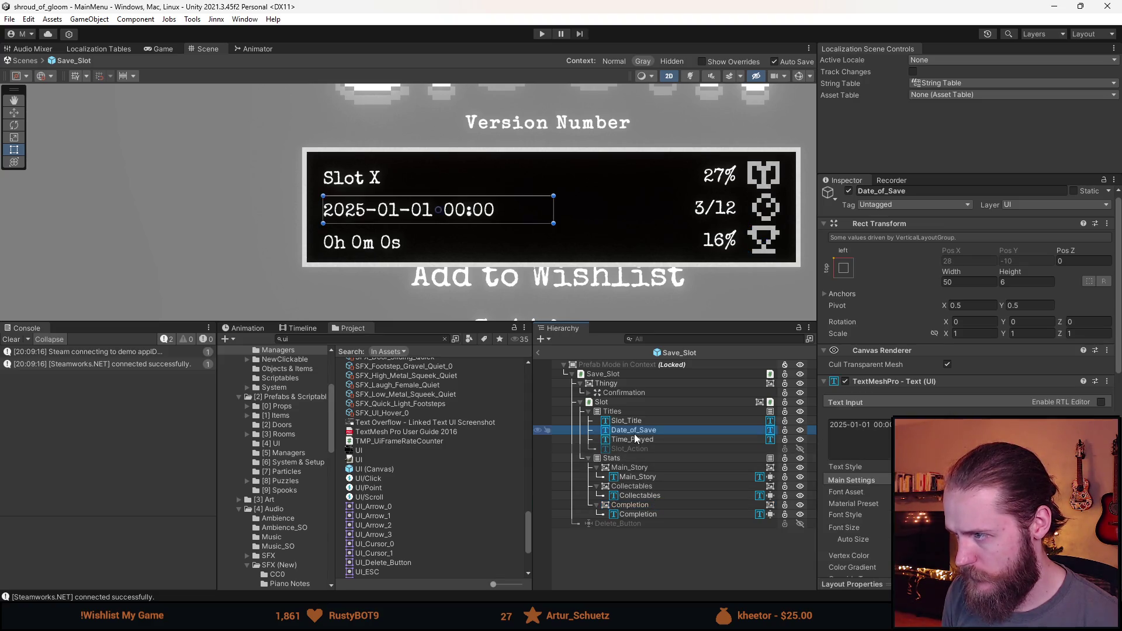
click(635, 440)
click(628, 420)
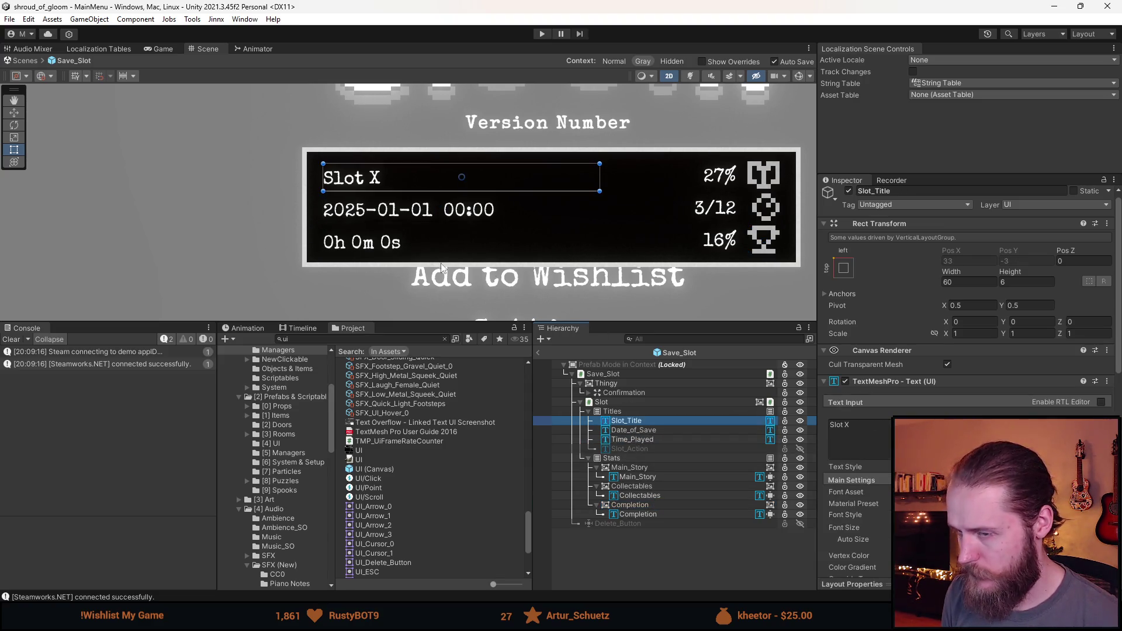
scroll(448, 271, down, 5)
scroll(462, 193, up, 3)
scroll(470, 196, up, 1)
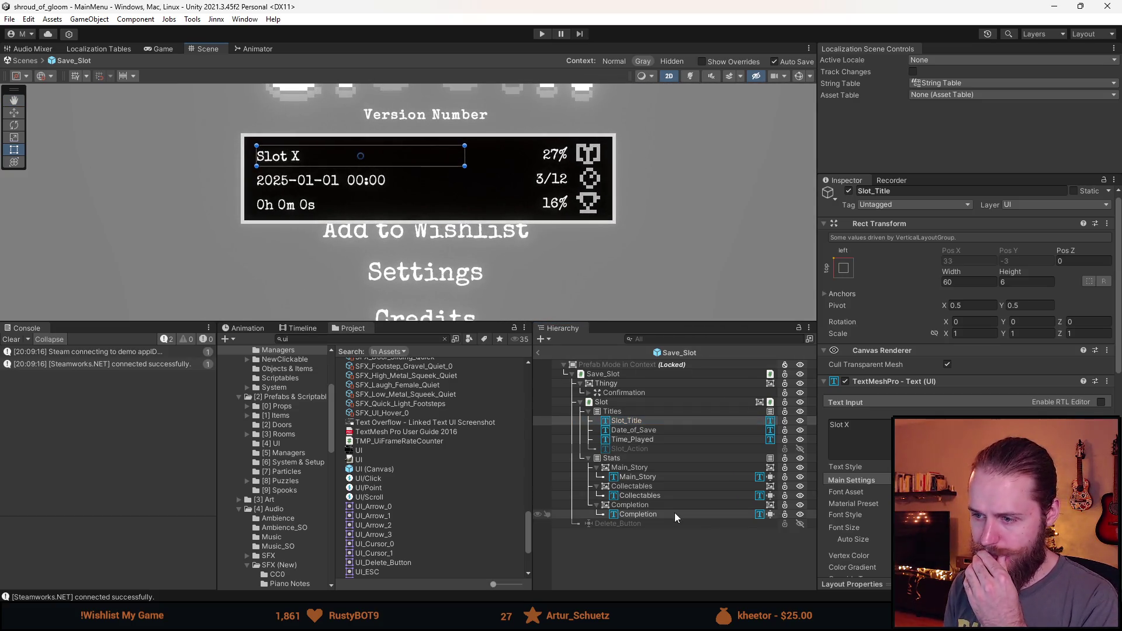
click(636, 450)
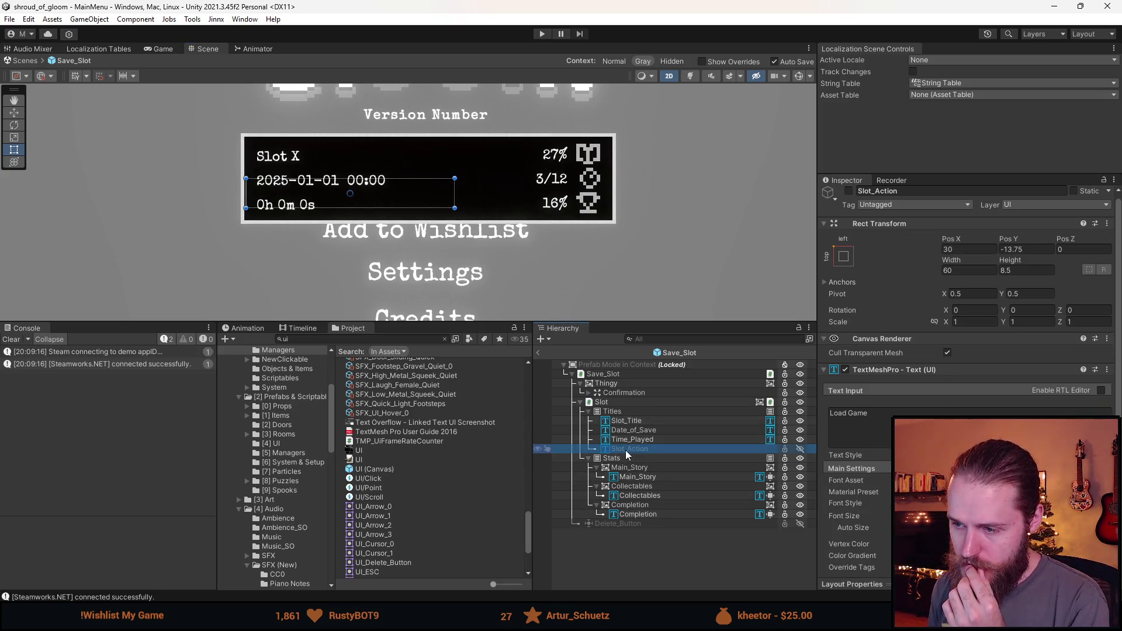
click(591, 460)
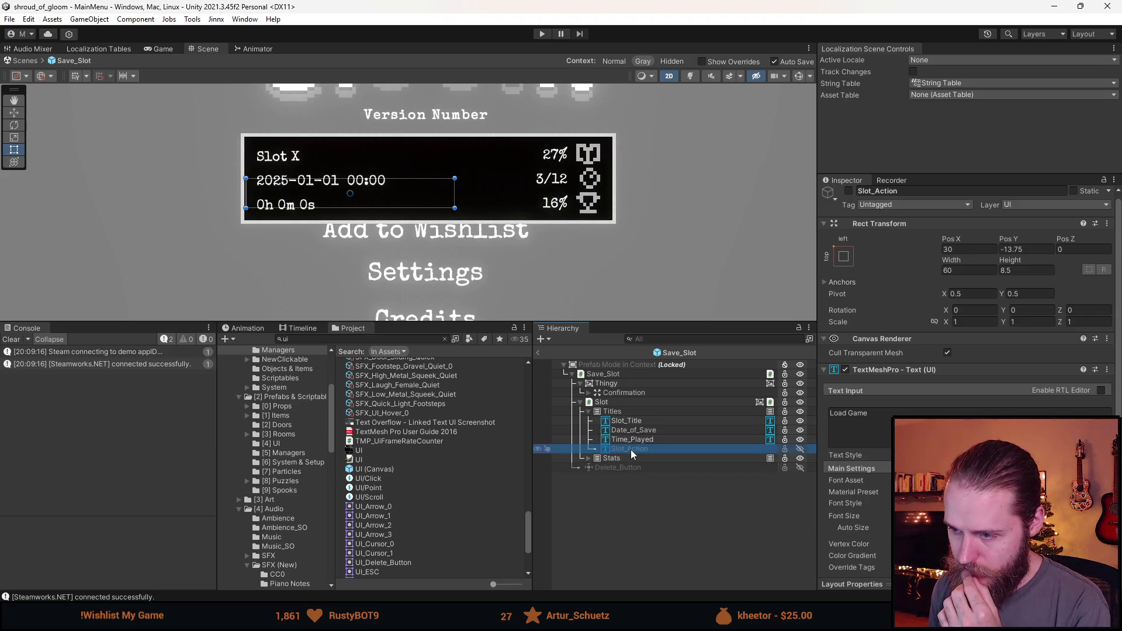
Step: Activate Slot_Action and move it out of Titles to sit below Stats
key(alt+shift+a)
drag(630, 448, 601, 463)
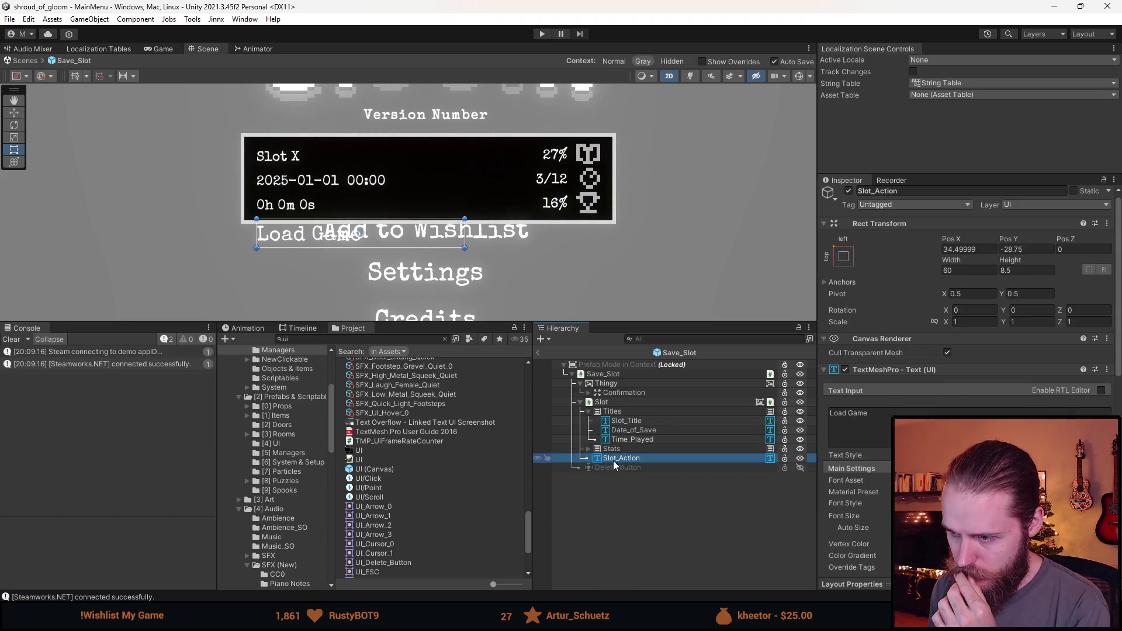
click(589, 411)
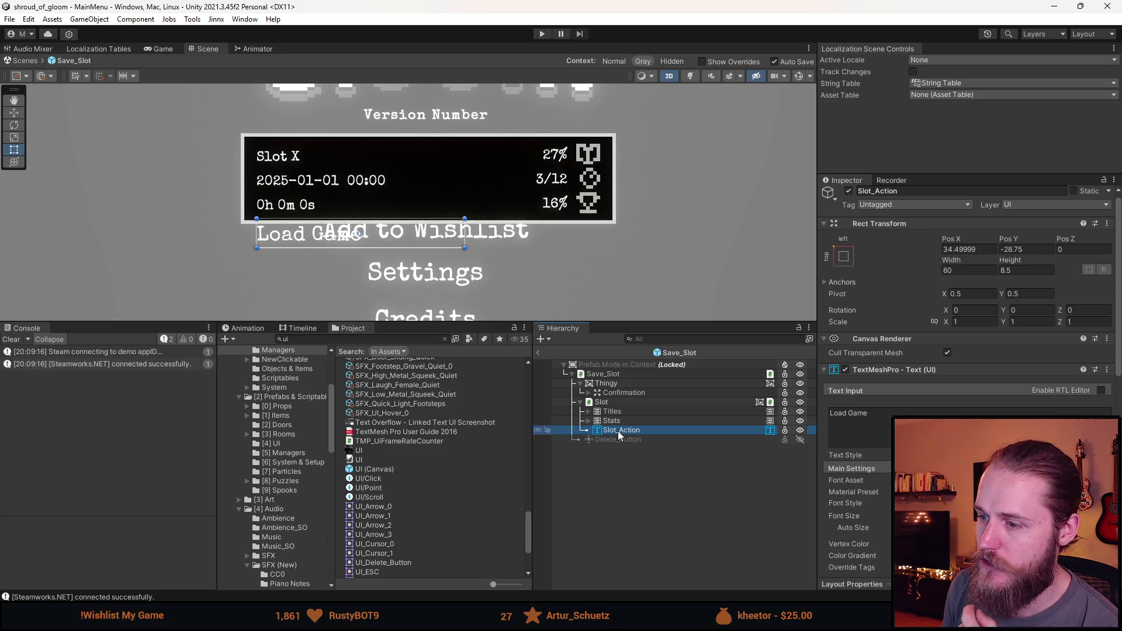
Step: Anchor the Slot_Action label middle-center with position 0, 0
click(843, 256)
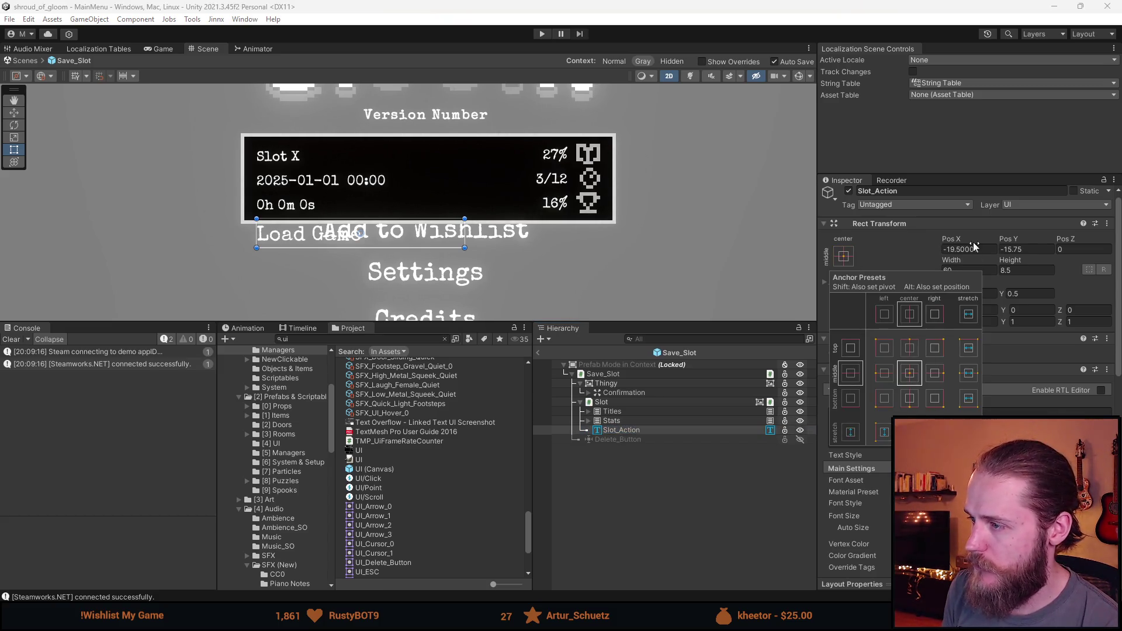
click(897, 361)
click(968, 249)
text(0)
click(1016, 249)
text(0)
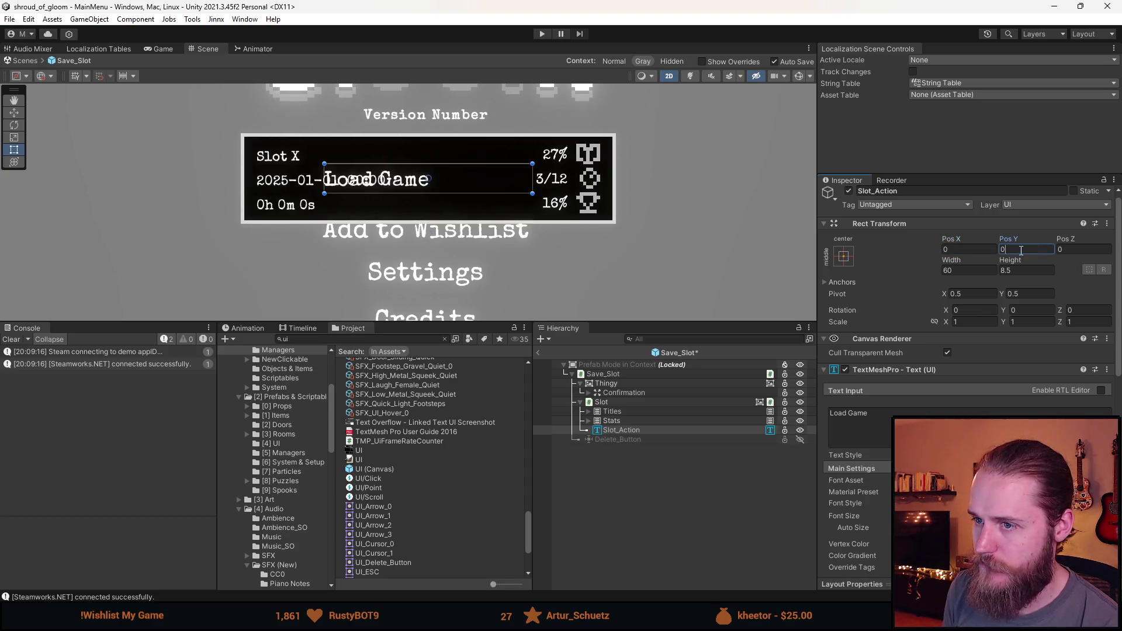
scroll(967, 379, down, 3)
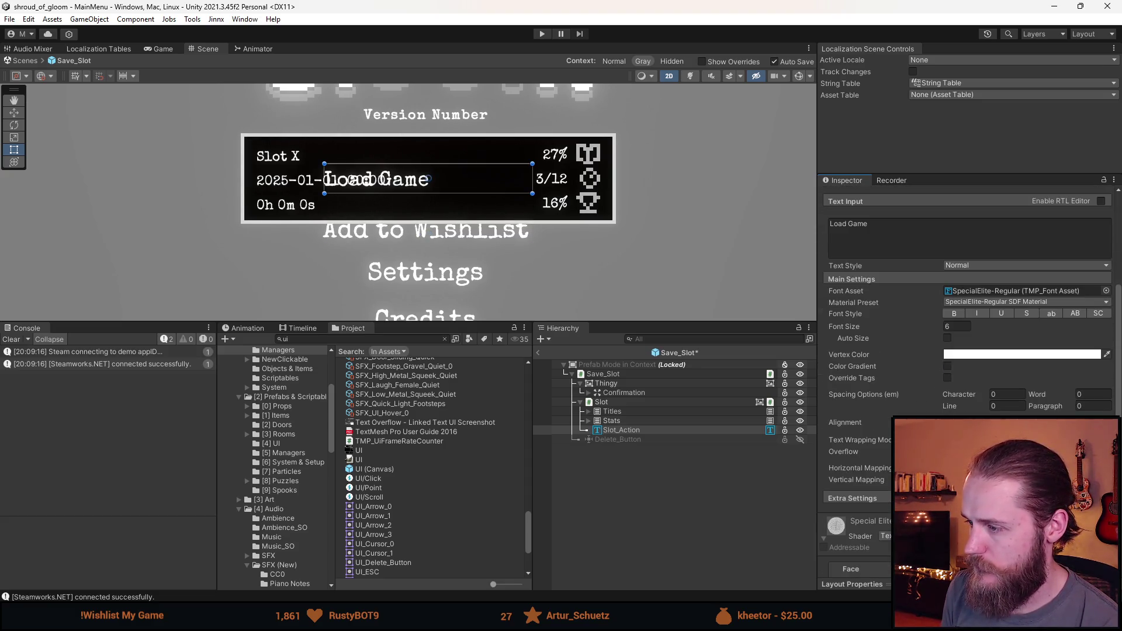
Step: Centre-align the label text and set Horizontal Fit to Preferred Size
click(971, 423)
scroll(967, 380, down, 4)
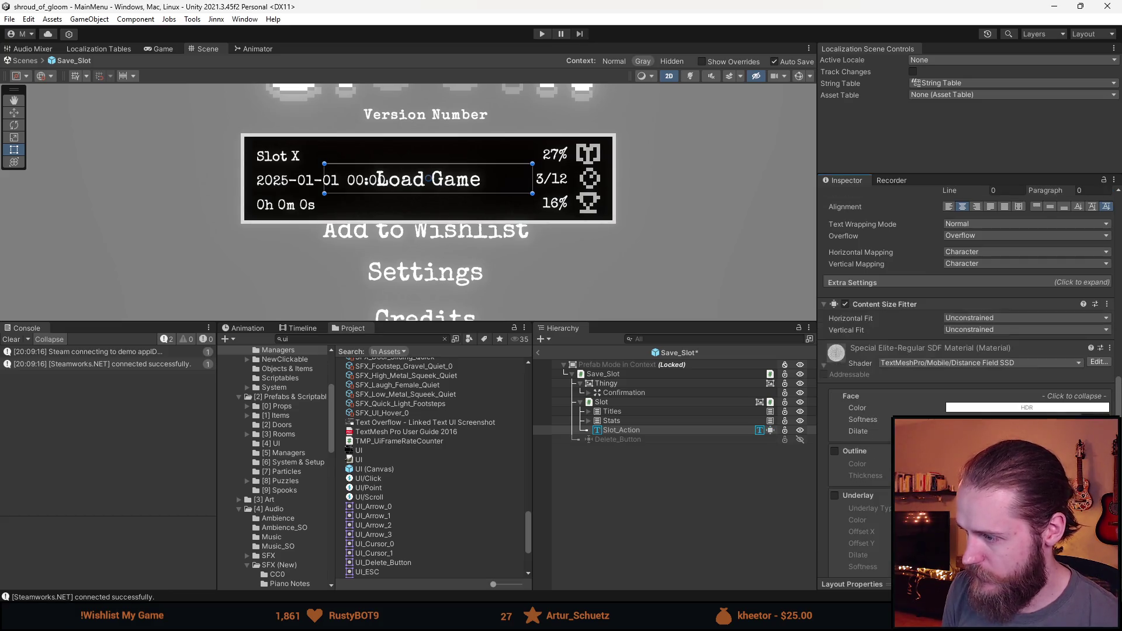
click(965, 330)
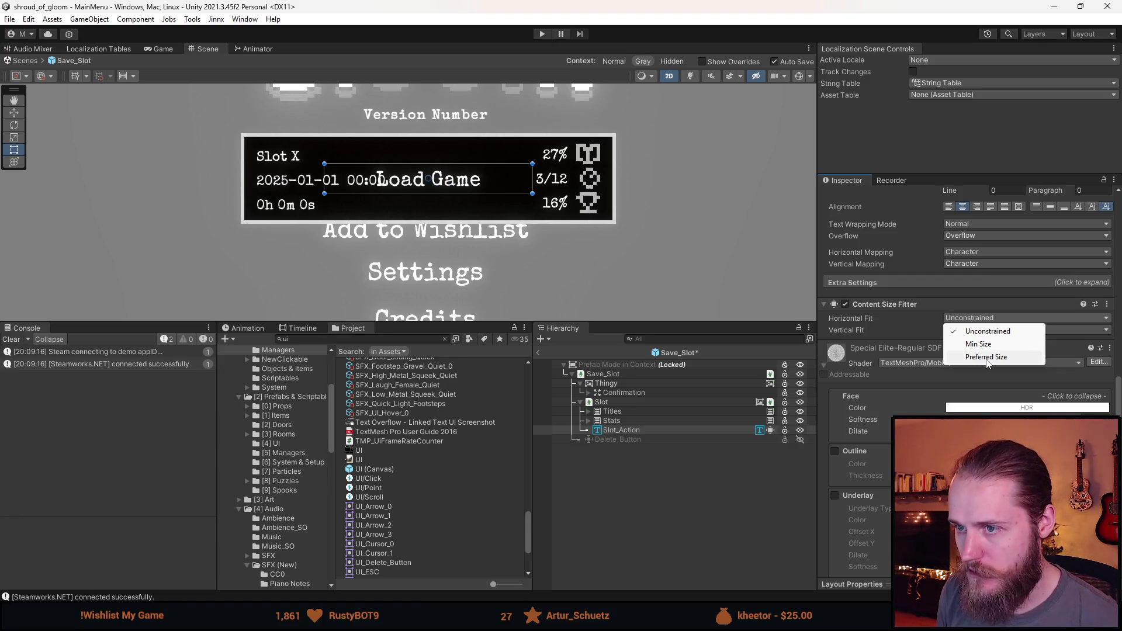
click(987, 358)
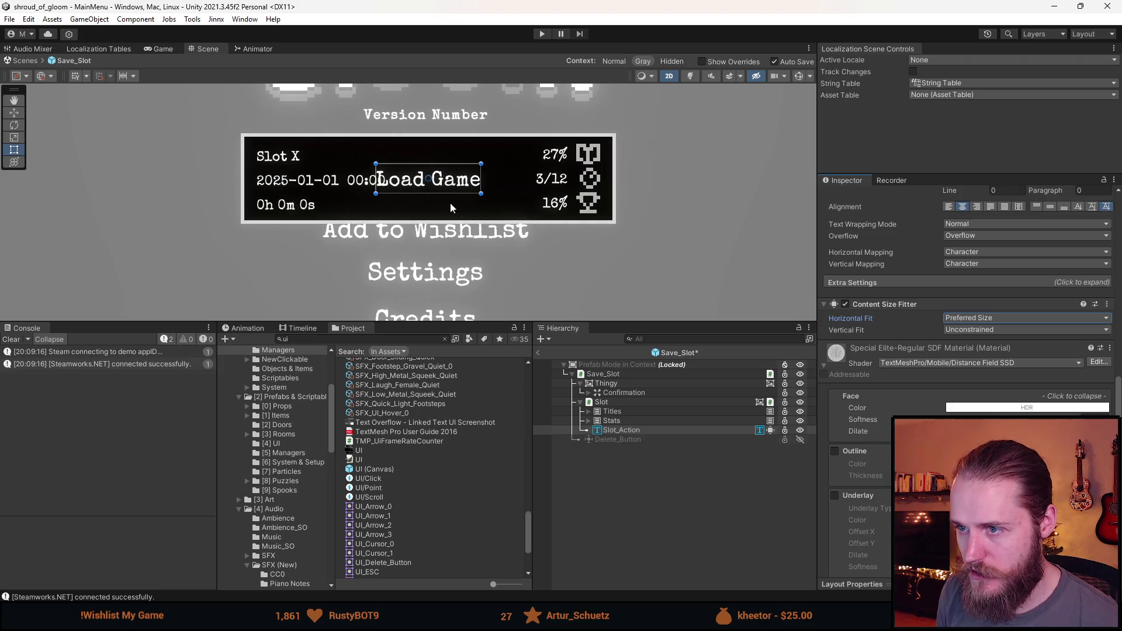
Step: Change the label text from Load Game to 'New Game'
scroll(965, 353, up, 5)
scroll(965, 353, up, 3)
click(933, 398)
text(asdasd)
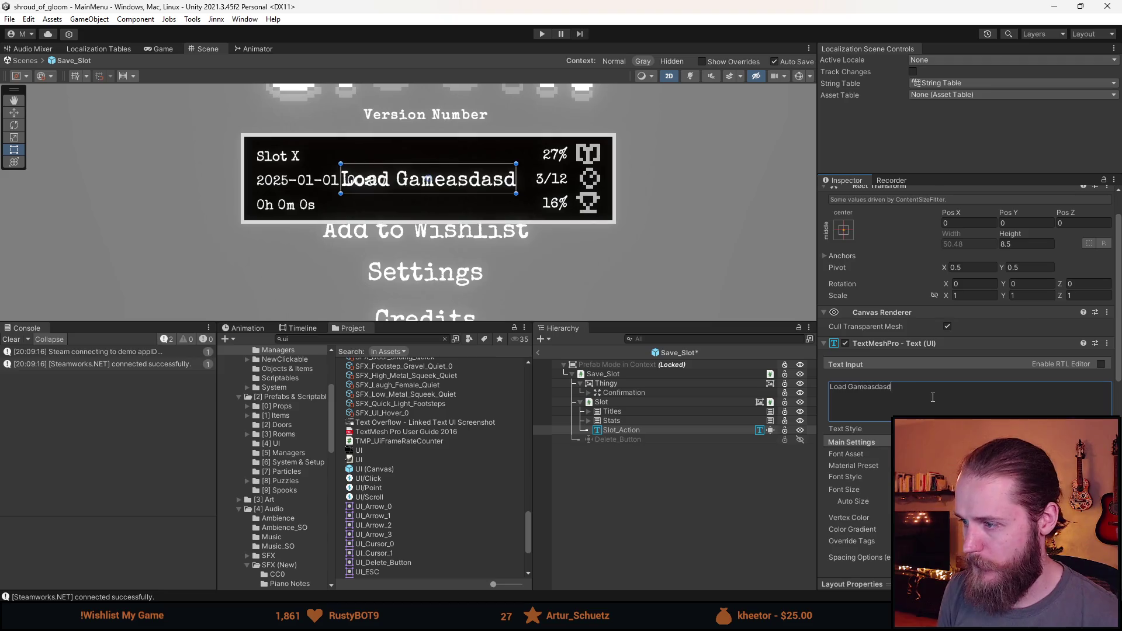
key(ctrl+BackSpace)
text(Game)
key(ctrl+a)
text(New Game)
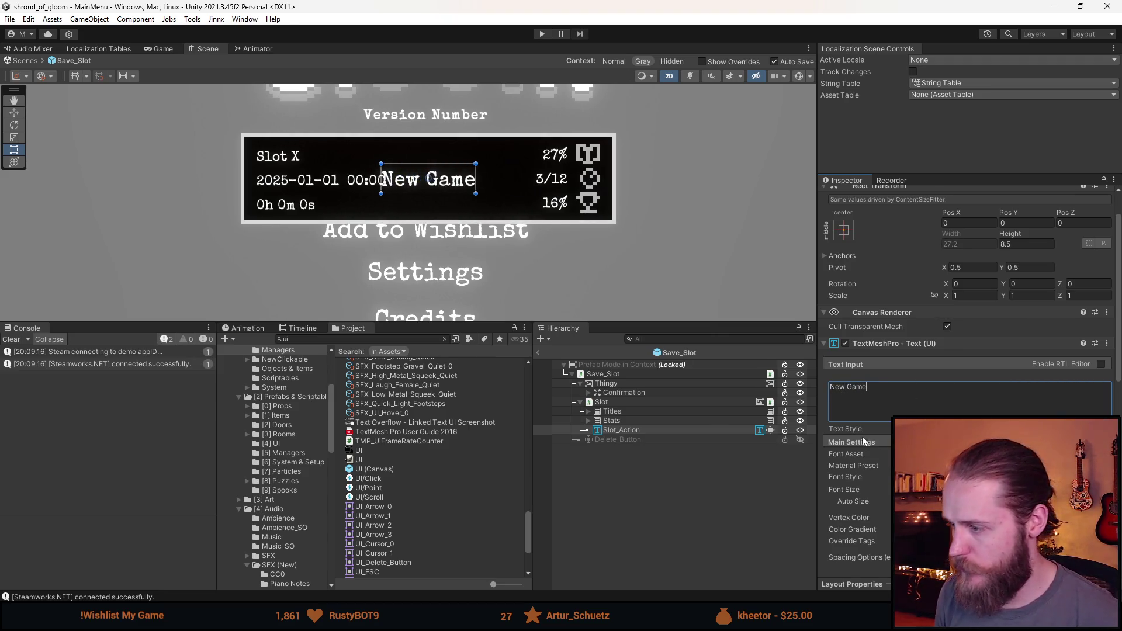
scroll(842, 414, down, 5)
scroll(879, 440, up, 5)
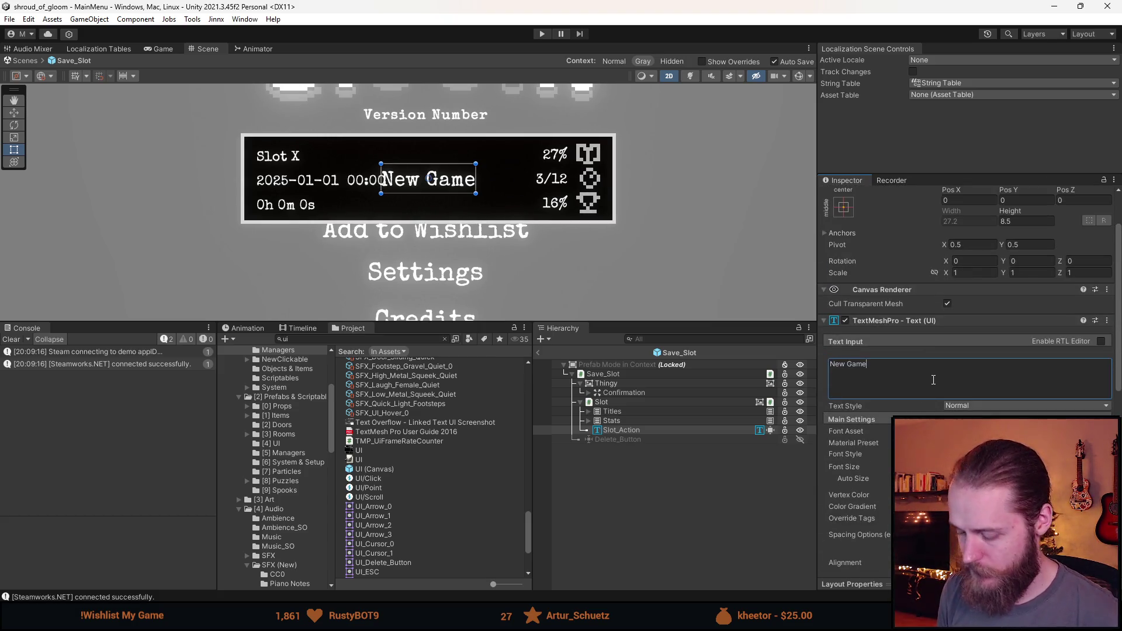
text(])
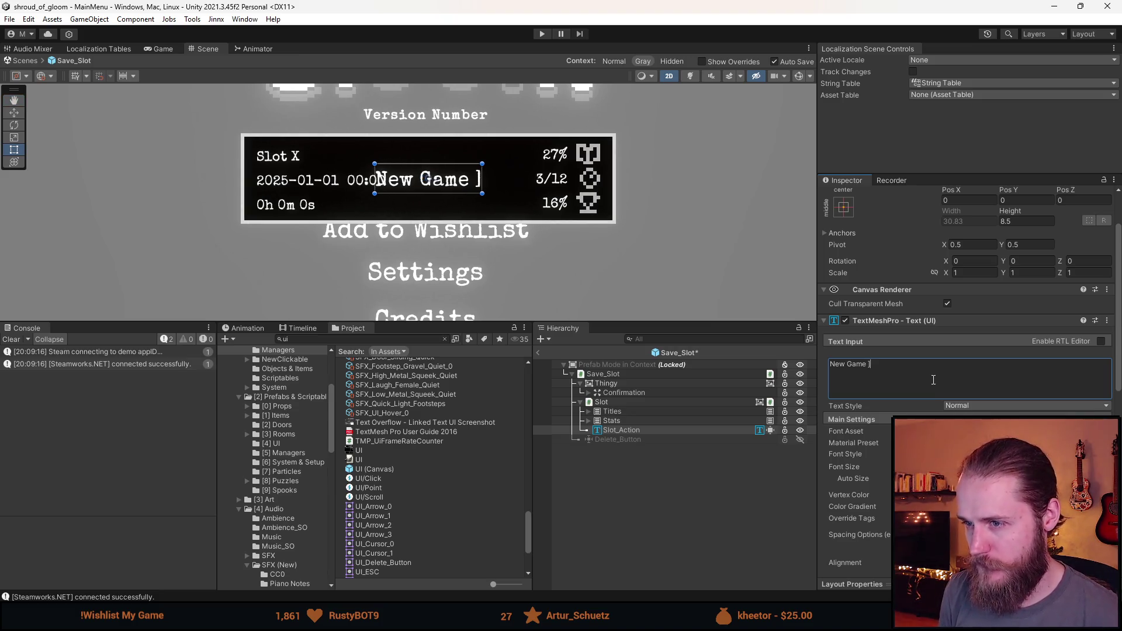
text([)
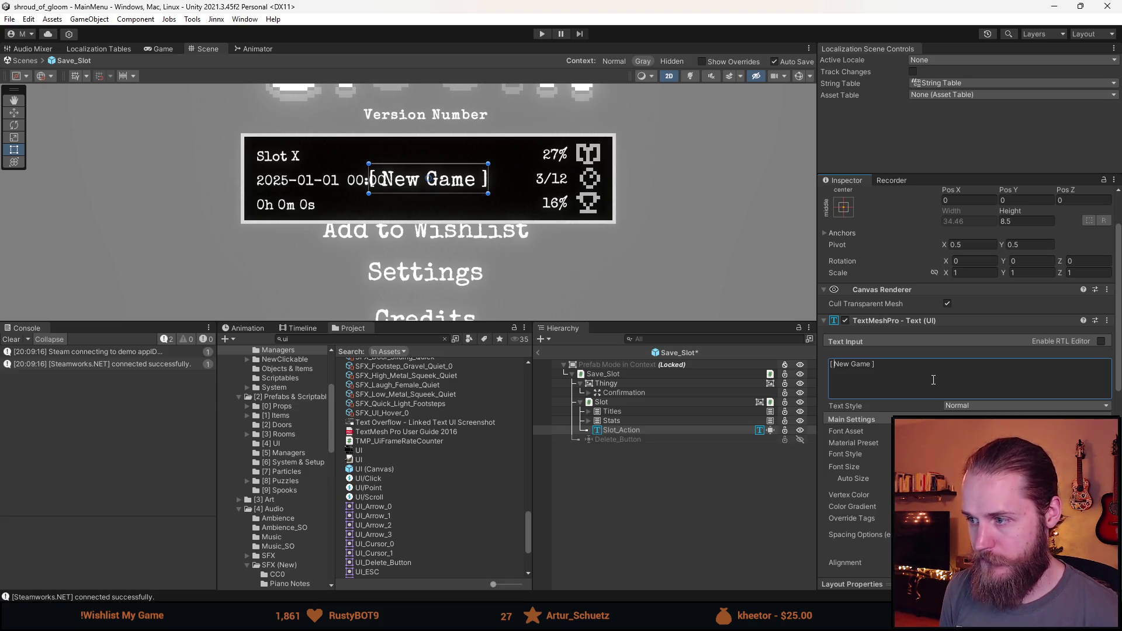
key(BackSpace)
key(BackSpace)
key(BackSpace)
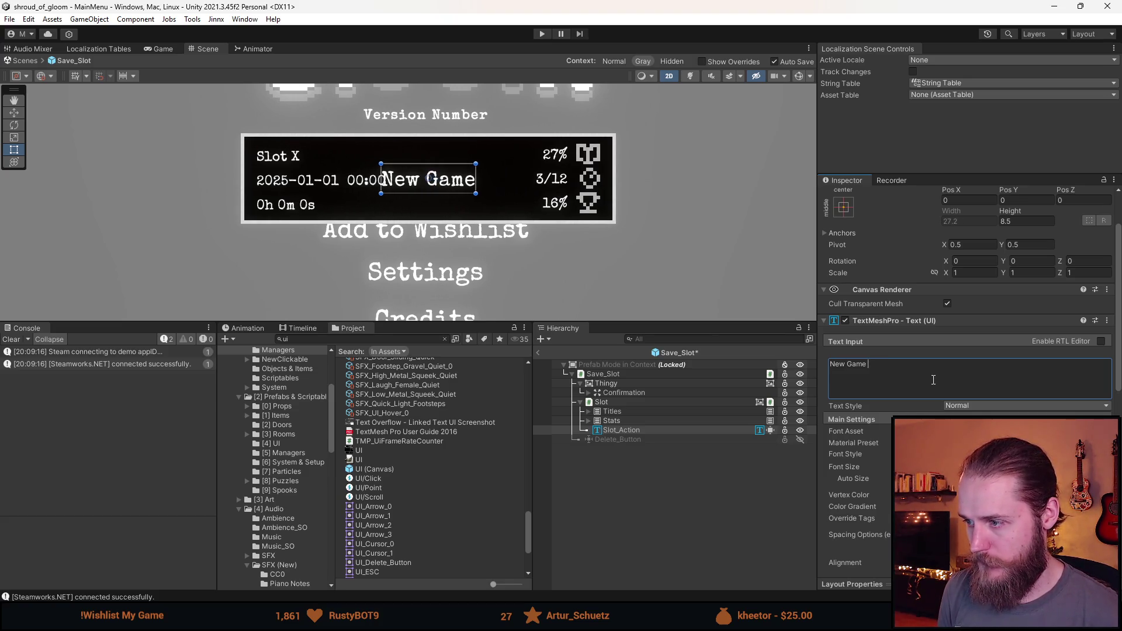
Step: Preview an empty slot by toggling Stats and Titles off and on, then locate the SaveSlot script
click(675, 500)
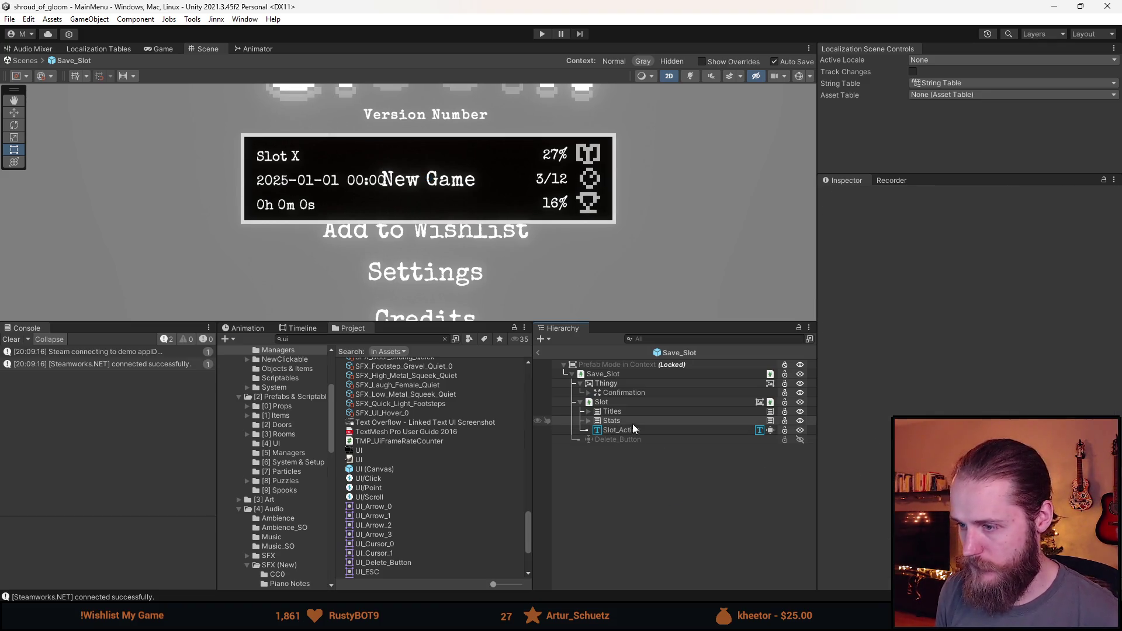
key(shift+a)
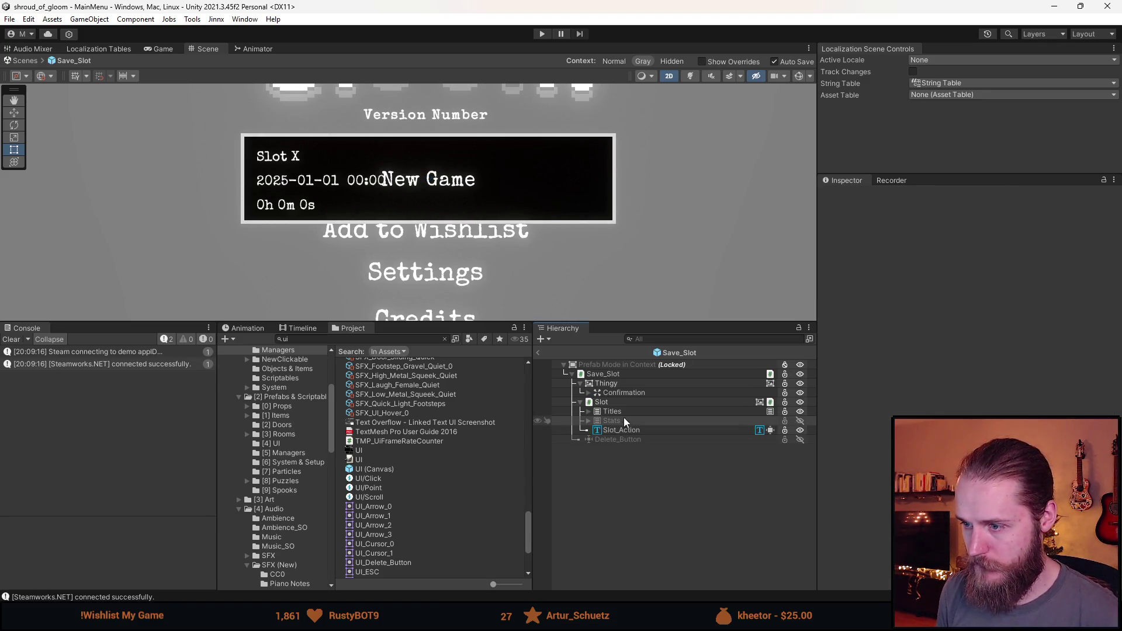
key(shift+a)
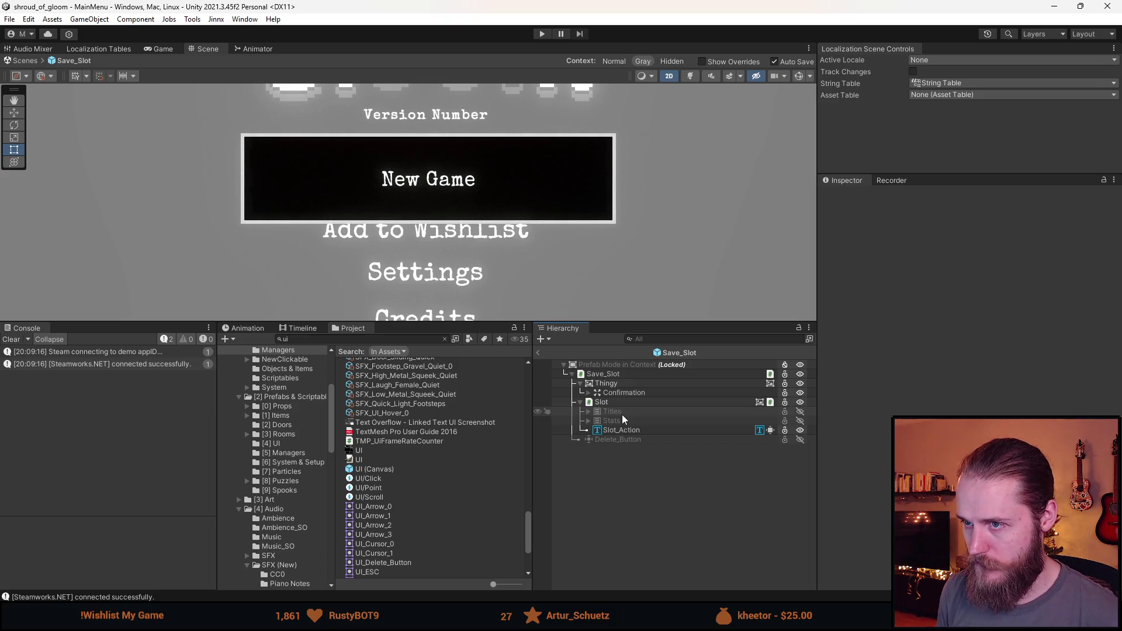
key(shift+a)
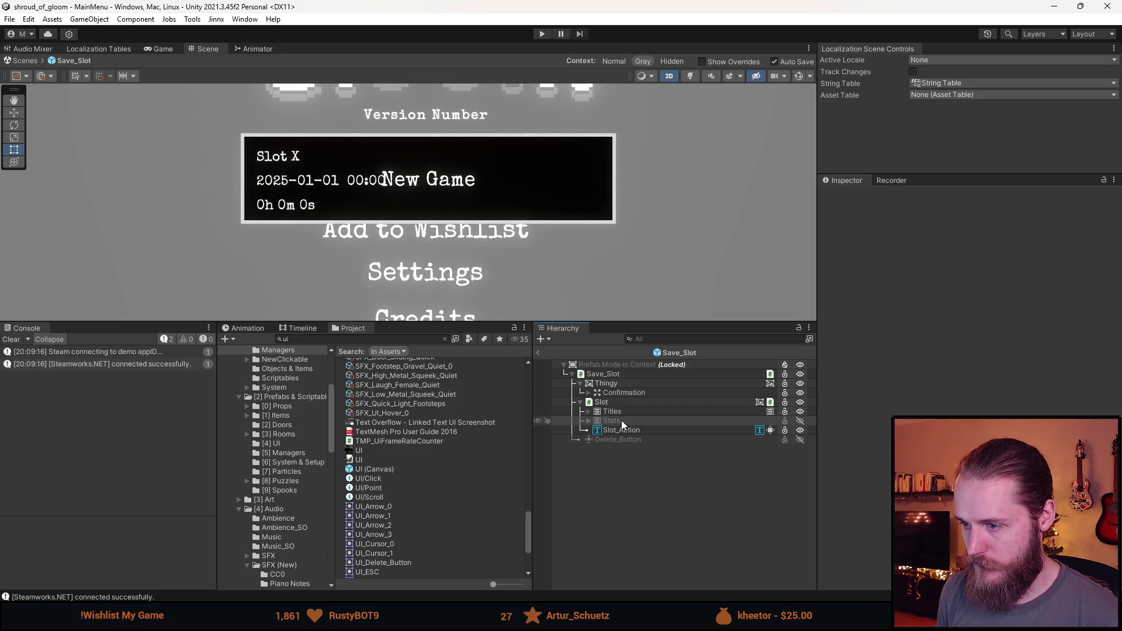
key(shift+a)
key(shift+a)
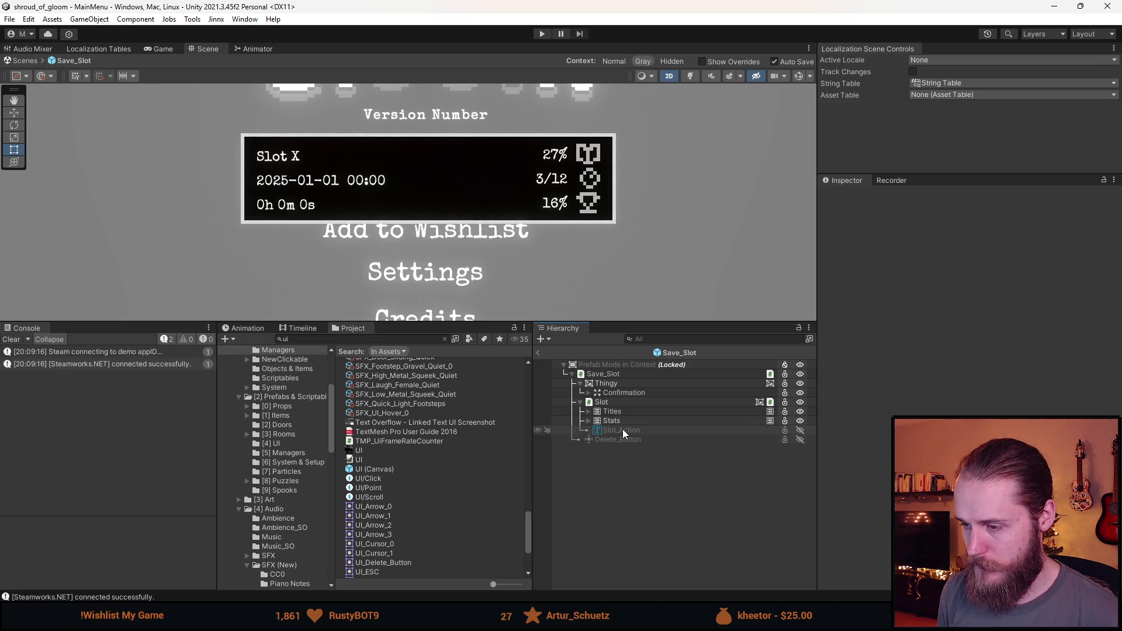
click(625, 374)
click(966, 358)
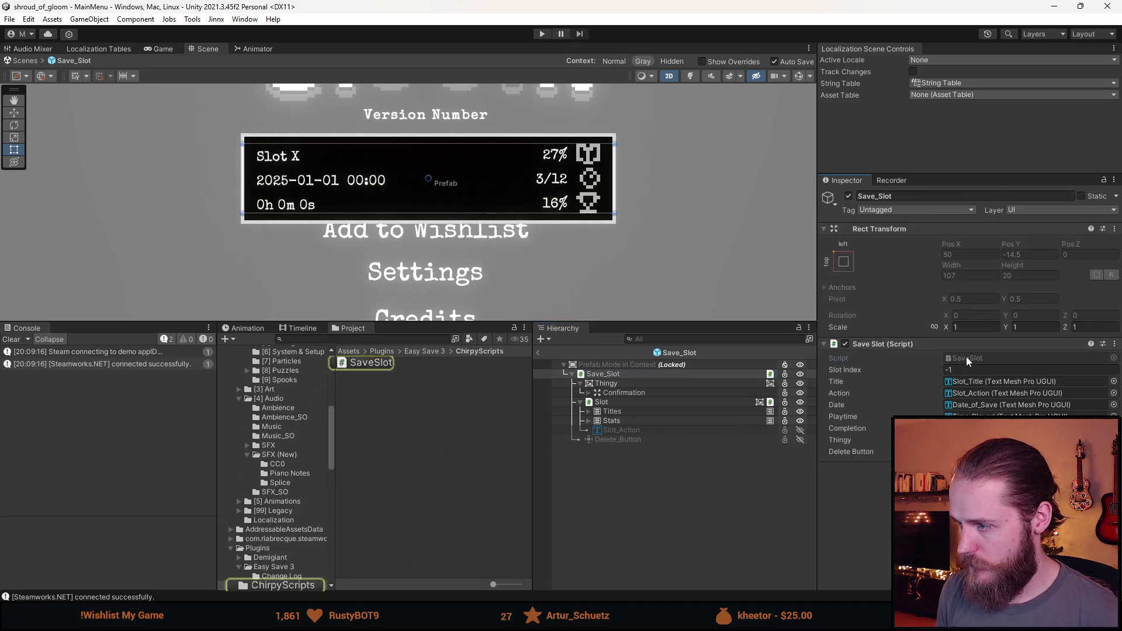
Step: Open SaveSlot.cs and duplicate the _completion TextMeshProUGUI field line twice
double_click(966, 357)
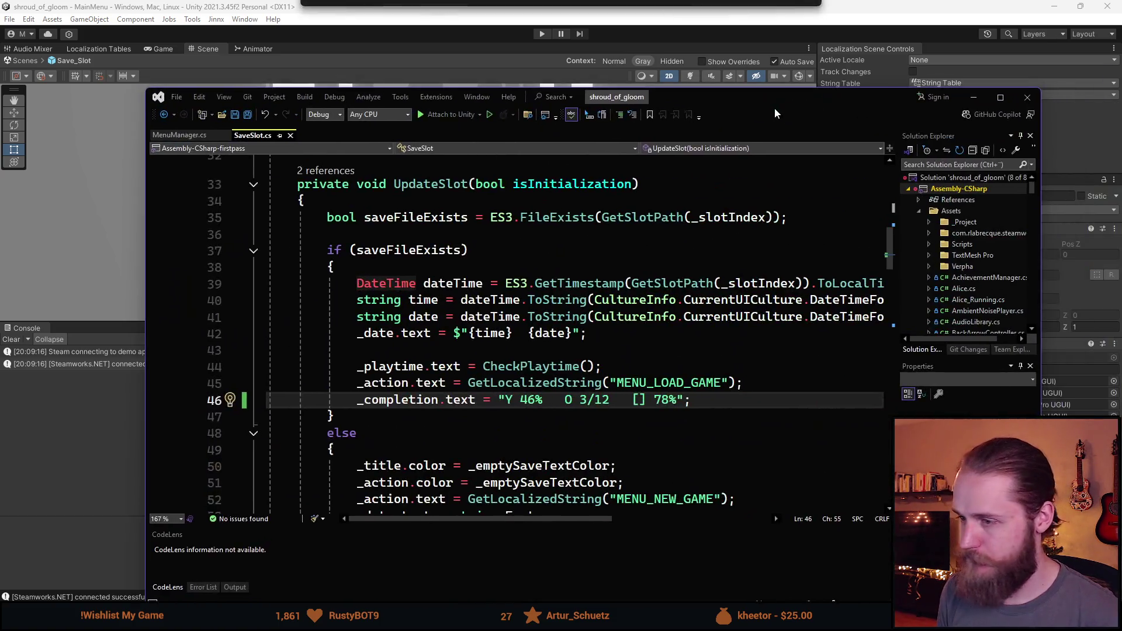
drag(775, 110, 743, 90)
scroll(521, 337, up, 9)
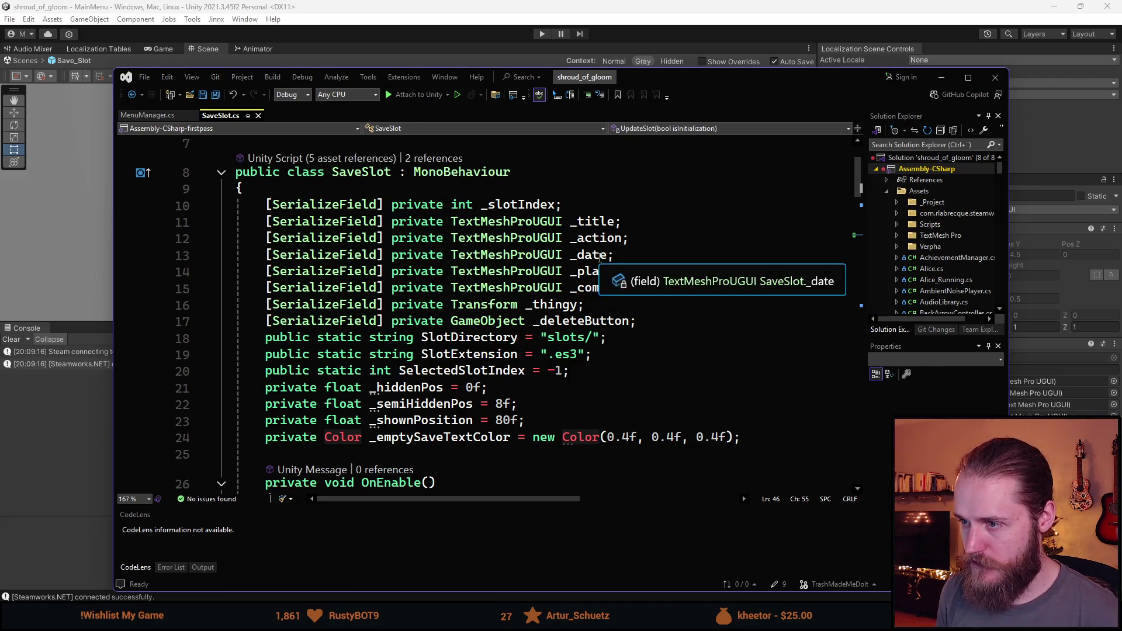
click(753, 293)
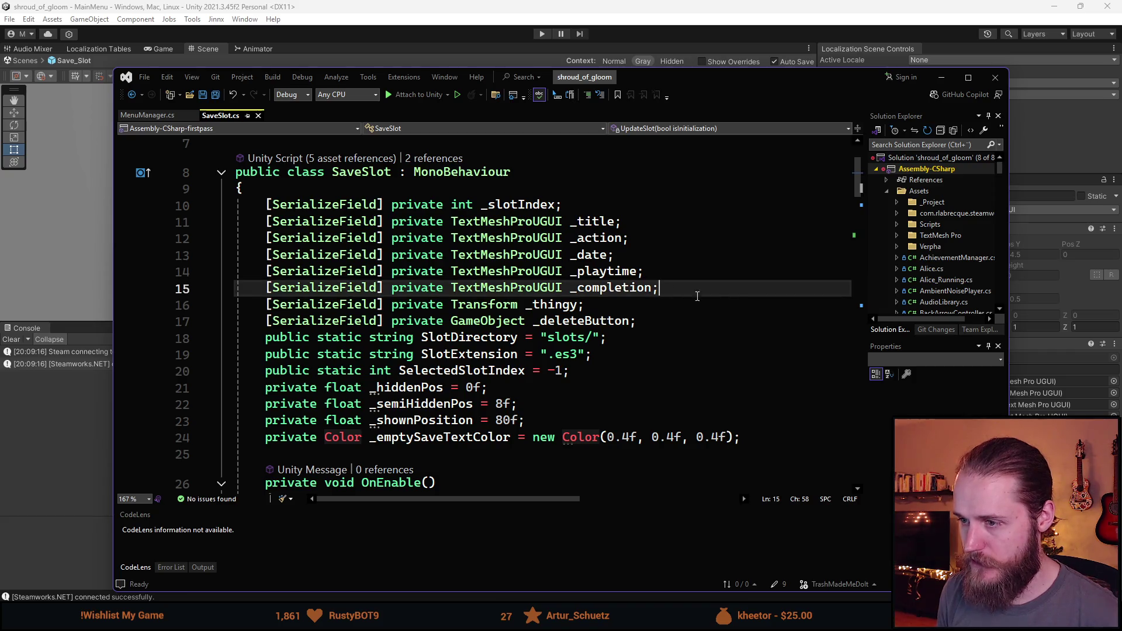
key(ctrl+d)
key(ctrl+d)
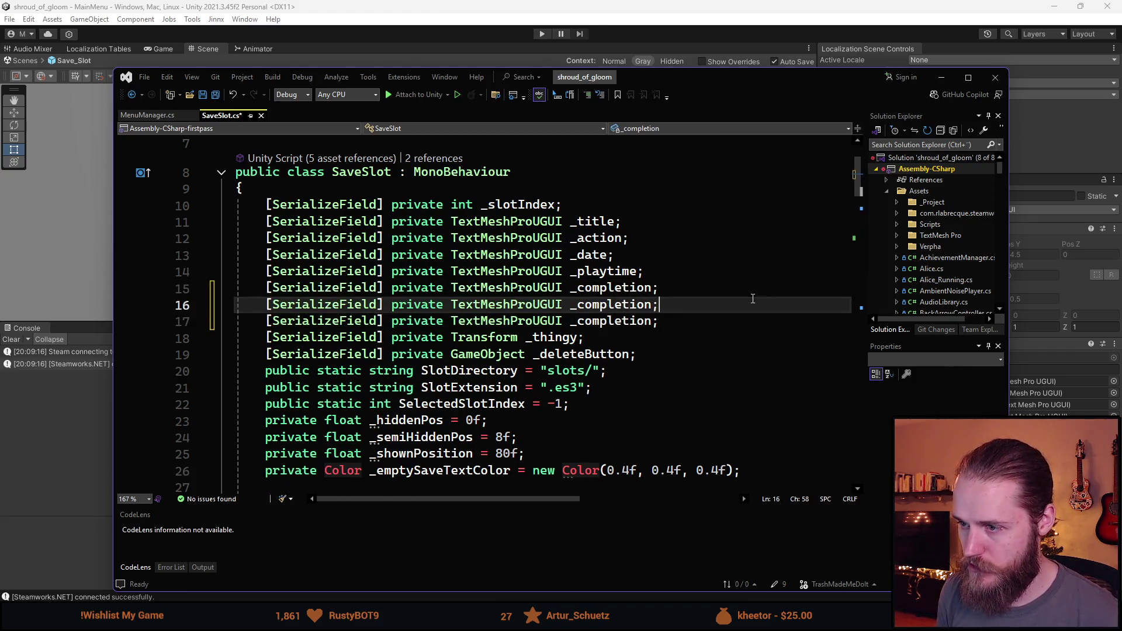
key(Up)
key(Left)
Step: Rename the duplicated fields to _mainStory and _collectables
key(BackSpace)
key(BackSpace)
key(BackSpace)
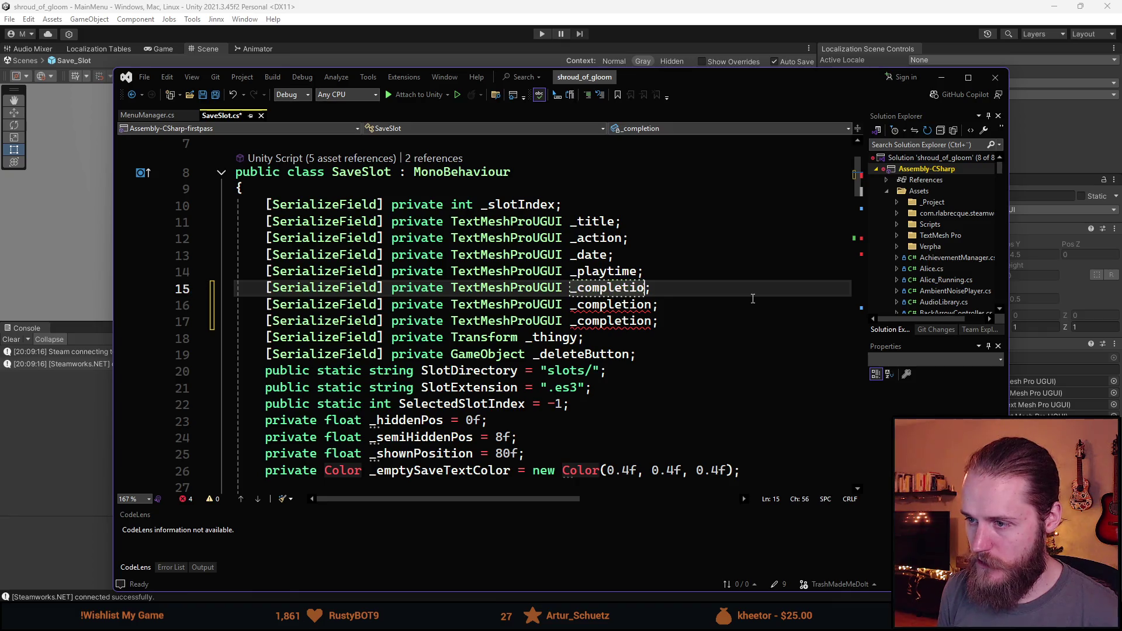
text(pletion)
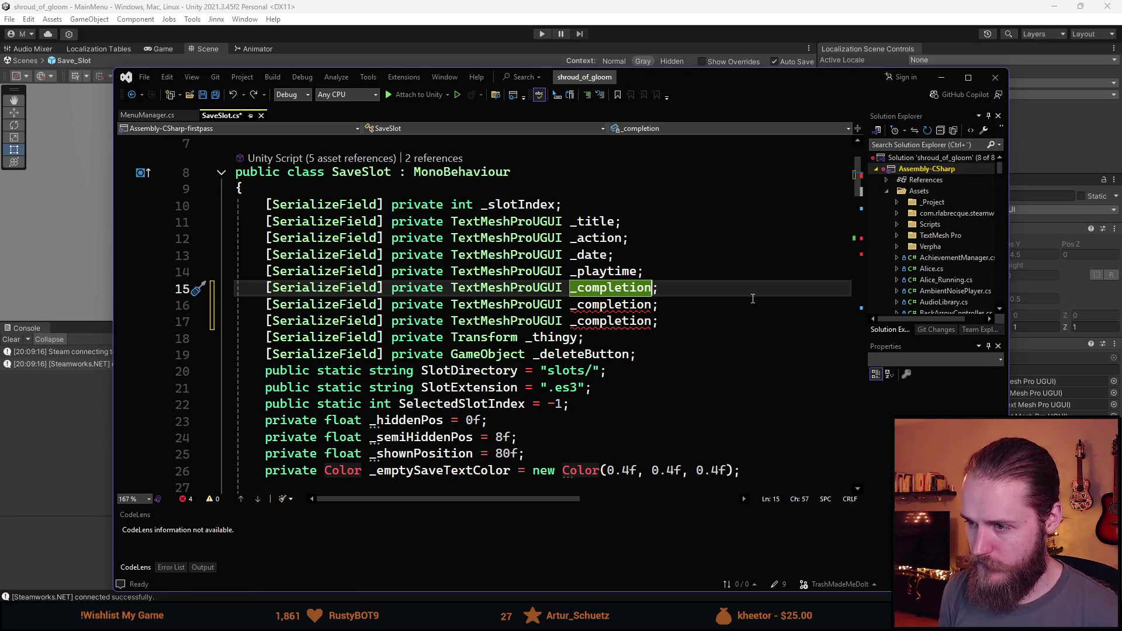
key(ctrl+BackSpace)
text(_ma)
text(inStory)
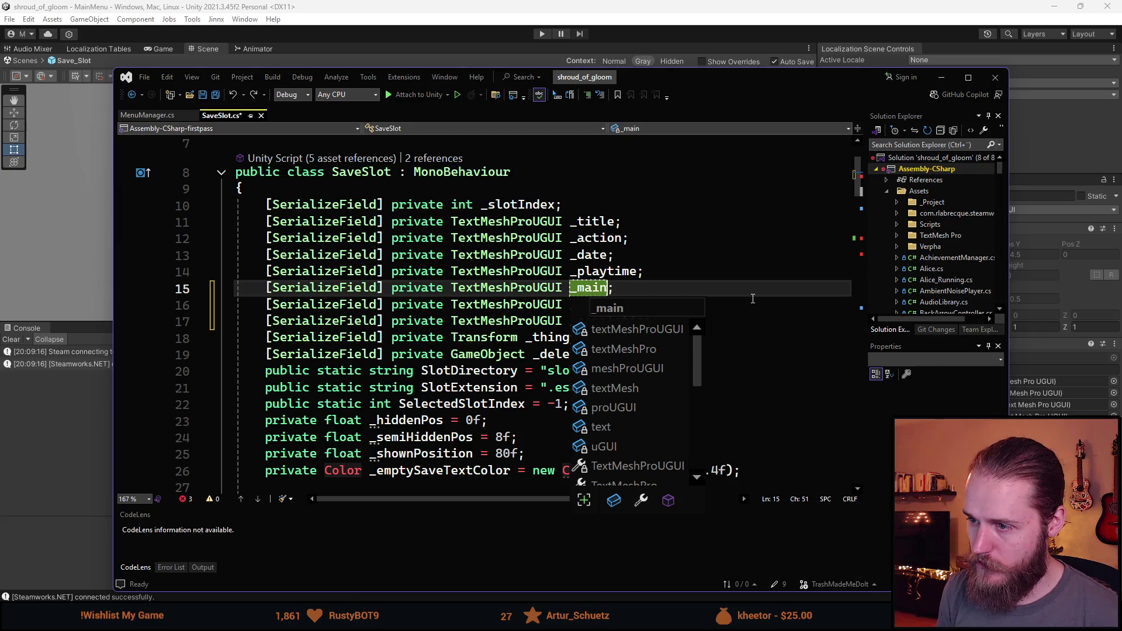
key(Escape)
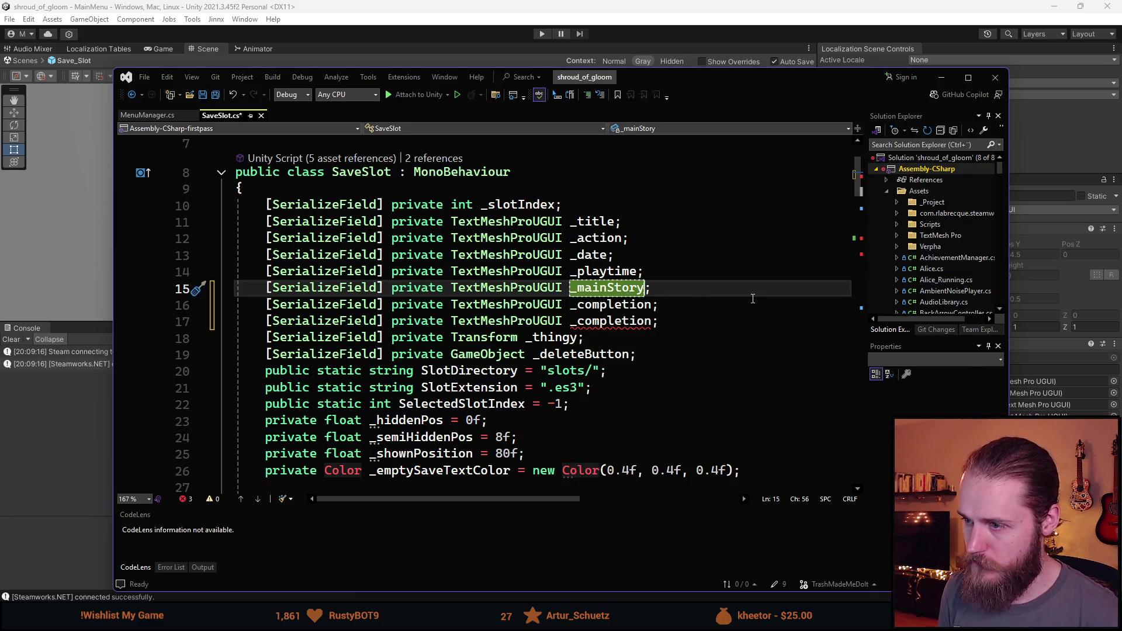
key(Down)
key(ctrl+BackSpace)
text(_c)
text(ollectables)
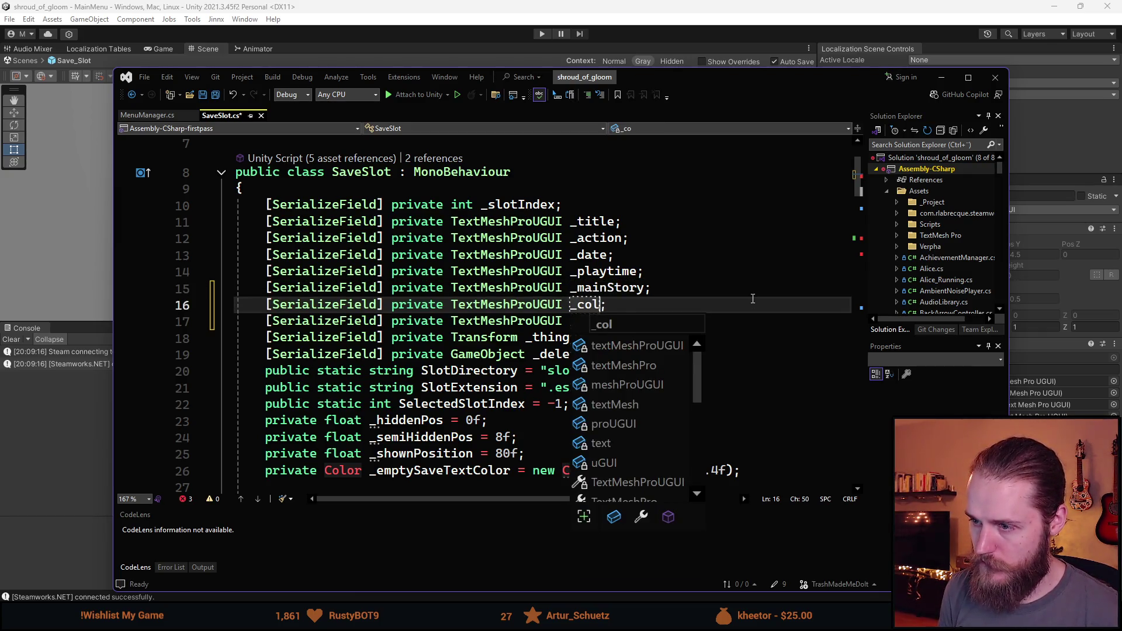
key(Escape)
key(Up)
key(Up)
key(Up)
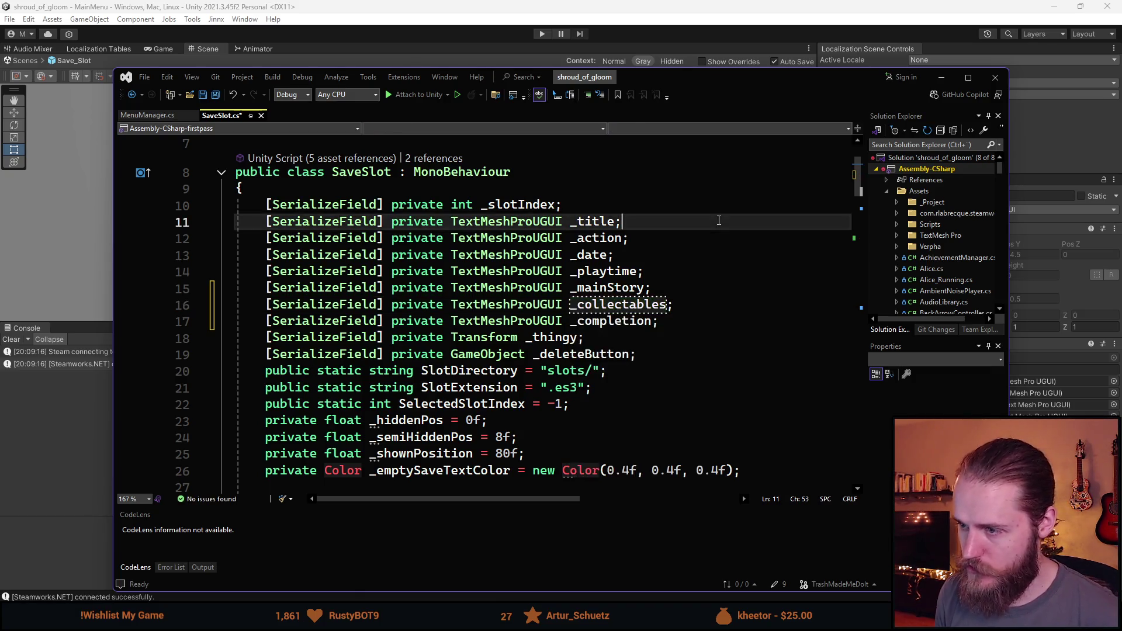
scroll(613, 353, down, 1)
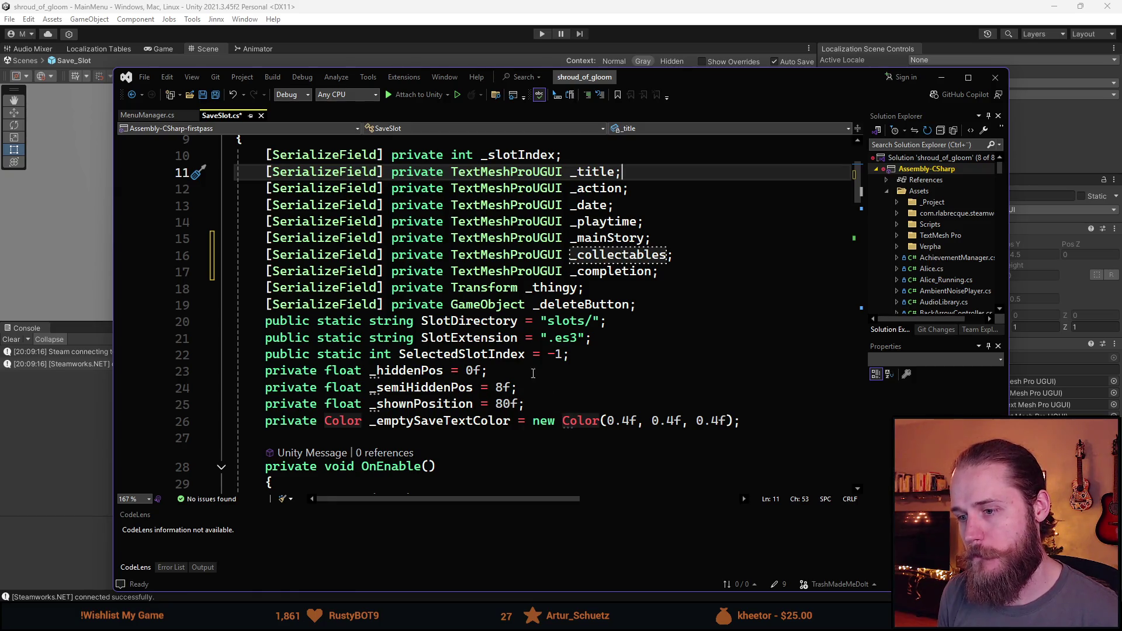
Step: Change all three _emptySaveTextColor components from 0.4f to 0.35f
scroll(510, 366, up, 1)
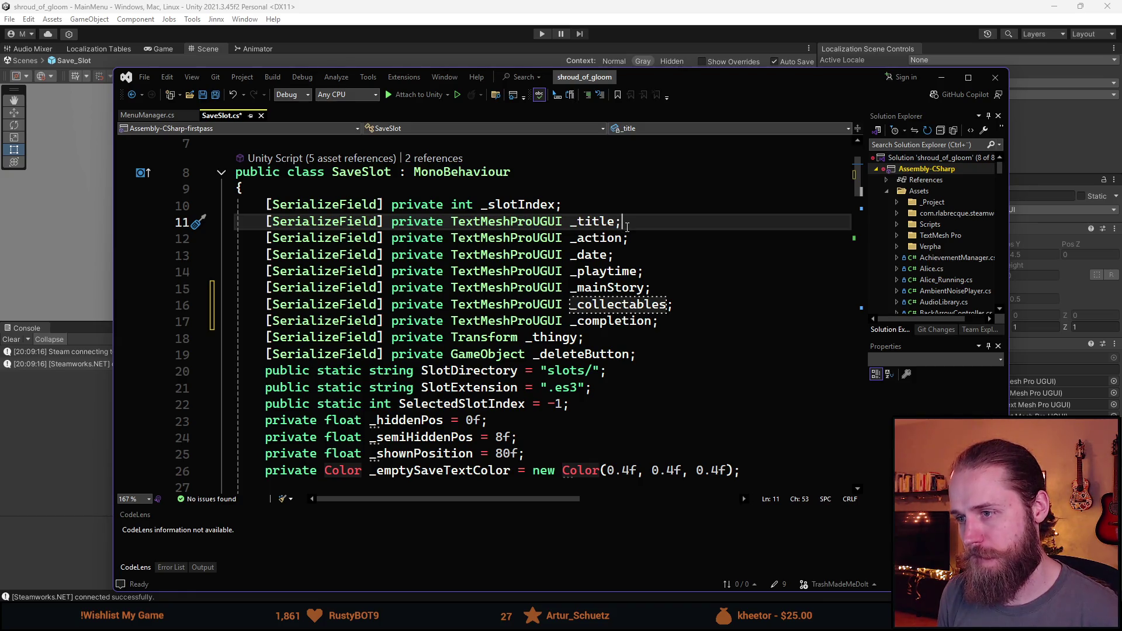
scroll(627, 227, down, 1)
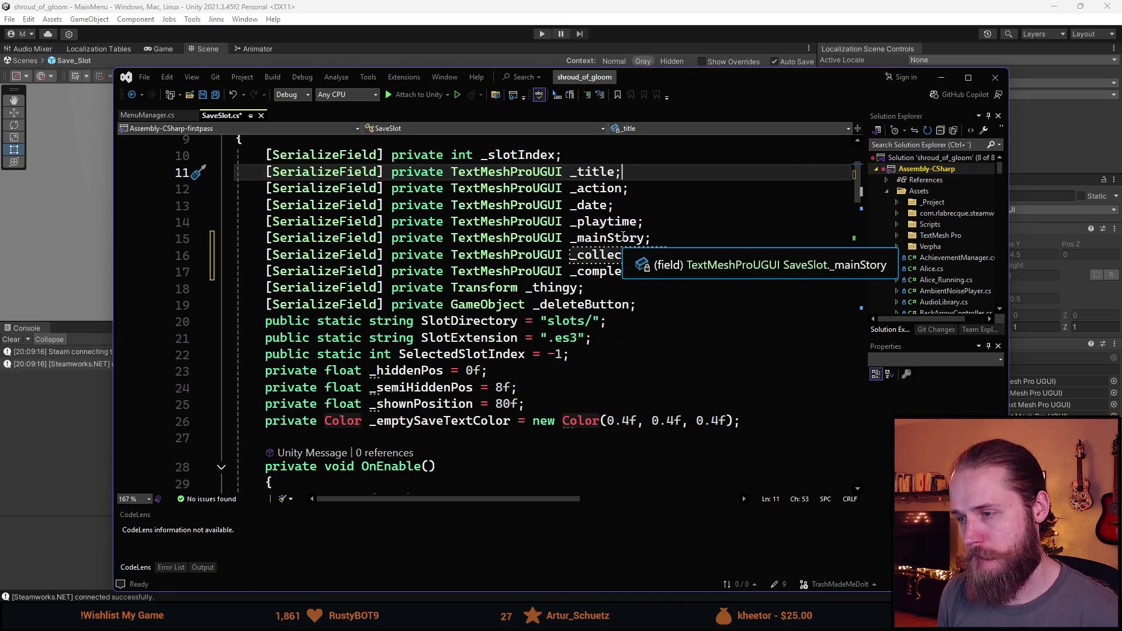
scroll(548, 356, down, 1)
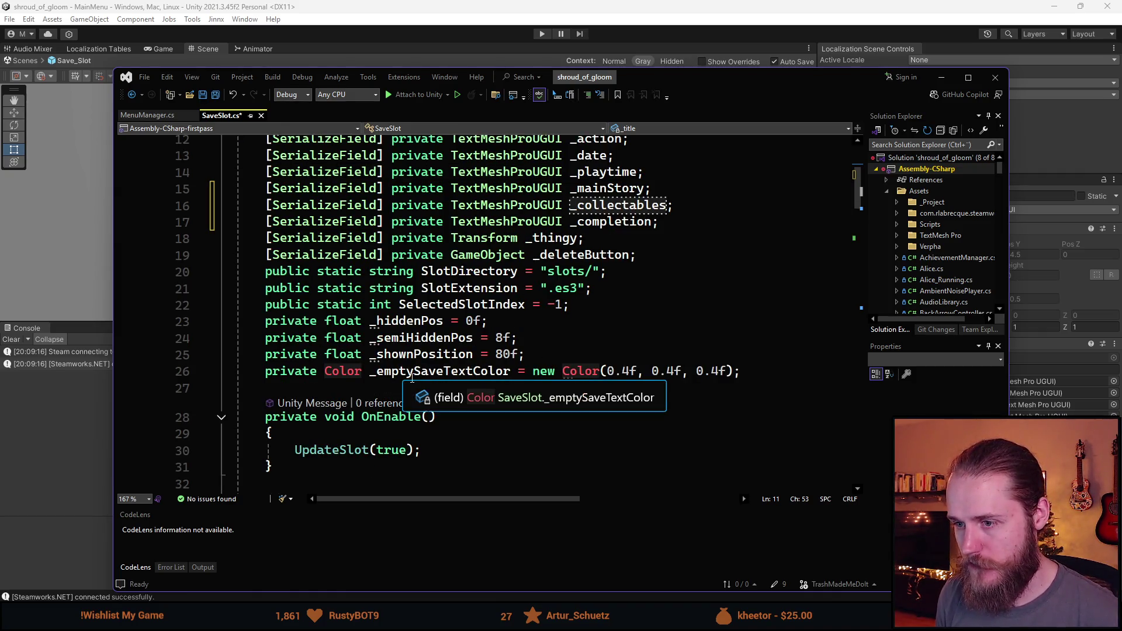
click(628, 373)
key(BackSpace)
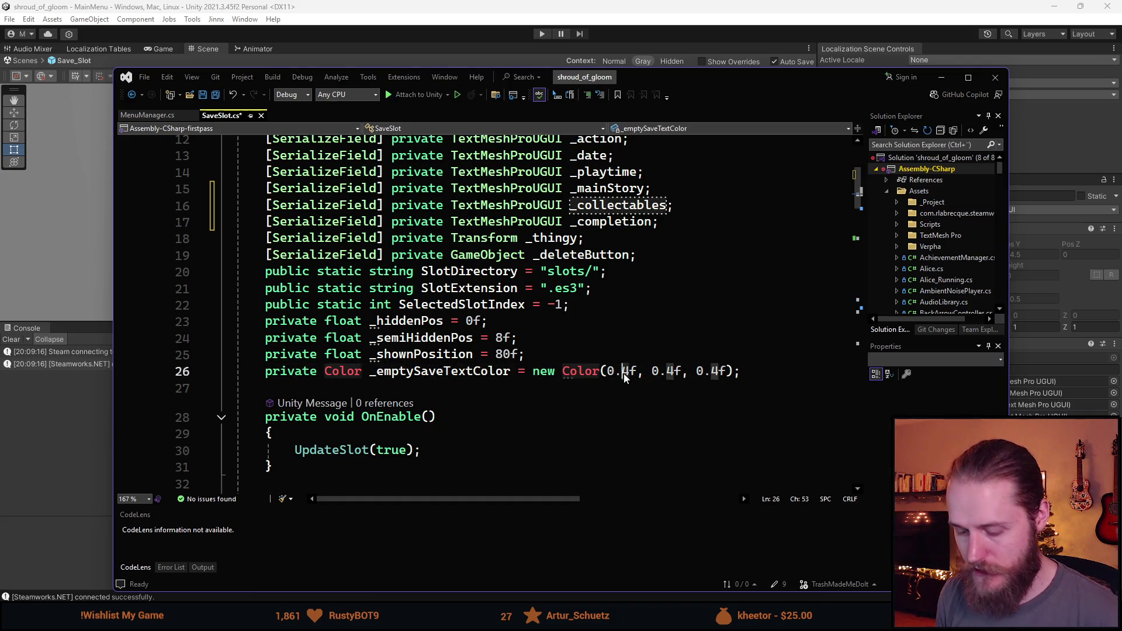
text(35)
click(683, 373)
key(BackSpace)
text(35)
click(728, 372)
key(Delete)
text(35)
Step: Save the SaveSlot script
key(Down)
scroll(477, 310, down, 4)
key(ctrl+s)
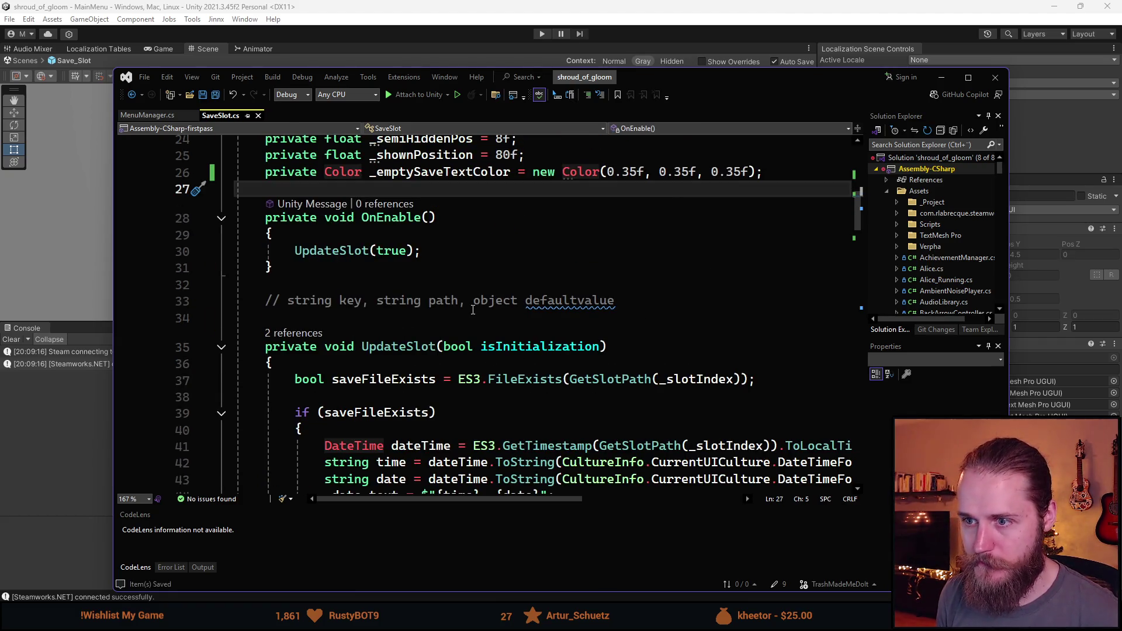
scroll(446, 306, down, 4)
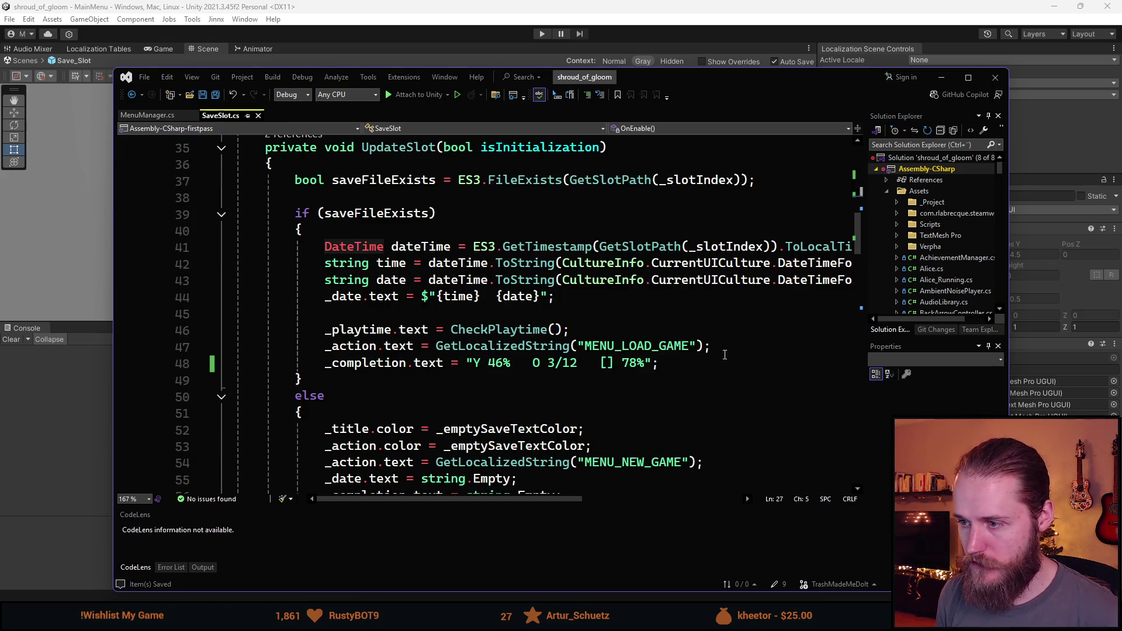
click(723, 348)
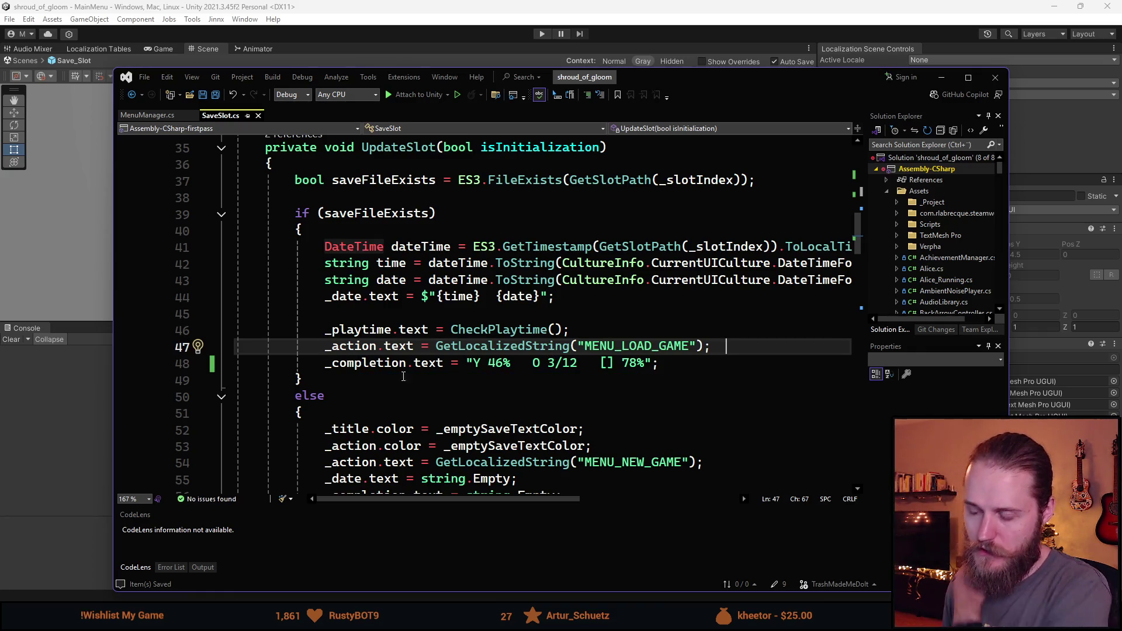
Step: Comment out the line setting the action text to MENU_LOAD_GAME
key(Home)
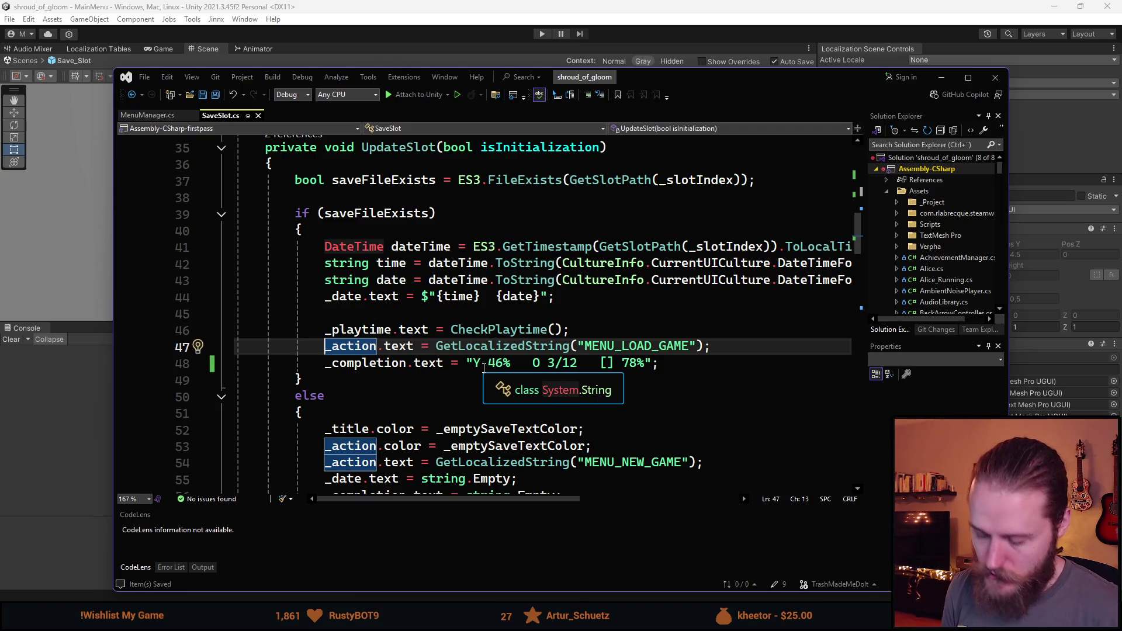
text(//)
scroll(476, 386, down, 2)
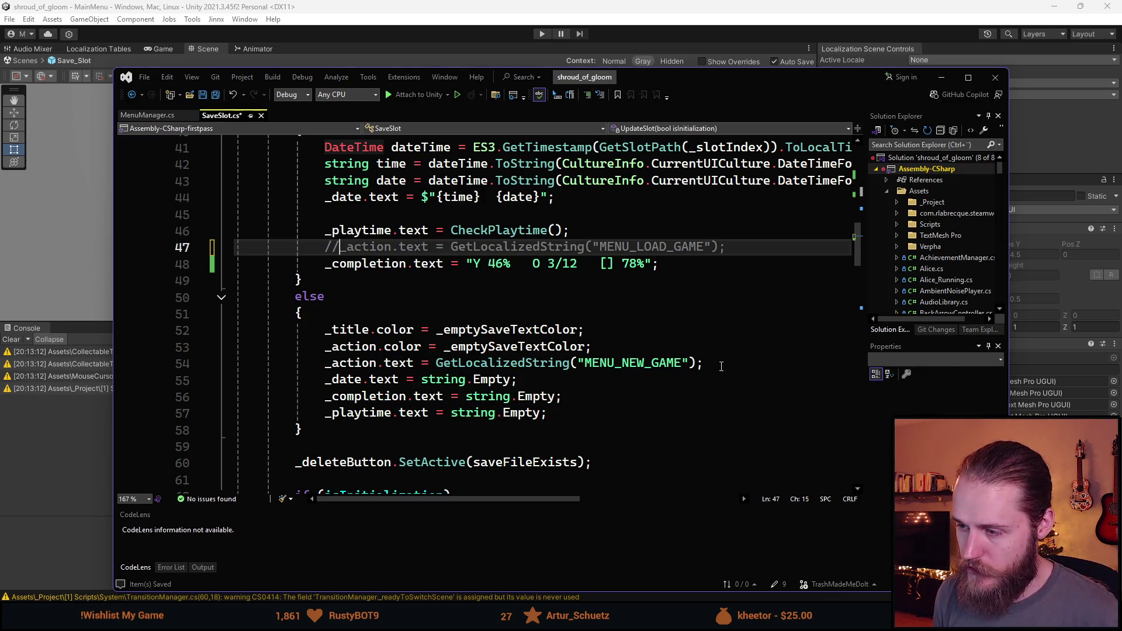
Step: Add _action.gameObject.SetActive(true) after the MENU_NEW_GAME line in the else branch
click(722, 366)
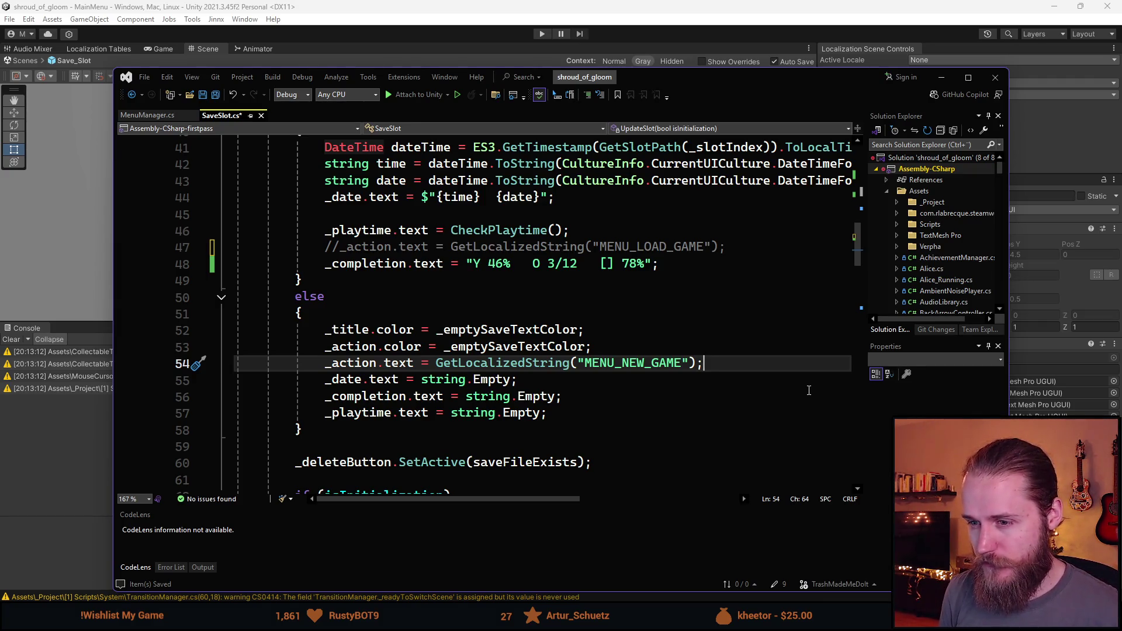
key(Return)
text(_action)
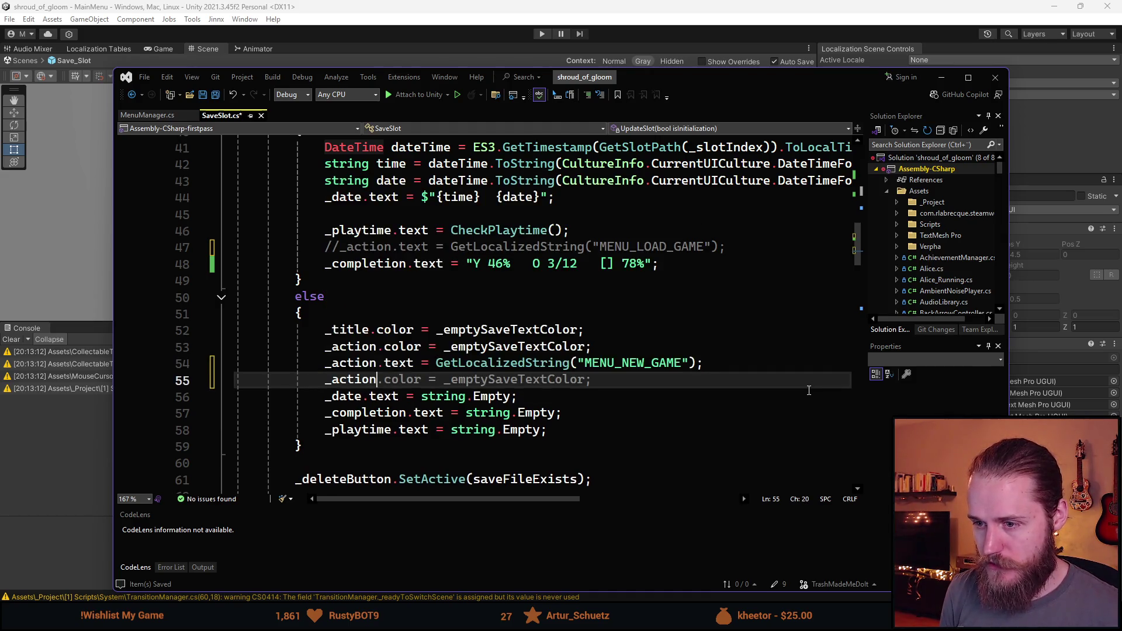
text(.Set)
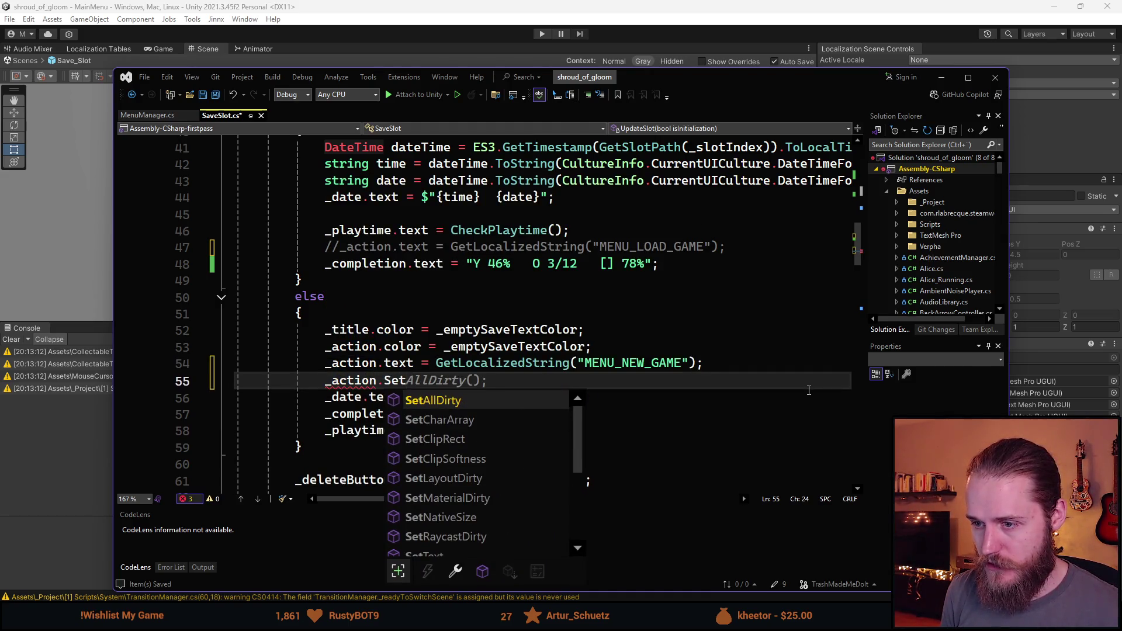
key(BackSpace)
key(BackSpace)
key(BackSpace)
text(gameObject.)
key(Tab)
key(Left)
key(ctrl+shift+Left)
key(BackSpace)
text(true)
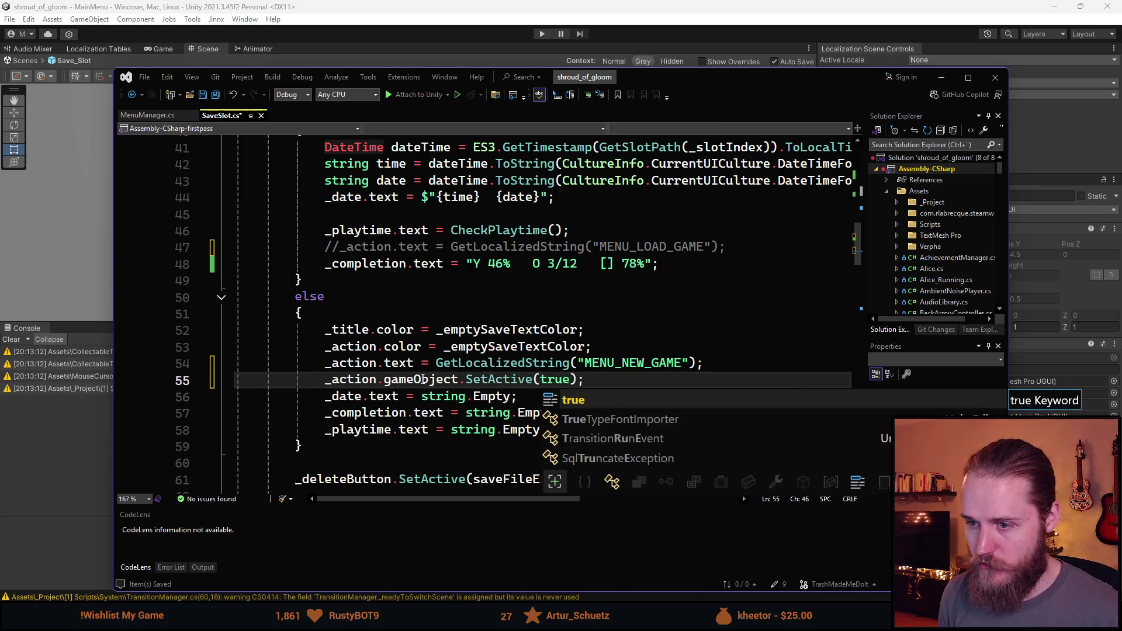
key(Escape)
Step: Add SetActive(false) below the commented Load Game line in the saved-slot branch and save
key(ctrl+d)
click(422, 379)
key(alt+Up)
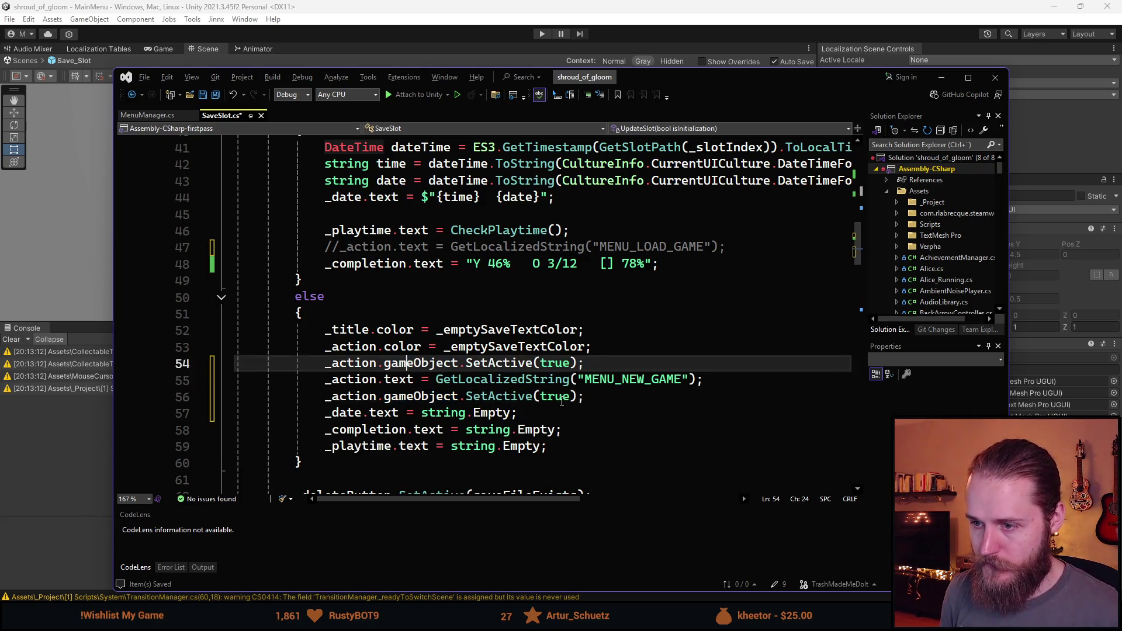
key(alt+Up)
key(alt+Up)
key(alt+Up)
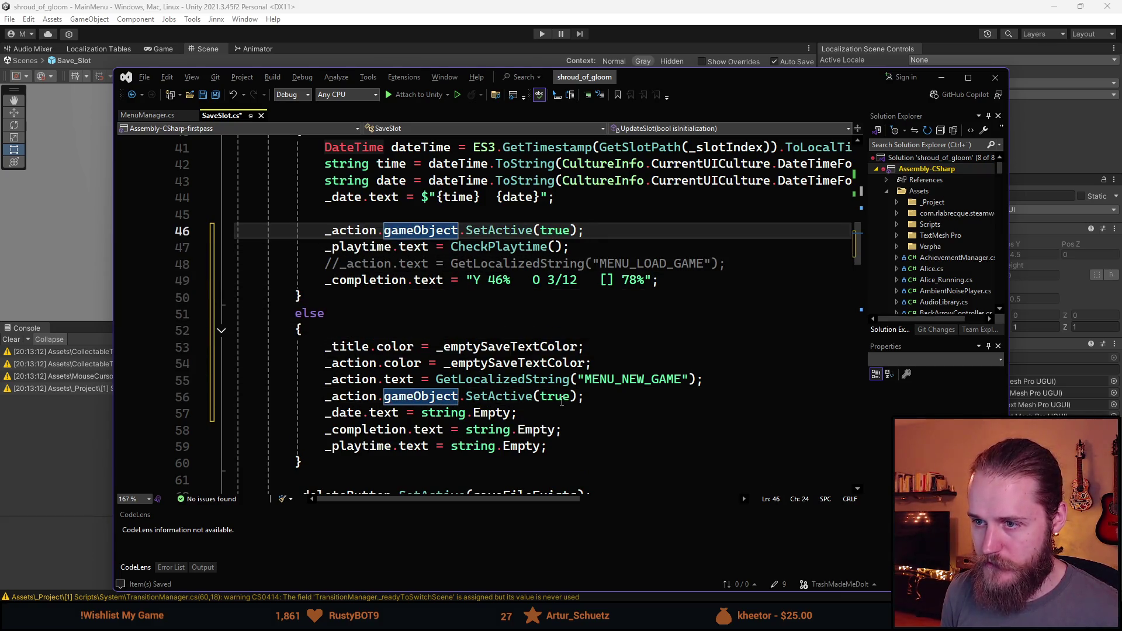
key(alt+Down)
key(alt+Down)
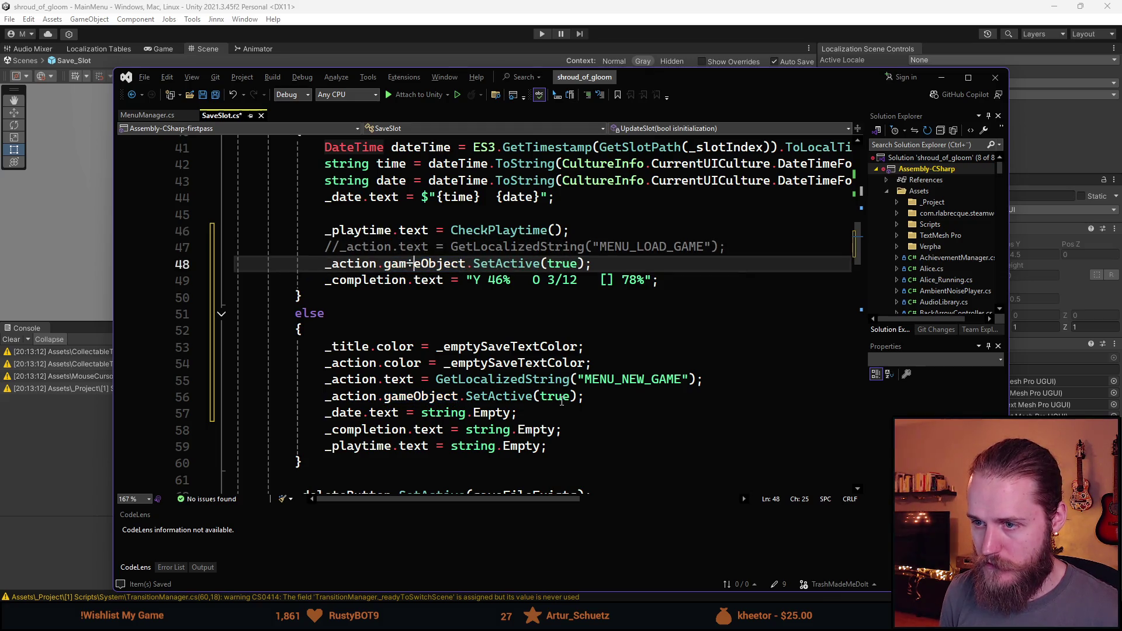
key(End)
key(Left)
key(Left)
key(BackSpace)
key(BackSpace)
key(BackSpace)
key(BackSpace)
text(false)
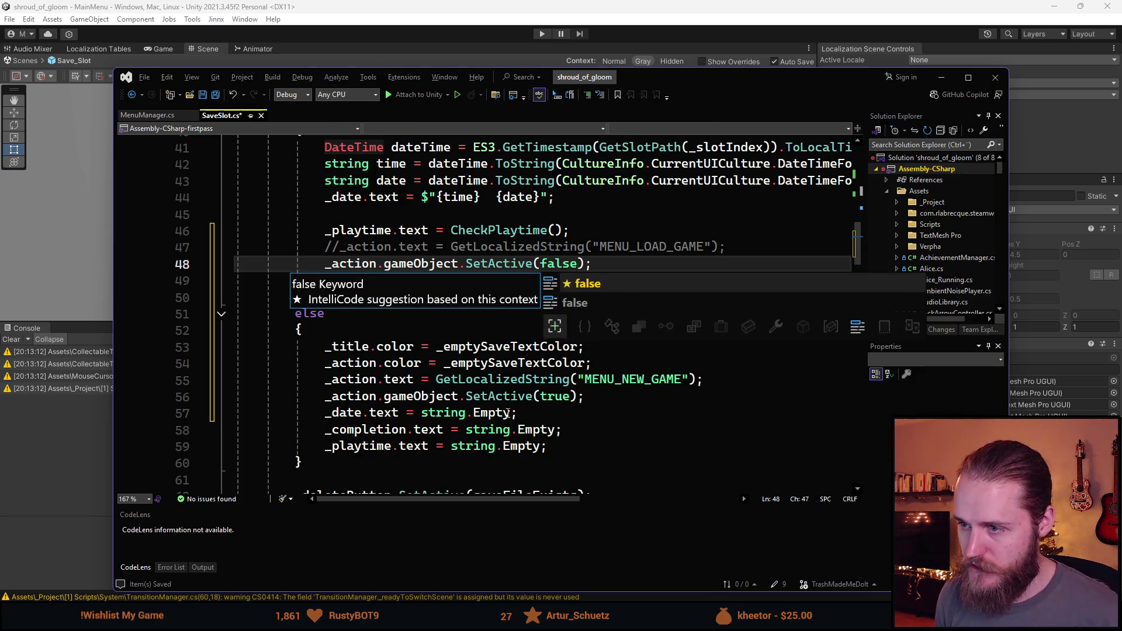
click(522, 413)
key(ctrl+s)
scroll(436, 403, down, 1)
scroll(437, 403, up, 1)
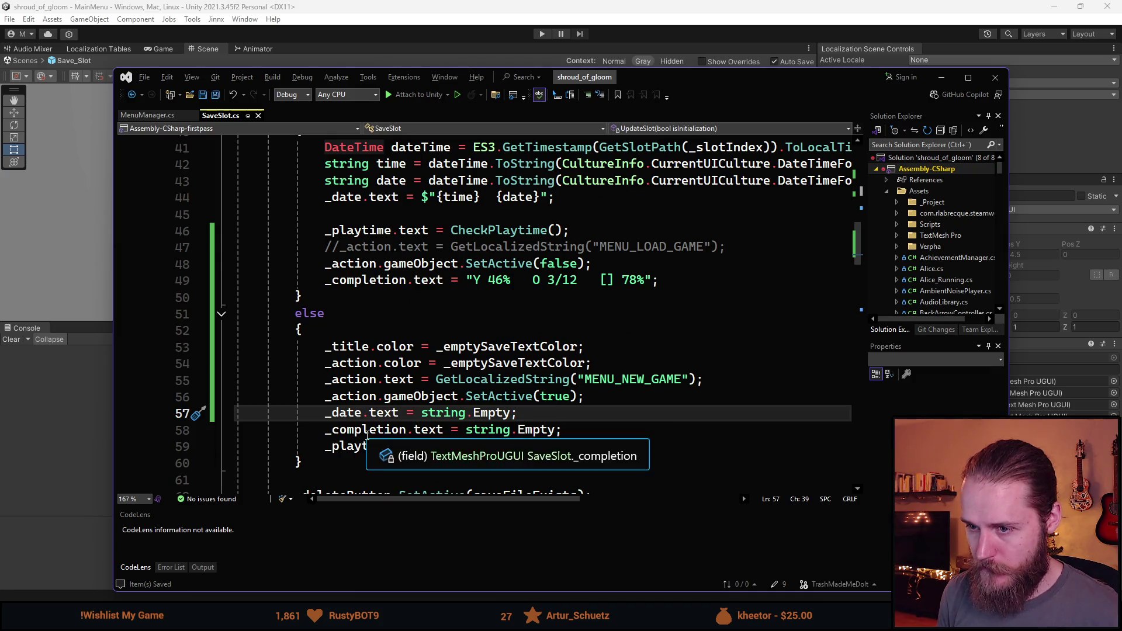
scroll(359, 316, up, 4)
scroll(358, 316, down, 6)
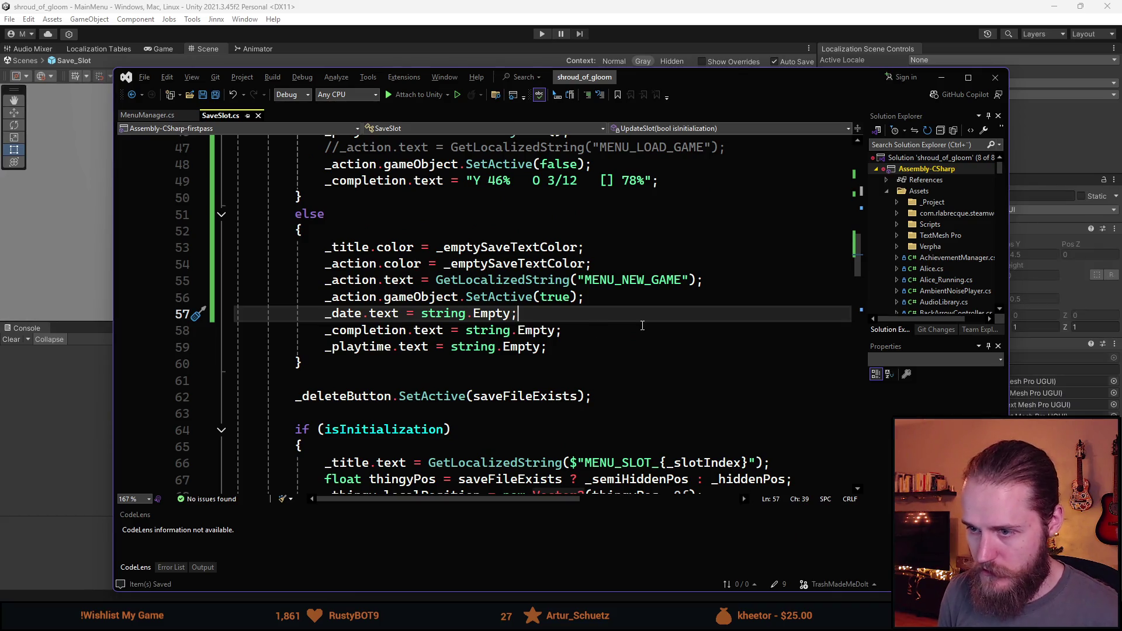
Step: Add lines clearing _mainStory and _collectables text to string.Empty, and save SaveSlot.cs
key(Return)
text(_main)
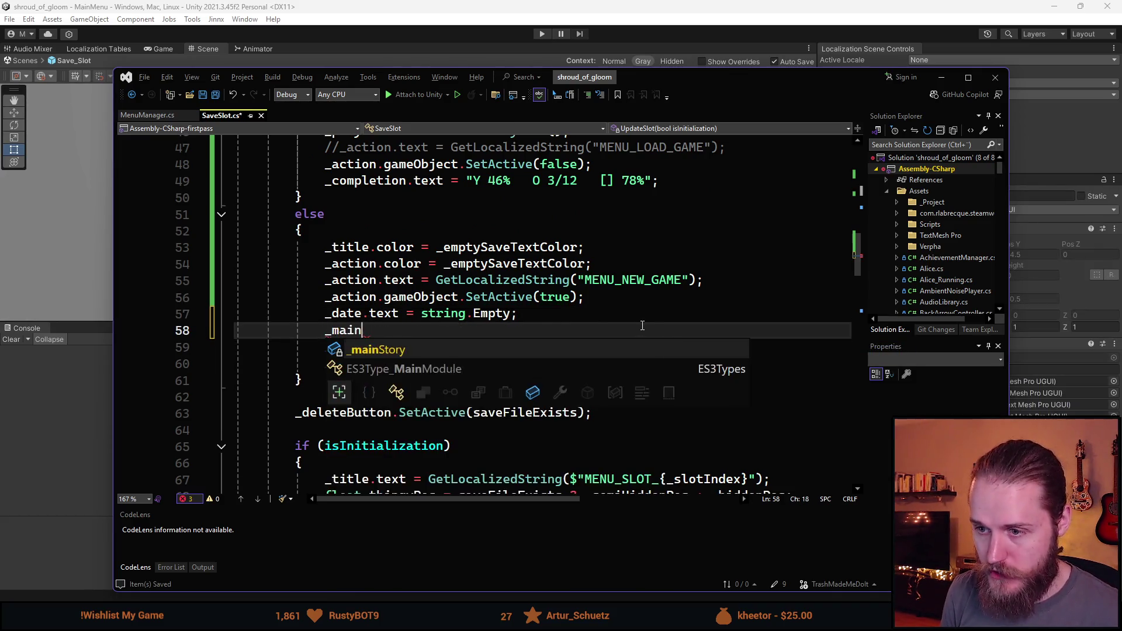
key(Tab)
key(Tab)
key(ctrl+BackSpace)
key(ctrl+BackSpace)
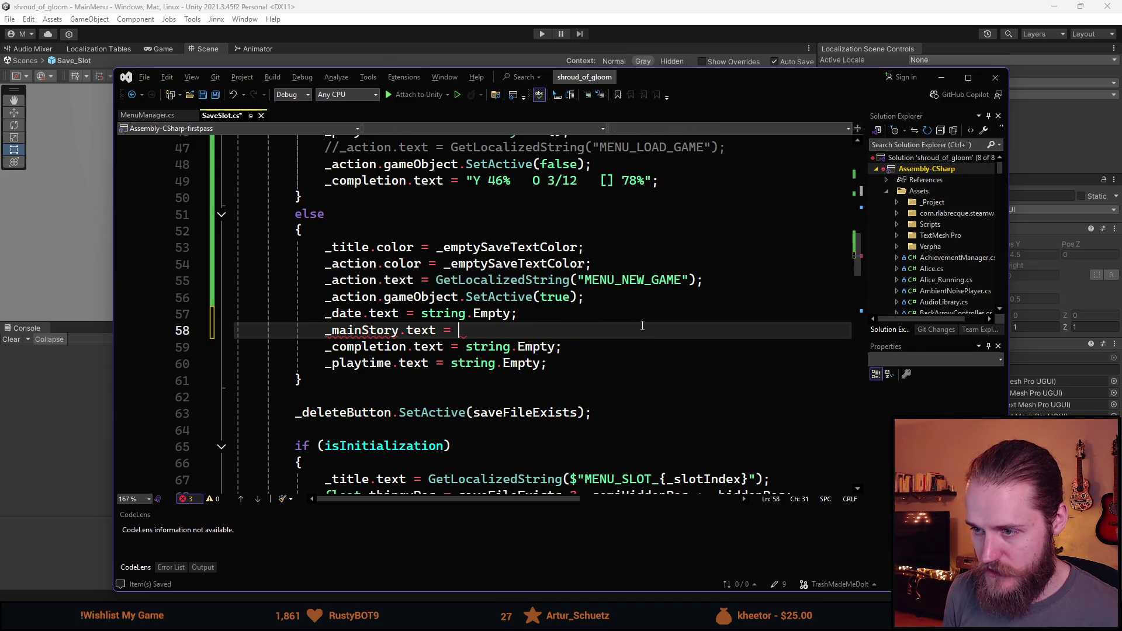
text(string.Em)
key(Tab)
text(;)
key(Left)
key(ctrl+d)
key(ctrl+Left)
key(ctrl+Left)
key(ctrl+Left)
key(ctrl+BackSpace)
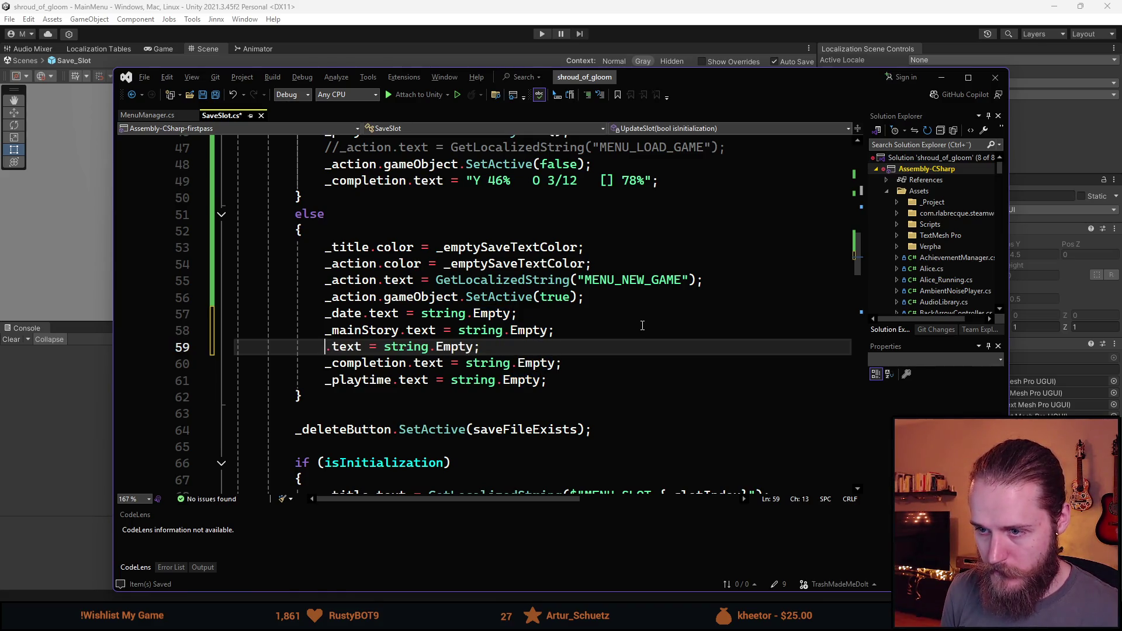
text(_coll)
key(Tab)
key(ctrl+s)
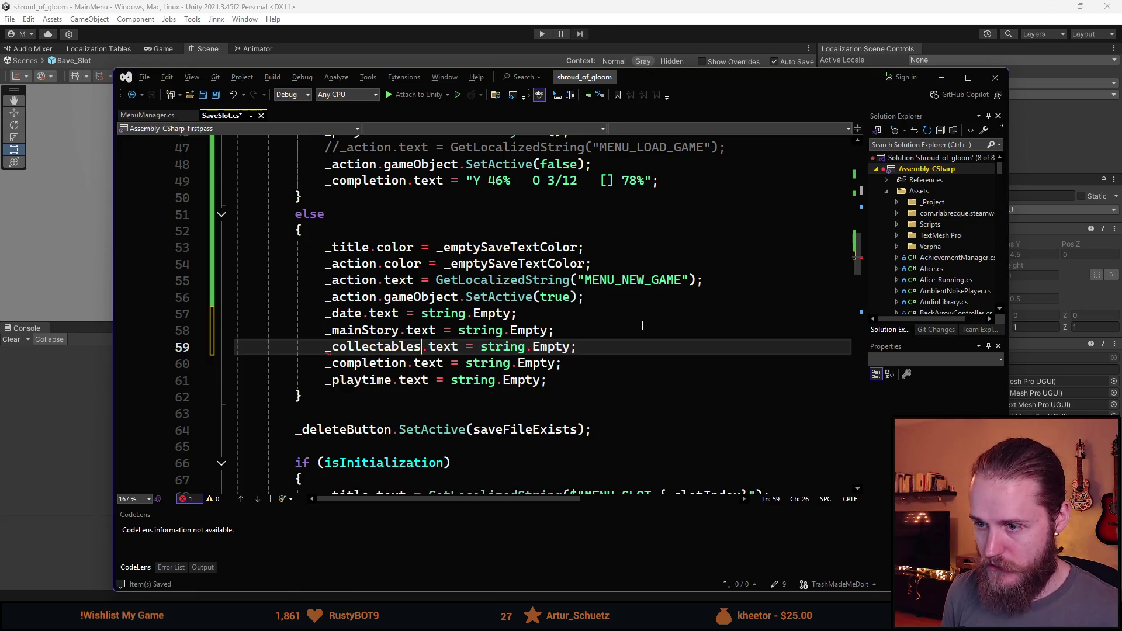
Step: Copy the _mainStory and _collectables lines into the saved-slot branch
scroll(564, 360, up, 2)
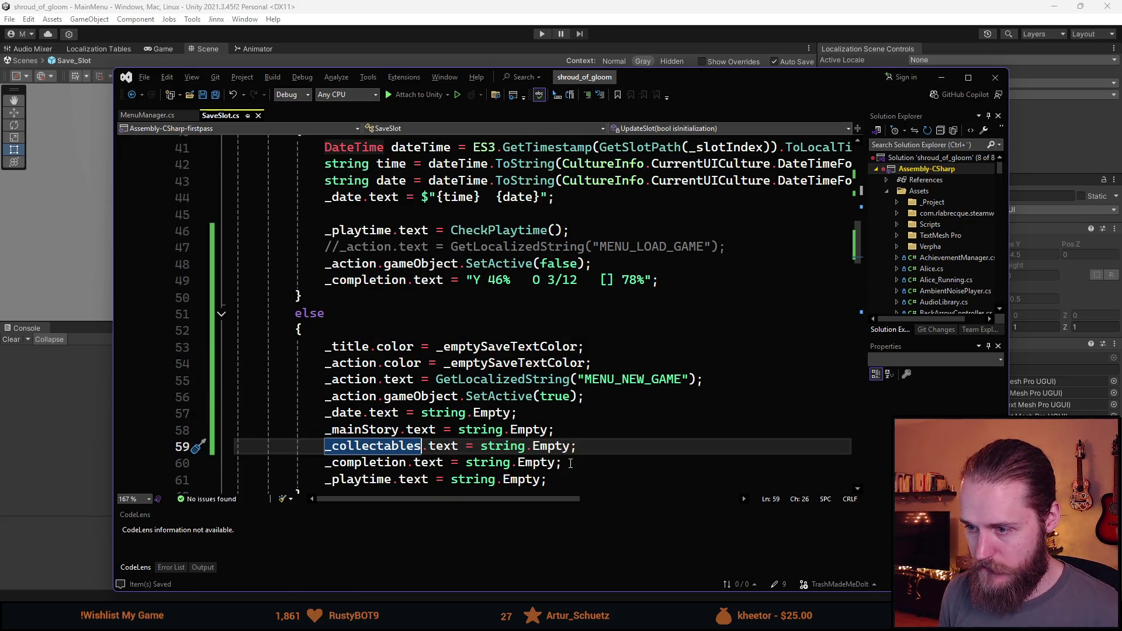
key(Up)
key(Home)
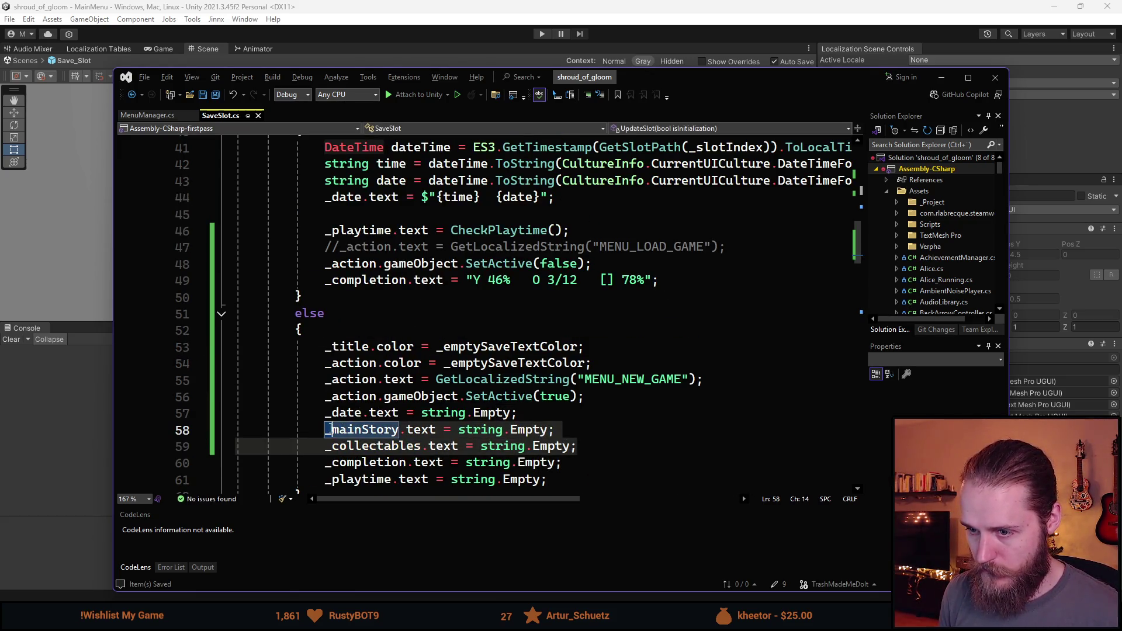
key(ctrl+c)
click(700, 266)
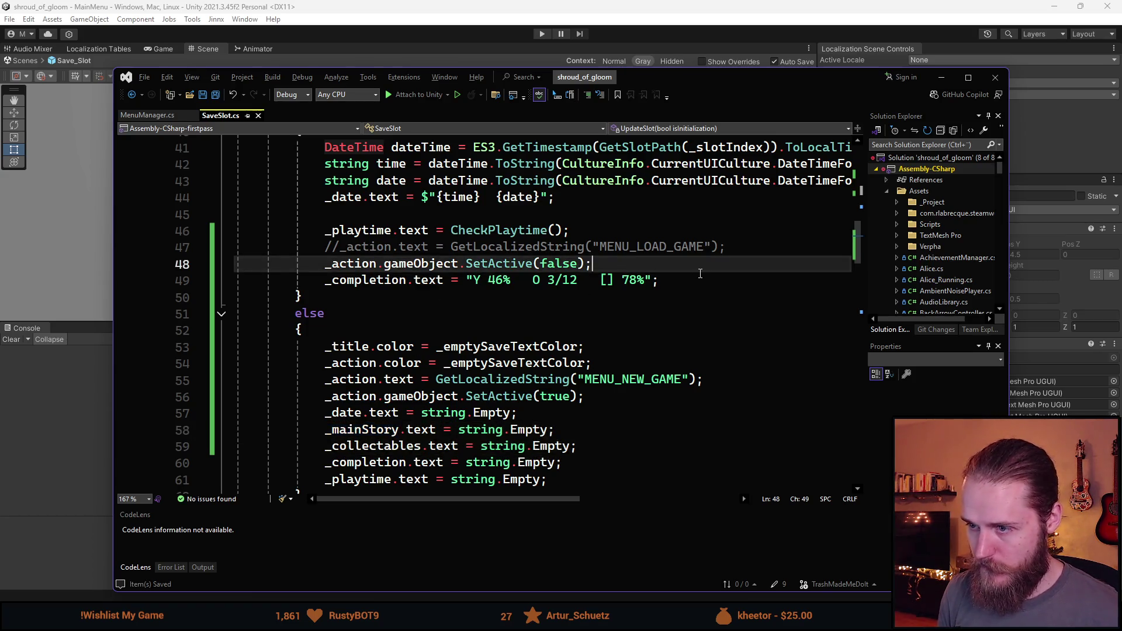
key(Return)
key(ctrl+v)
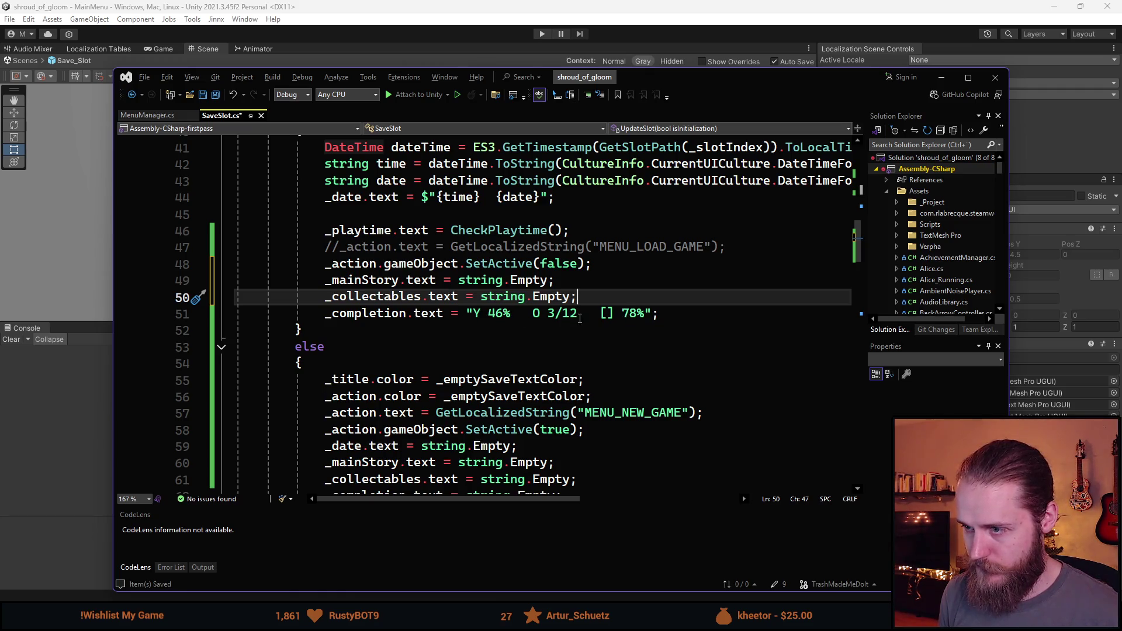
Step: Trim the completion placeholder text down to "46%"
click(579, 313)
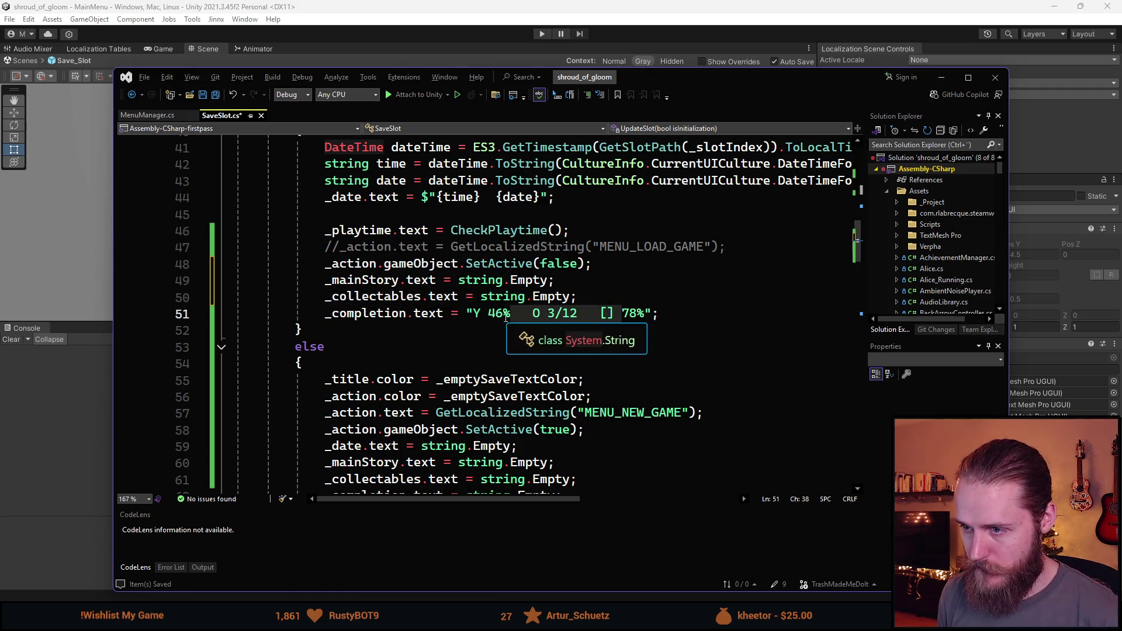
click(473, 313)
key(Delete)
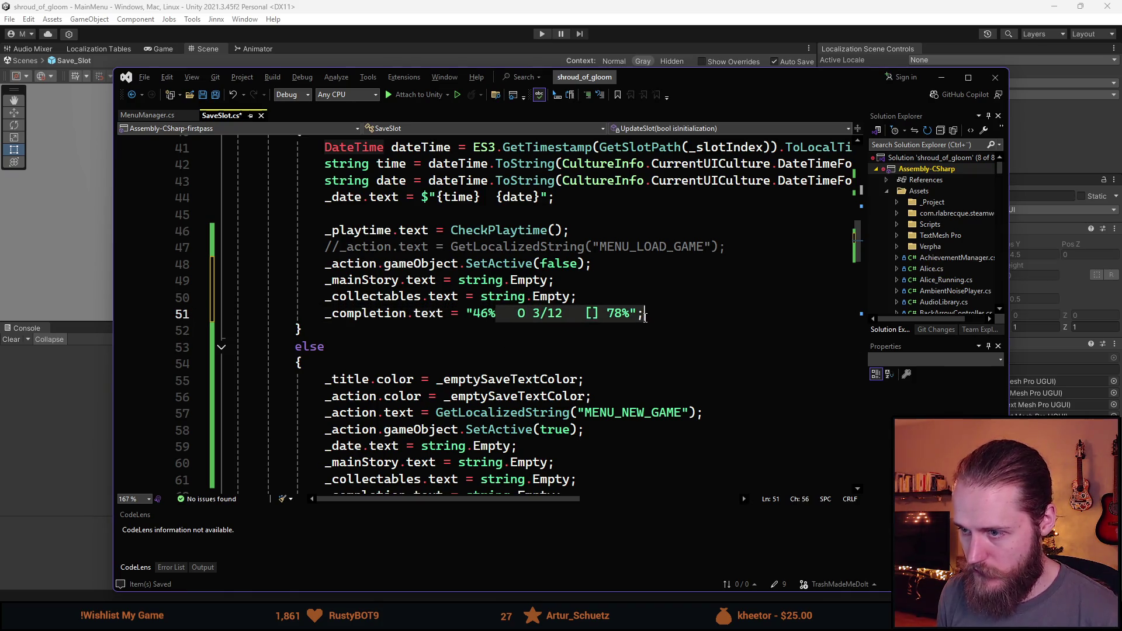
click(631, 314)
key(BackSpace)
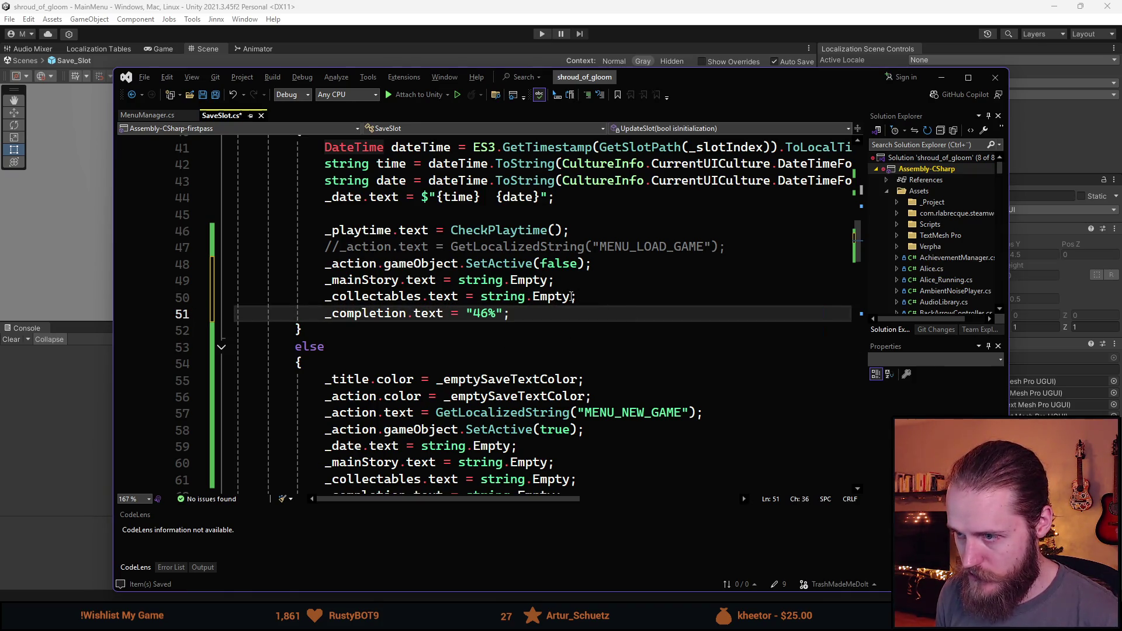
Step: Set the collectables text to "2/12" and the main story text to "69%"
click(563, 297)
key(ctrl+Left)
key(ctrl+Left)
key(ctrl+Left)
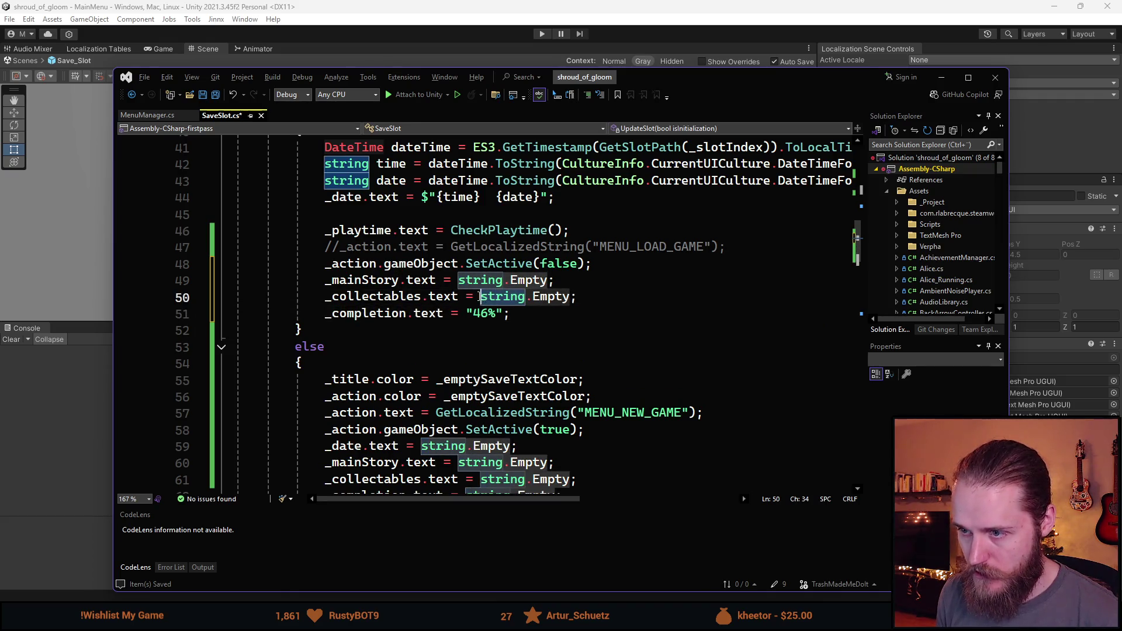
key(ctrl+Delete)
key(ctrl+Delete)
key(ctrl+Delete)
text("2/)
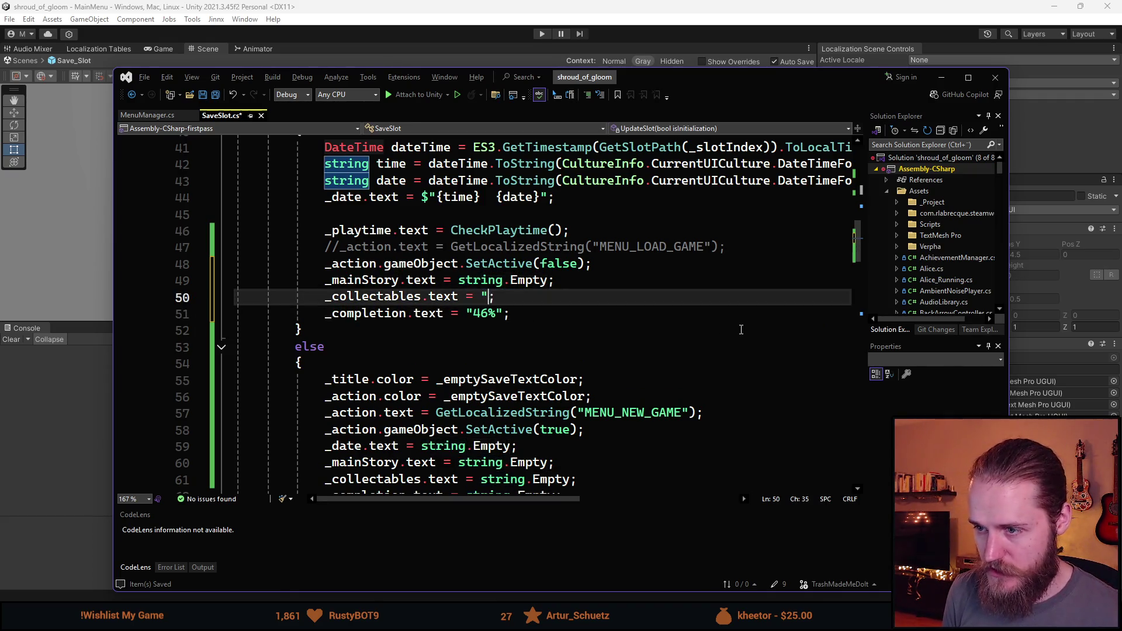
text(12)
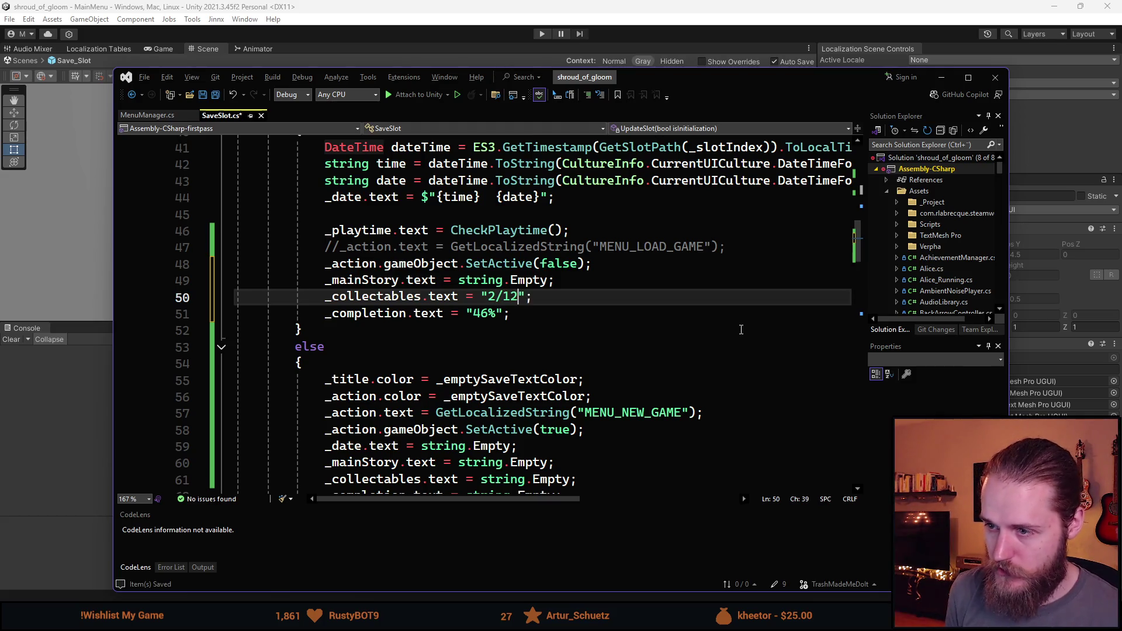
click(472, 280)
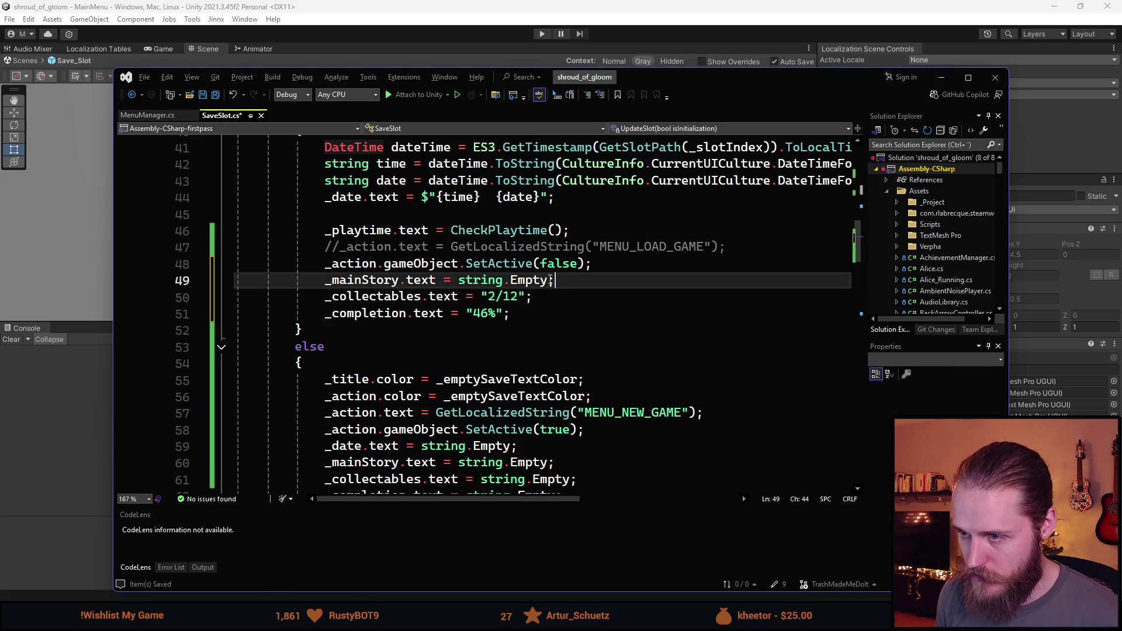
click(453, 280)
key(ctrl+Delete)
key(ctrl+Delete)
key(ctrl+Delete)
text(")
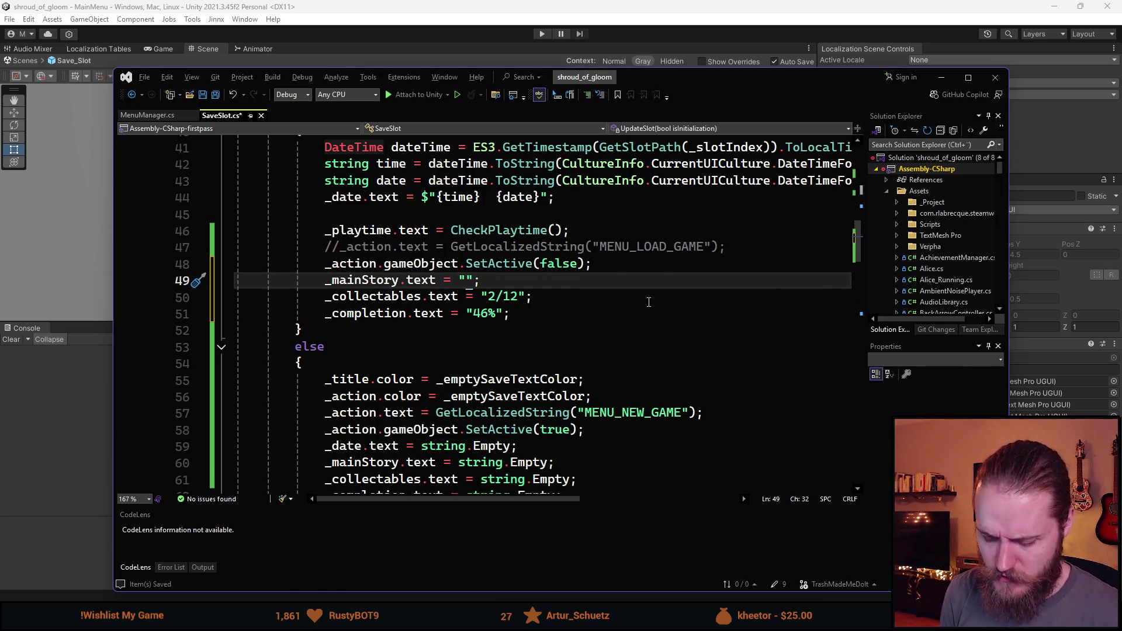
text(69%)
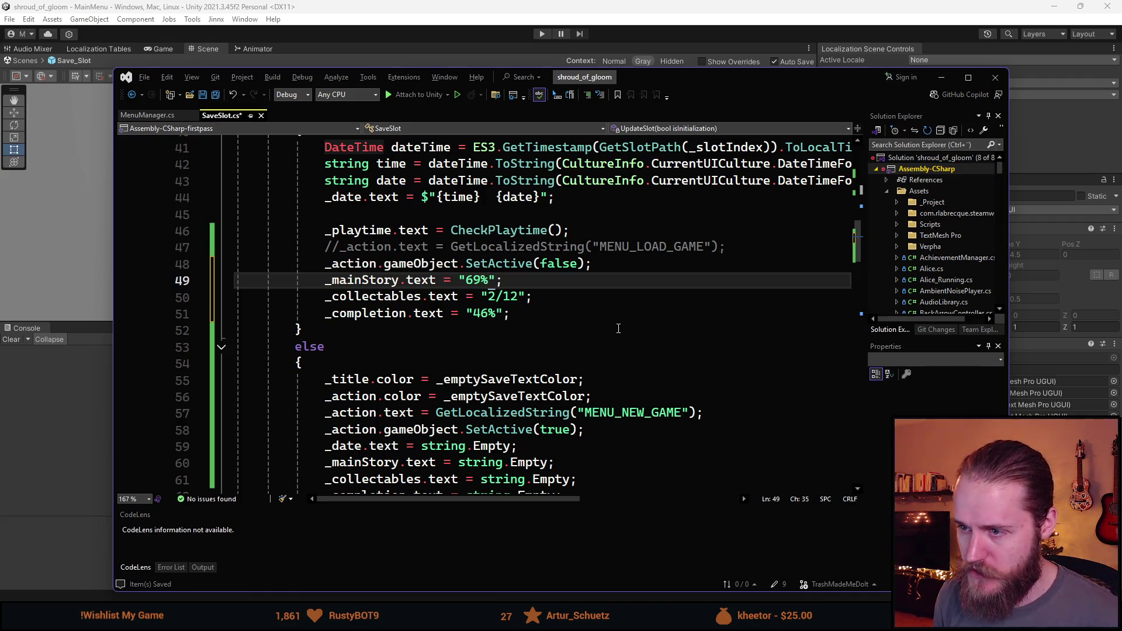
click(618, 317)
key(alt+Tab)
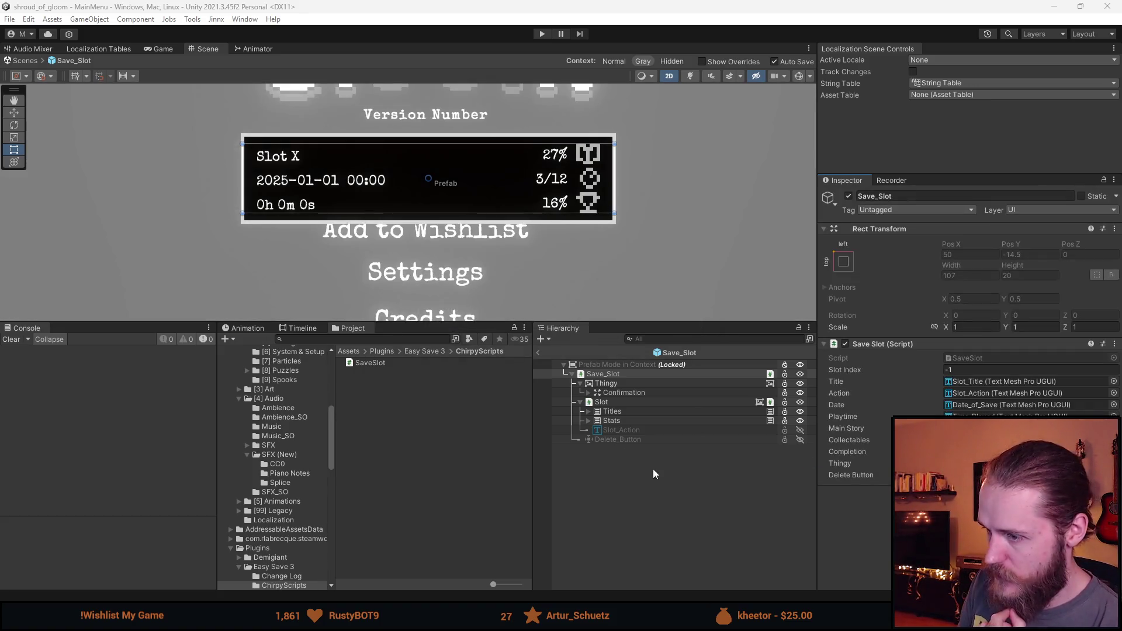
Step: Expand Stats in the Save_Slot prefab and link Main_Story to the script's Main Story field
click(589, 421)
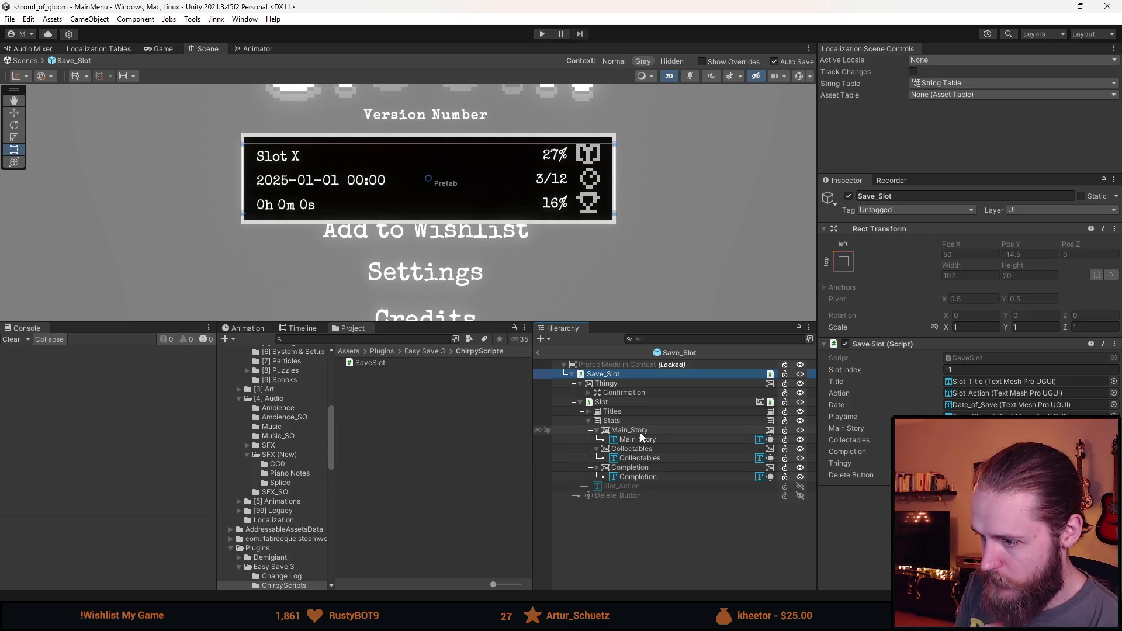
drag(638, 439, 993, 429)
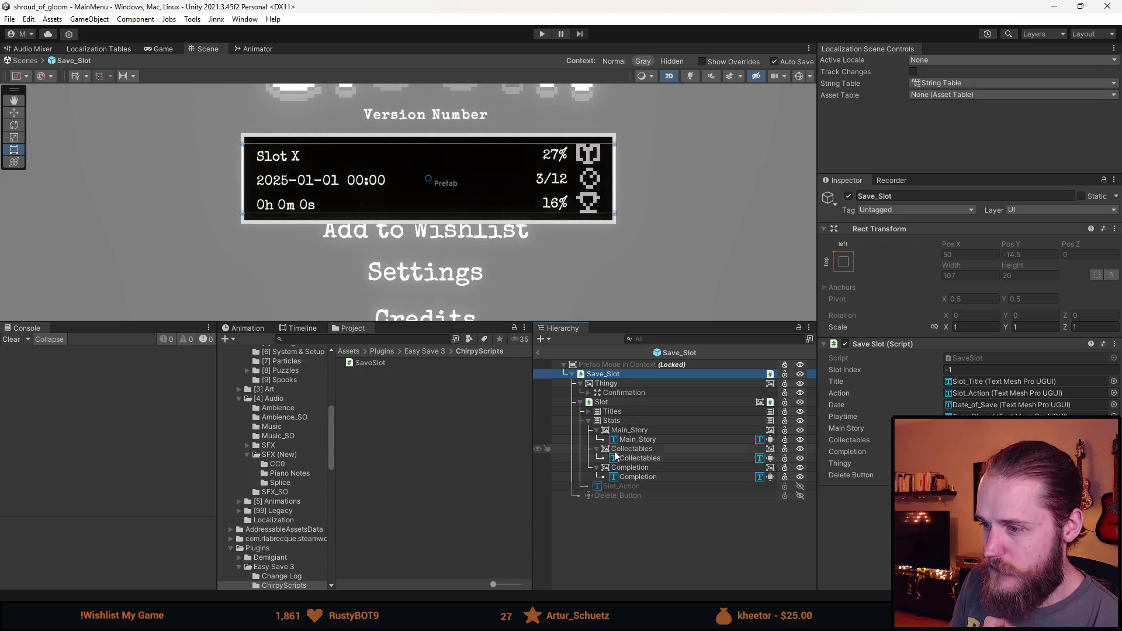
key(a)
key(a)
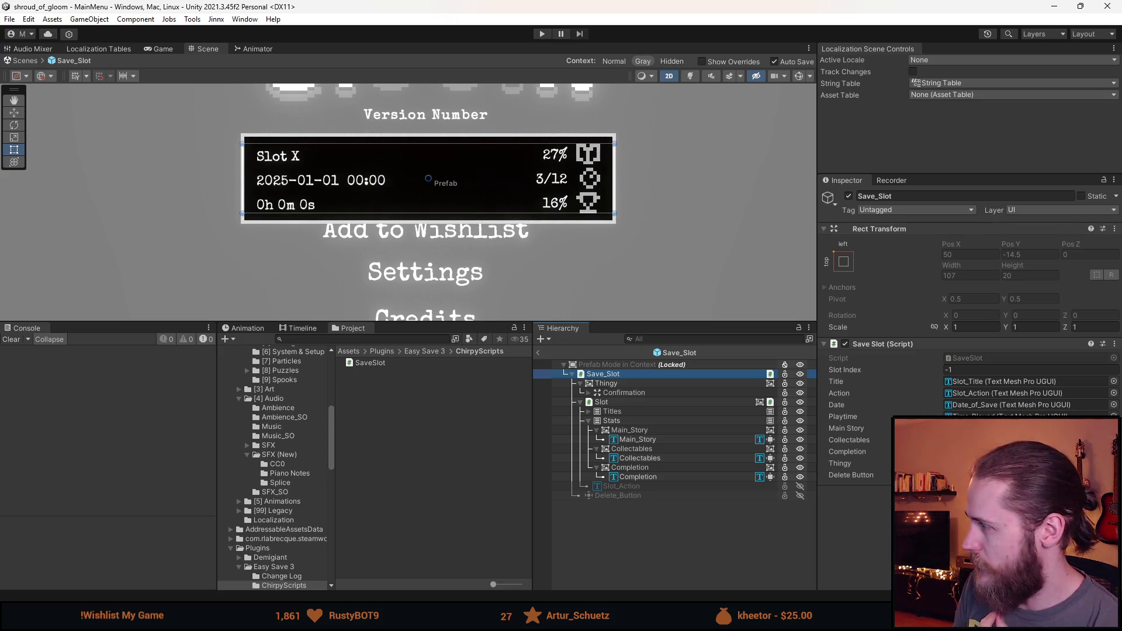
key(alt+Tab)
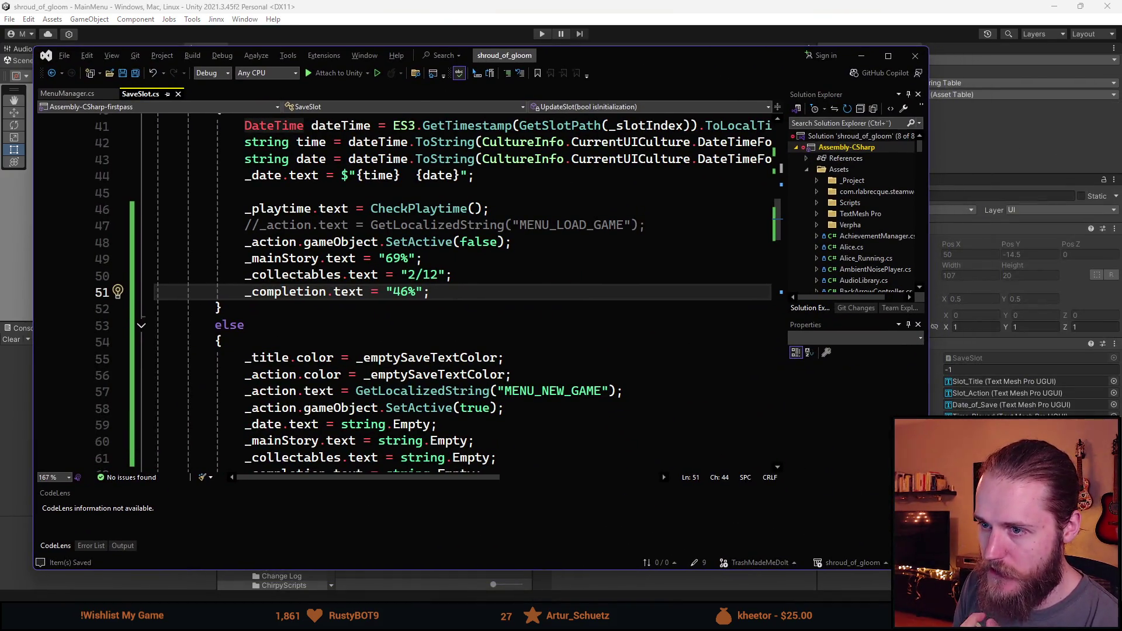
Step: Add a _stats field by duplicating the _deleteButton declaration
drag(650, 55, 731, 72)
scroll(498, 364, up, 11)
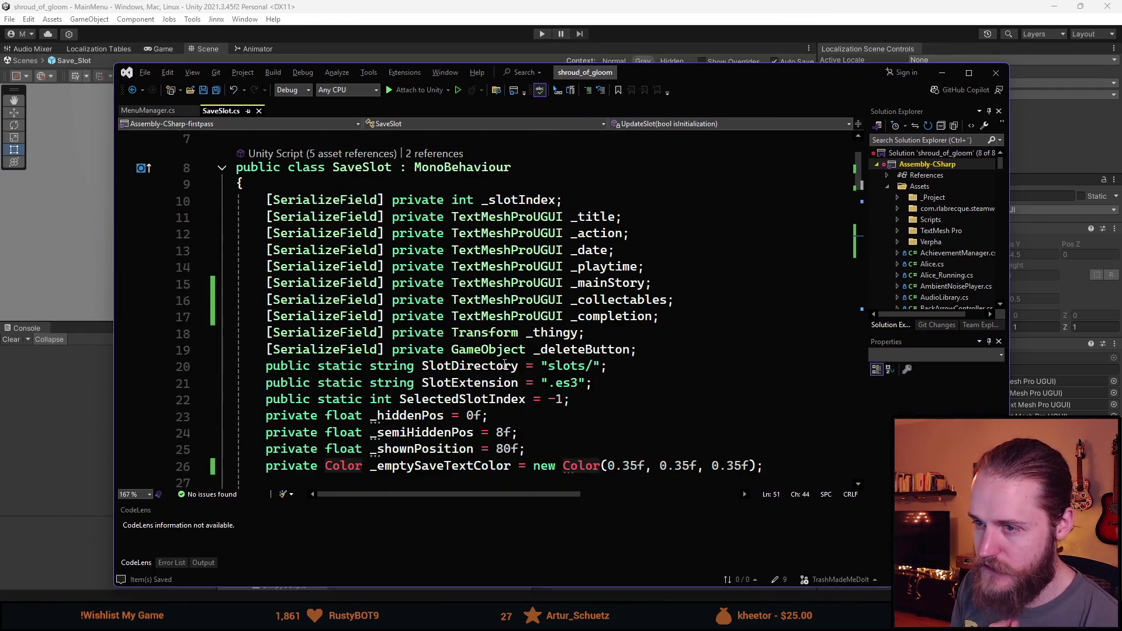
click(681, 349)
key(ctrl+d)
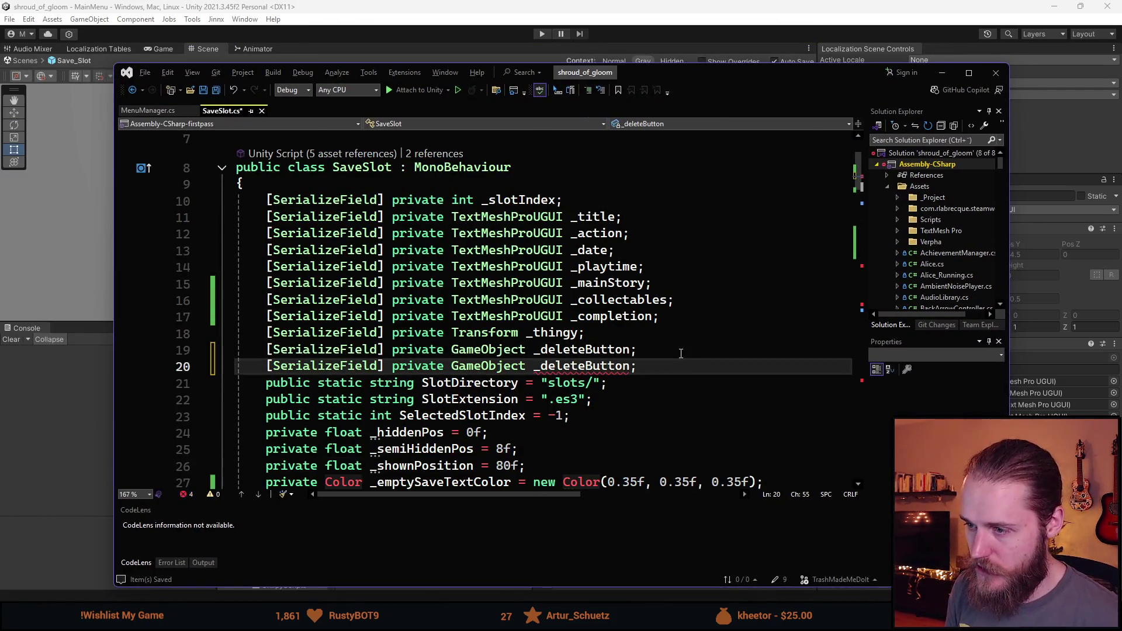
key(ctrl+BackSpace)
text(_stats)
key(Escape)
Step: Add _stats.SetActive(false) to the empty-slot block
scroll(581, 308, down, 16)
scroll(581, 307, up, 2)
click(570, 374)
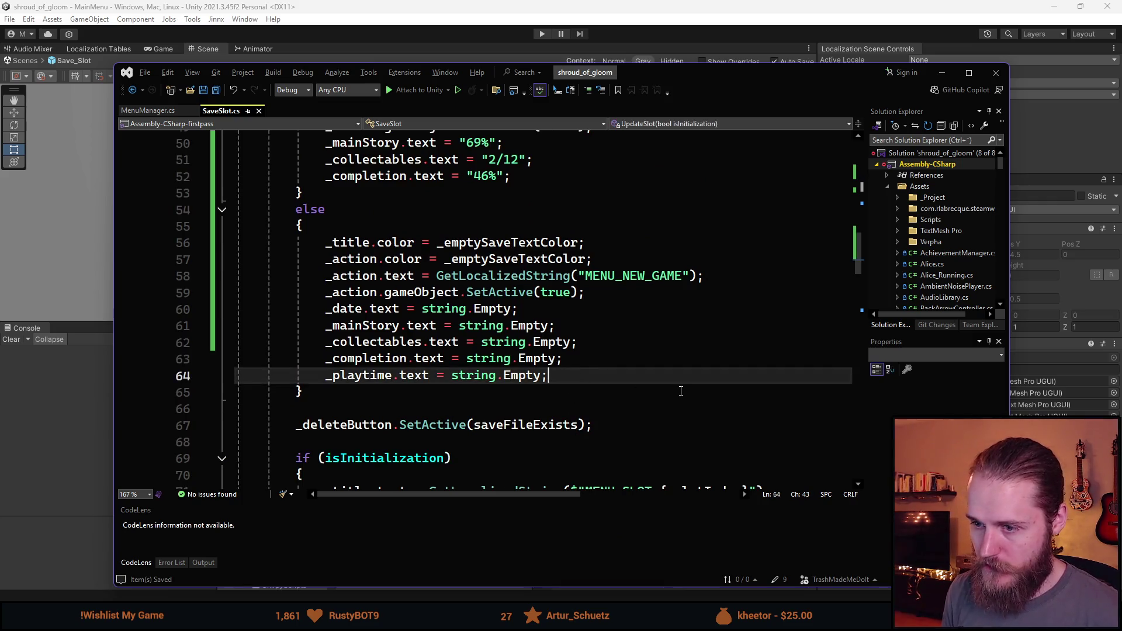
key(Return)
text(_stats)
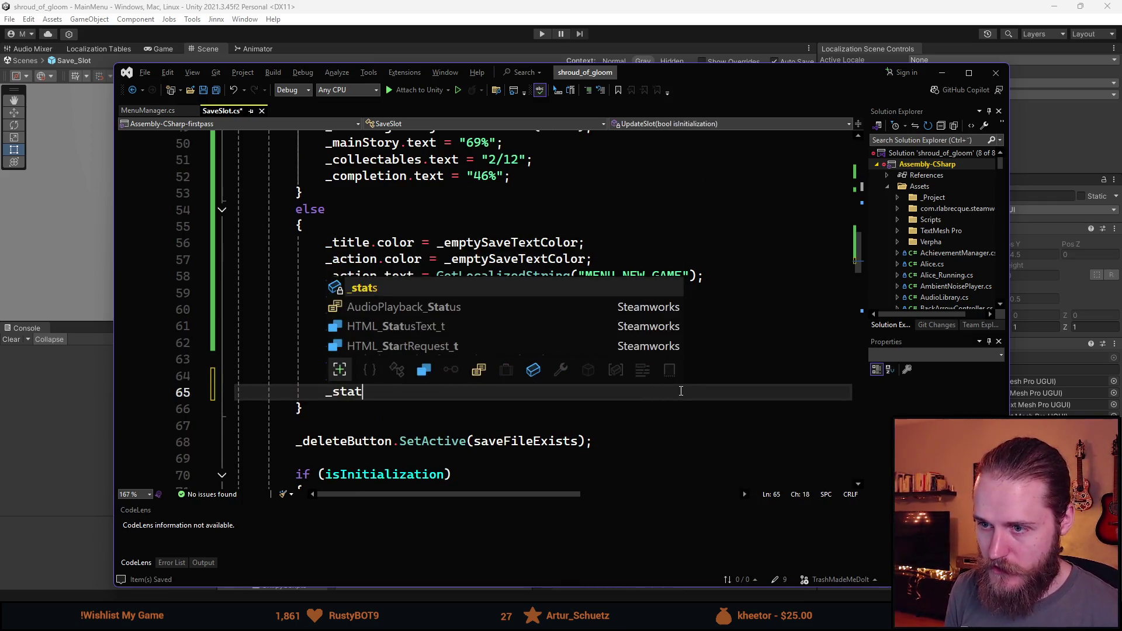
key(Escape)
text(.Set)
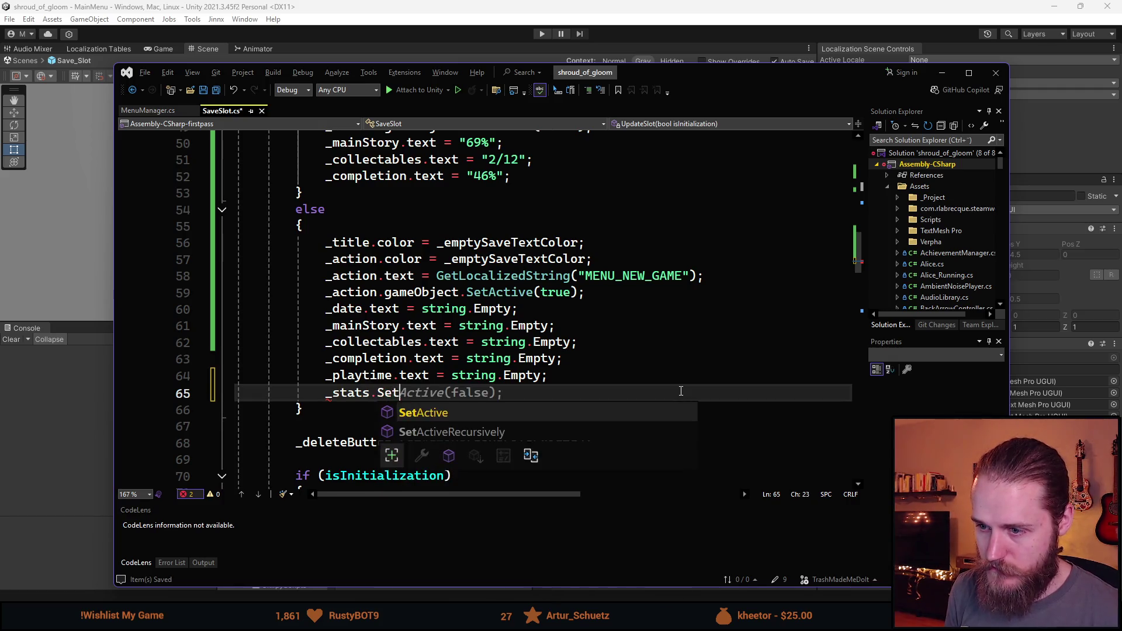
key(Tab)
Step: Put _stats.SetActive(true) in the saved-slot block and save the script
key(Left)
key(Left)
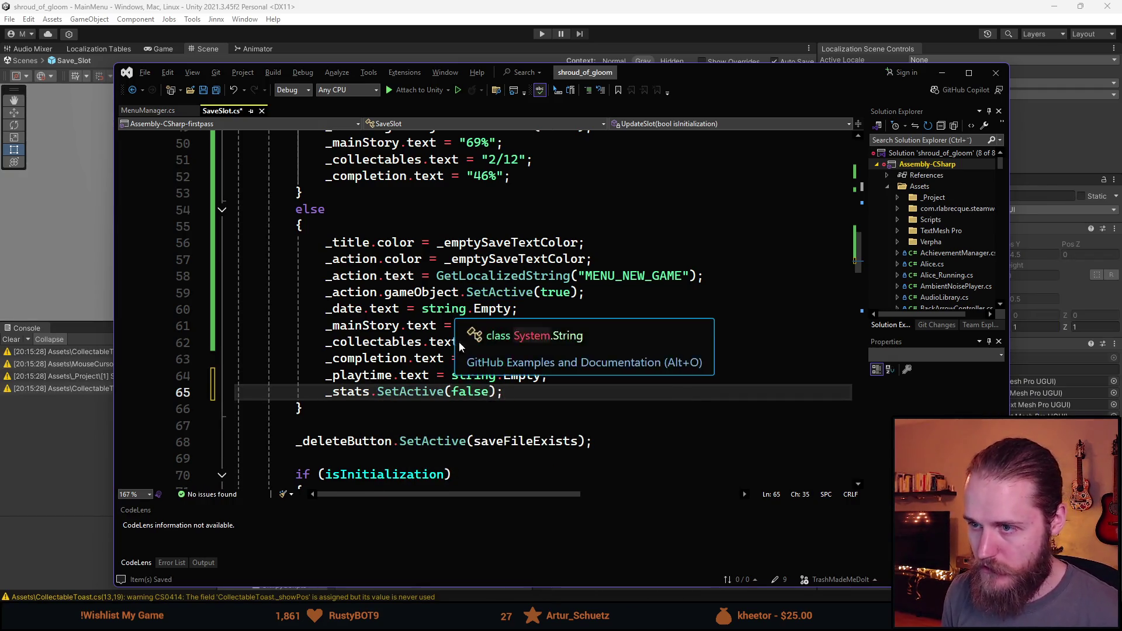
key(ctrl+d)
key(alt+Up)
key(alt+Up)
key(alt+Up)
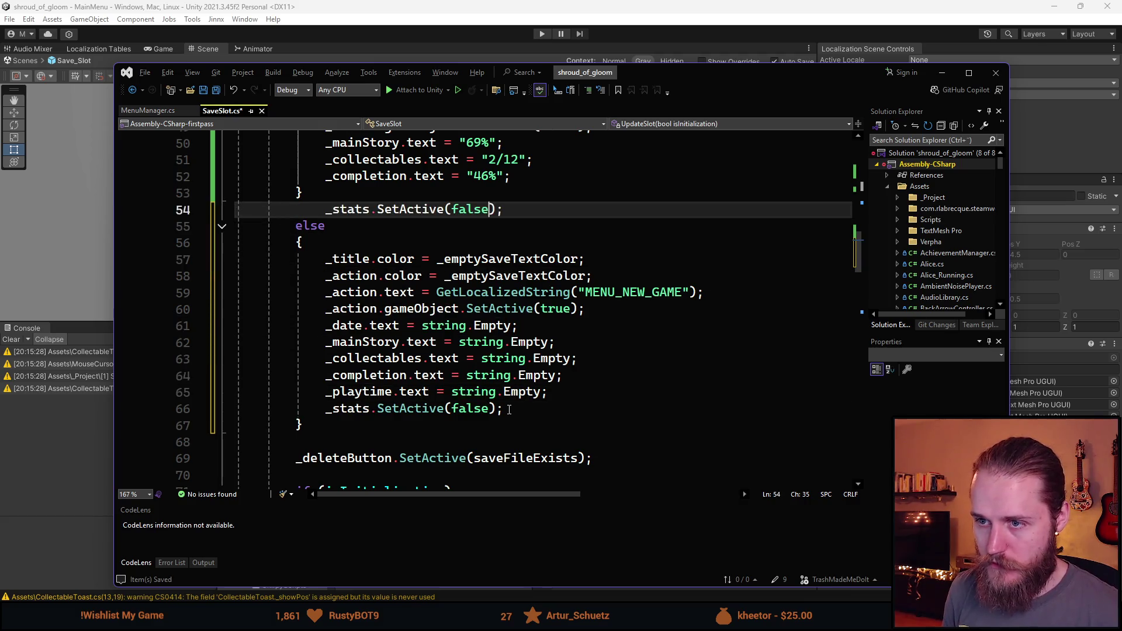
text(X)
key(ctrl+shift+Left)
key(BackSpace)
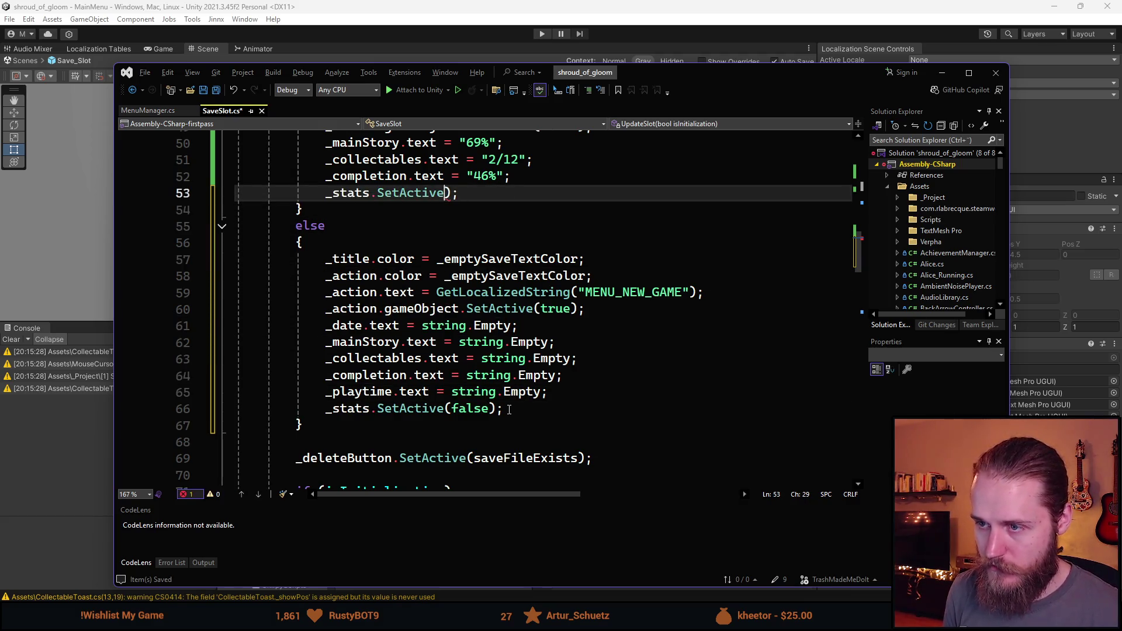
text(true)
key(ctrl+s)
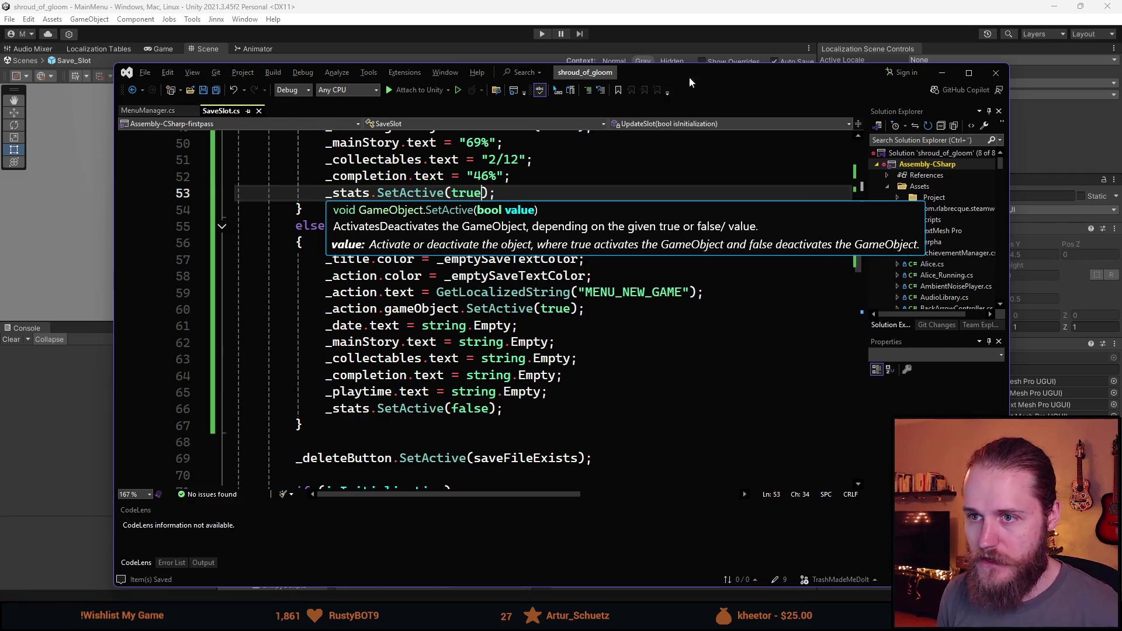
key(alt+Tab)
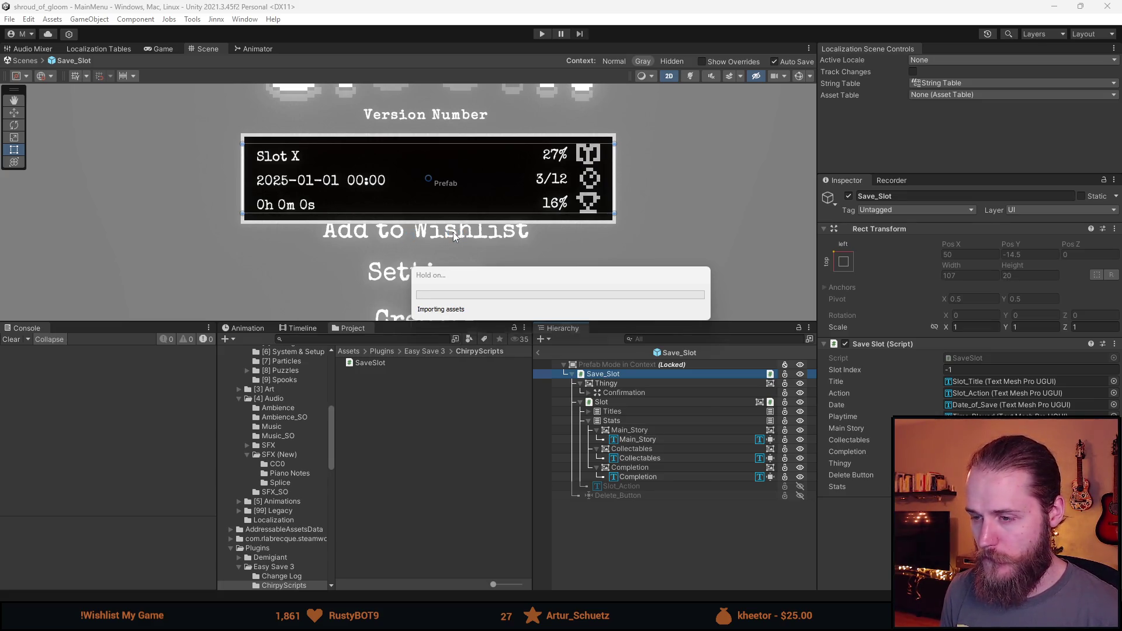
Step: Leave the Save_Slot prefab view and return to the MainMenu scene
click(539, 352)
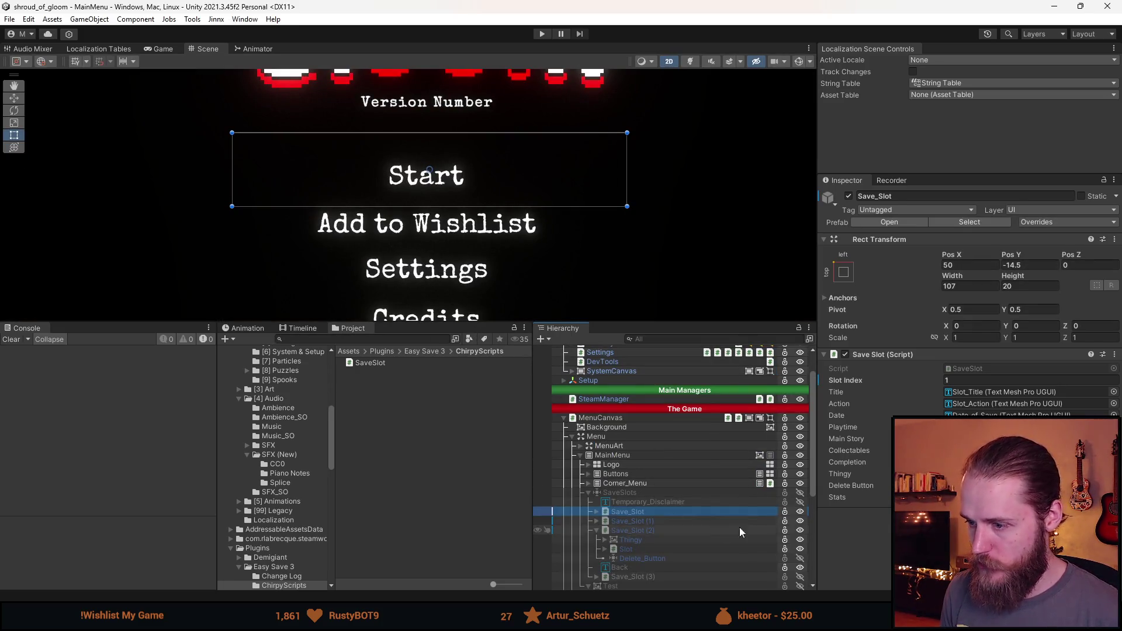
click(806, 511)
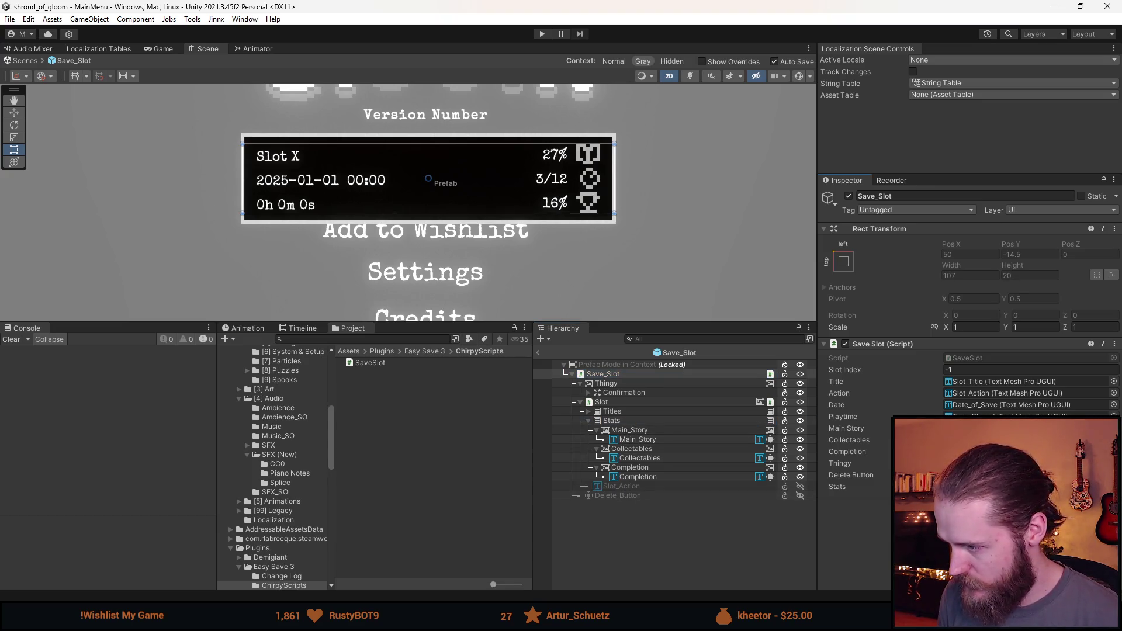
click(538, 352)
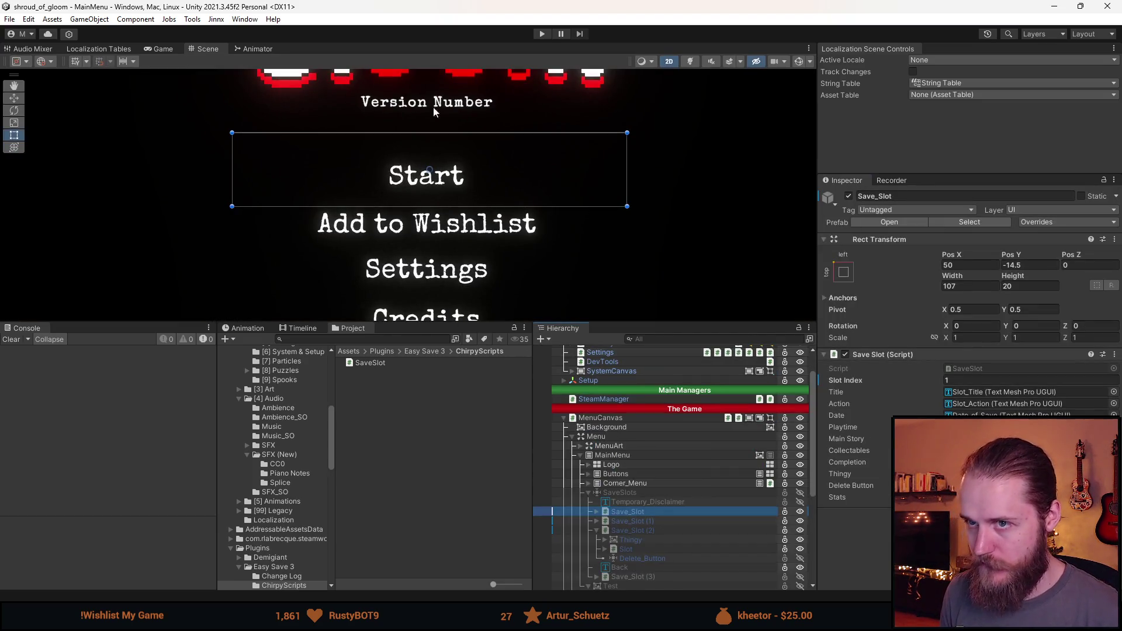
Step: Test the save-slot screen in Play mode, then stop and make the lower panels taller
click(541, 34)
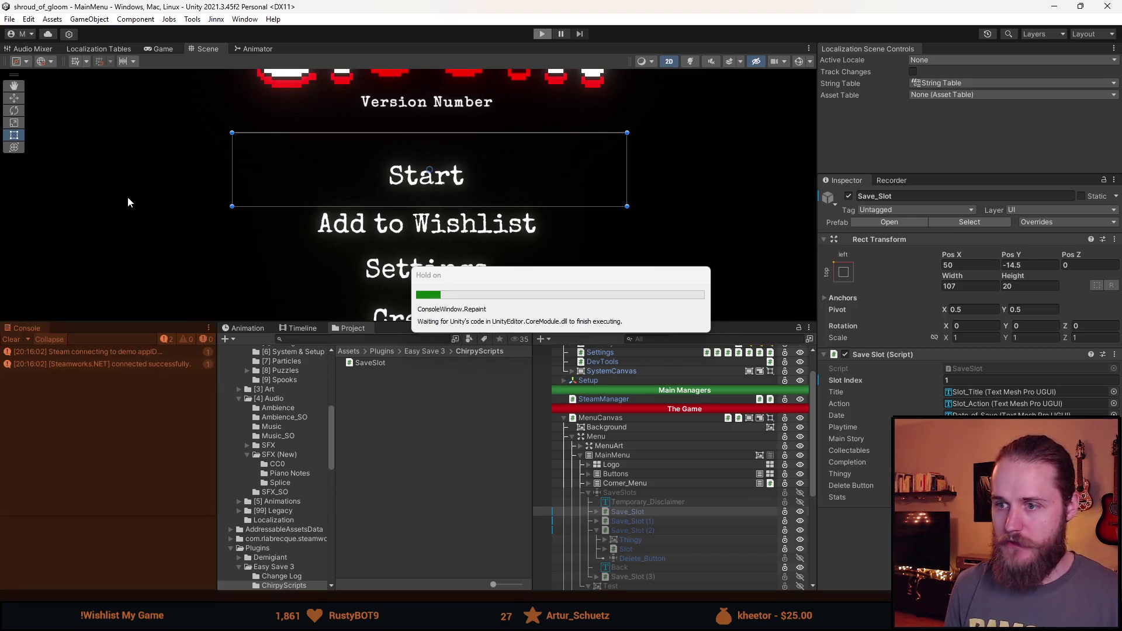
key(shift+space)
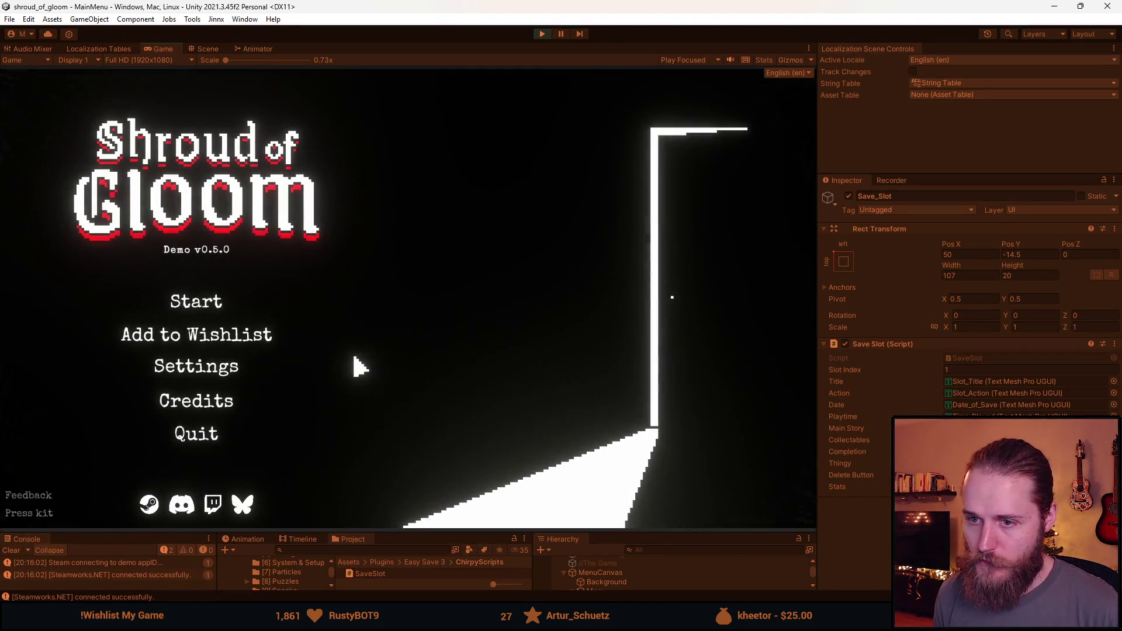
click(192, 300)
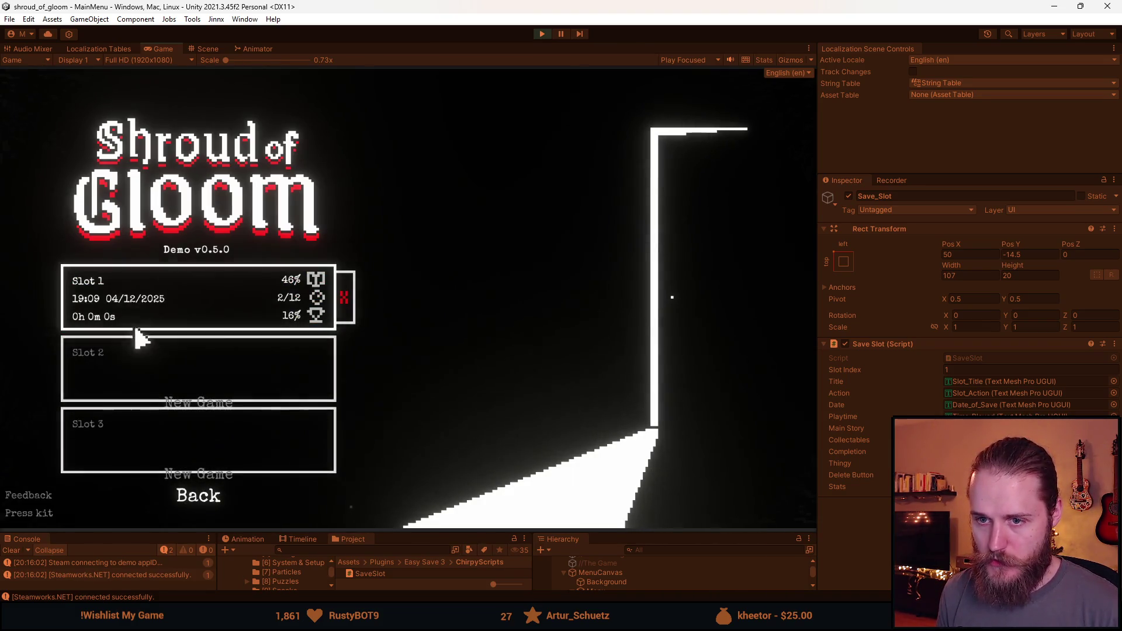
click(196, 497)
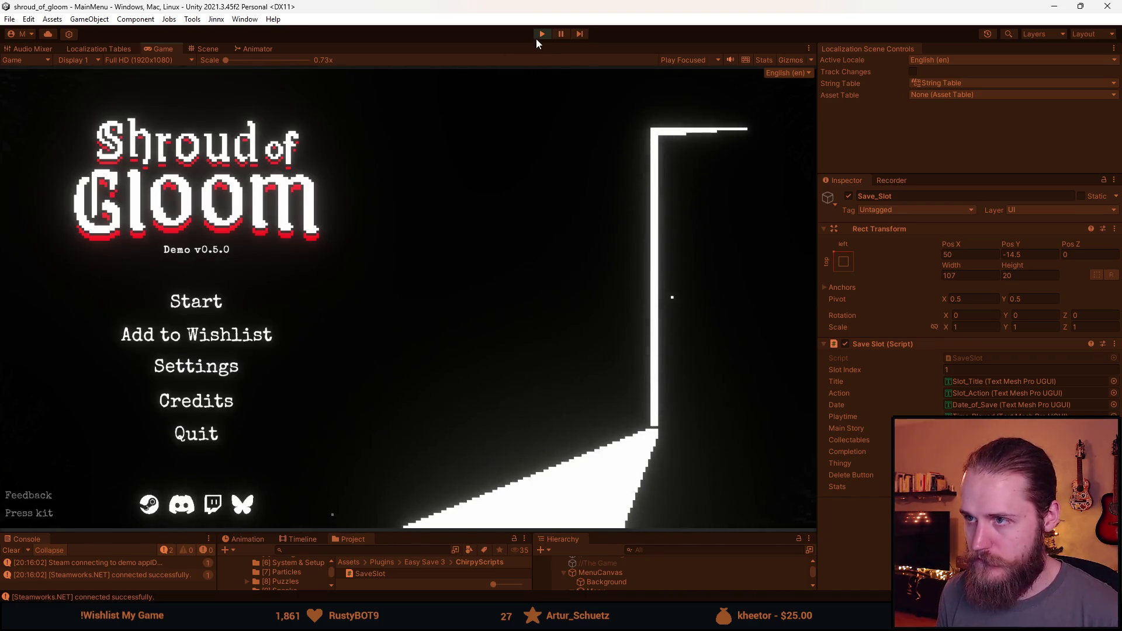
click(542, 33)
drag(645, 536, 646, 337)
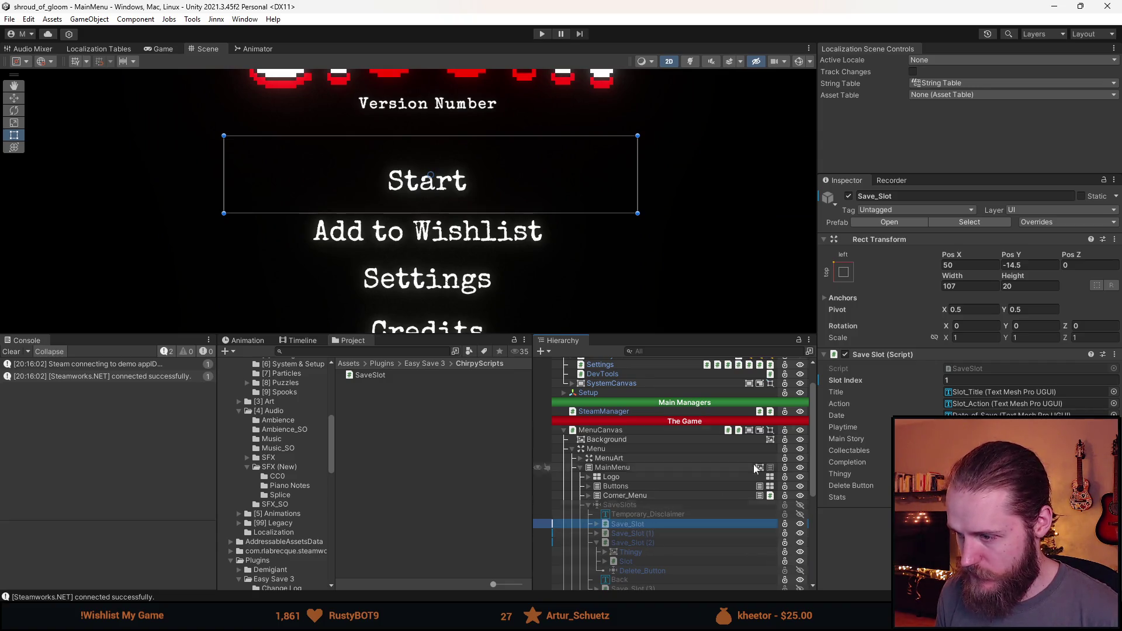
Step: Revert the Rect Transform overrides on the three Save_Slot prefab instances
click(1086, 226)
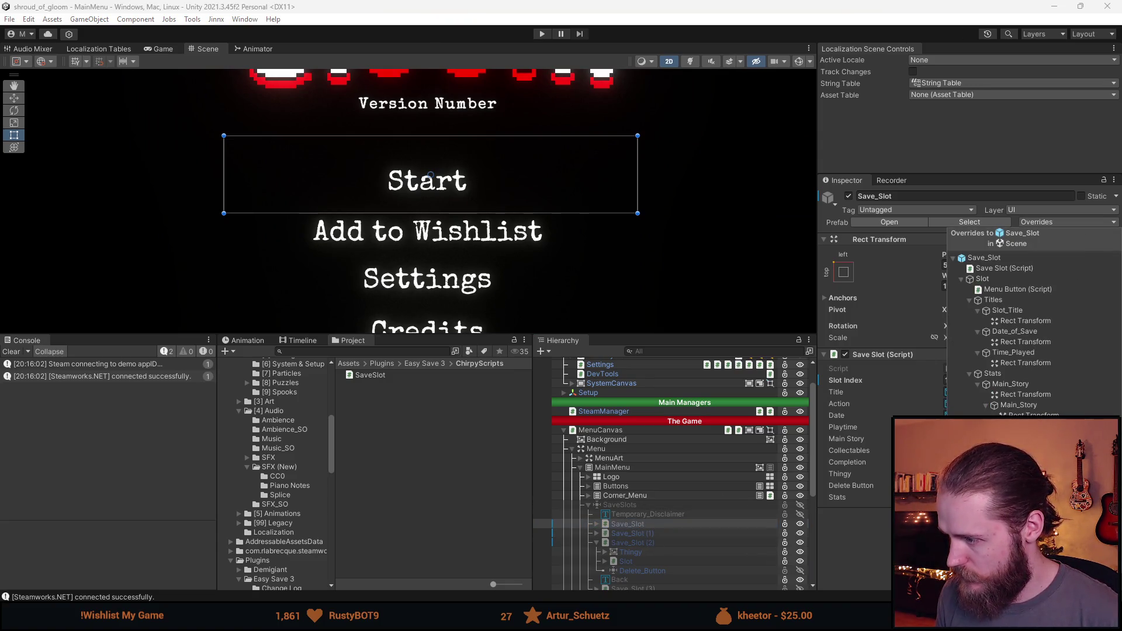
click(1023, 476)
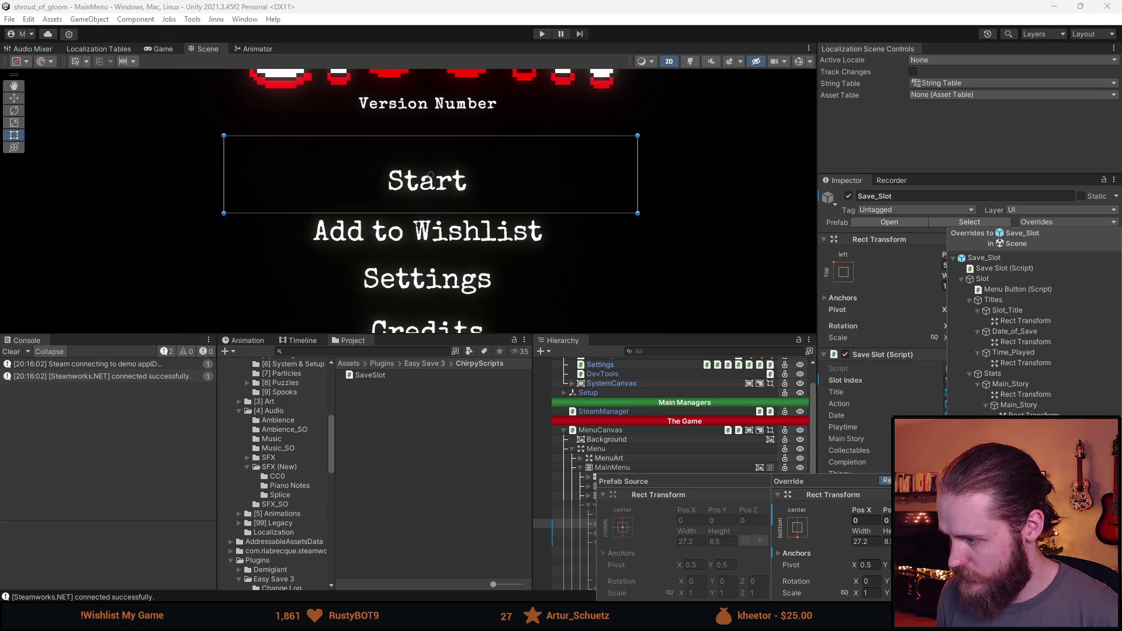
key(Escape)
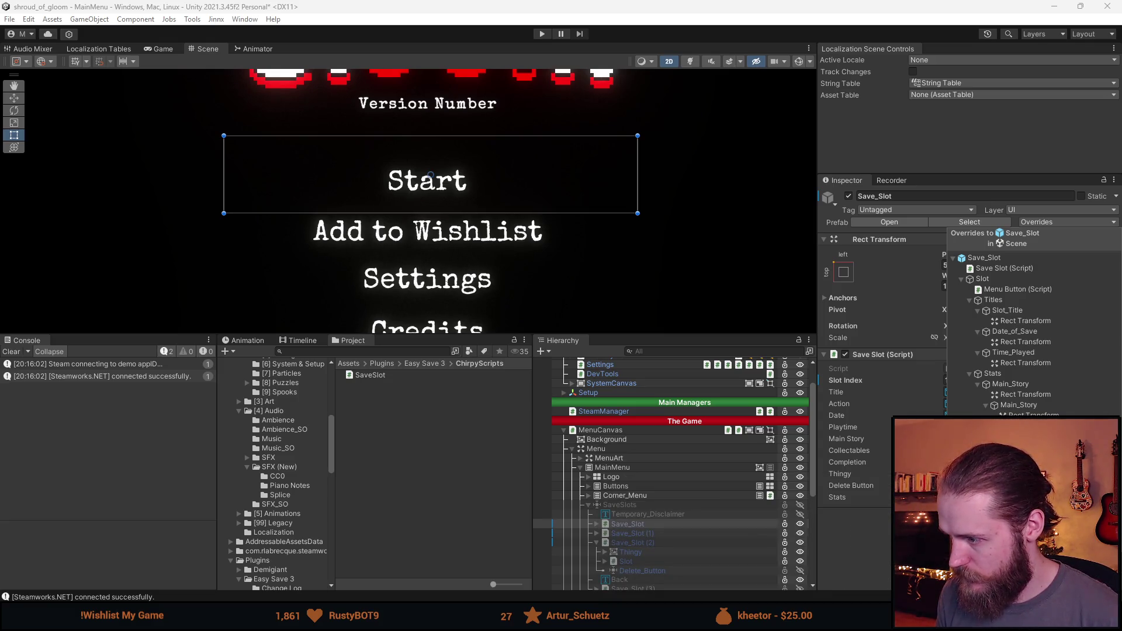
click(1023, 476)
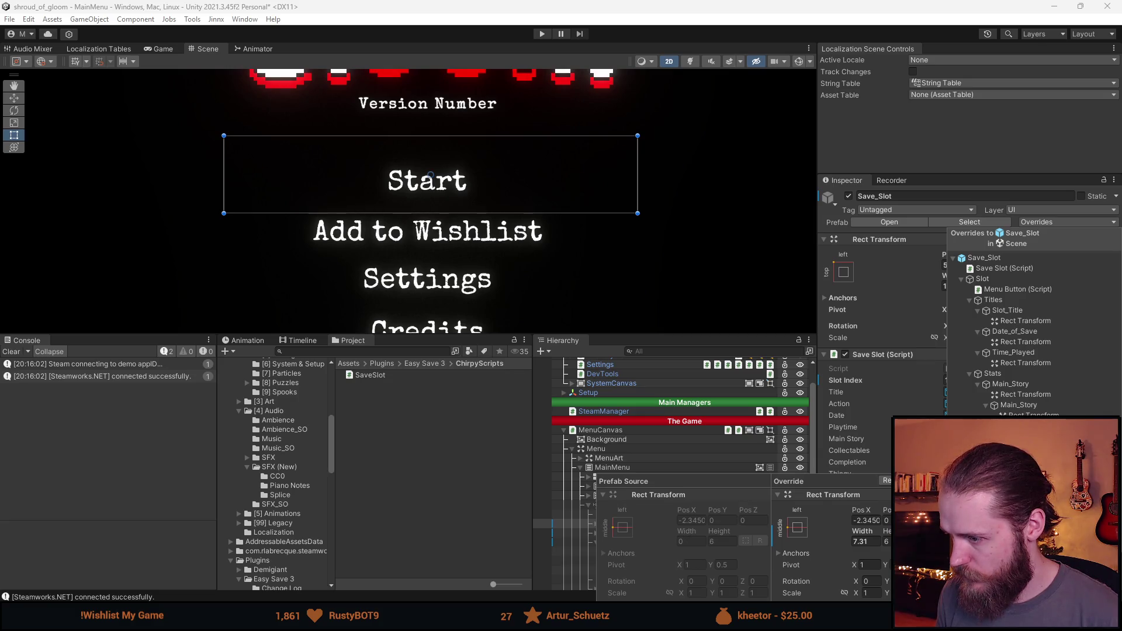
key(Escape)
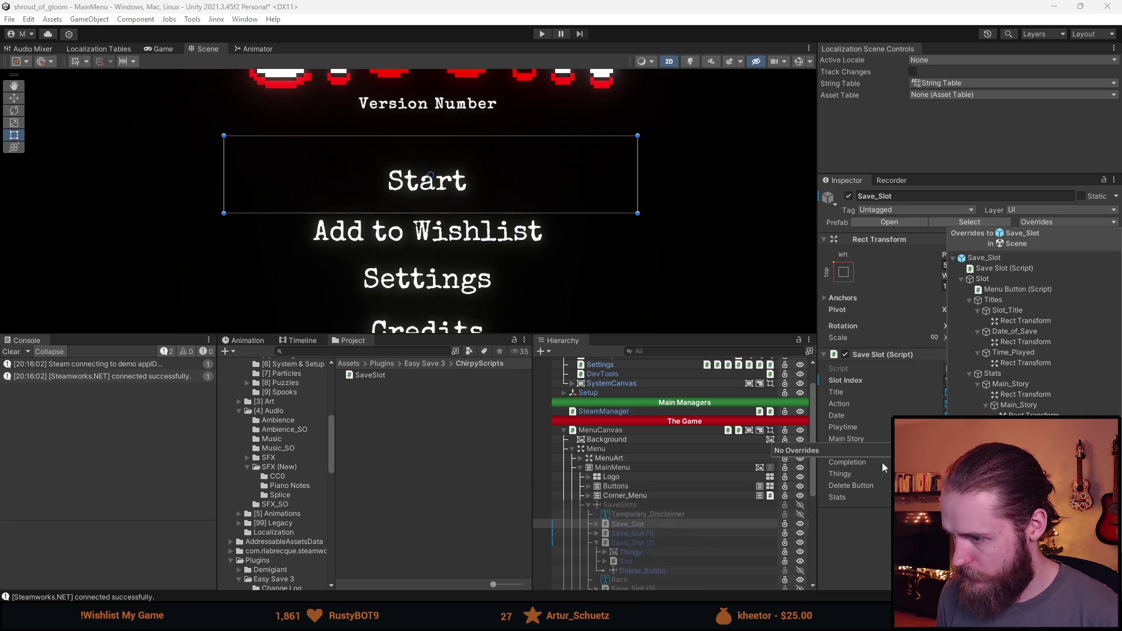
click(641, 533)
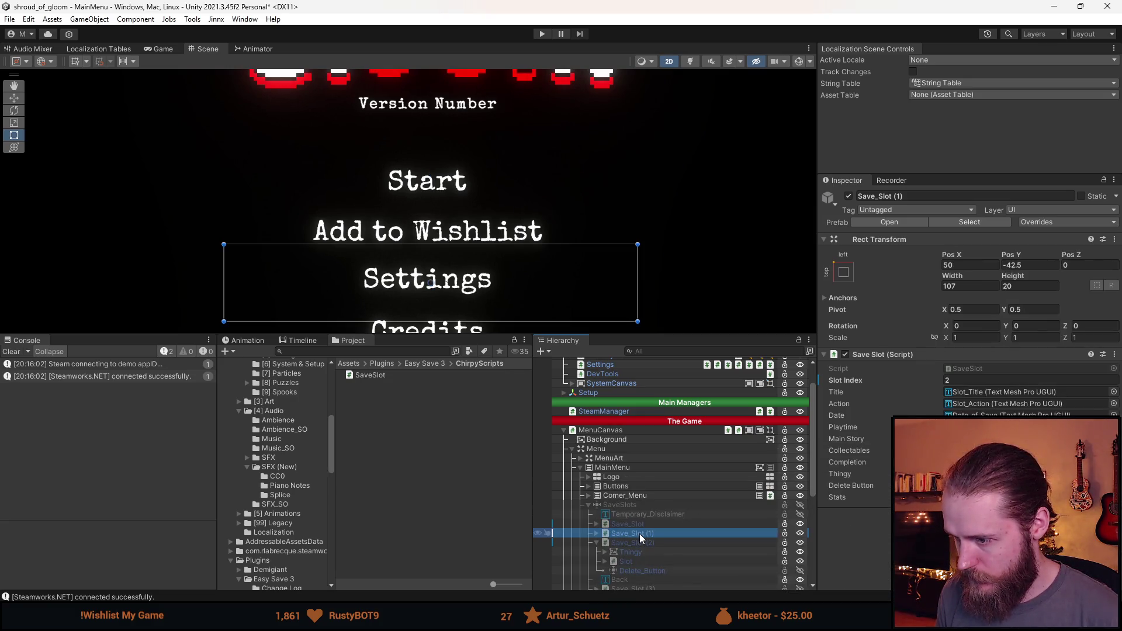
click(1036, 223)
click(1022, 477)
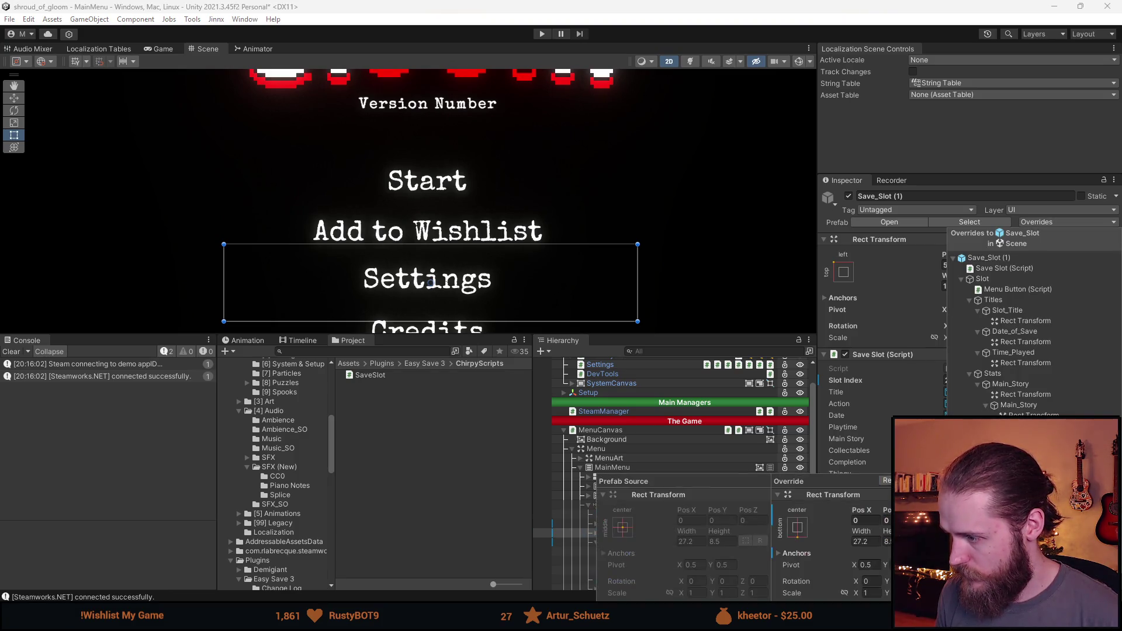
key(Escape)
click(627, 524)
click(1061, 225)
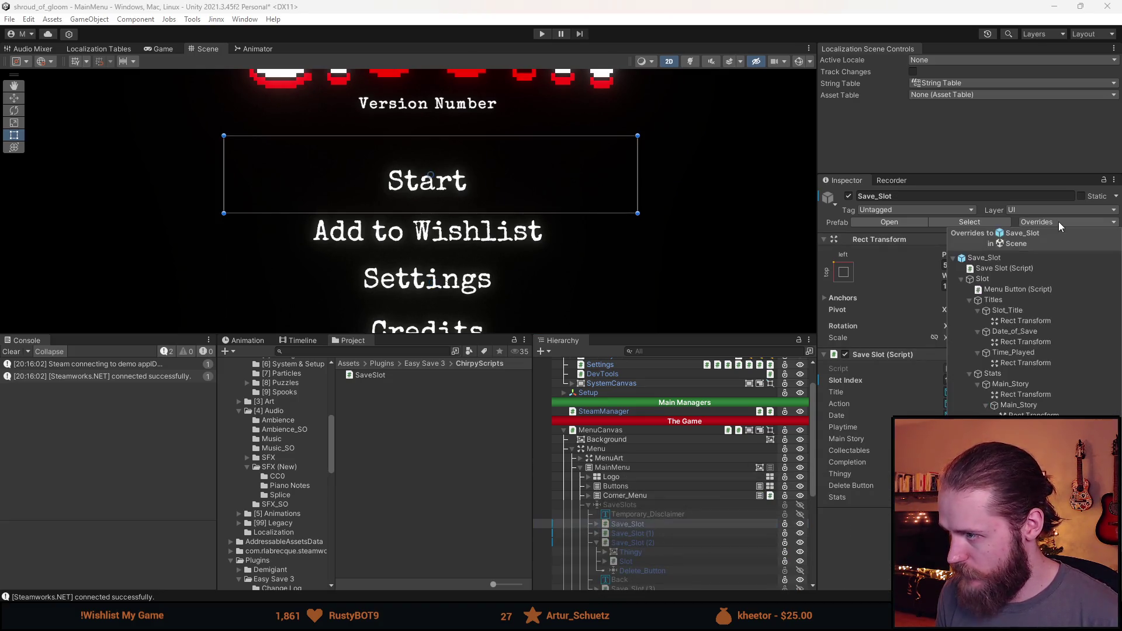
click(633, 543)
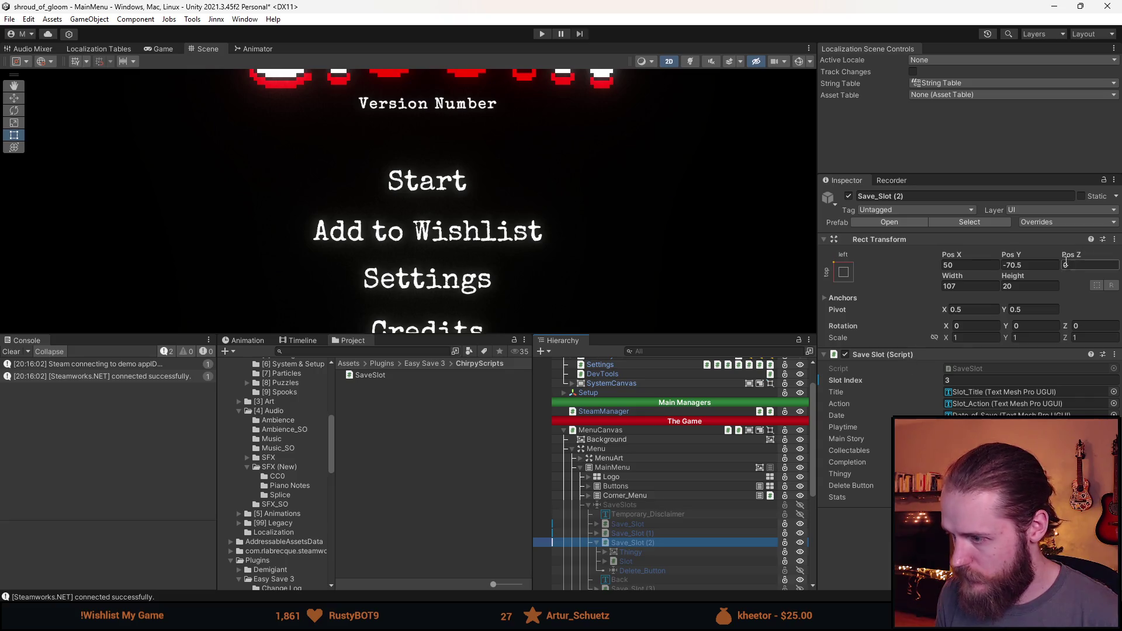
click(1055, 223)
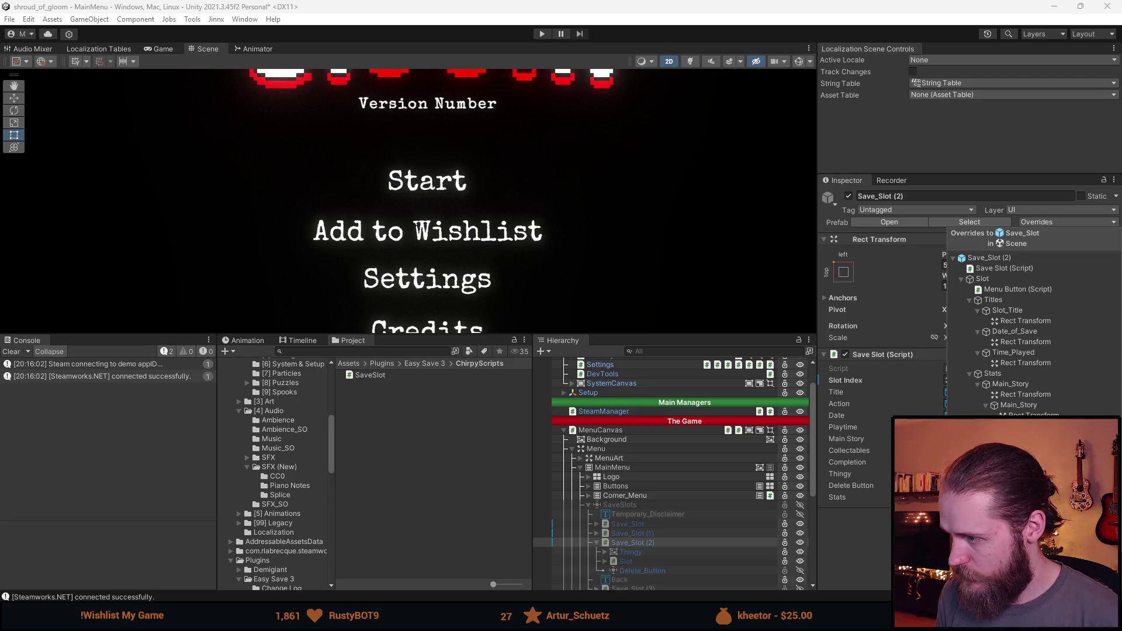
click(652, 545)
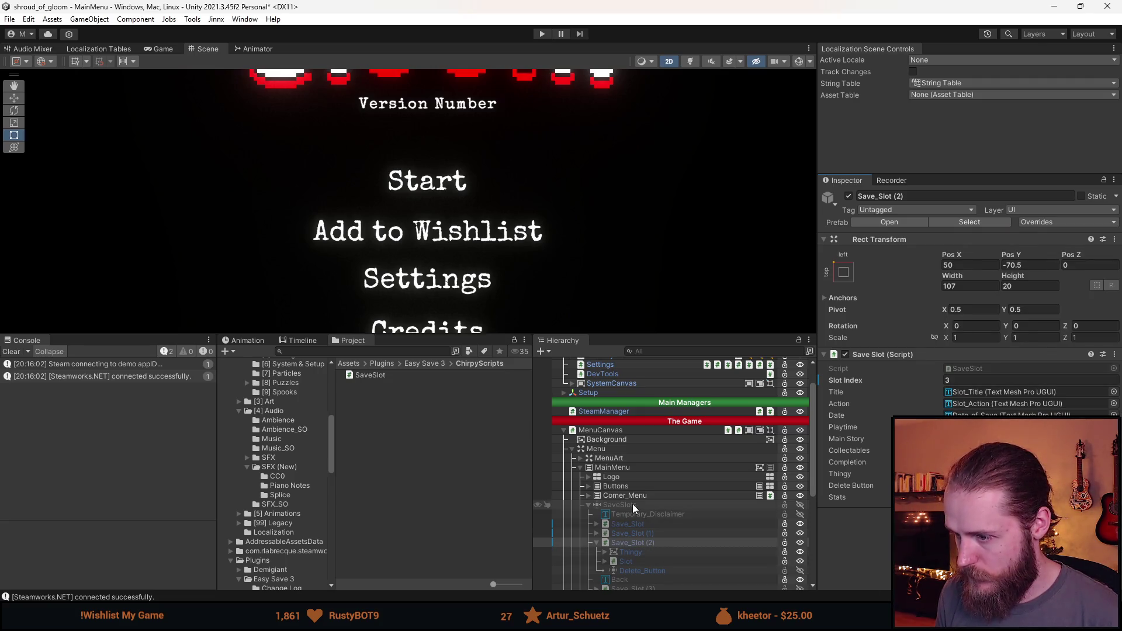
Step: Toggle the SaveSlots group's active state, confirm no slot overrides remain, and save the scene
key(a)
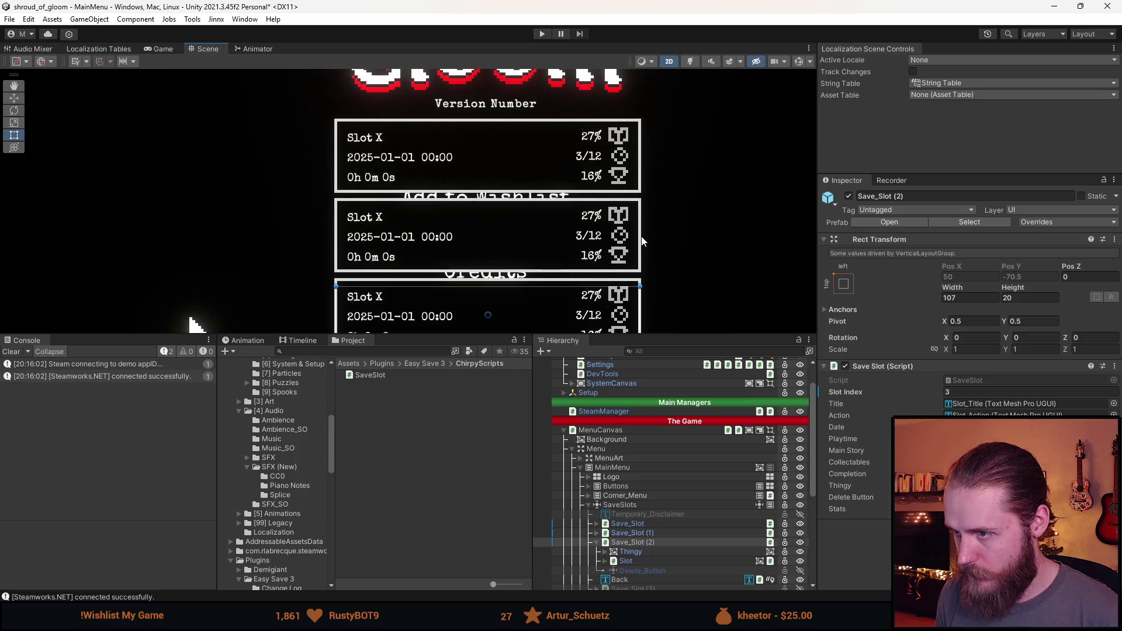
drag(642, 241, 673, 190)
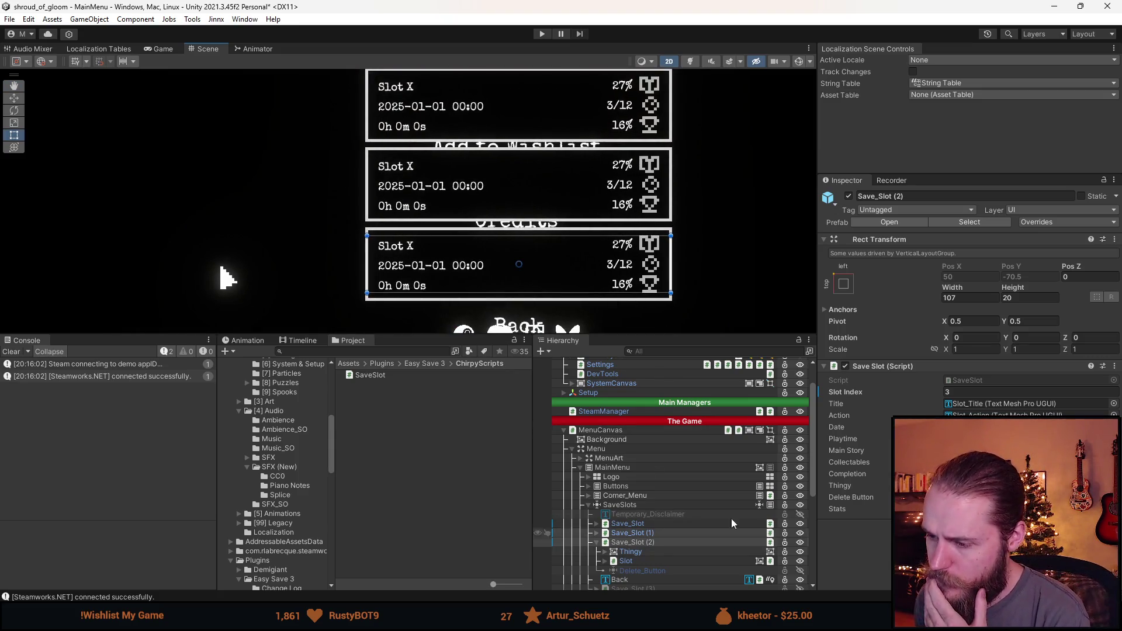
click(1040, 222)
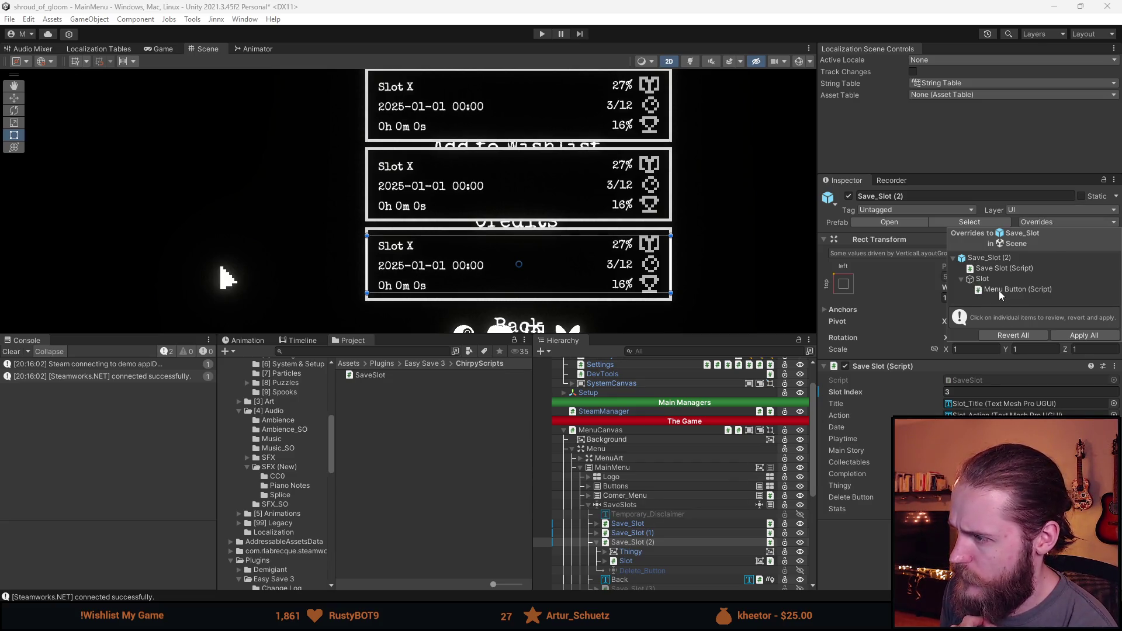
click(657, 533)
click(1037, 222)
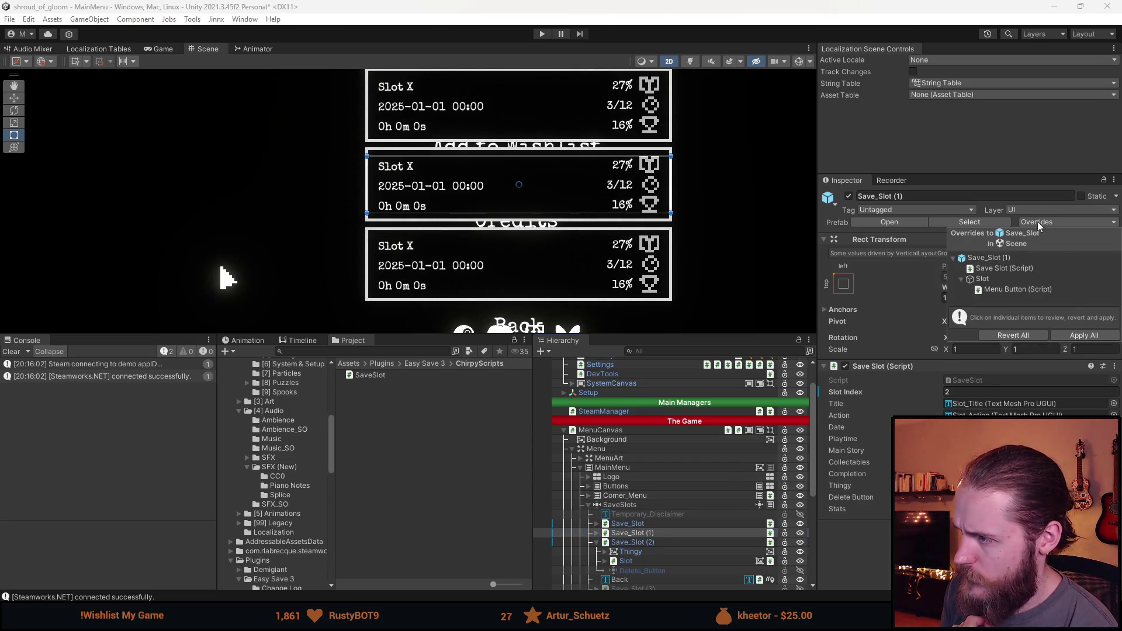
click(641, 524)
click(1044, 222)
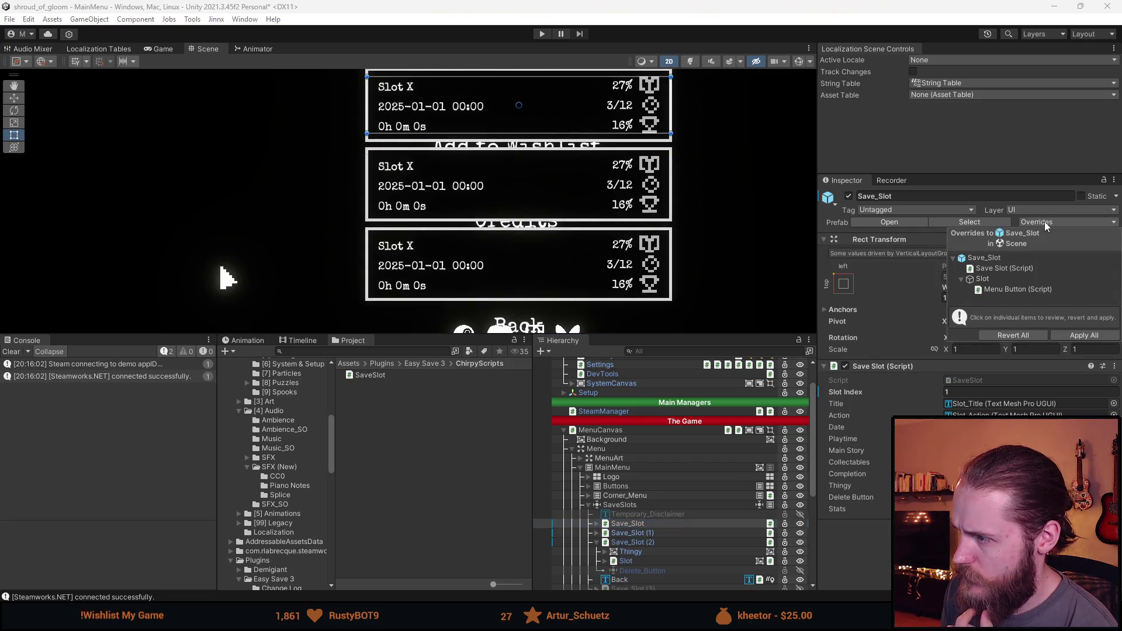
click(1044, 222)
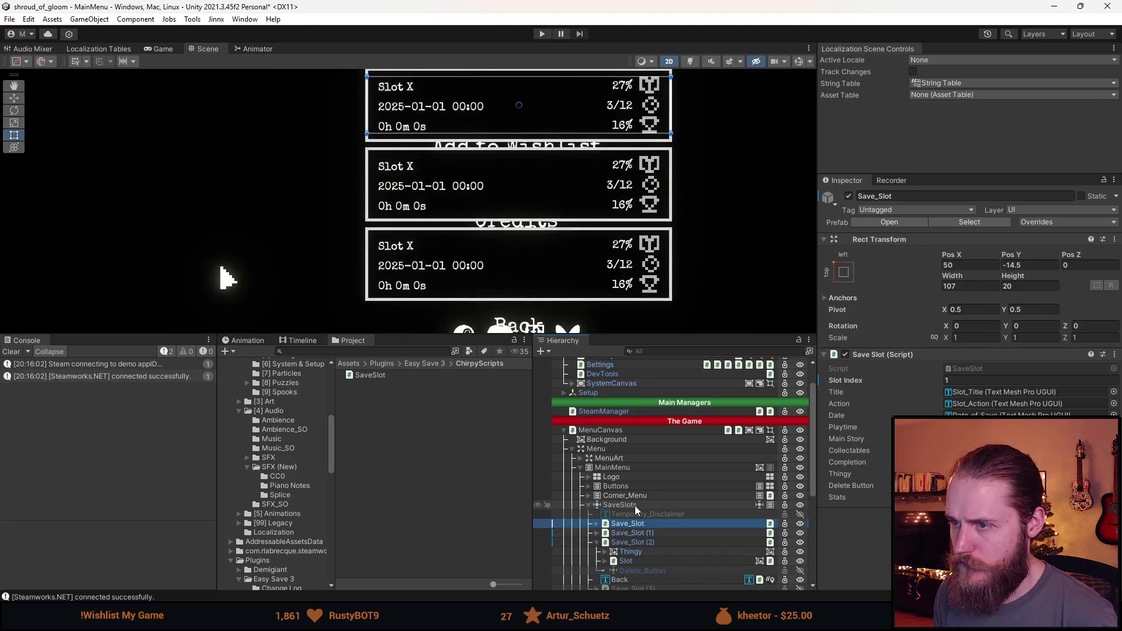
click(635, 506)
key(ctrl+s)
click(541, 33)
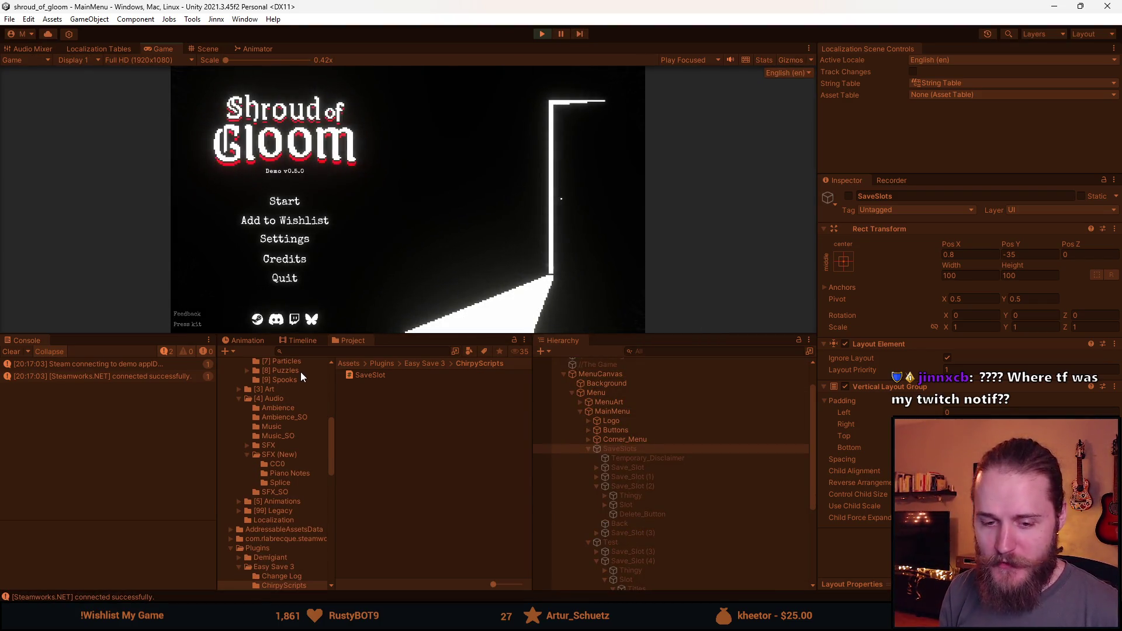
Step: Enlarge the Game view, open the save slots to check Slot 1's stats, then stop playing
mouse_move(438, 335)
mouse_down()
mouse_move(429, 453)
mouse_move(412, 510)
mouse_up()
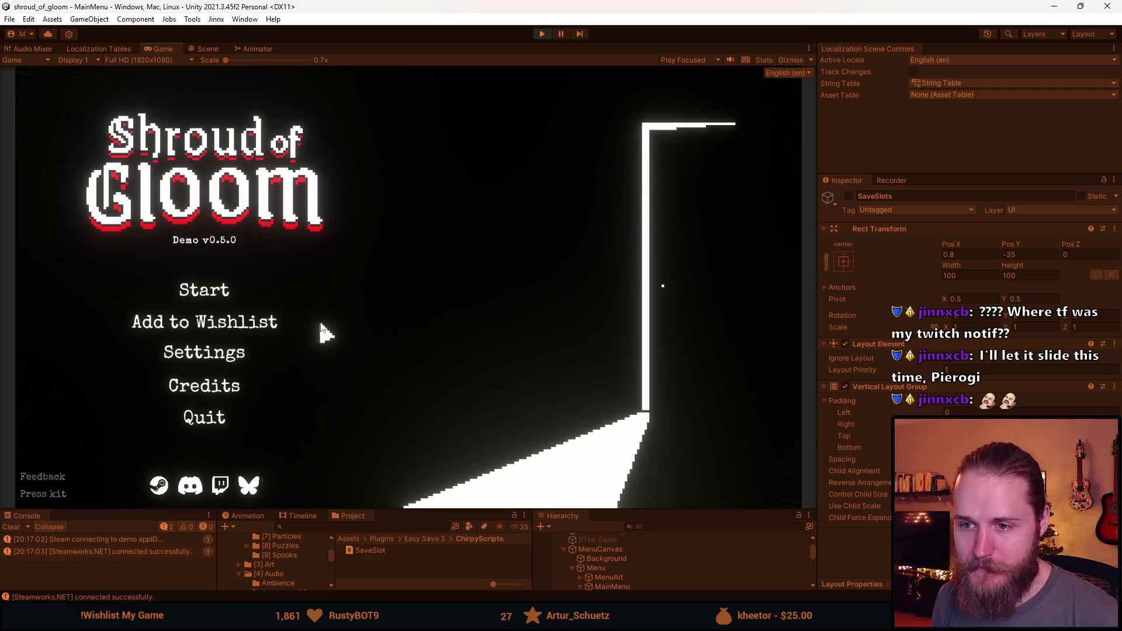
click(204, 289)
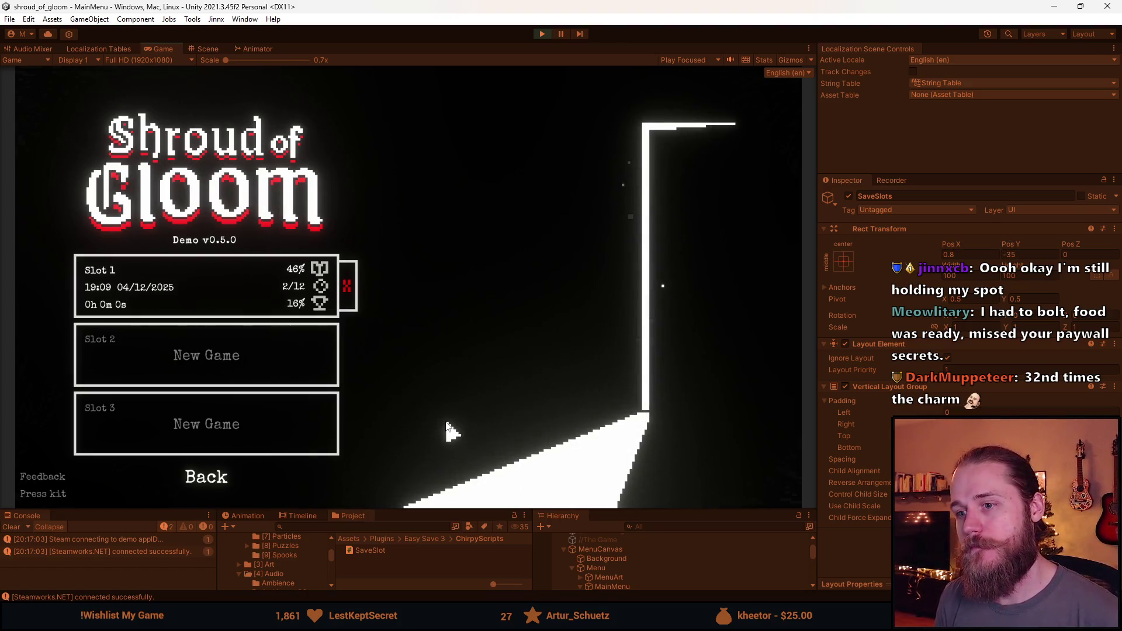
click(543, 33)
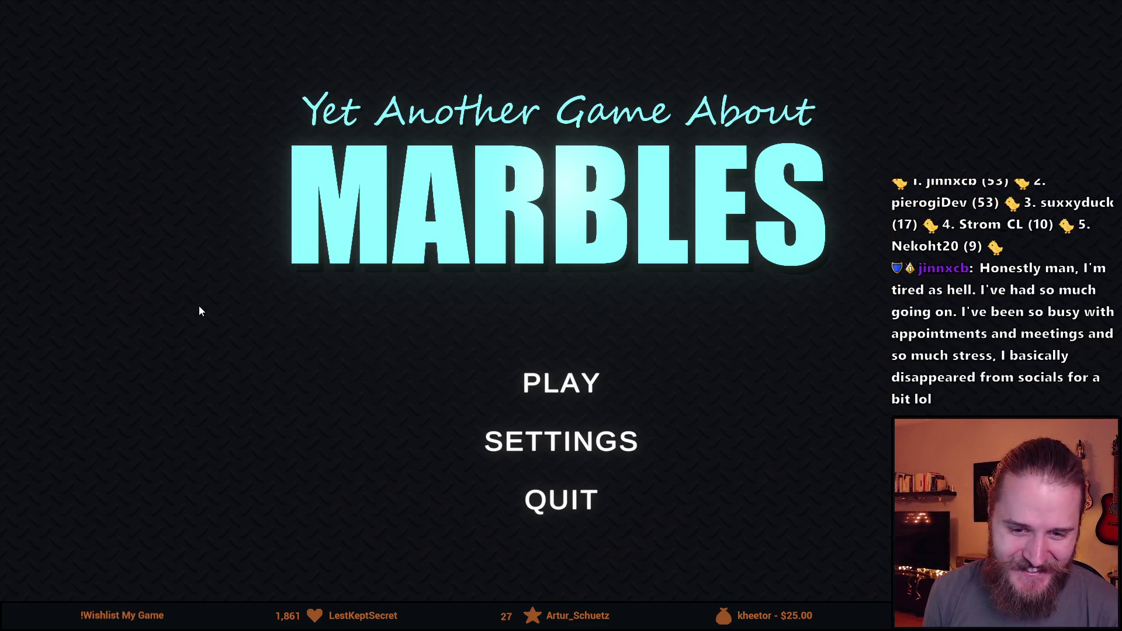
Step: Start a game from the title screen and pick The Teleporter map
click(527, 379)
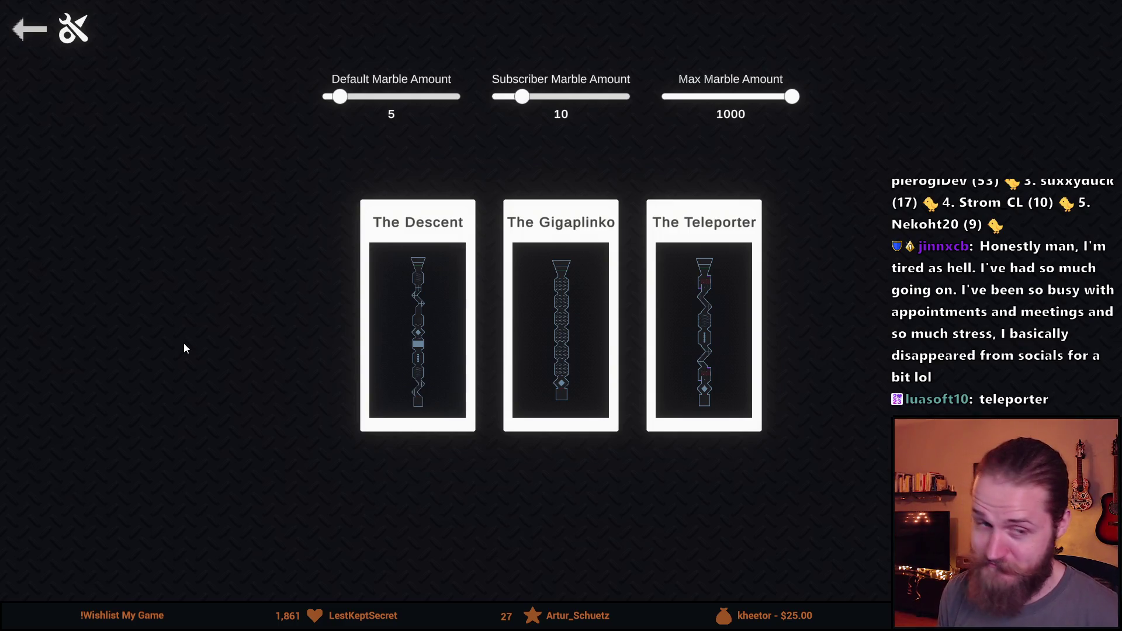
click(709, 305)
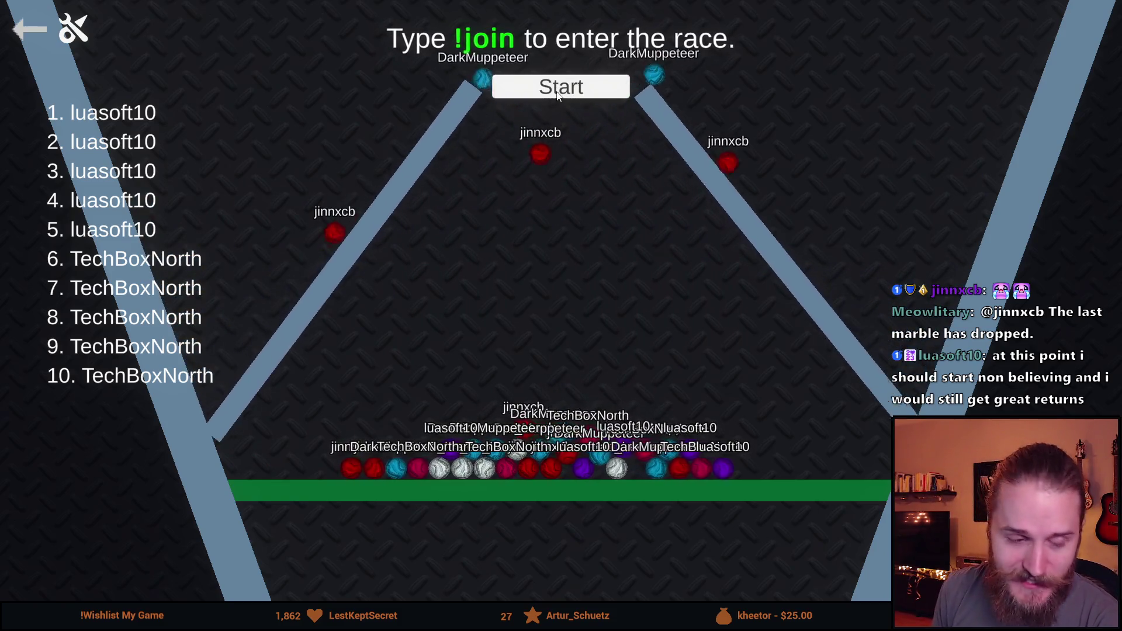
Step: Run the race, back out from the winner screen to the main menu, and confirm Quit
click(557, 93)
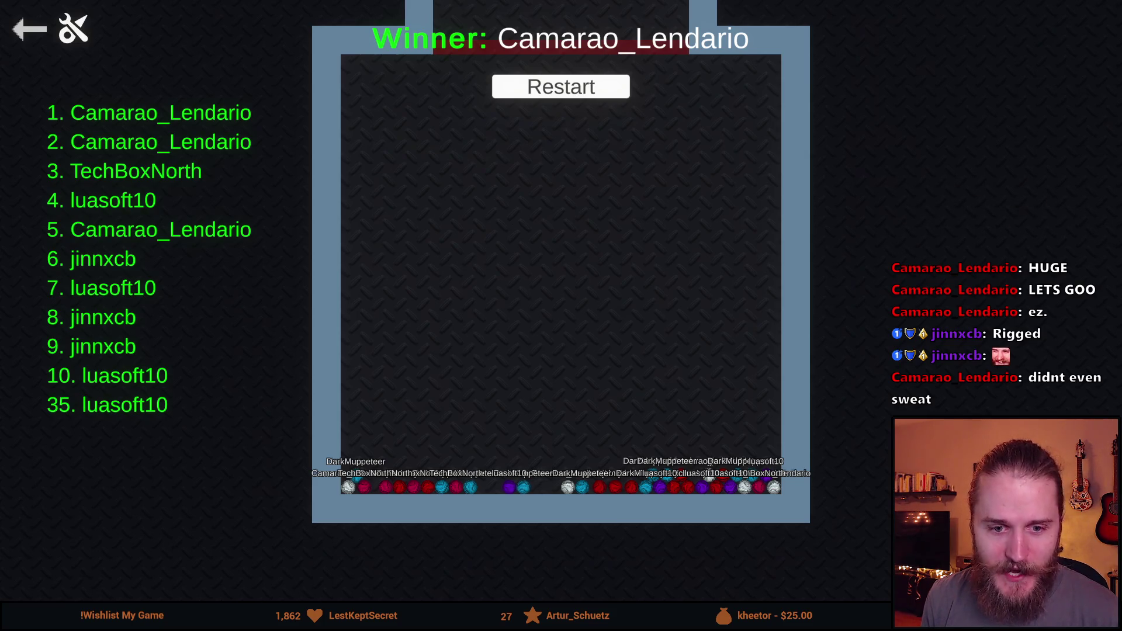
click(25, 35)
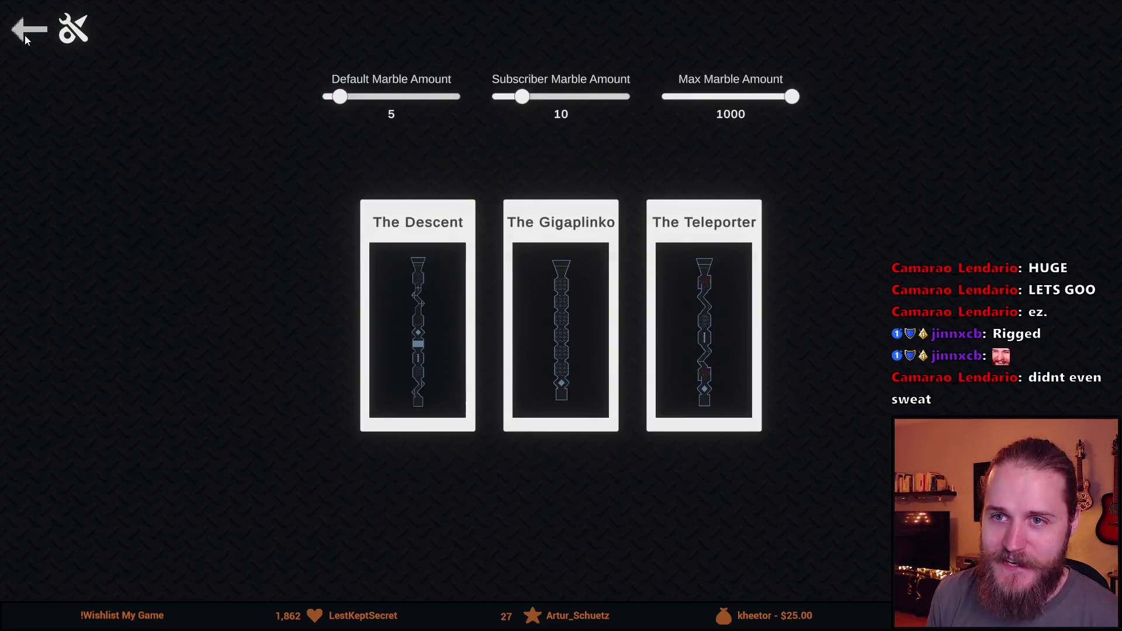
click(25, 35)
click(549, 501)
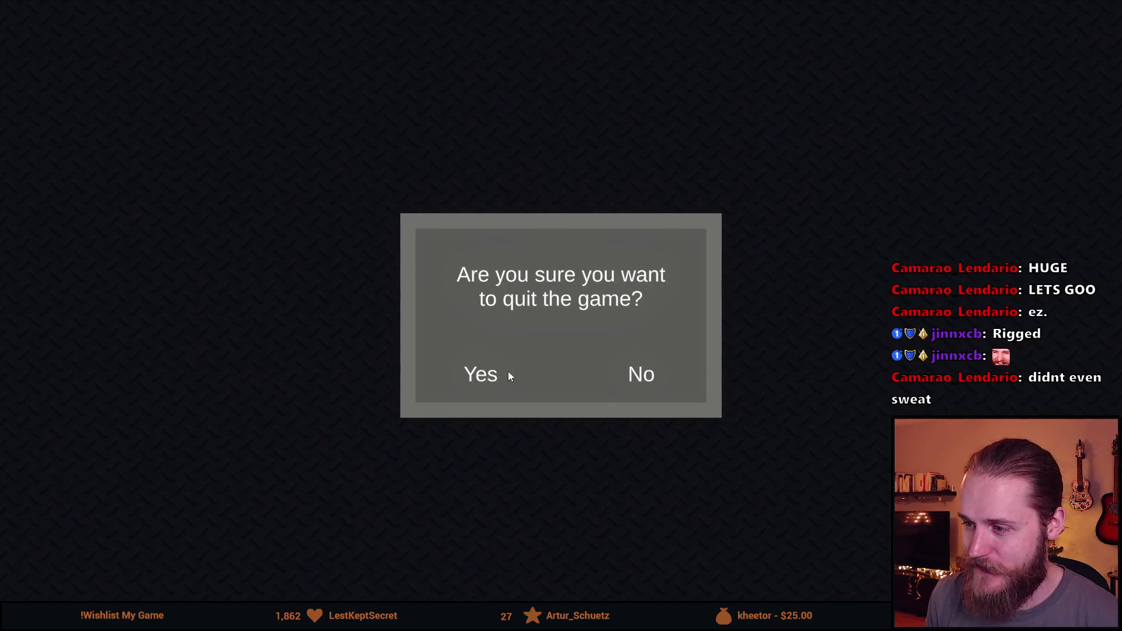
click(479, 375)
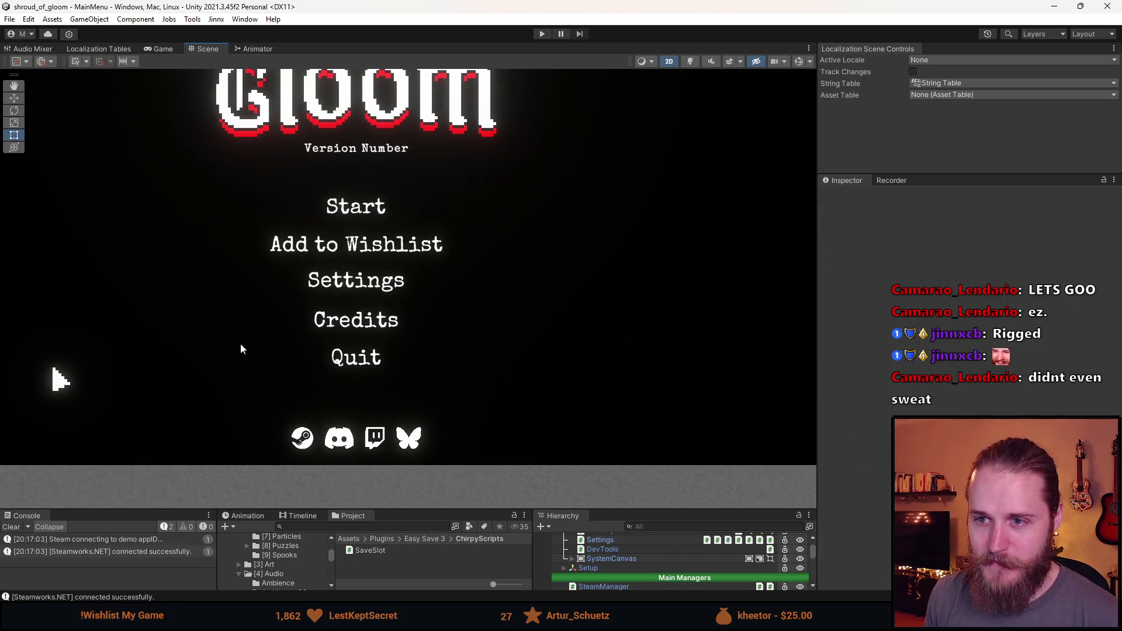
Step: Make the bottom panels taller, enter Play mode and enlarge the Game view
scroll(217, 348, down, 2)
scroll(397, 238, up, 5)
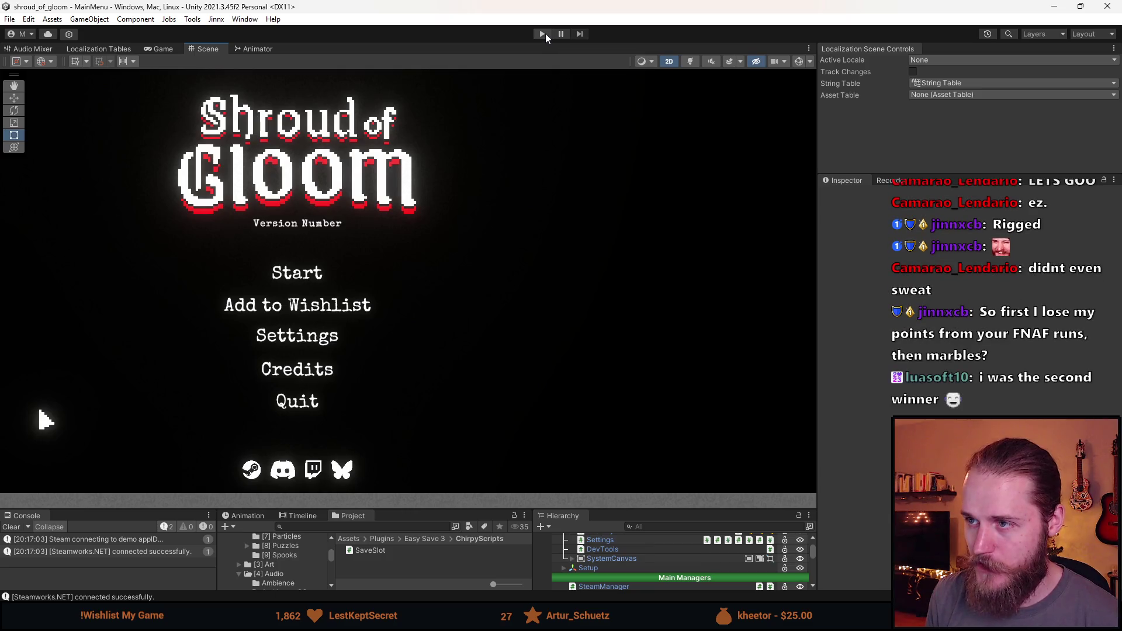
drag(497, 509, 479, 448)
scroll(632, 524, down, 3)
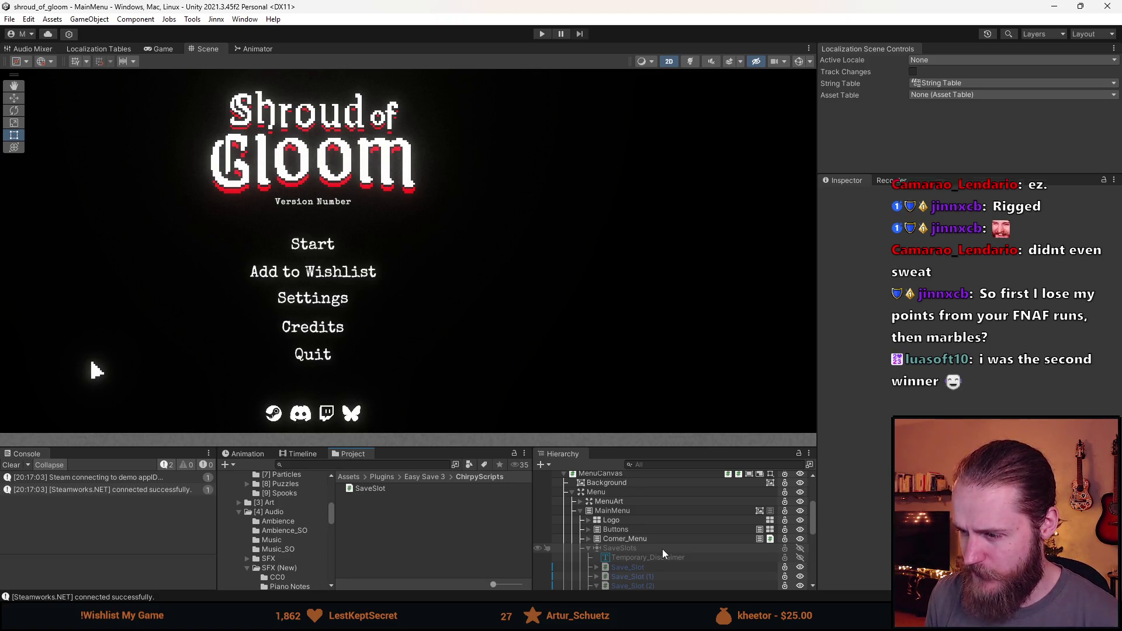
click(535, 34)
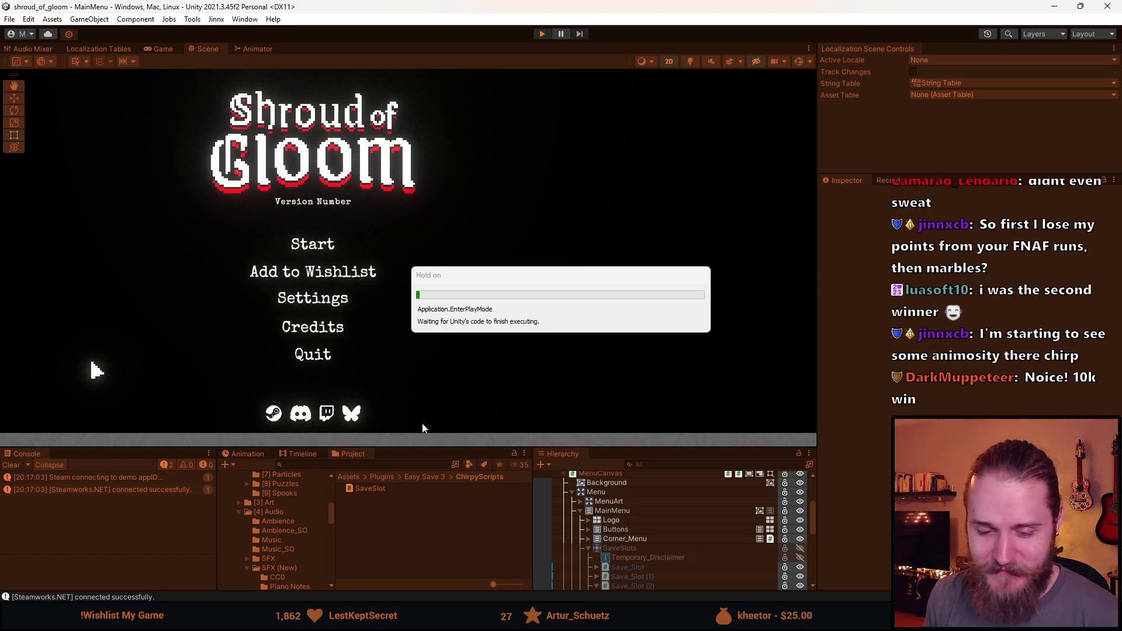
drag(436, 463, 436, 533)
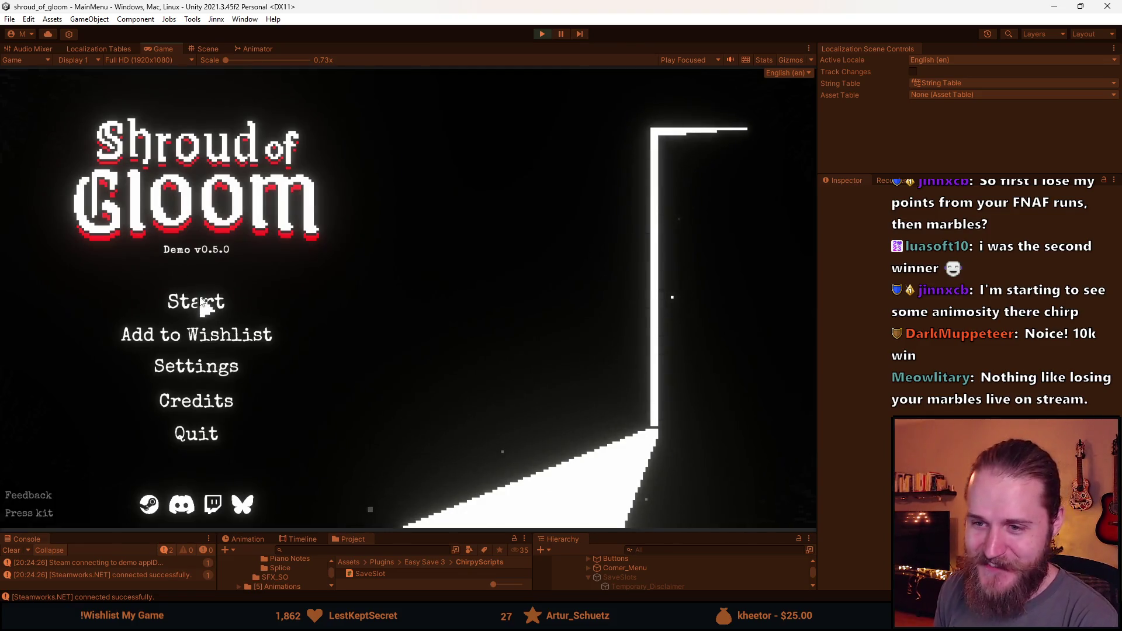
Step: Repeatedly open the save-slot screen from Start, showing Slot 1 at 46%, 2/12 and 16%
click(200, 301)
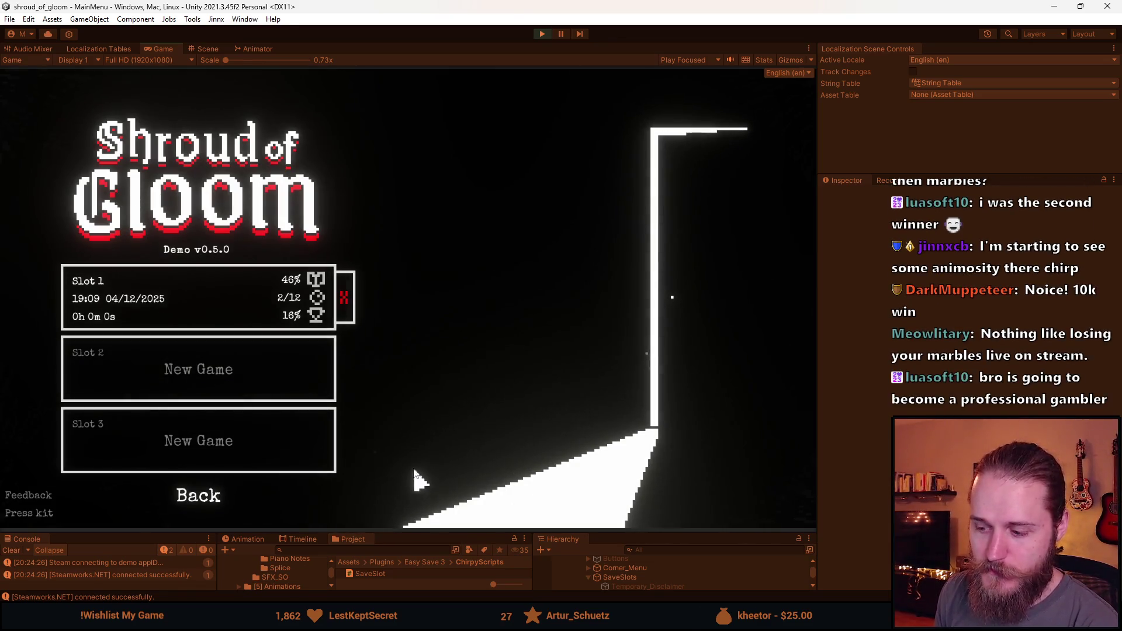
click(202, 497)
click(198, 301)
click(193, 500)
click(202, 307)
click(211, 497)
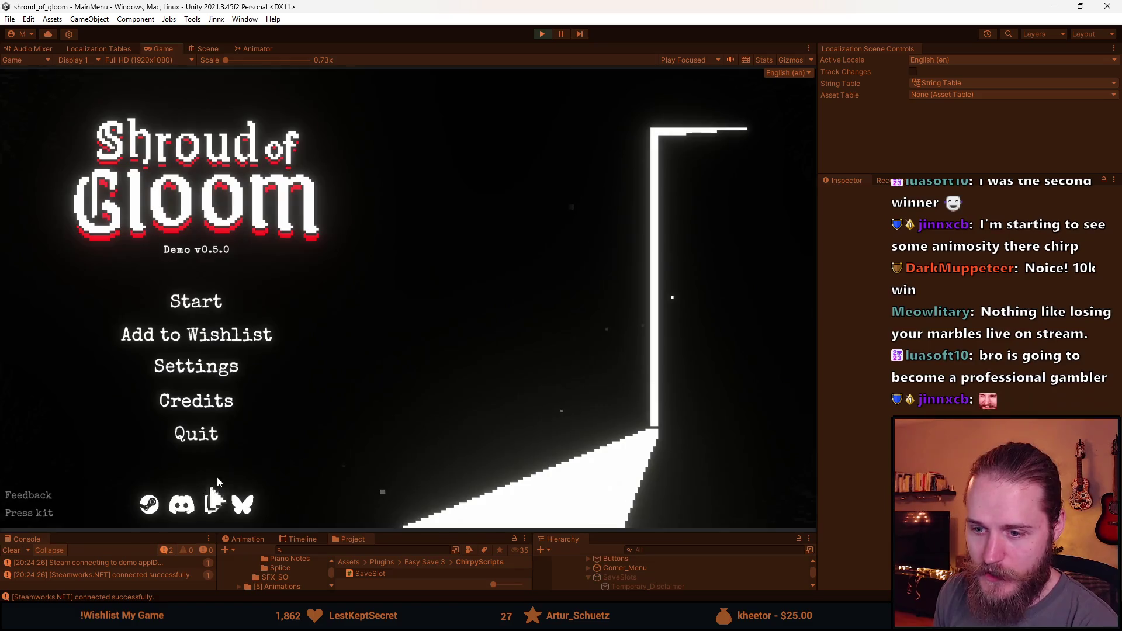
click(202, 298)
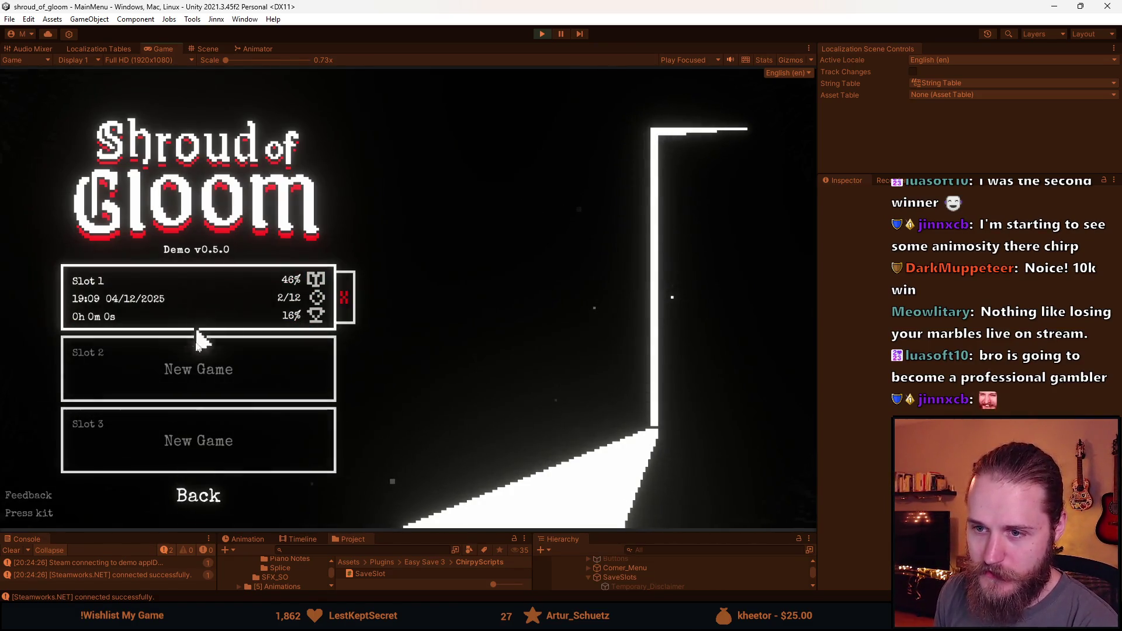
click(204, 503)
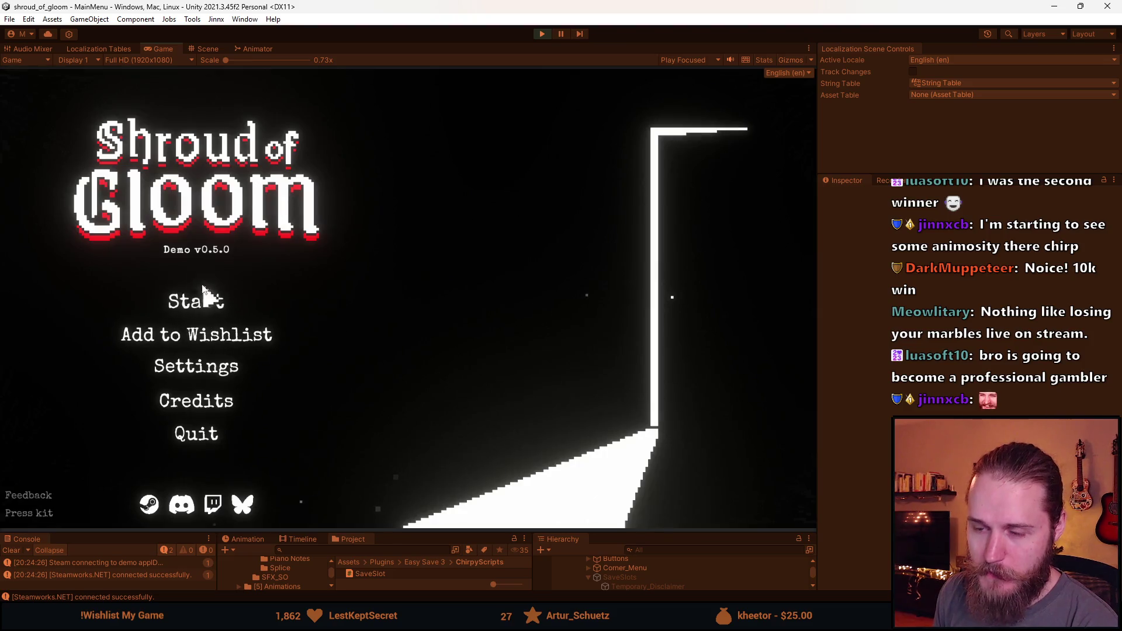
click(204, 307)
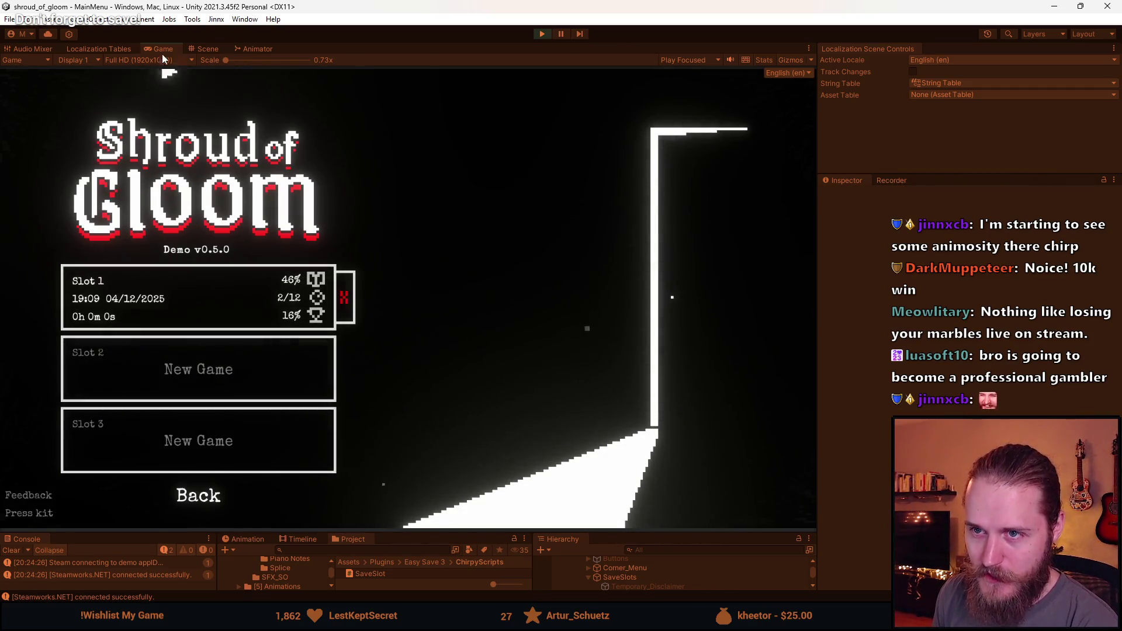
click(195, 50)
Step: Zoom and pan the Scene view onto the save slots, then return to Game and stop Play mode
scroll(402, 250, up, 10)
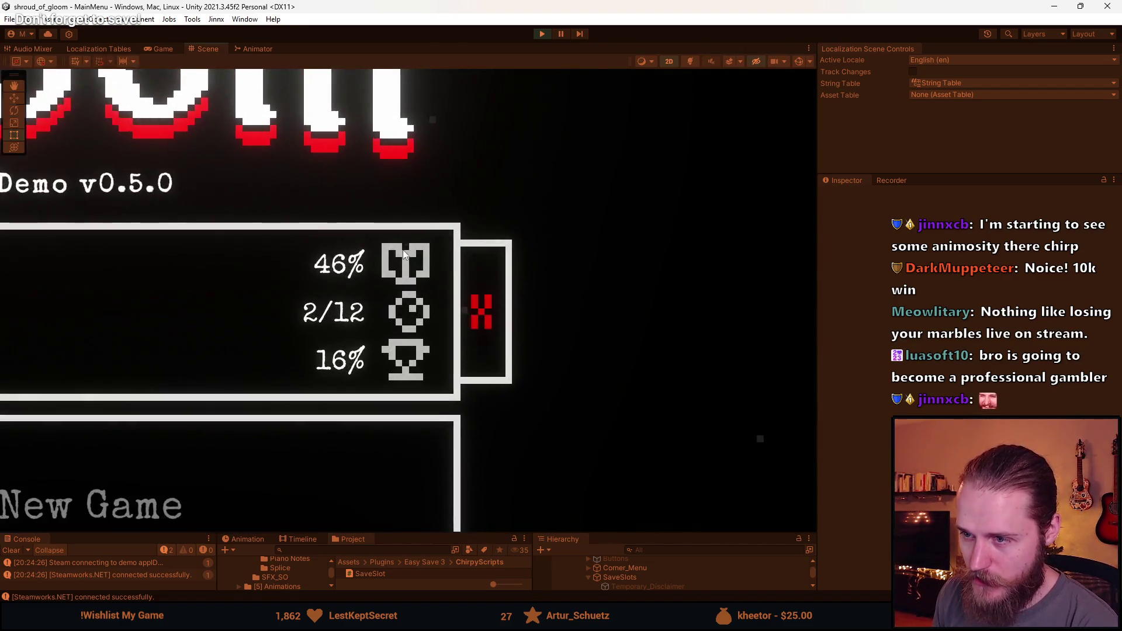
scroll(390, 232, down, 10)
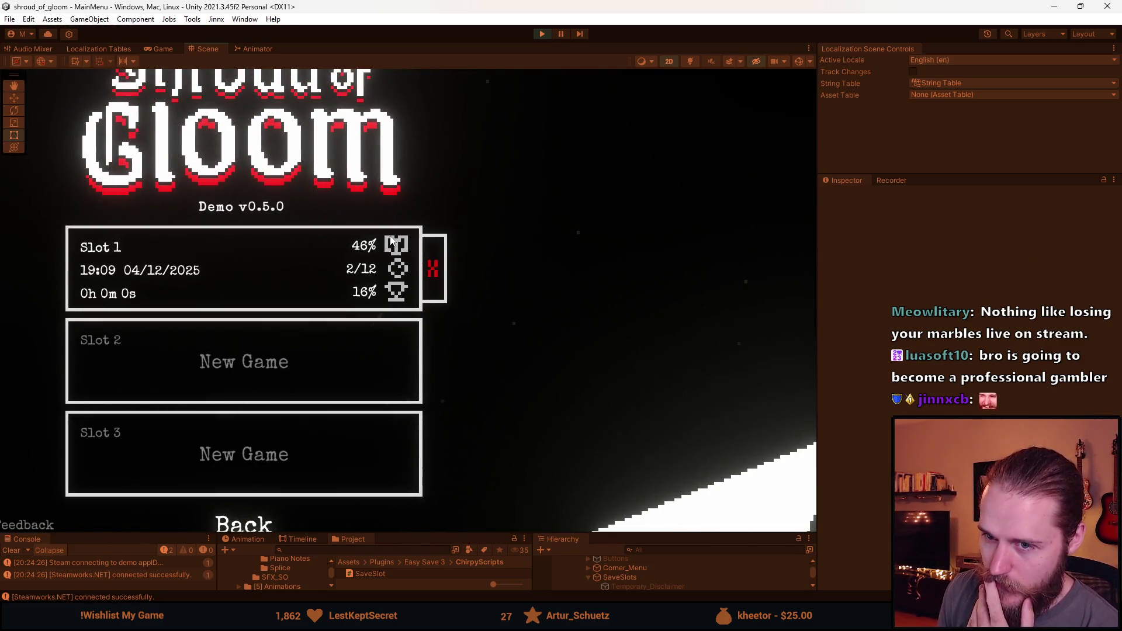
scroll(391, 238, down, 3)
scroll(275, 277, up, 3)
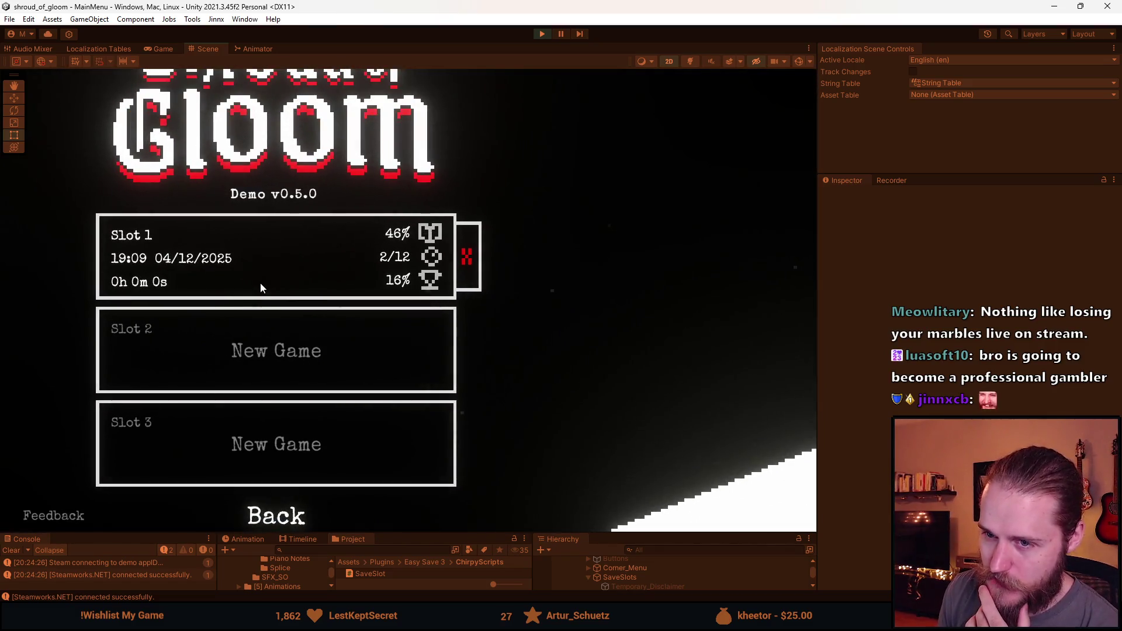
drag(255, 348, 309, 395)
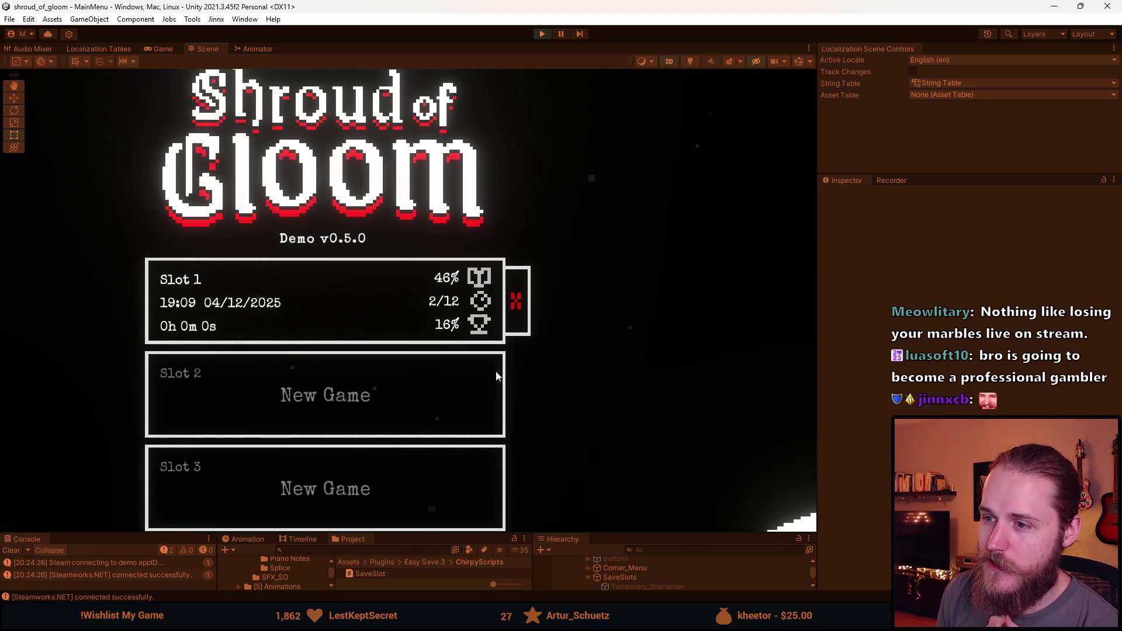
click(166, 53)
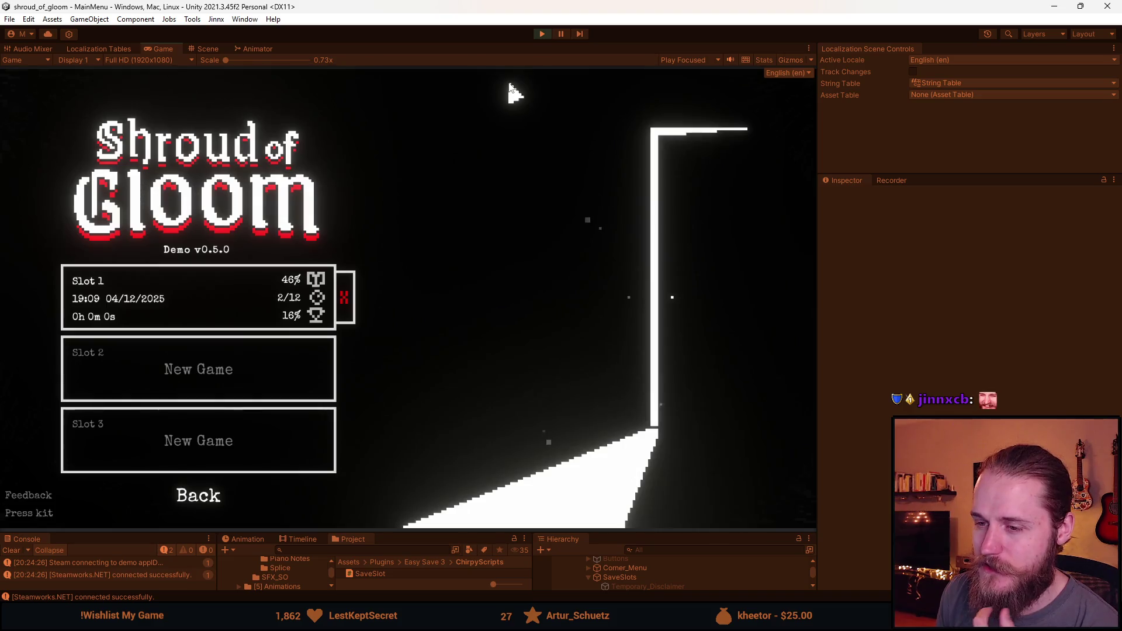
click(540, 35)
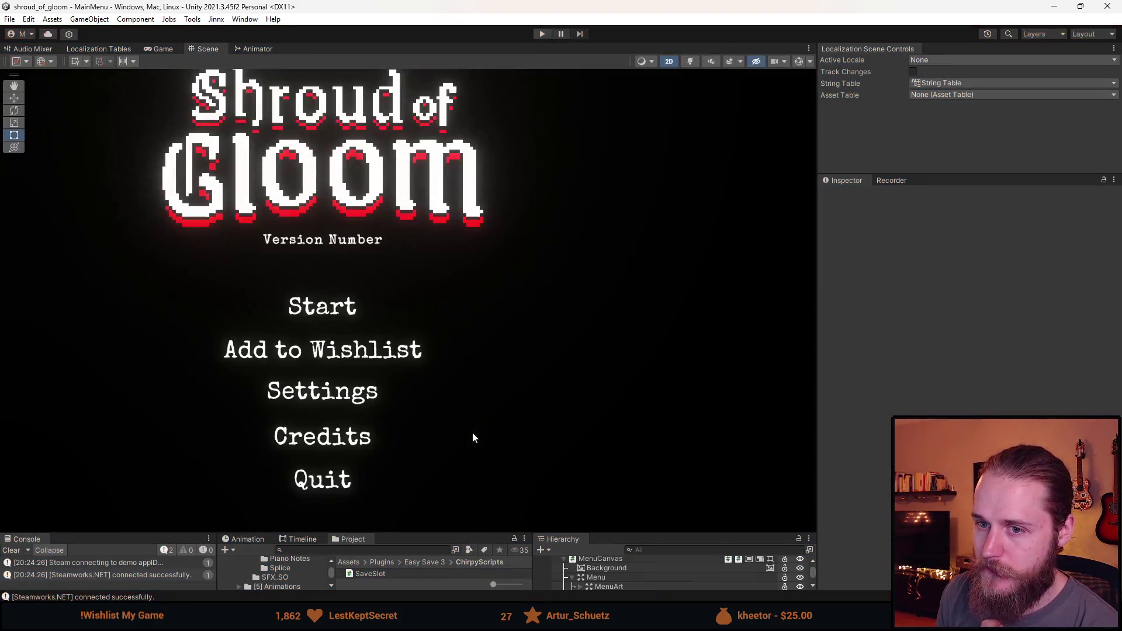
Step: Enlarge the bottom panels, replace the menu buttons with the save slots, and select the first Save_Slot
drag(464, 532, 461, 393)
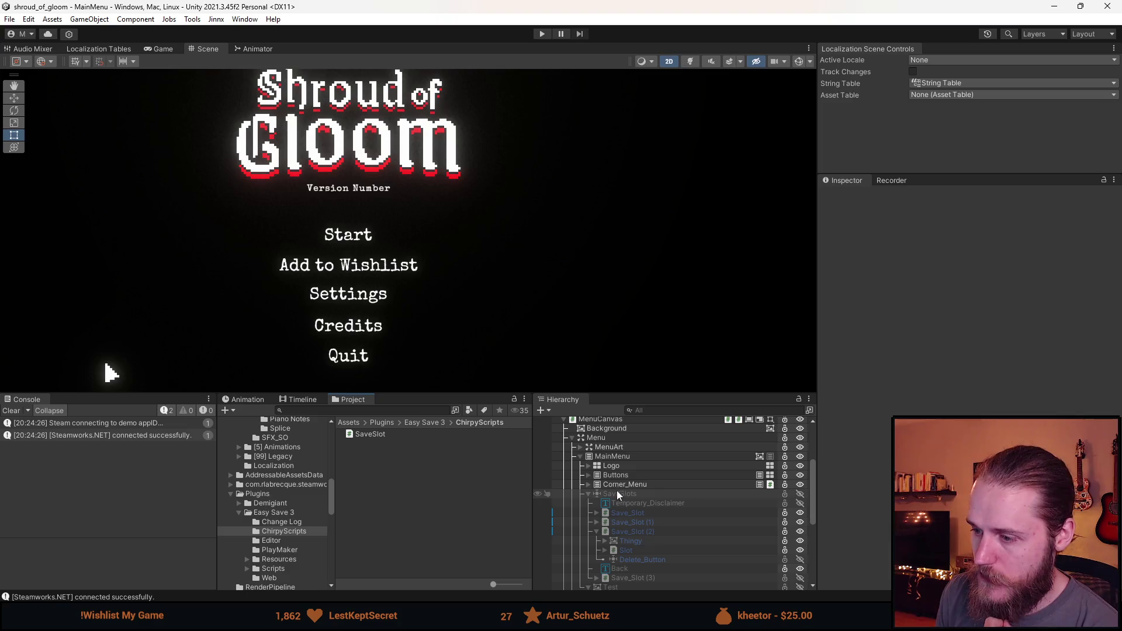
key(a)
key(a)
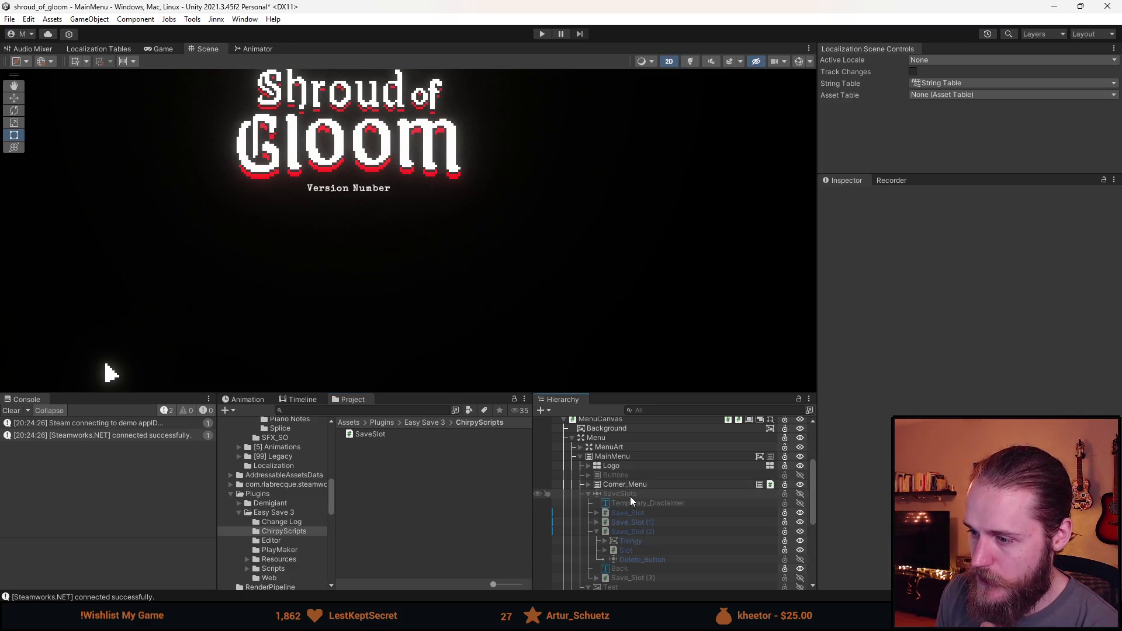
click(686, 513)
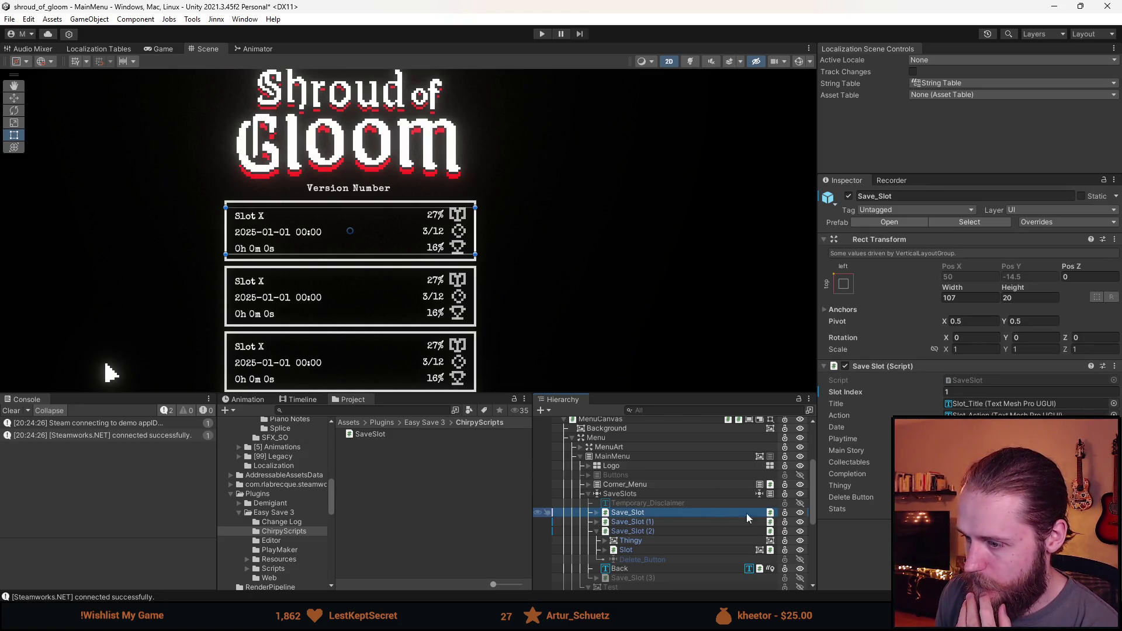
Step: Open the Save_Slot prefab and inspect its Main_Story, Stats and Titles objects
click(808, 513)
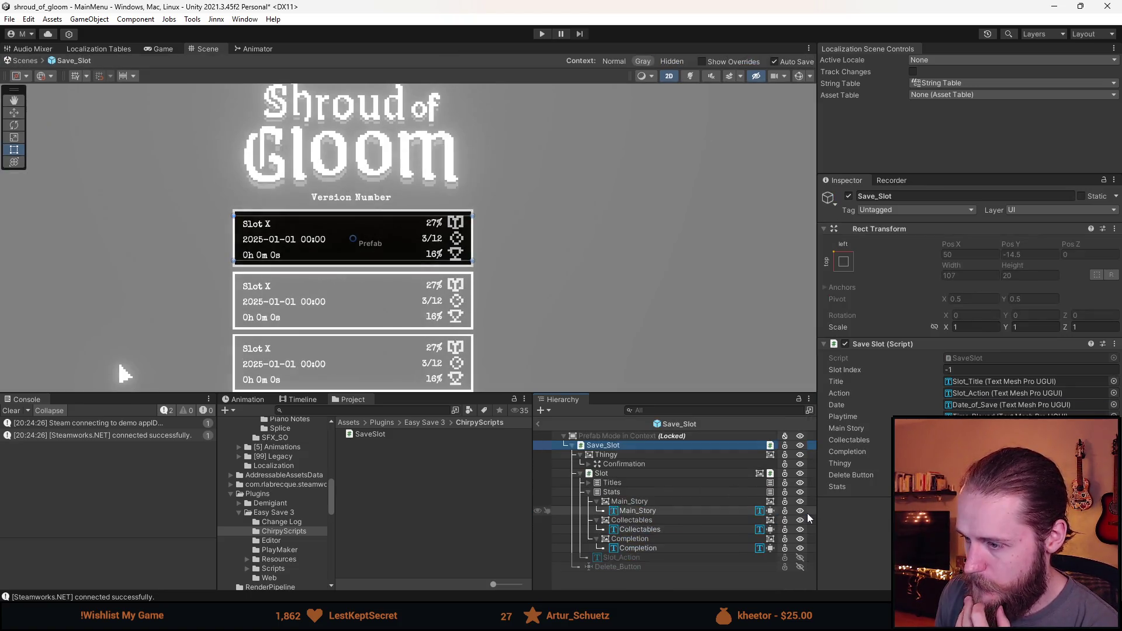
click(639, 510)
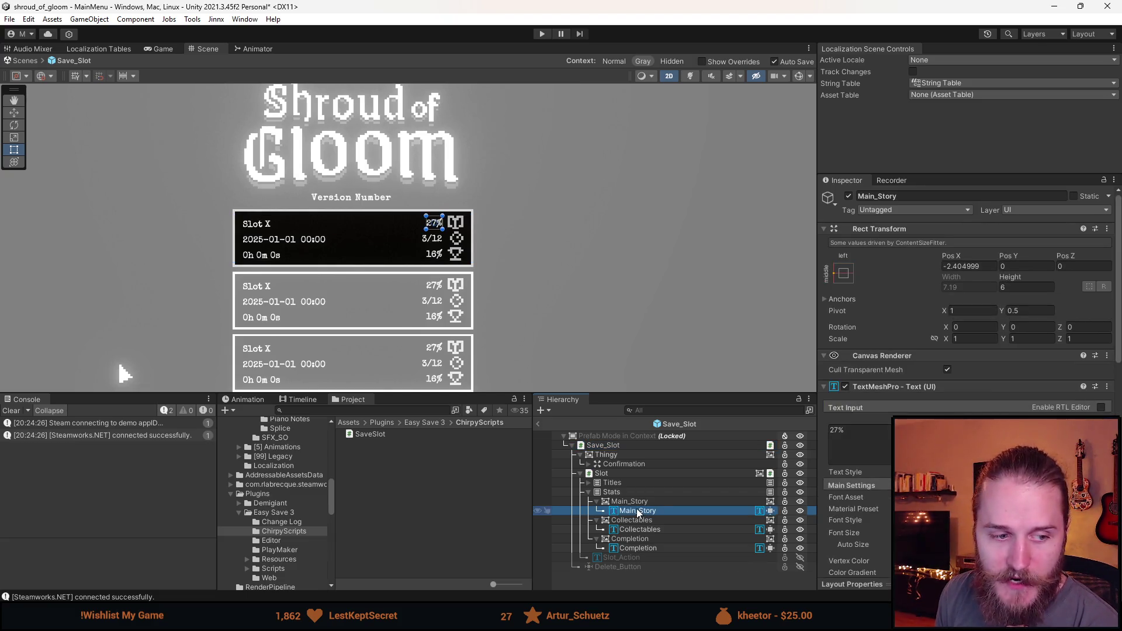
scroll(308, 246, up, 4)
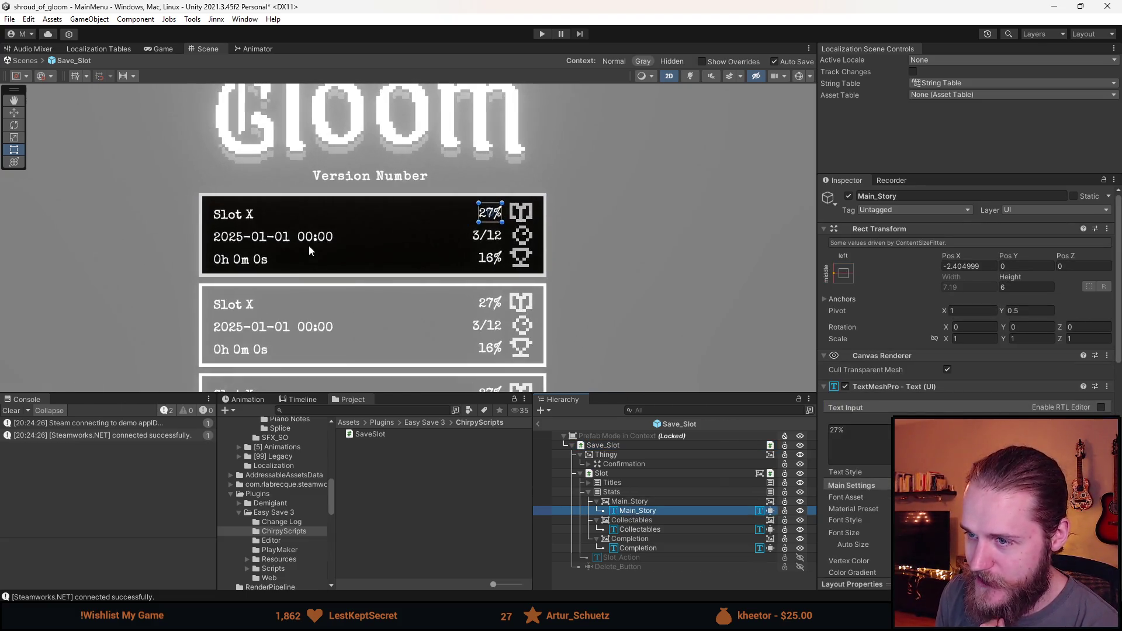
click(636, 502)
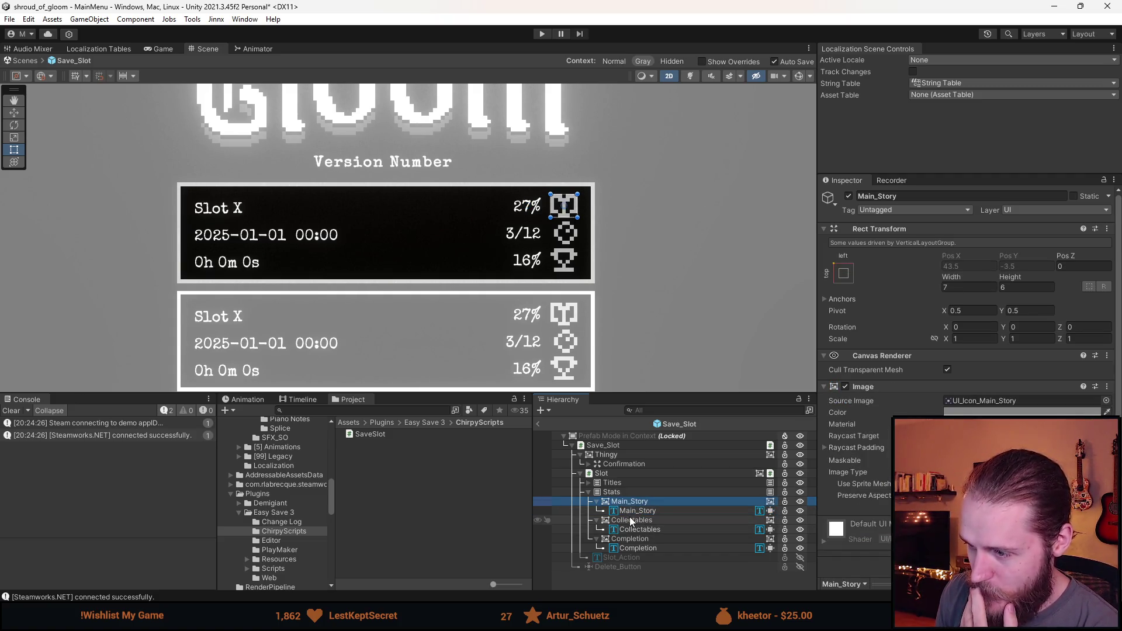
click(608, 492)
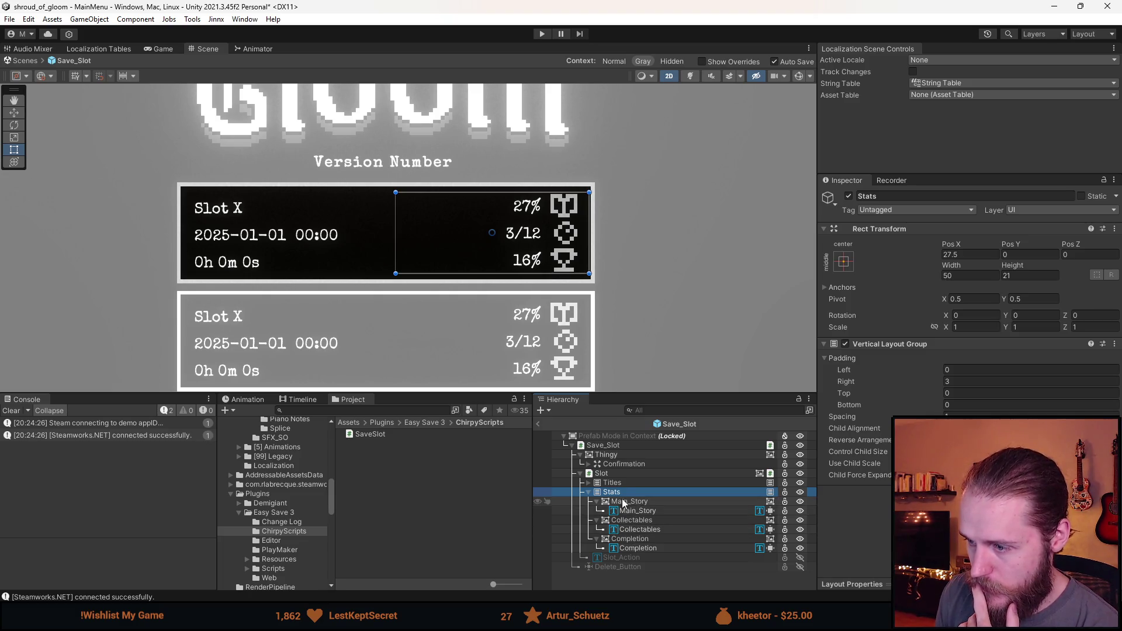
click(588, 482)
click(630, 492)
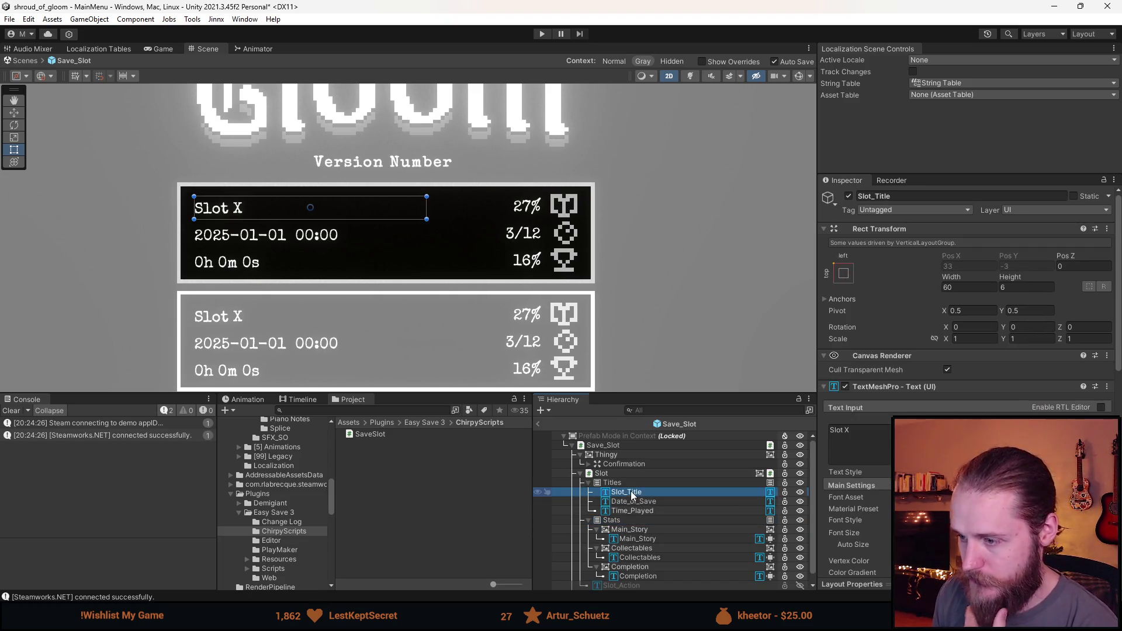
shift+click(646, 510)
click(844, 532)
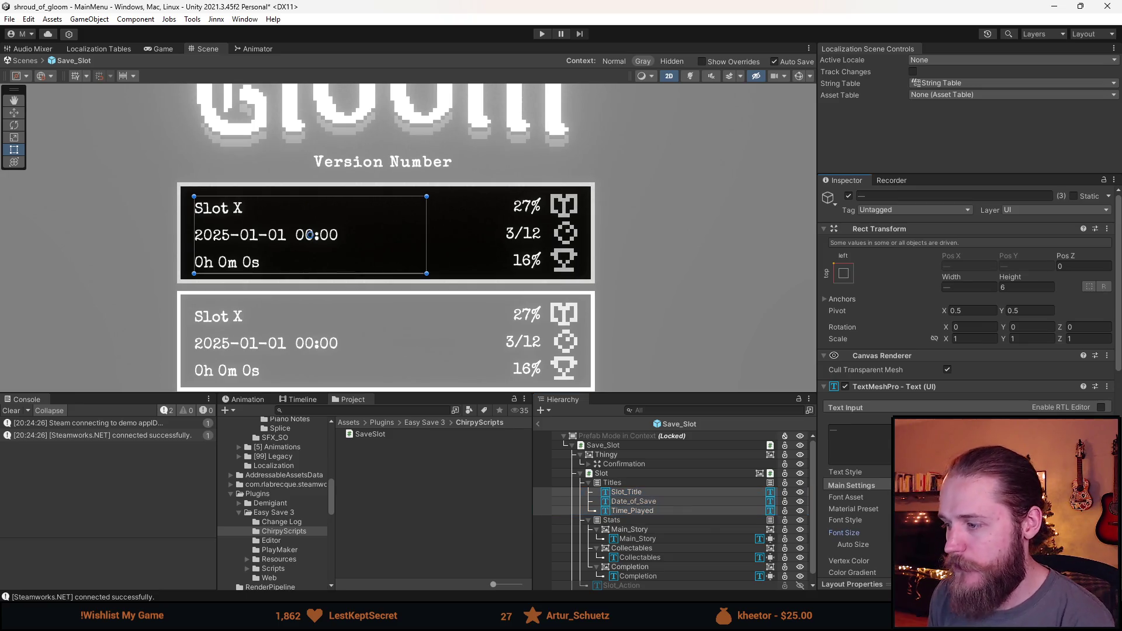
drag(843, 533, 859, 533)
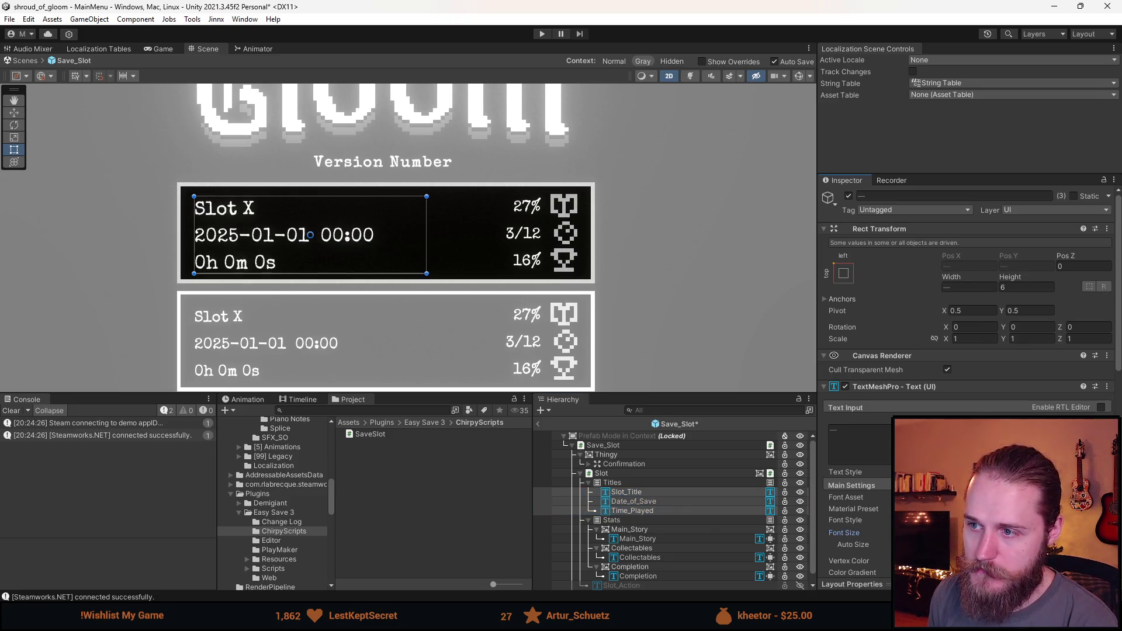
scroll(385, 309, down, 5)
key(ctrl+z)
key(ctrl+z)
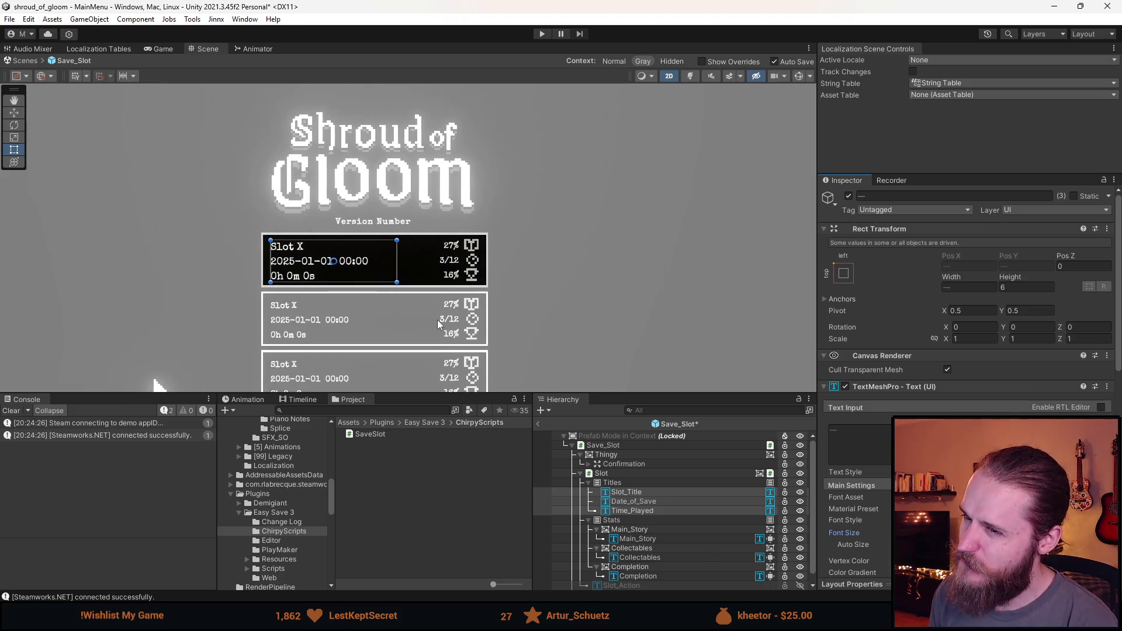
mouse_move(584, 321)
mouse_down()
mouse_move(530, 277)
mouse_move(563, 303)
mouse_up()
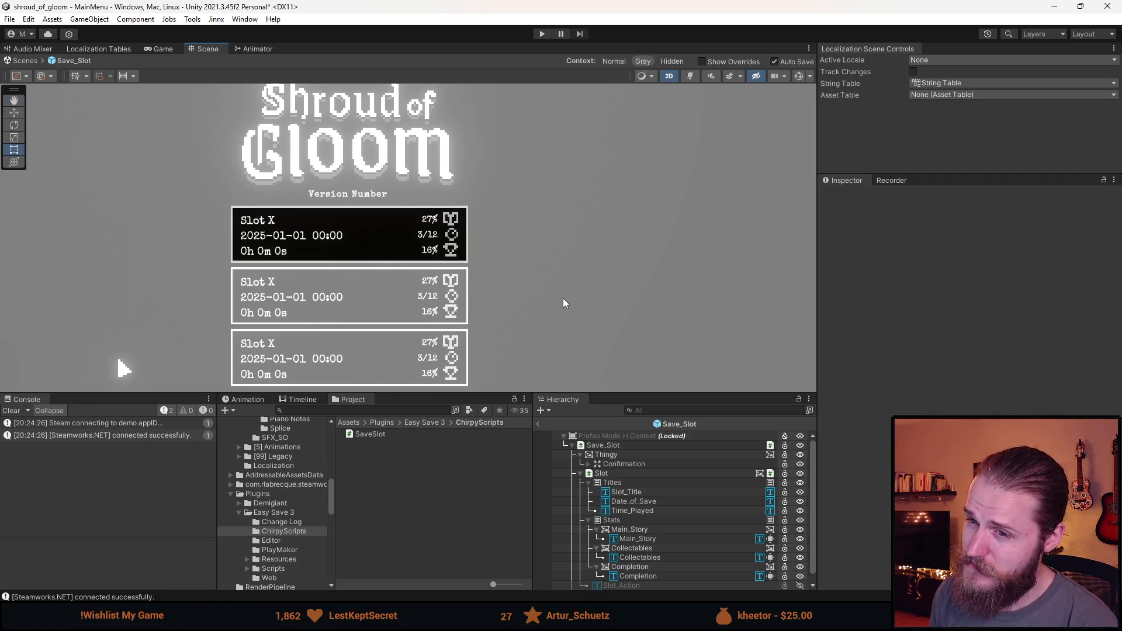
click(627, 491)
shift+click(643, 509)
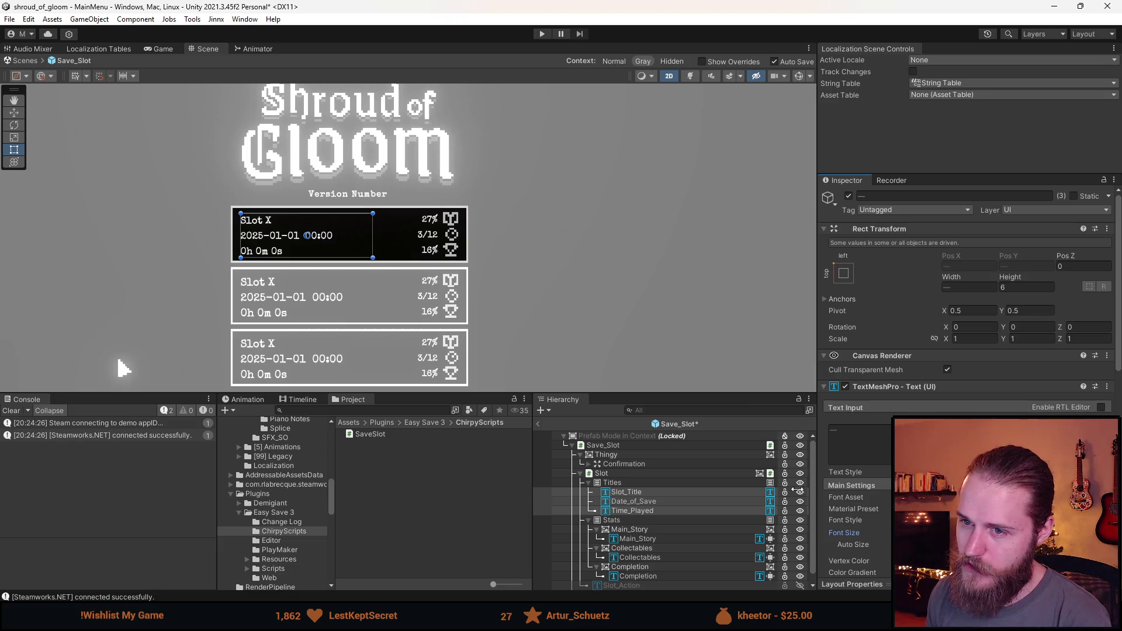
click(567, 298)
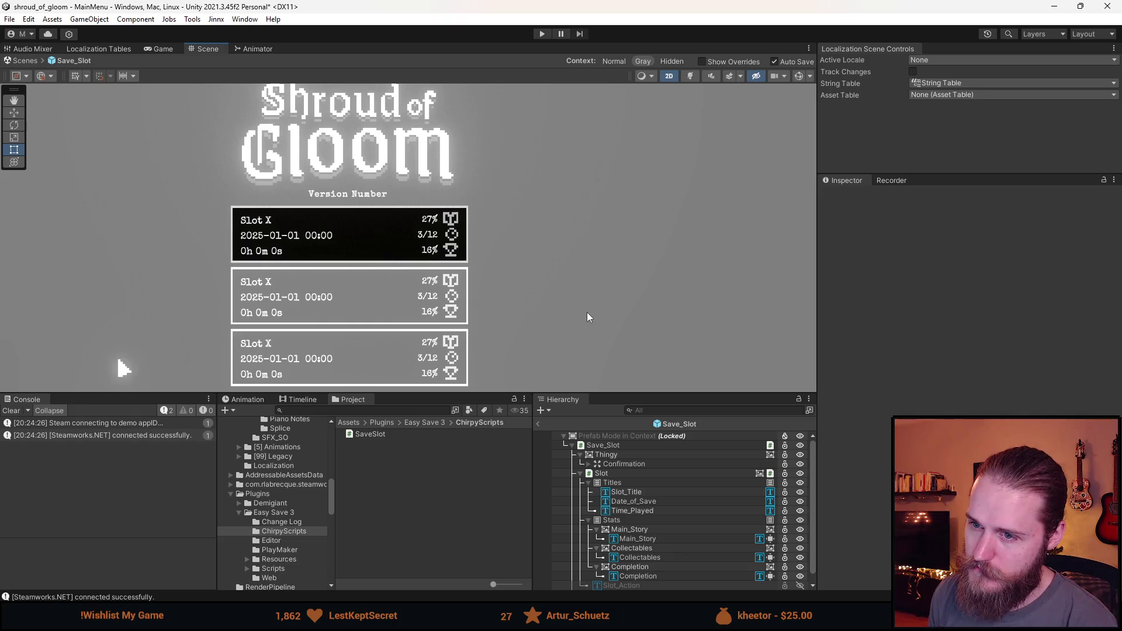
click(624, 491)
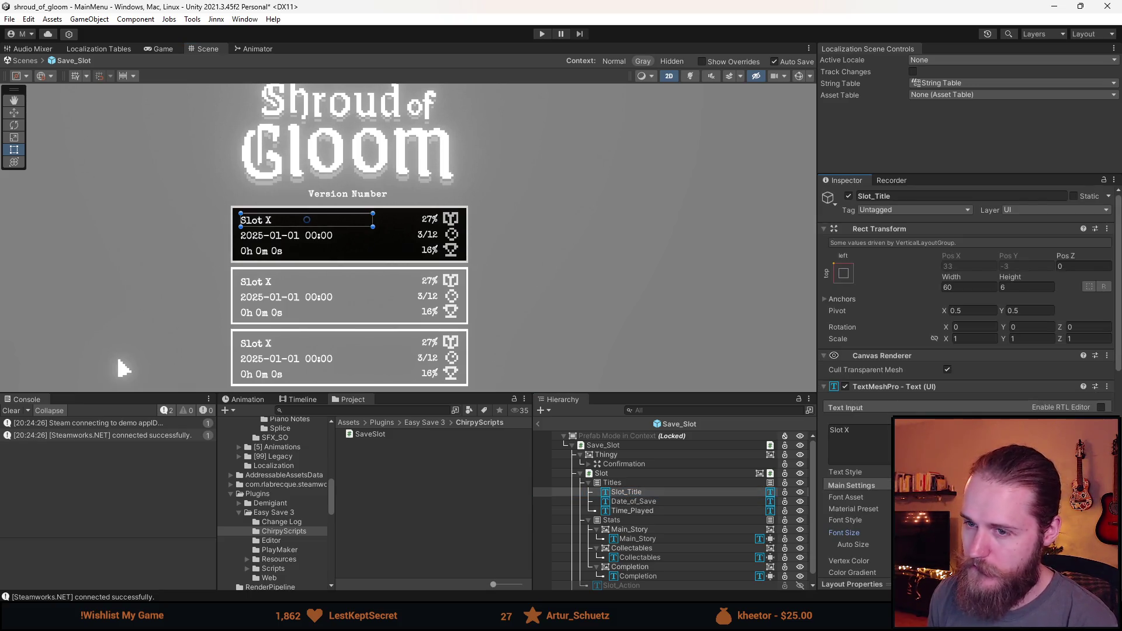
click(556, 234)
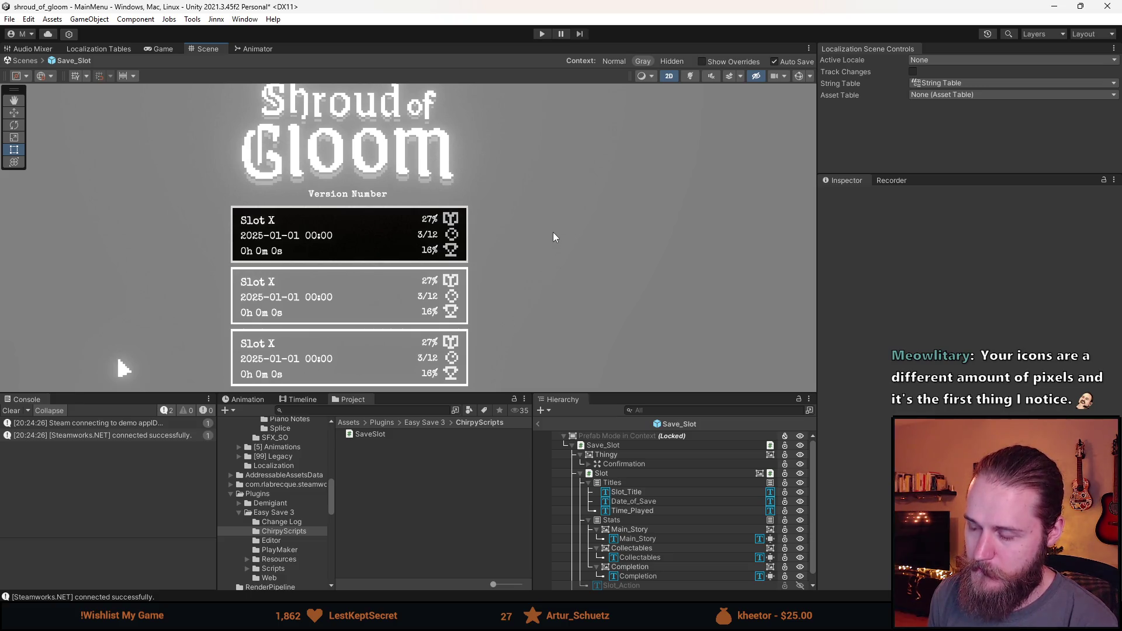
click(645, 490)
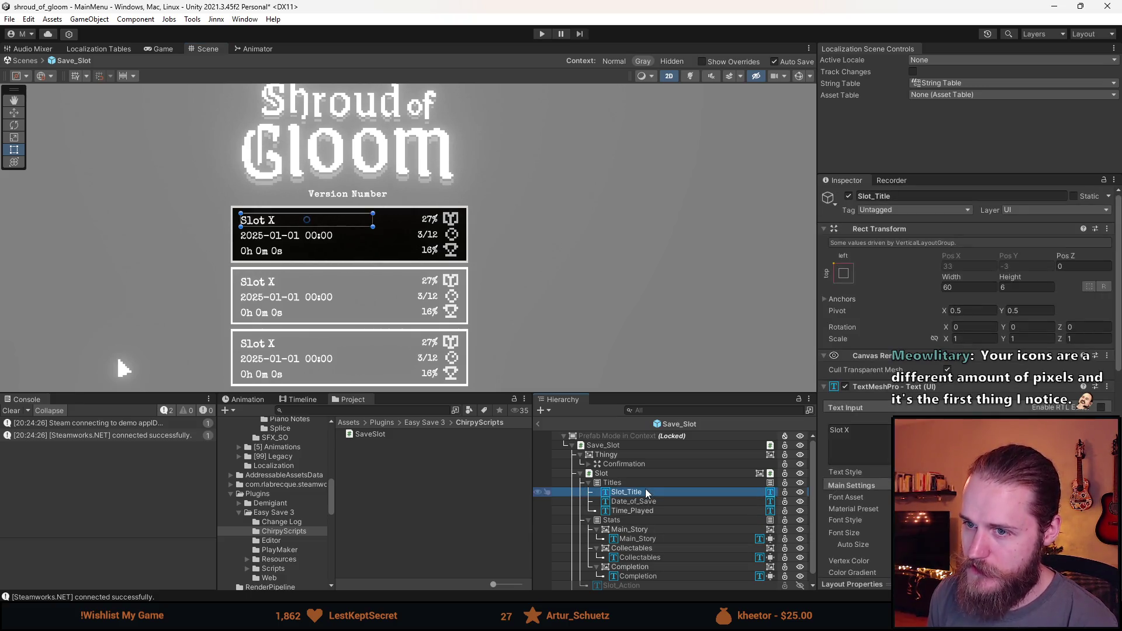
scroll(307, 248, up, 3)
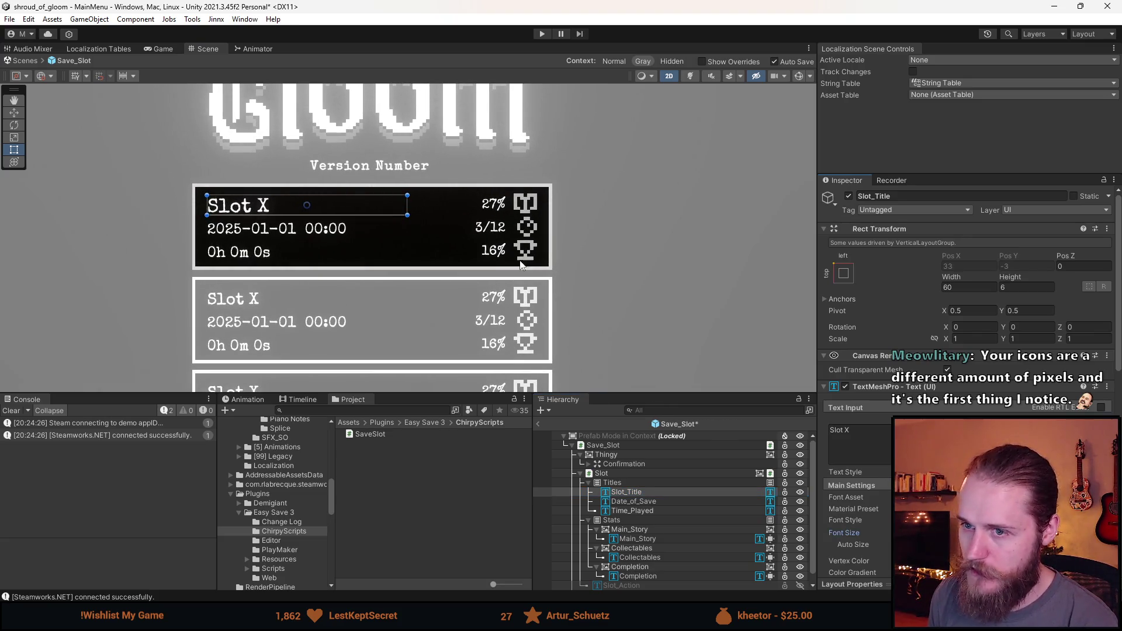
click(536, 279)
scroll(537, 280, down, 4)
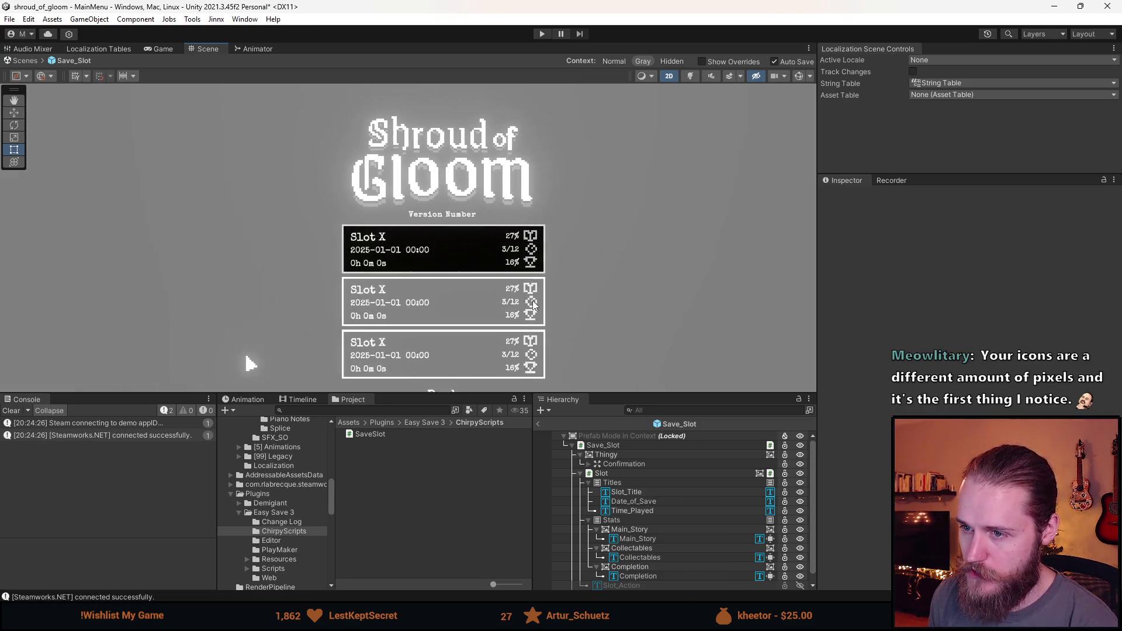
scroll(497, 297, up, 2)
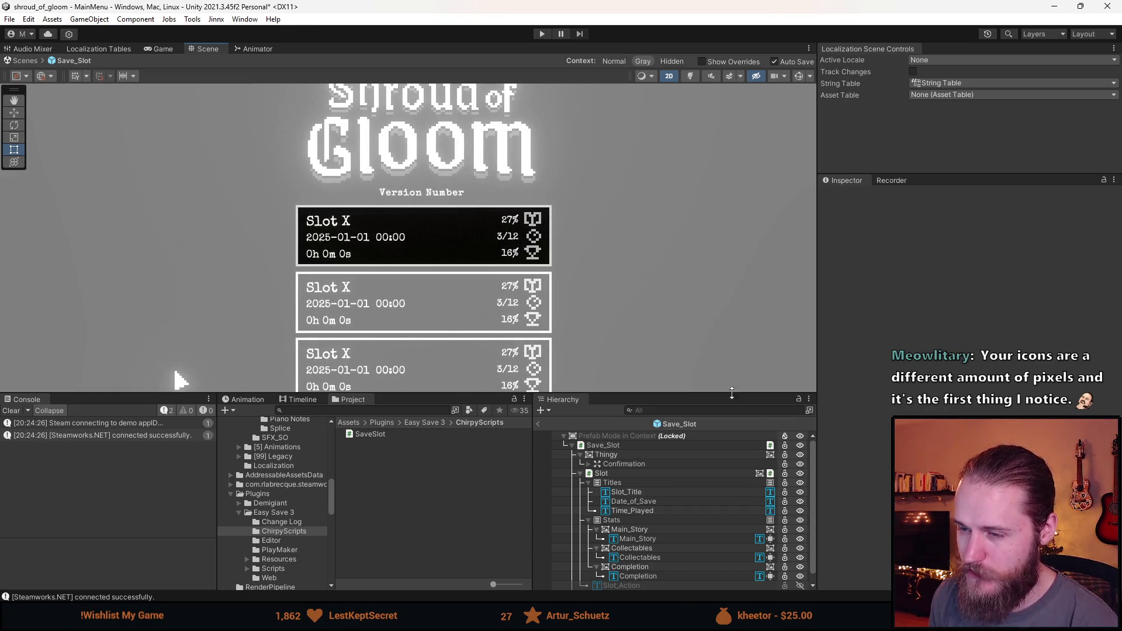
click(640, 509)
key(shift+Up)
key(shift+Up)
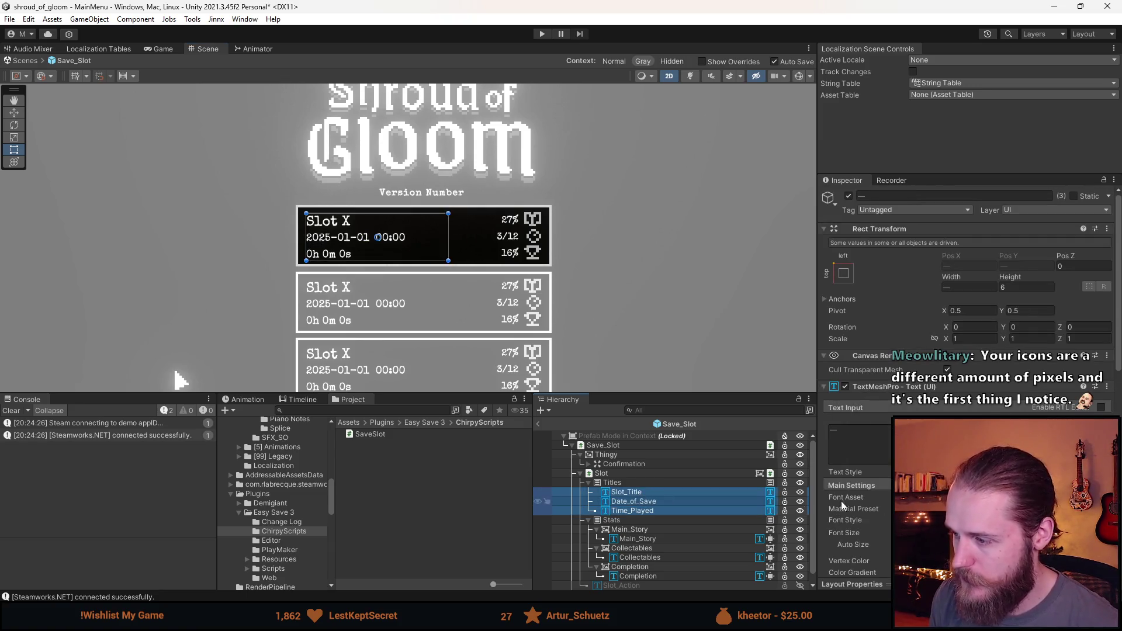
click(586, 238)
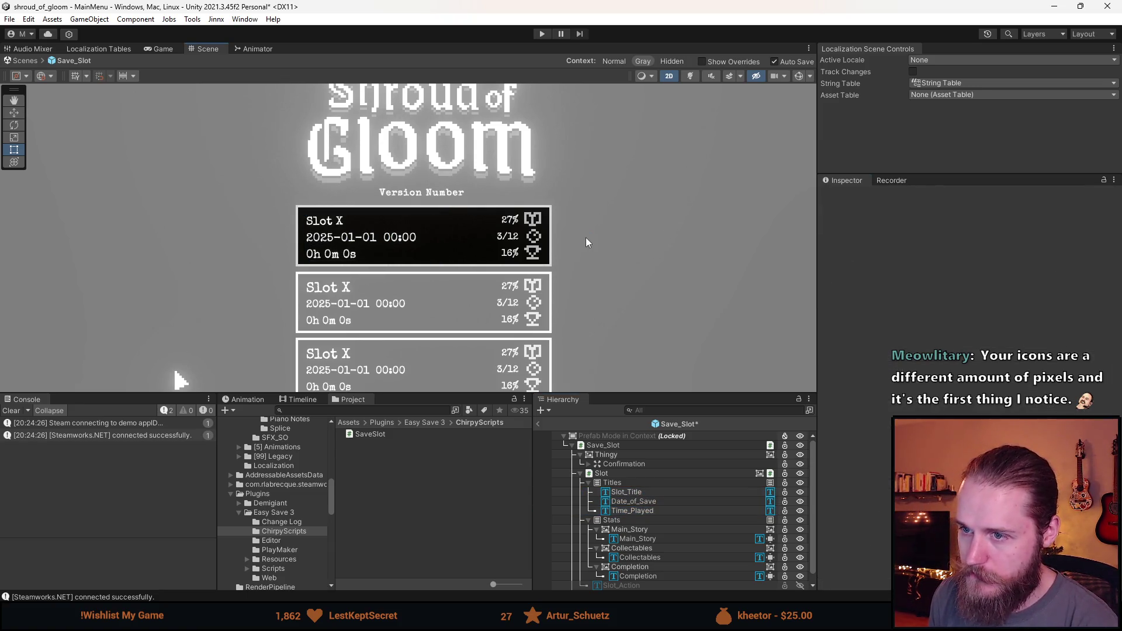
scroll(503, 324, down, 2)
scroll(465, 279, up, 2)
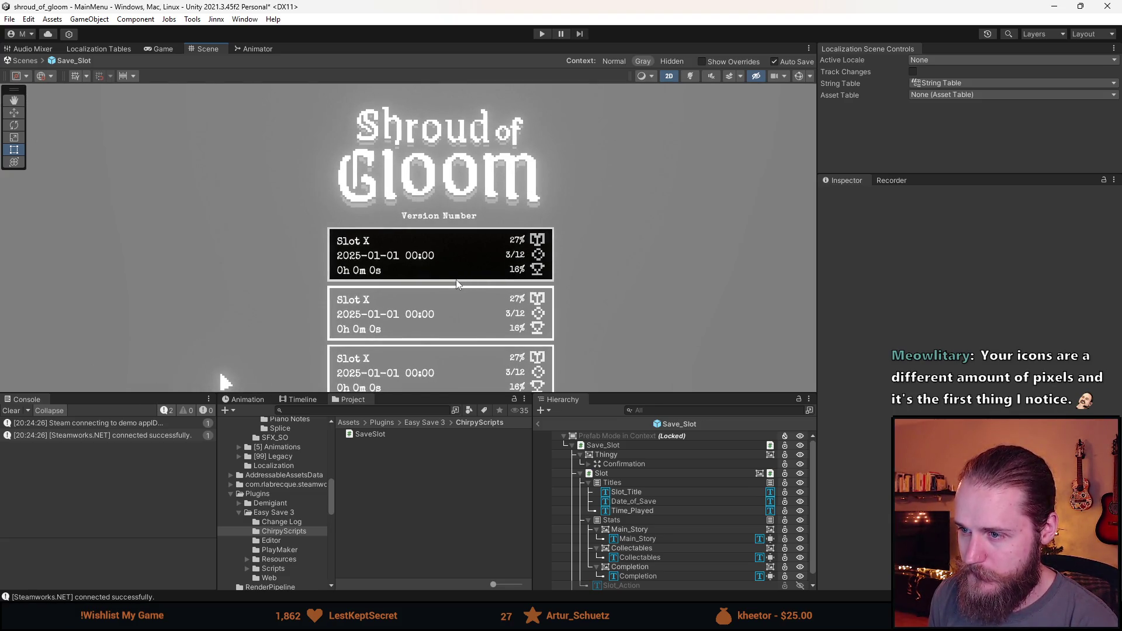
scroll(350, 244, up, 3)
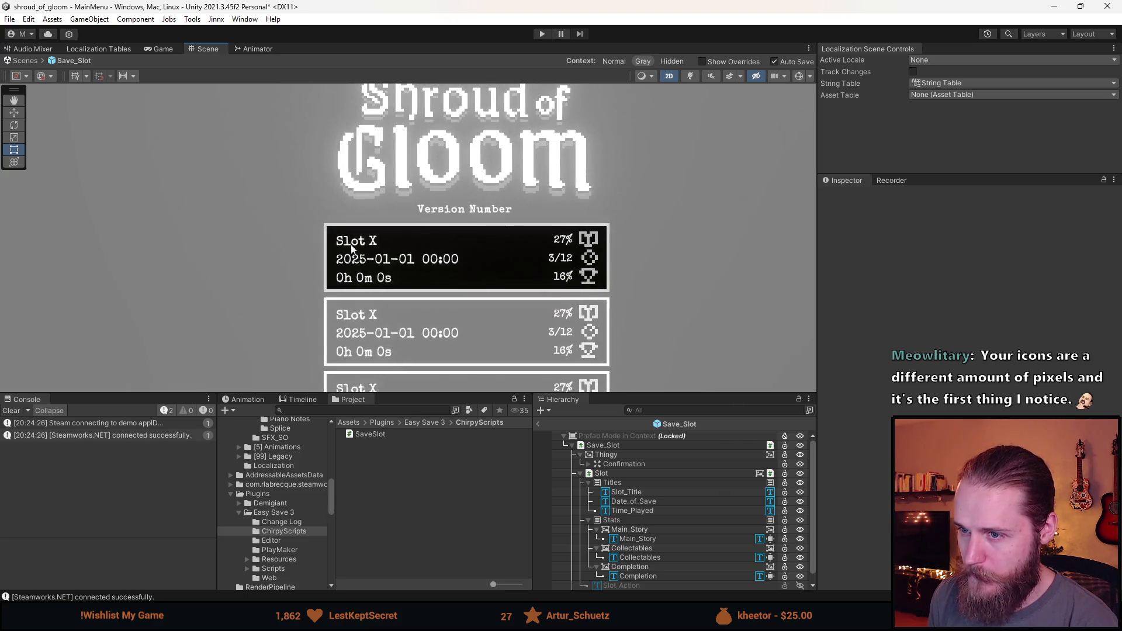
Step: Inspect the Titles group and its Slot_Title, Date_of_Save and Time_Played texts
scroll(356, 231, up, 3)
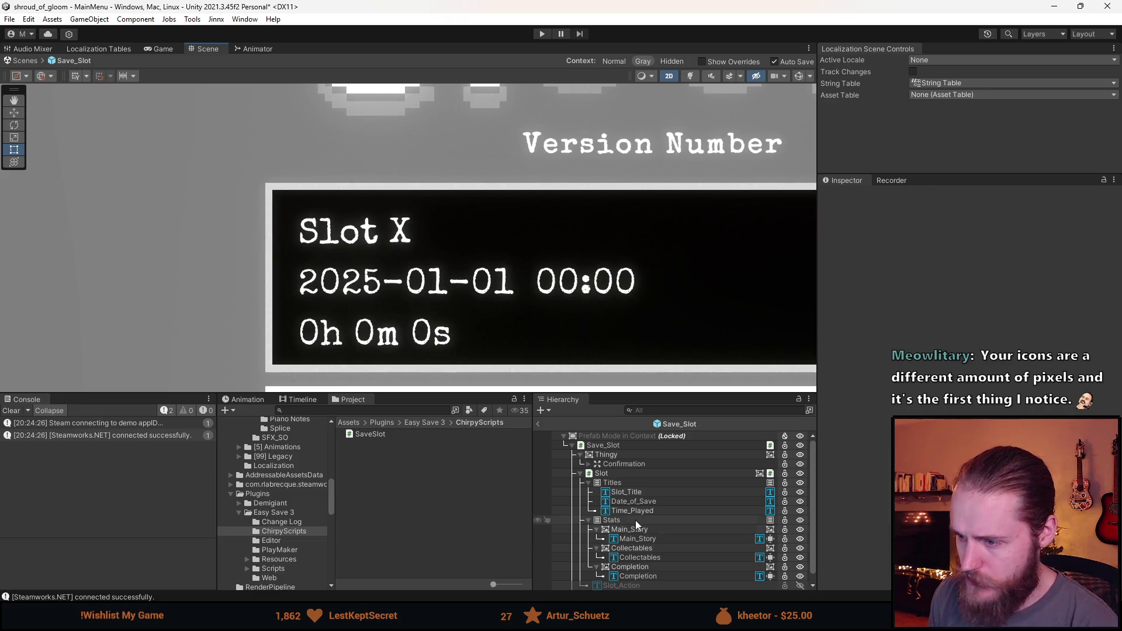
click(633, 483)
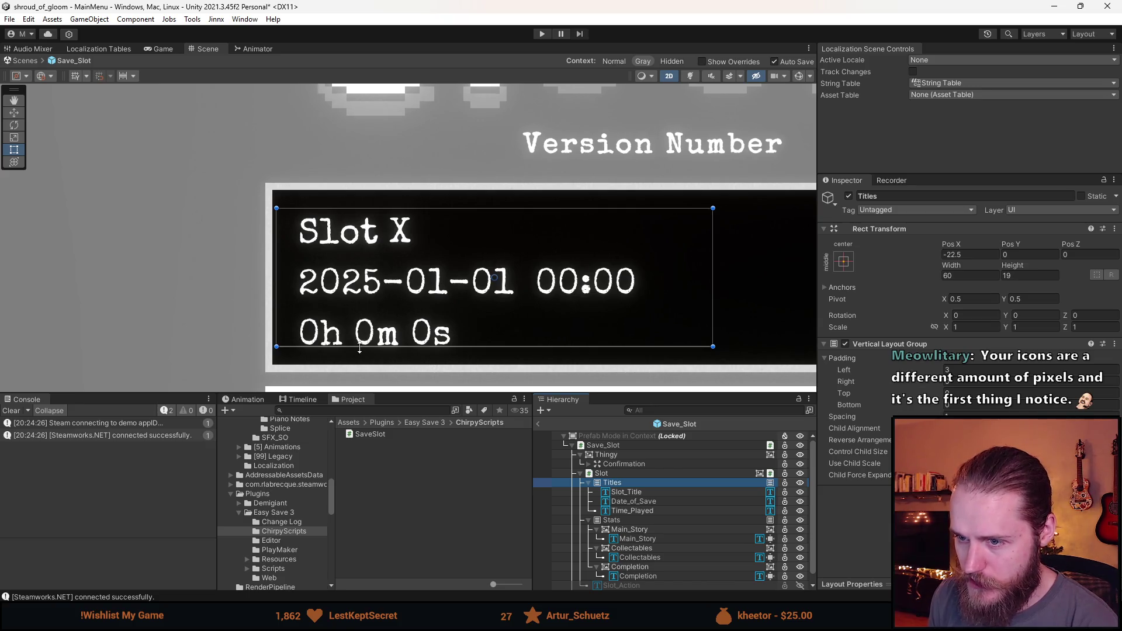
click(634, 492)
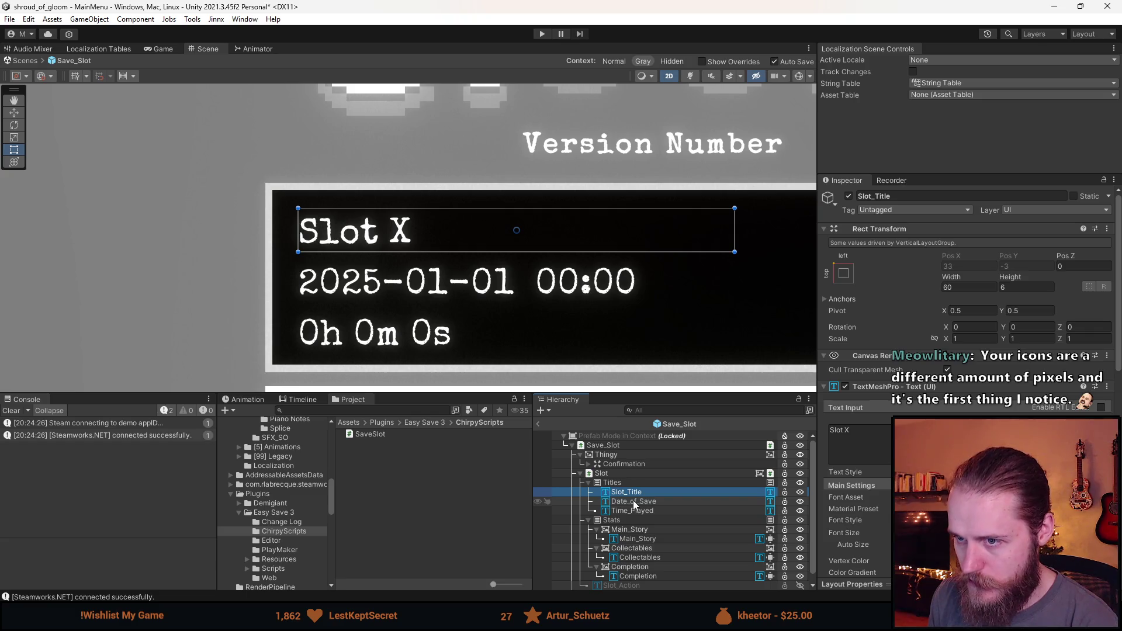
click(633, 484)
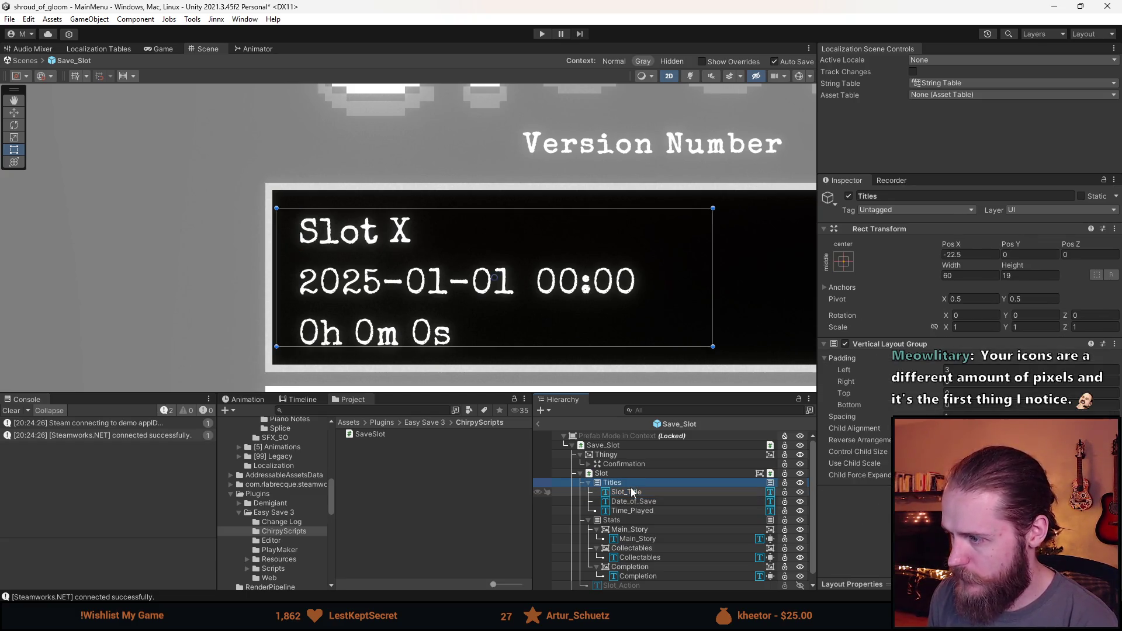
click(632, 493)
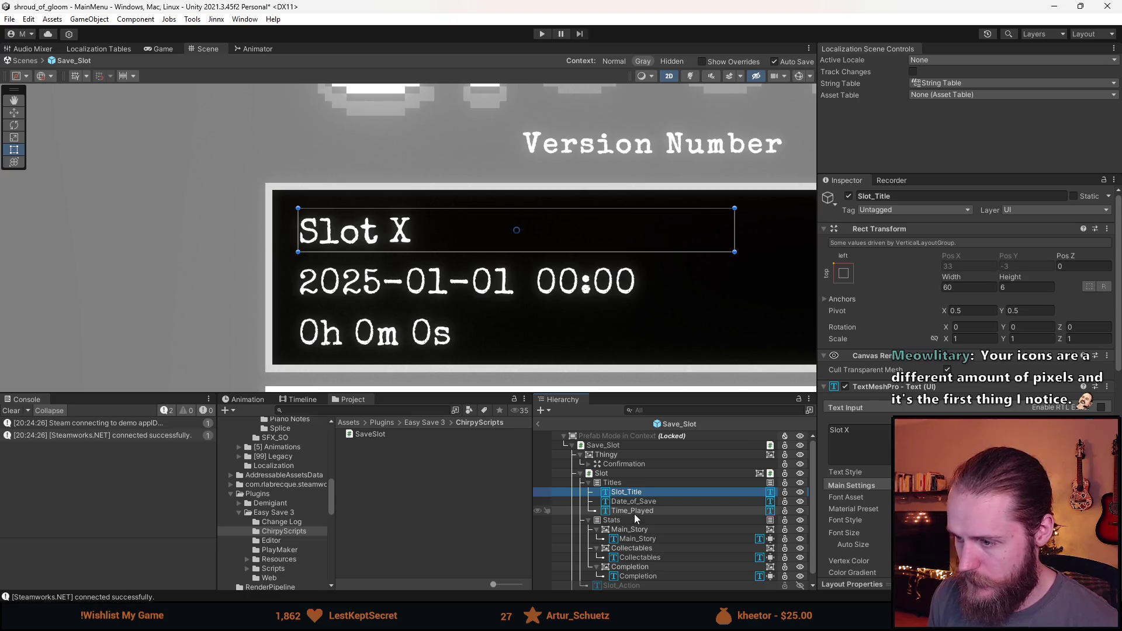
shift+click(633, 512)
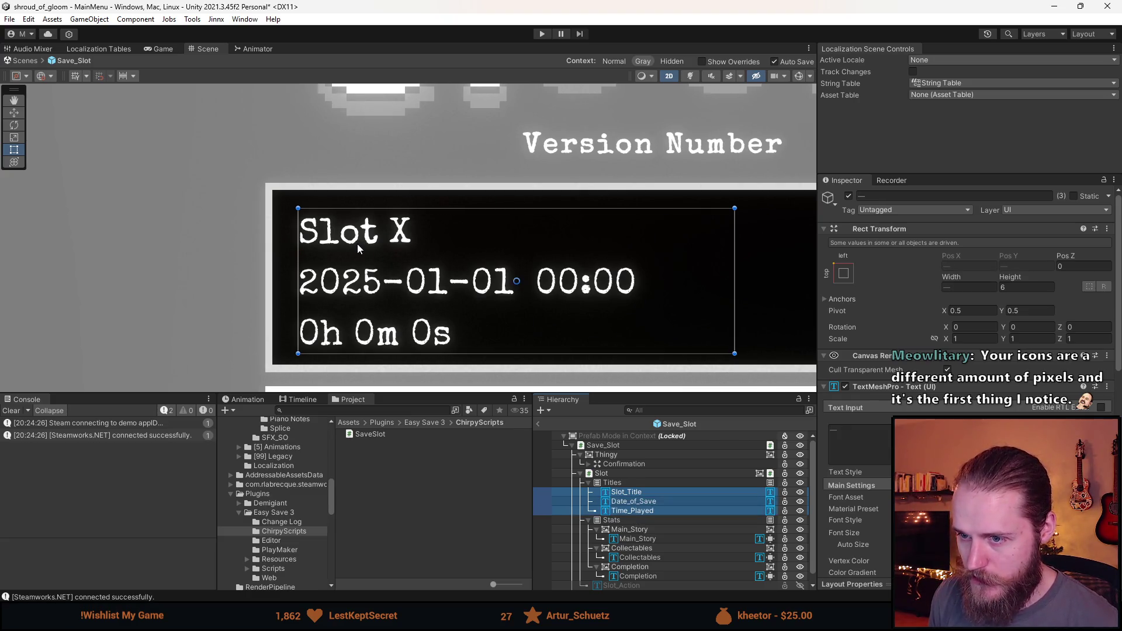
click(646, 512)
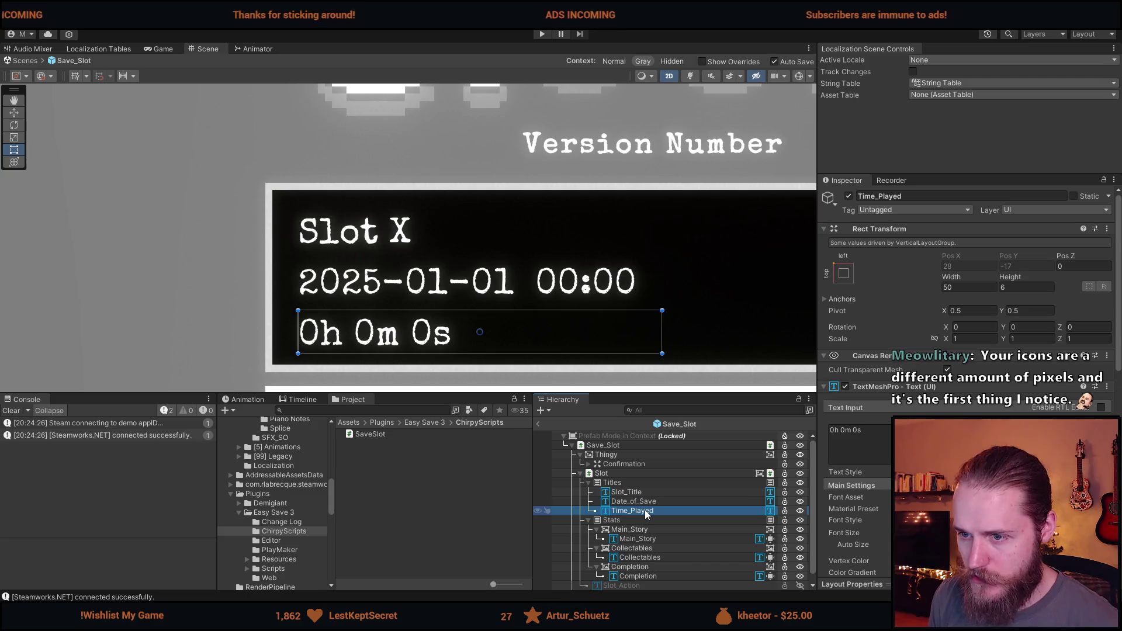
click(647, 502)
click(648, 493)
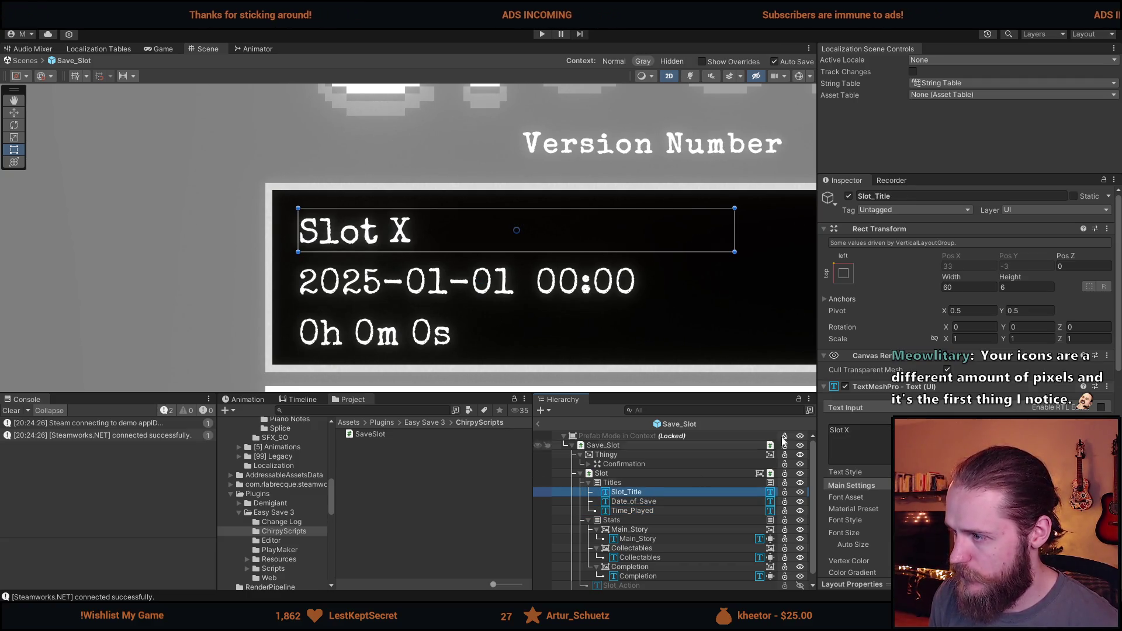
Step: Set the Titles group's Rect Transform height from 19 to 23
click(653, 483)
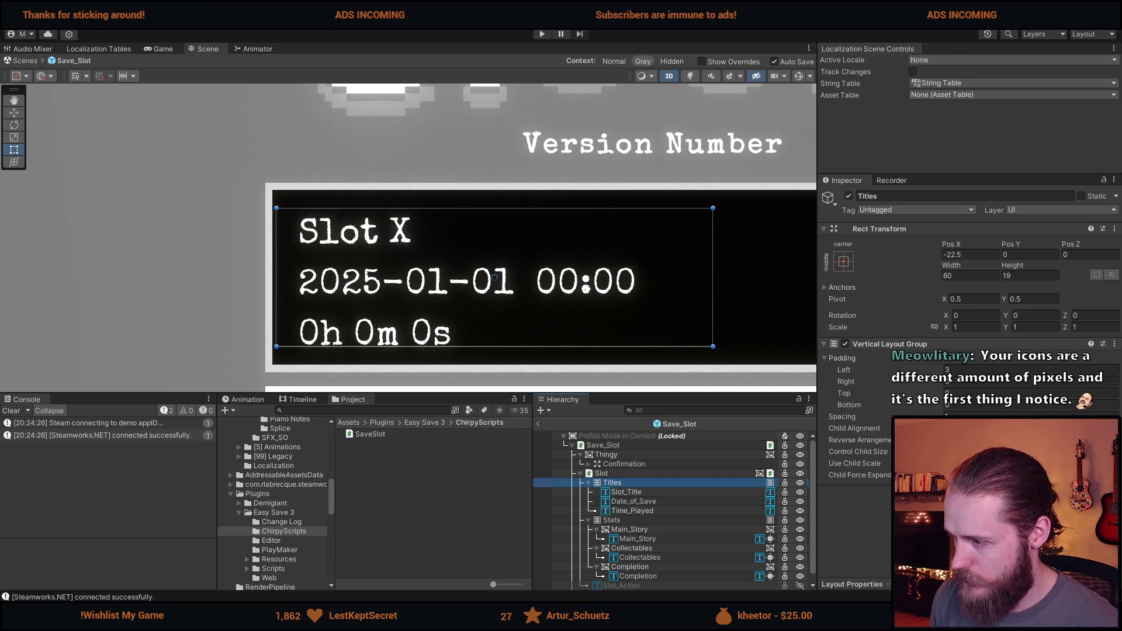
click(993, 428)
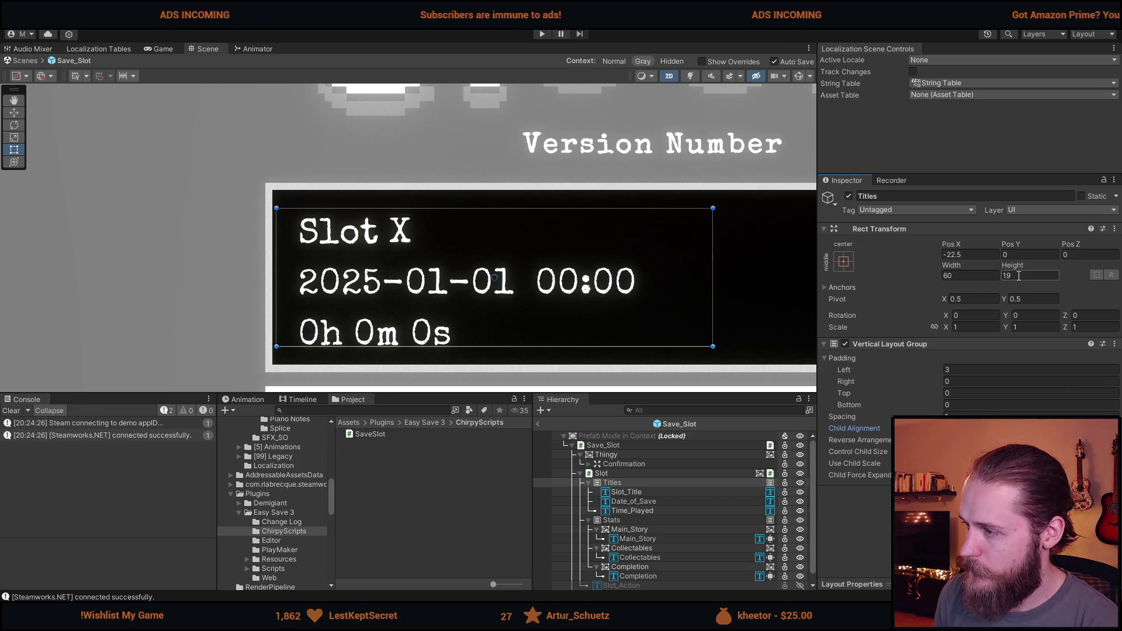
click(1018, 276)
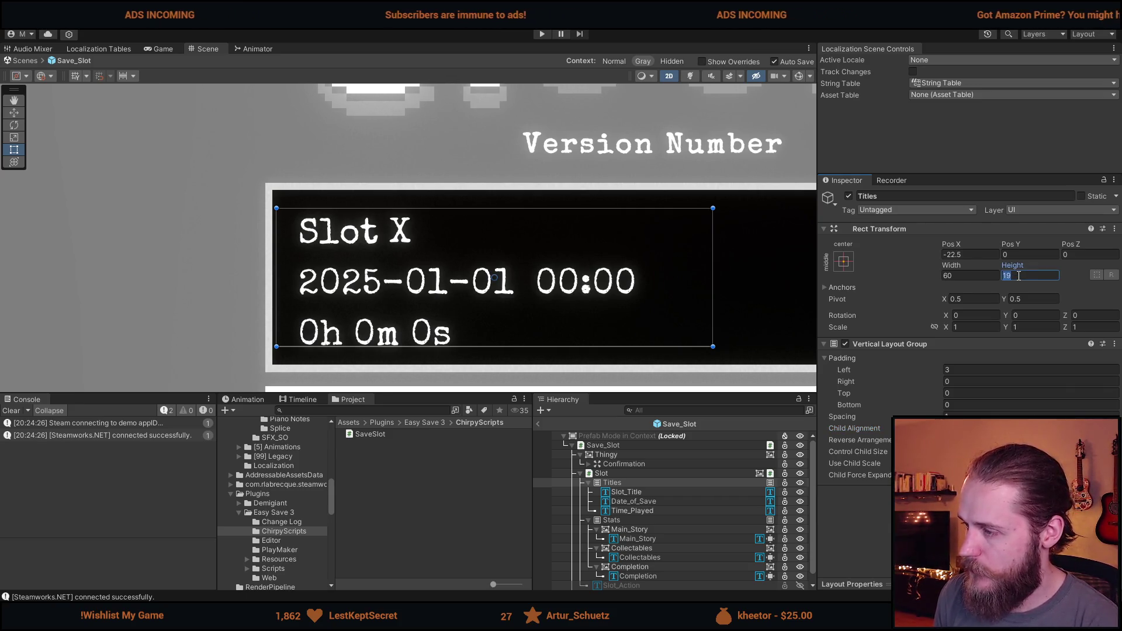
text(23)
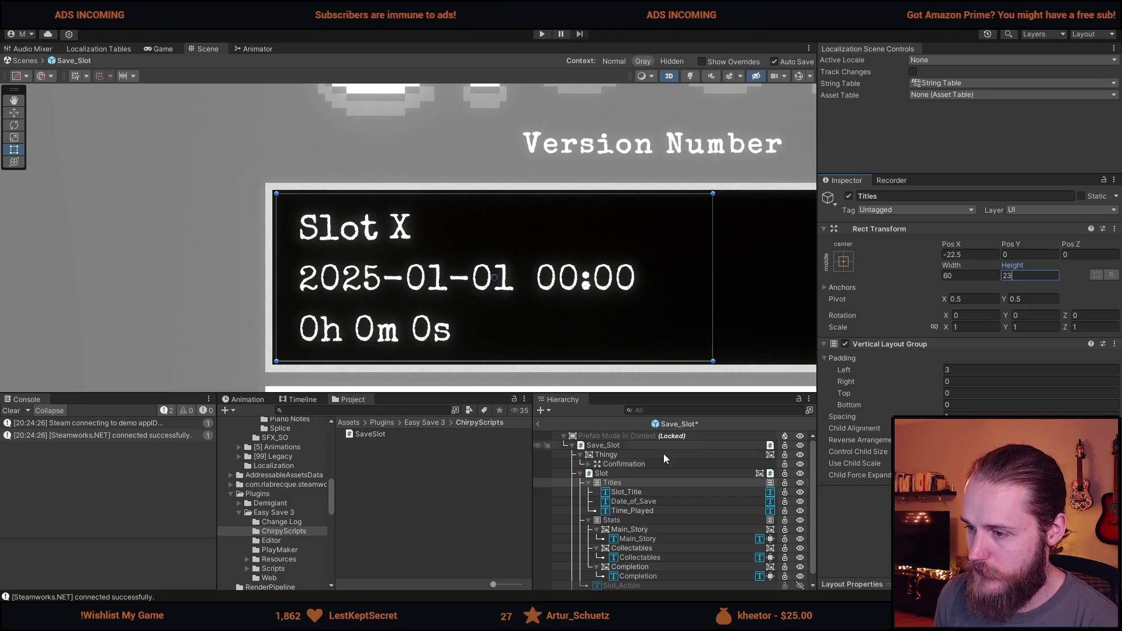
Step: Review the spread-out Slot_Title and Time_Played lines in the Scene view, then clear the selection
click(515, 114)
scroll(526, 240, down, 5)
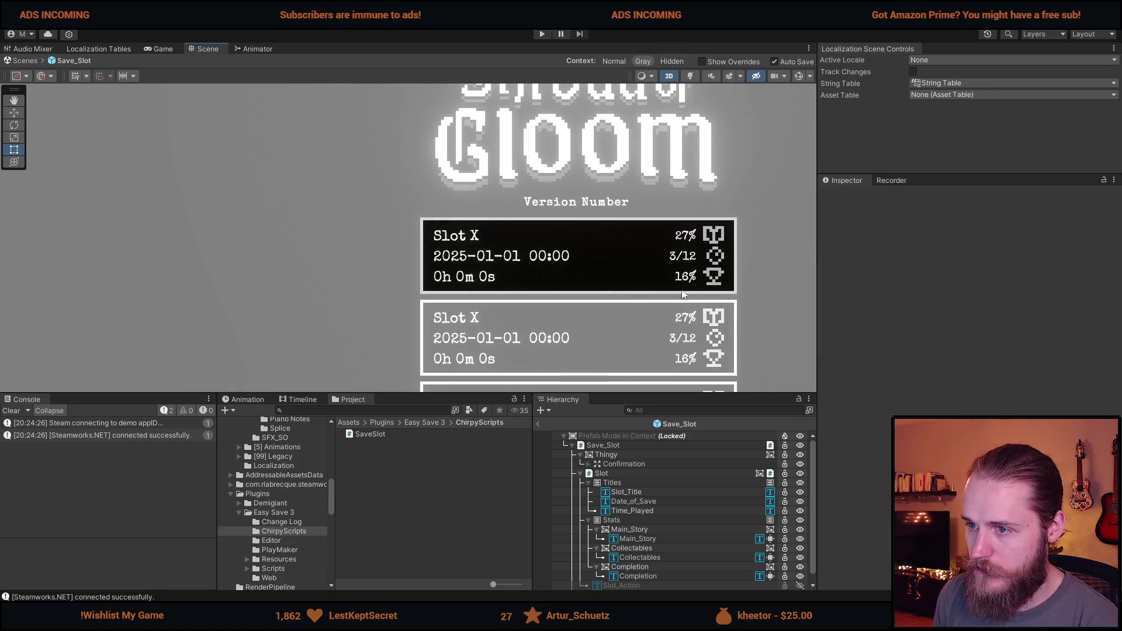
drag(677, 292, 499, 287)
scroll(314, 300, up, 3)
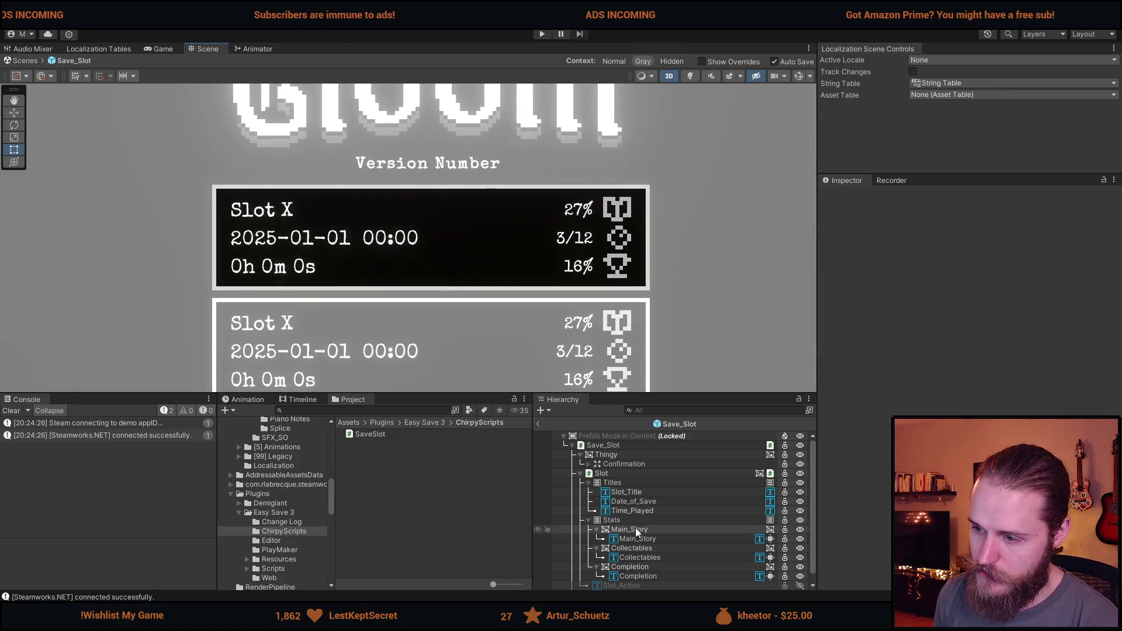
click(631, 492)
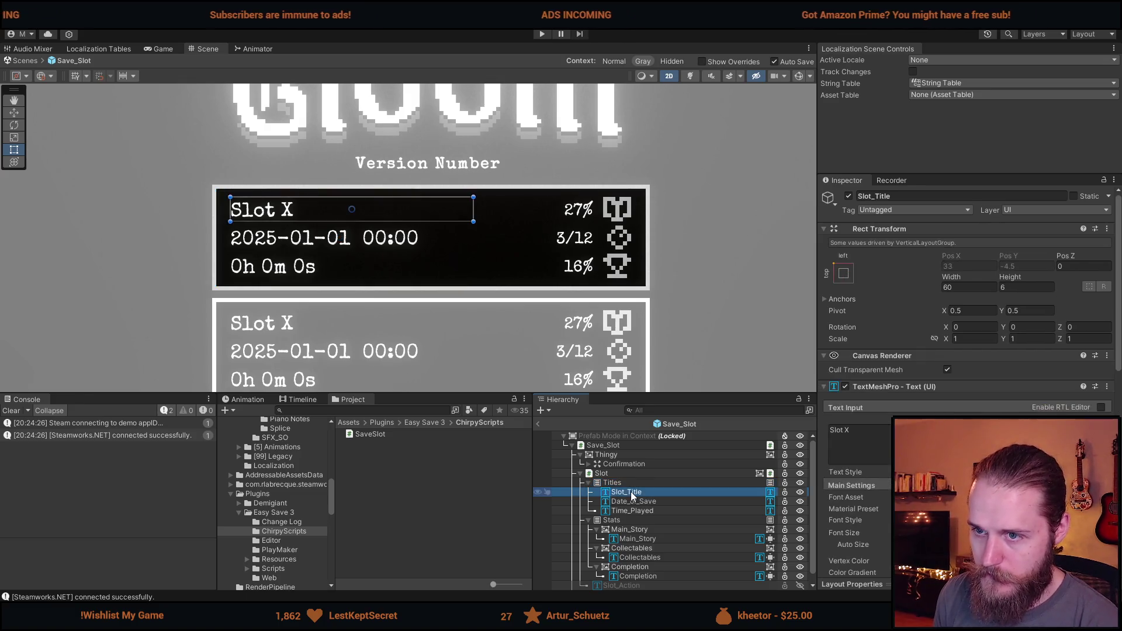
click(640, 510)
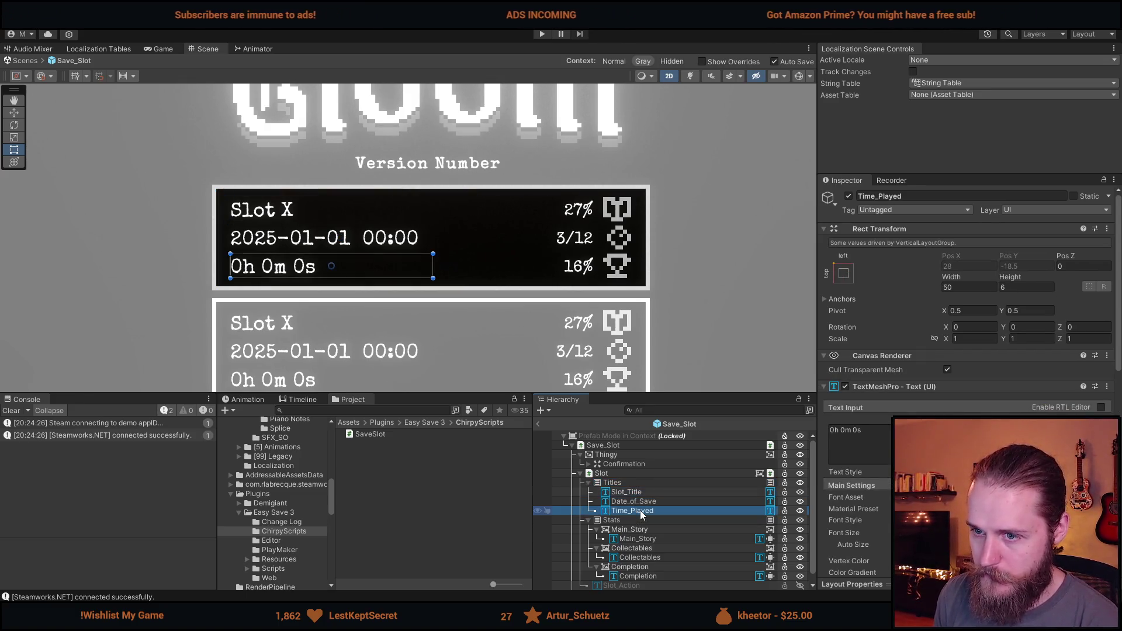
click(637, 493)
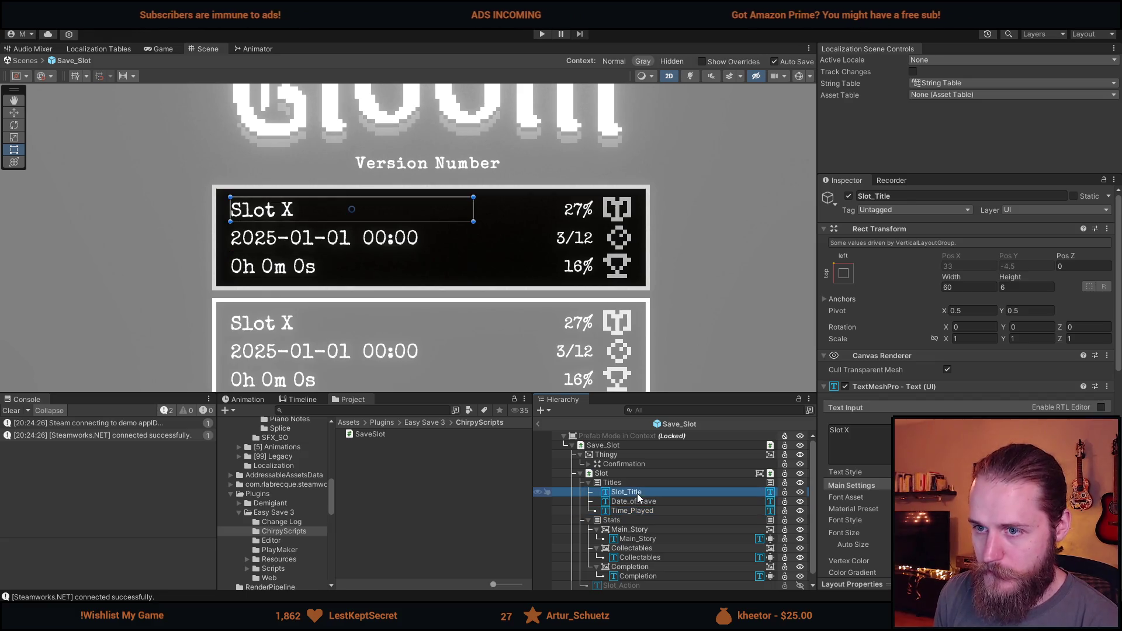
click(691, 293)
scroll(691, 292, down, 5)
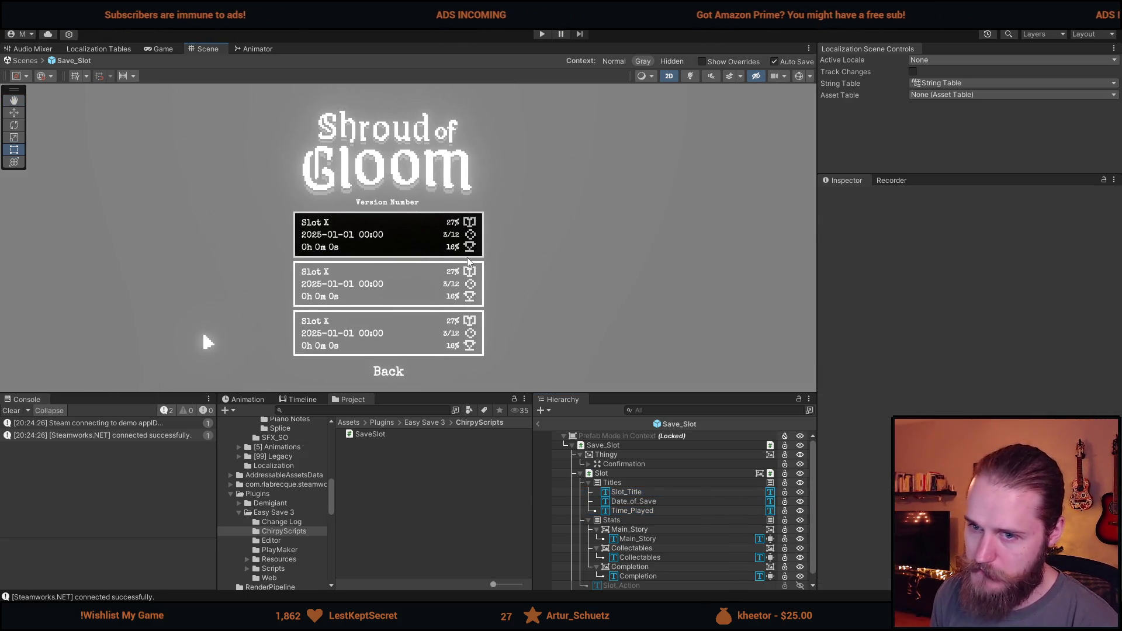
Step: Zoom in on the book, circle and trophy stat icons, then switch to Aseprite
scroll(468, 260, up, 2)
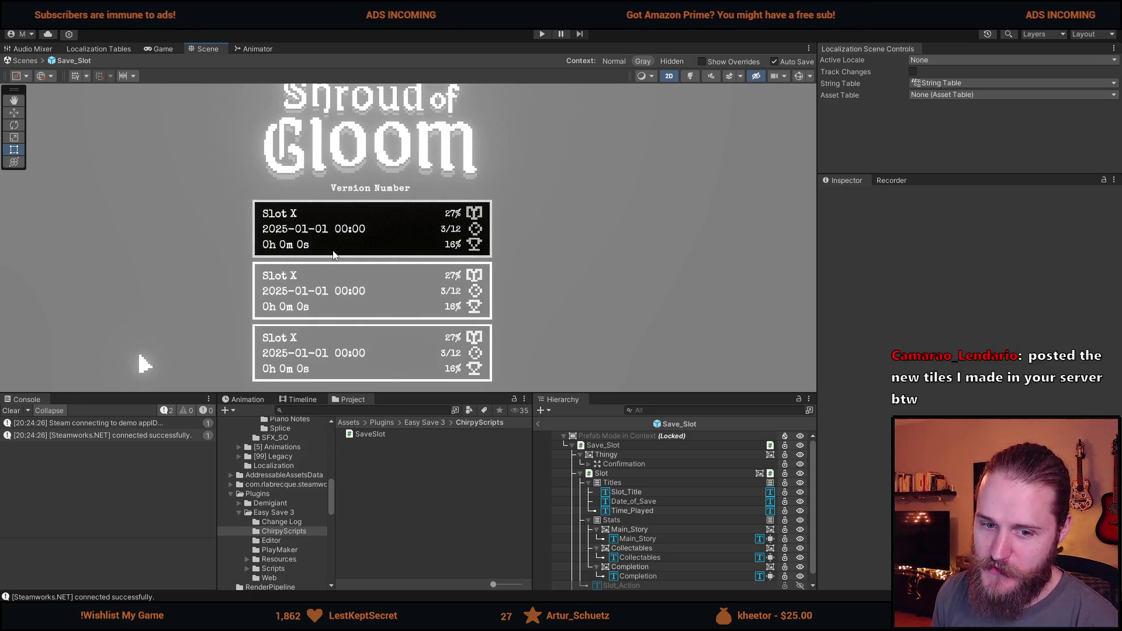
scroll(444, 261, up, 1)
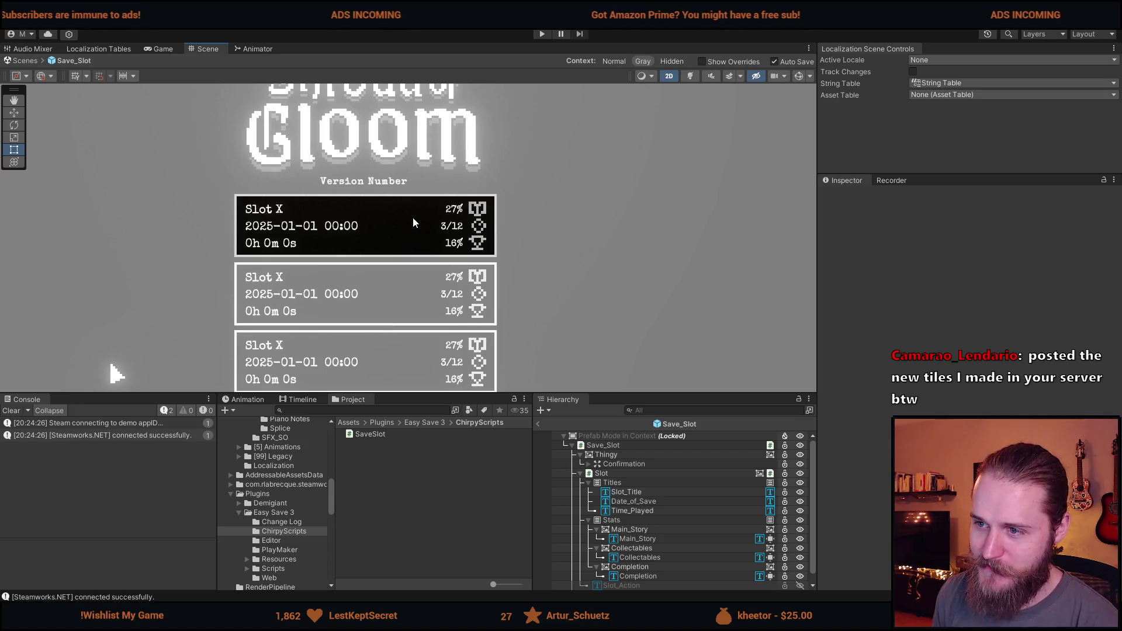
scroll(414, 217, up, 10)
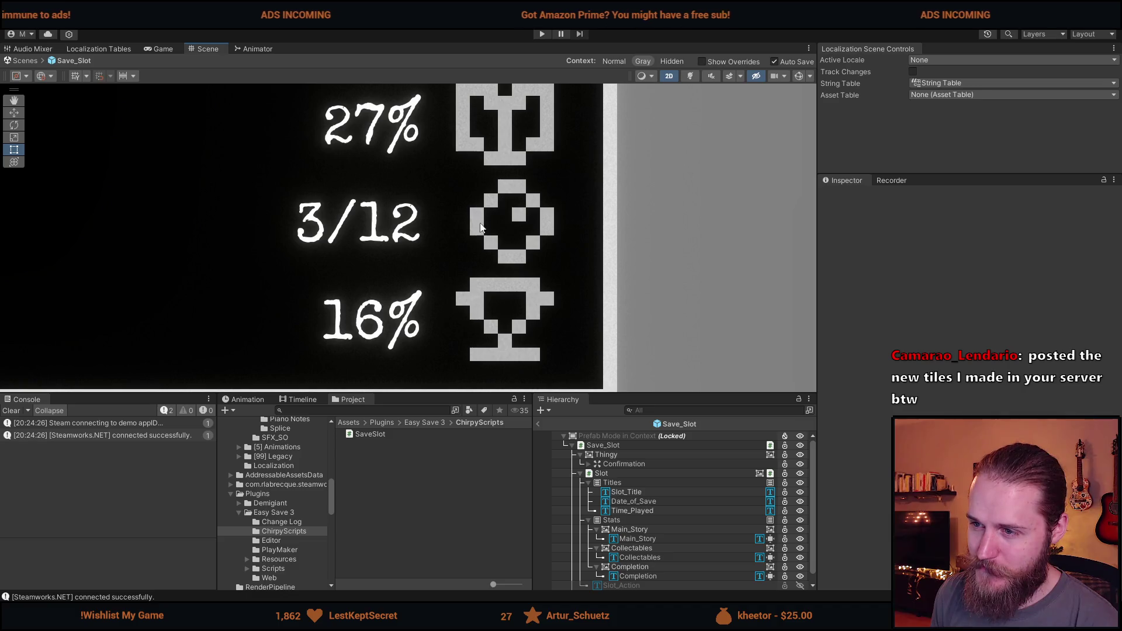
scroll(468, 266, down, 10)
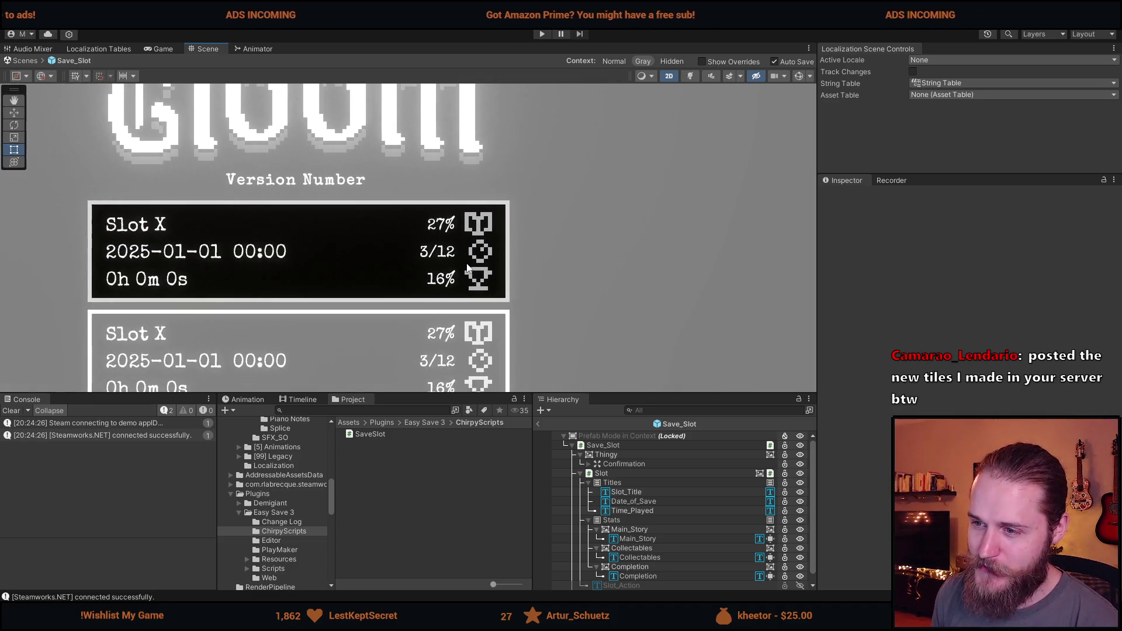
scroll(476, 281, up, 5)
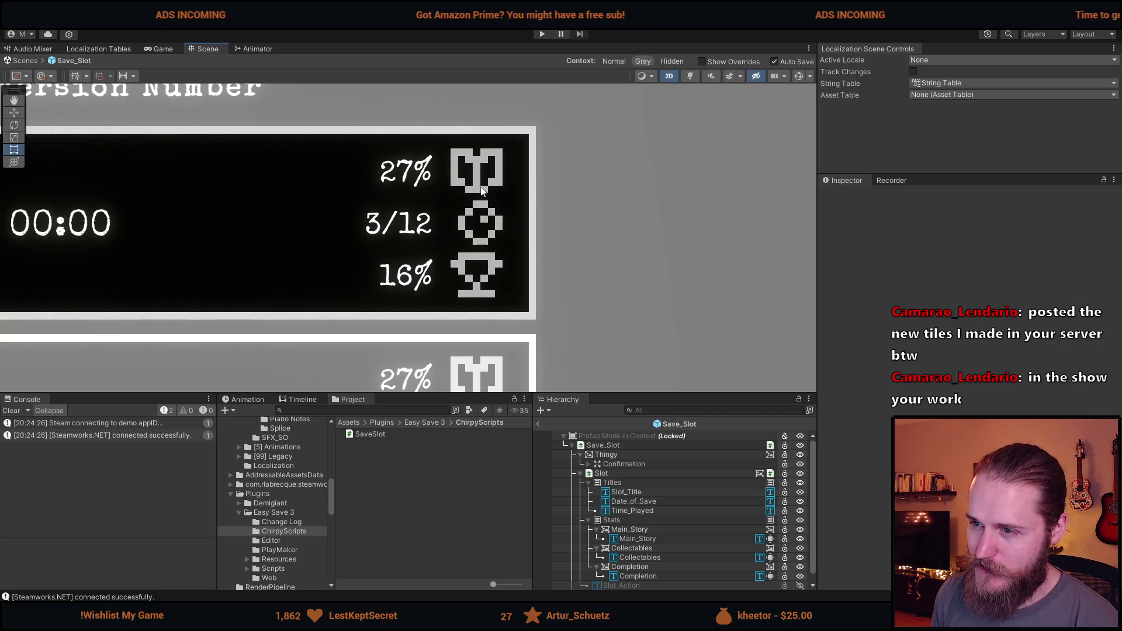
scroll(478, 178, up, 1)
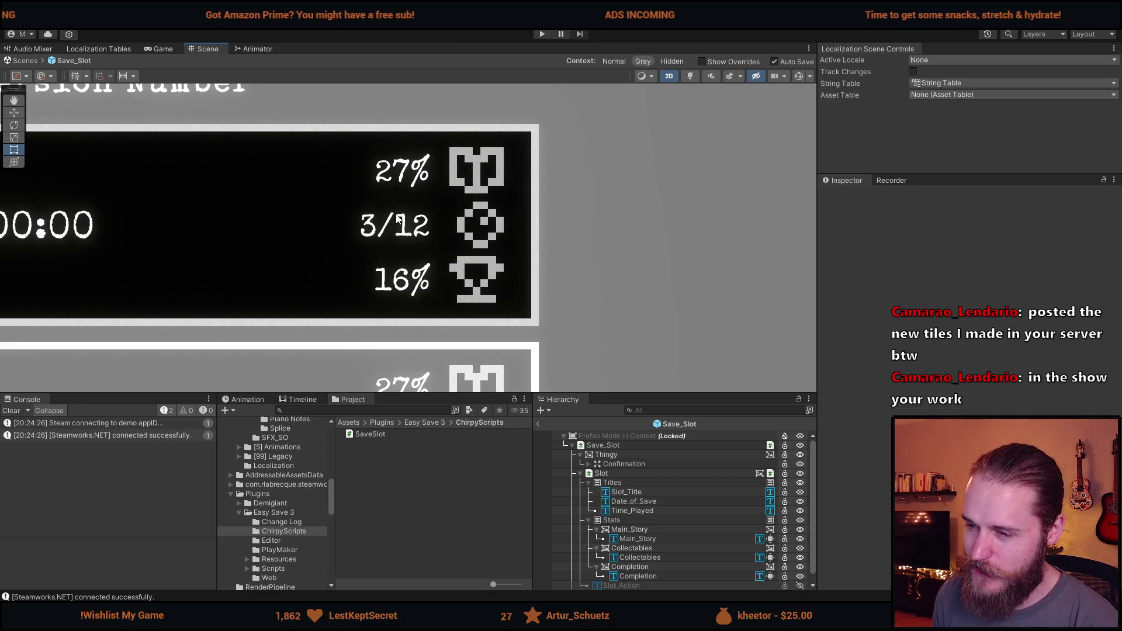
scroll(496, 242, down, 3)
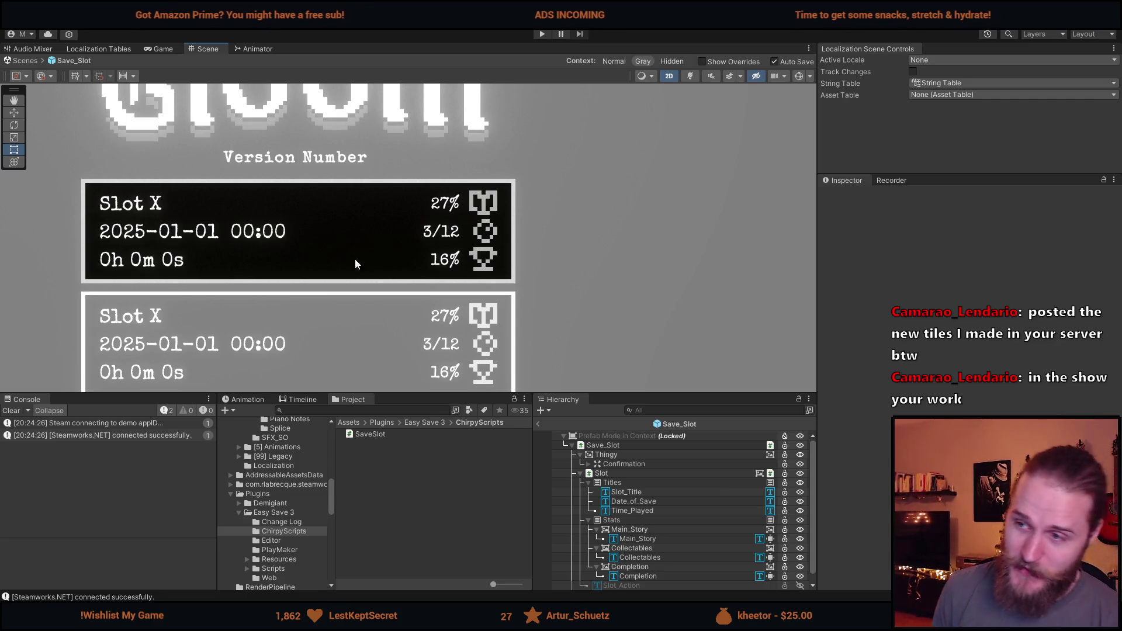
scroll(368, 255, down, 2)
drag(286, 274, 346, 280)
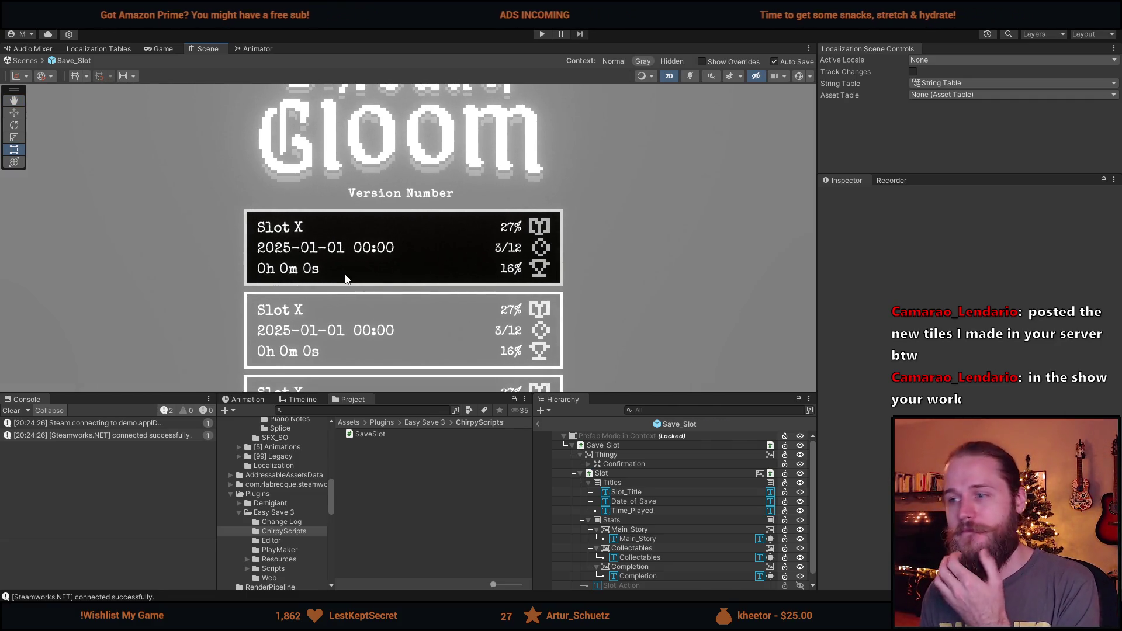
scroll(550, 262, up, 8)
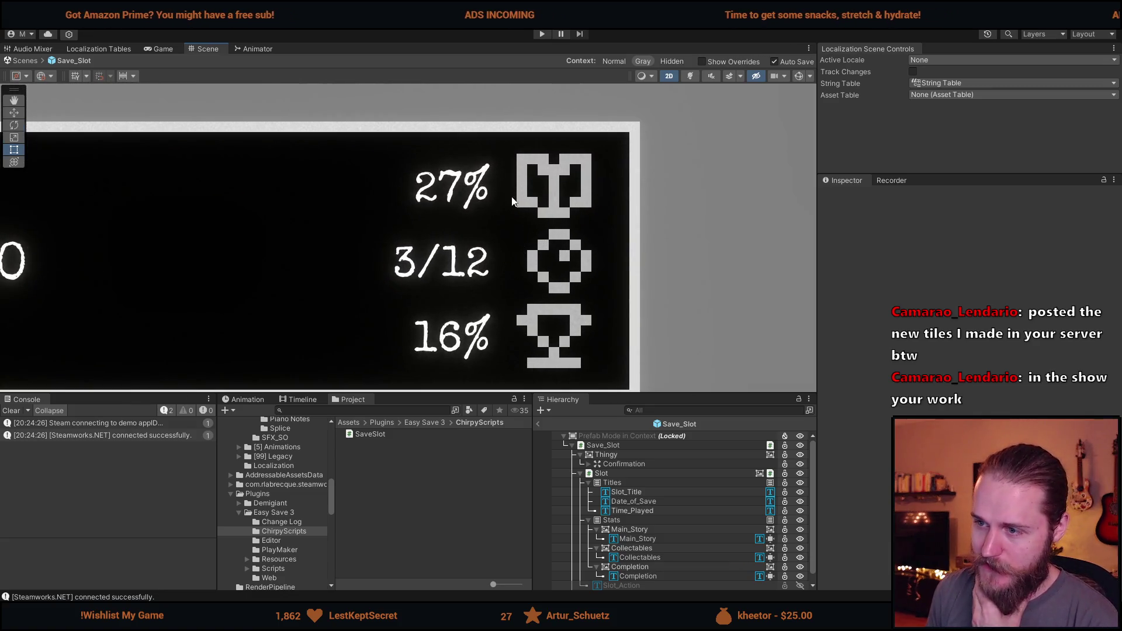
scroll(511, 296, down, 4)
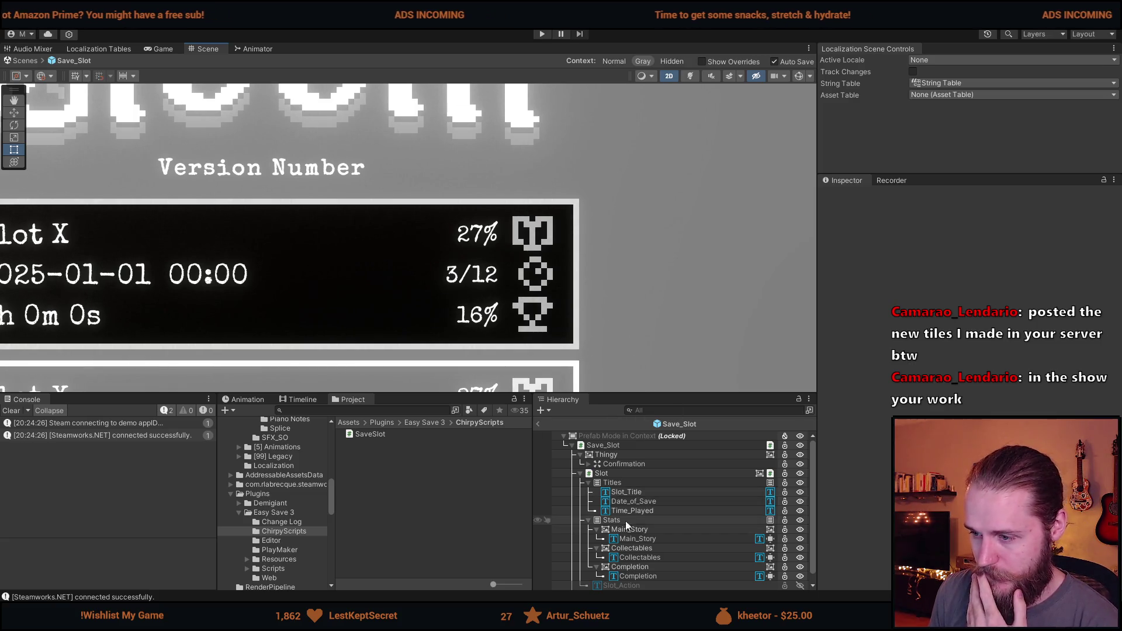
key(alt+Tab)
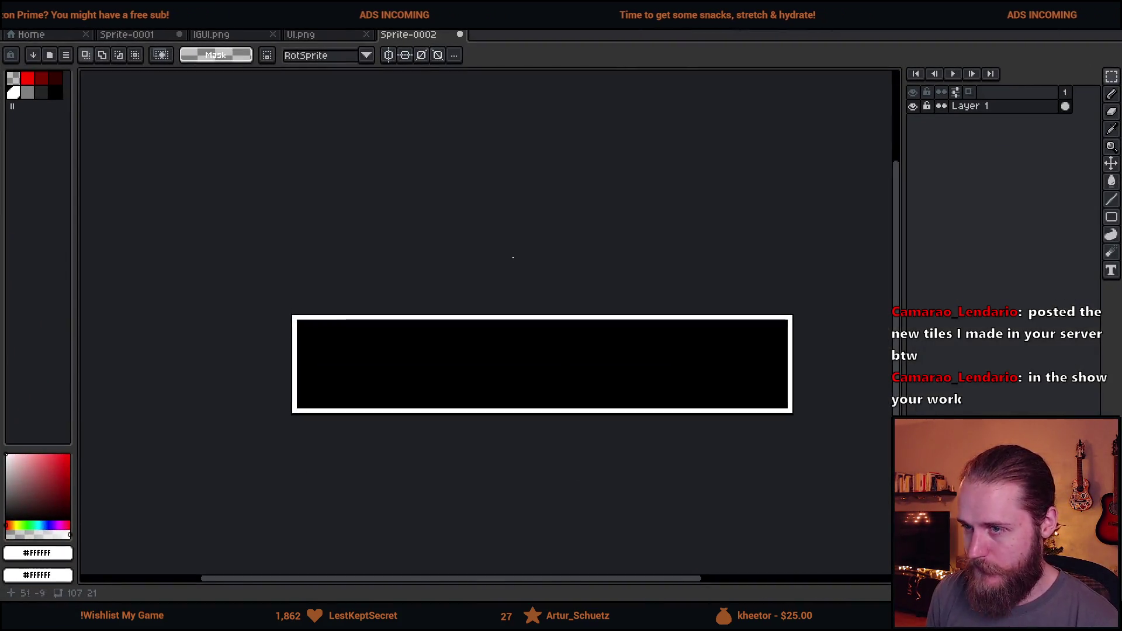
Step: Open UI.png and shift a column of the circle icon to close its gap
click(301, 35)
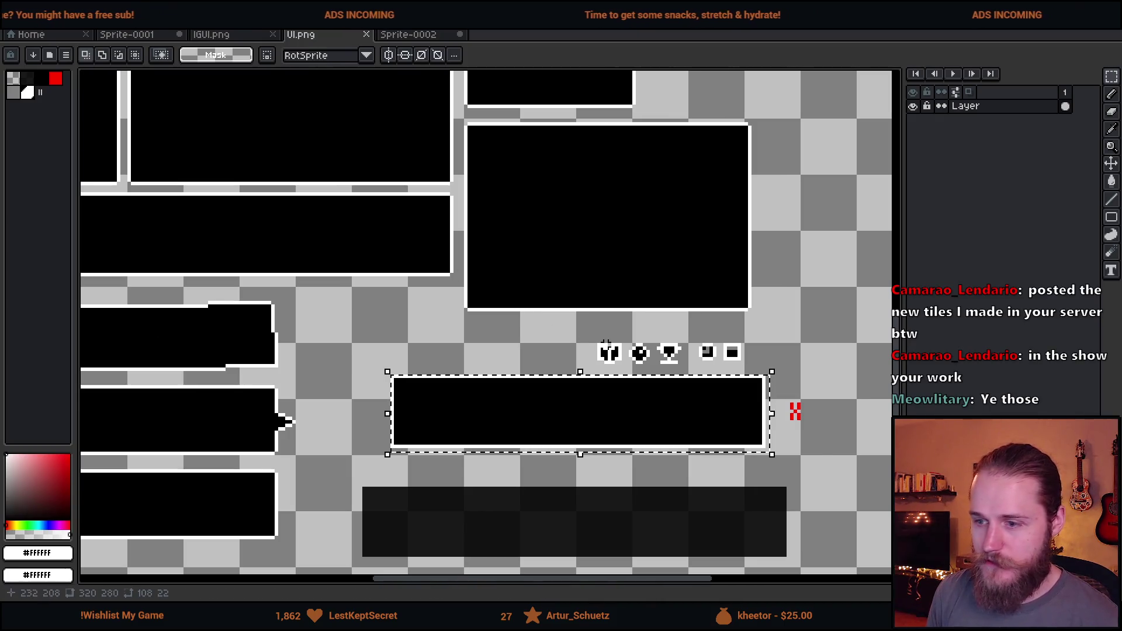
scroll(613, 342, up, 4)
drag(526, 254, 608, 444)
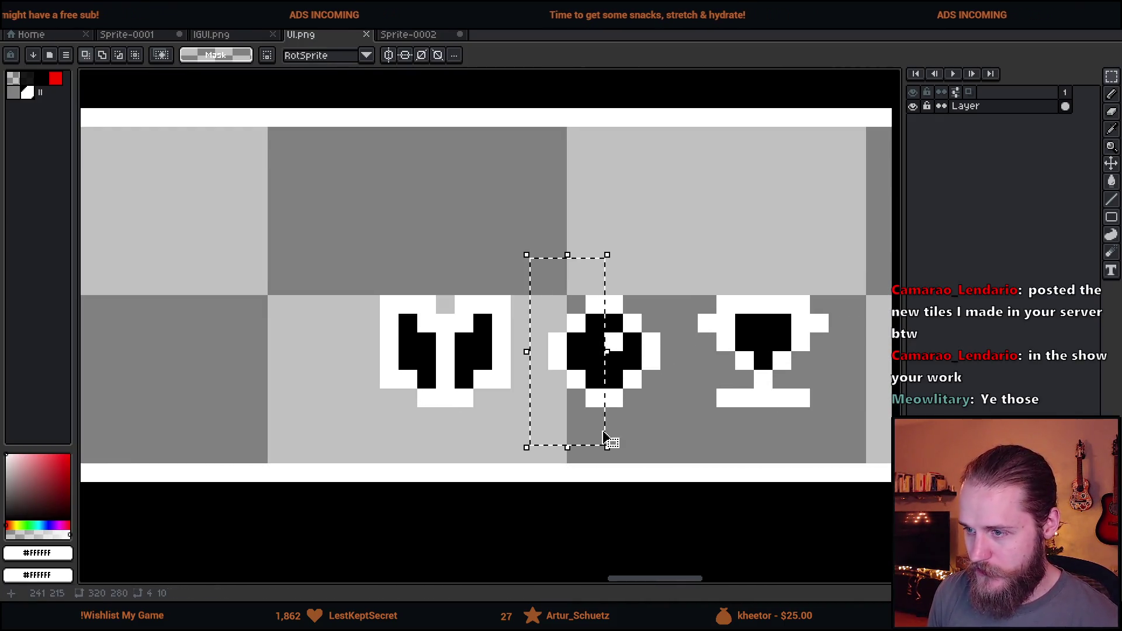
drag(600, 393, 581, 393)
key(ctrl+d)
drag(565, 257, 589, 465)
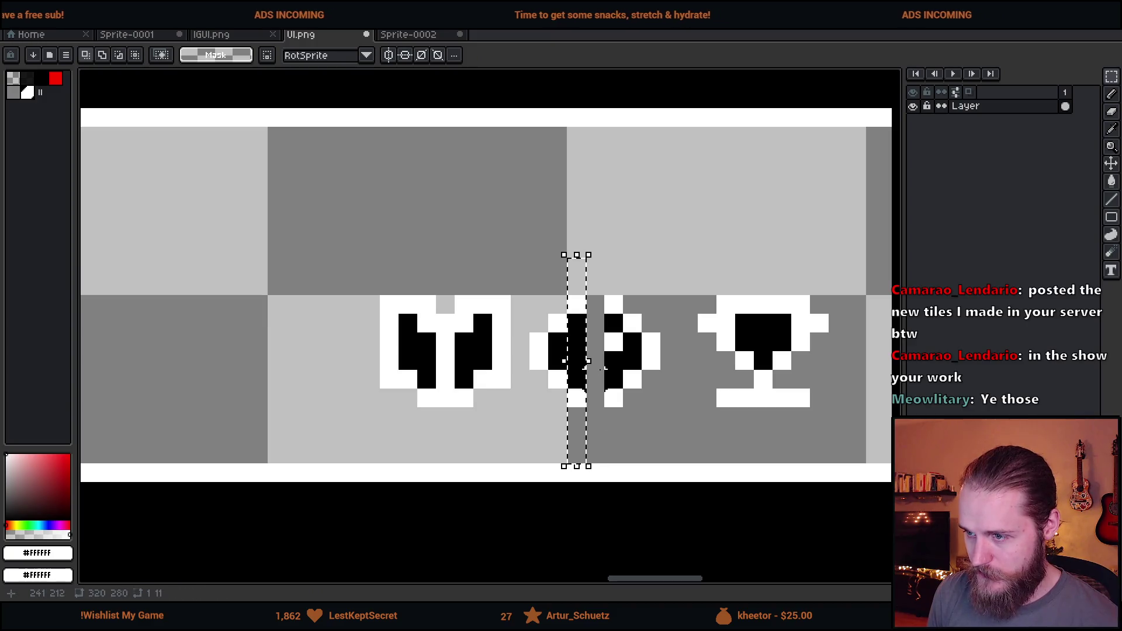
drag(595, 380, 614, 380)
key(ctrl+d)
Step: Move the circle icon's left columns into place
scroll(698, 395, down, 4)
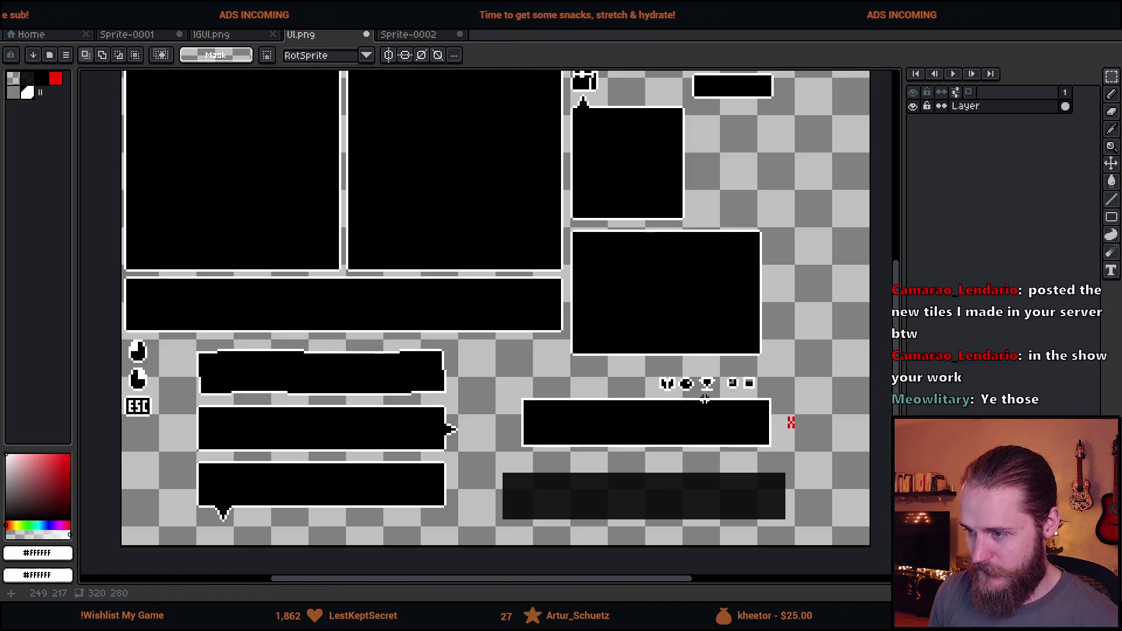
scroll(705, 399, up, 5)
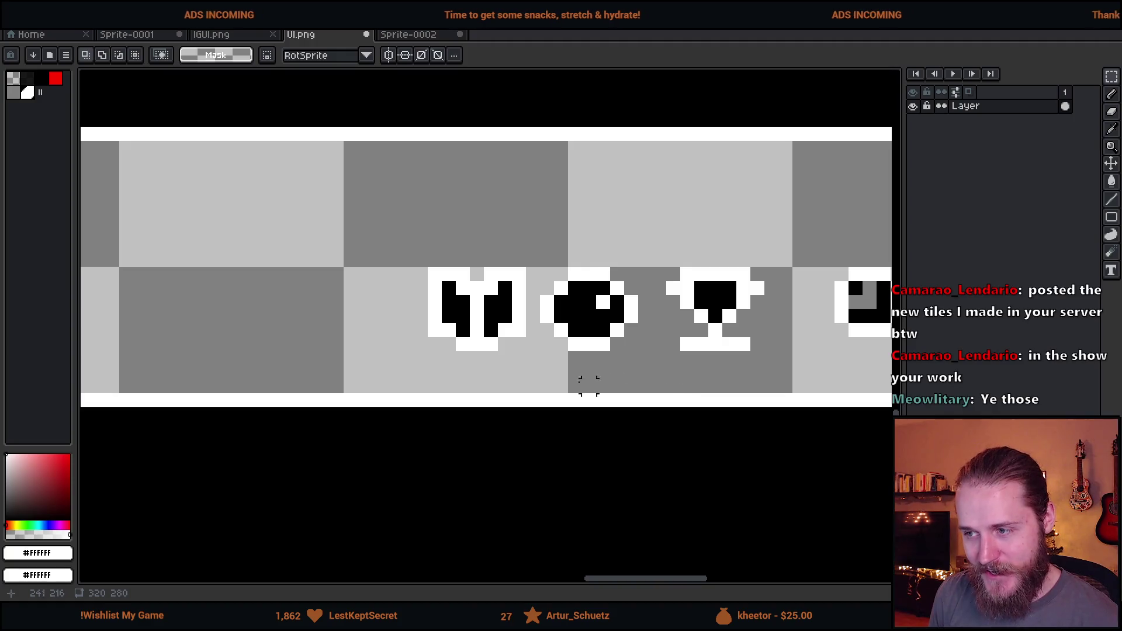
mouse_move(561, 386)
mouse_down()
mouse_move(599, 235)
mouse_move(539, 382)
mouse_up()
click(556, 386)
key(ctrl+d)
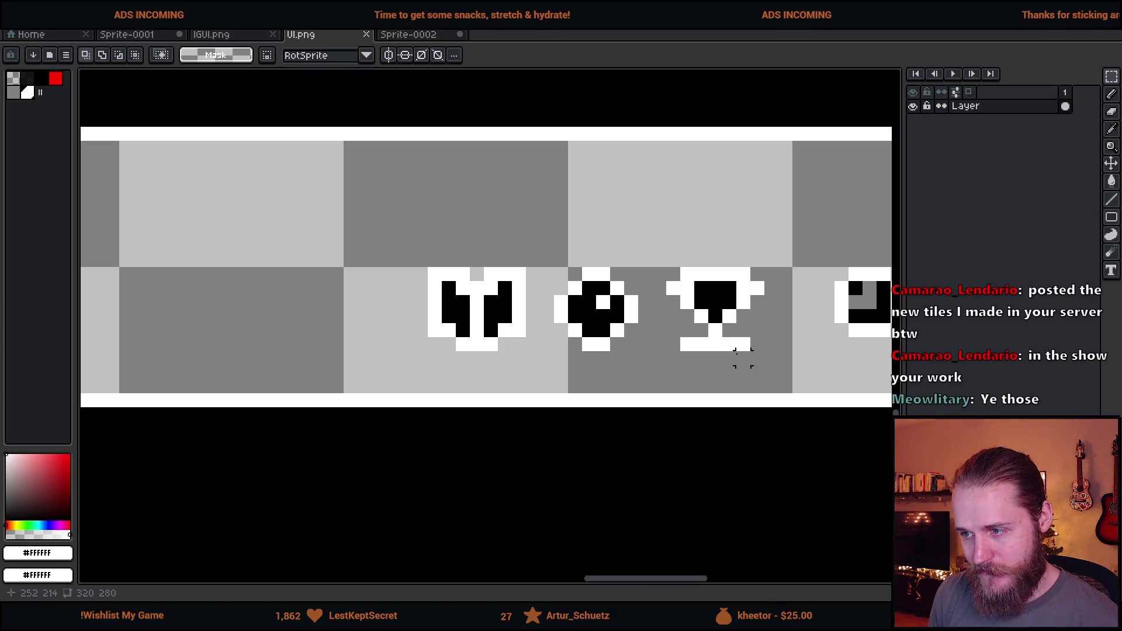
scroll(758, 345, up, 1)
Step: Nudge the trophy icon's left half one pixel right to centre it
drag(617, 219, 696, 393)
key(Right)
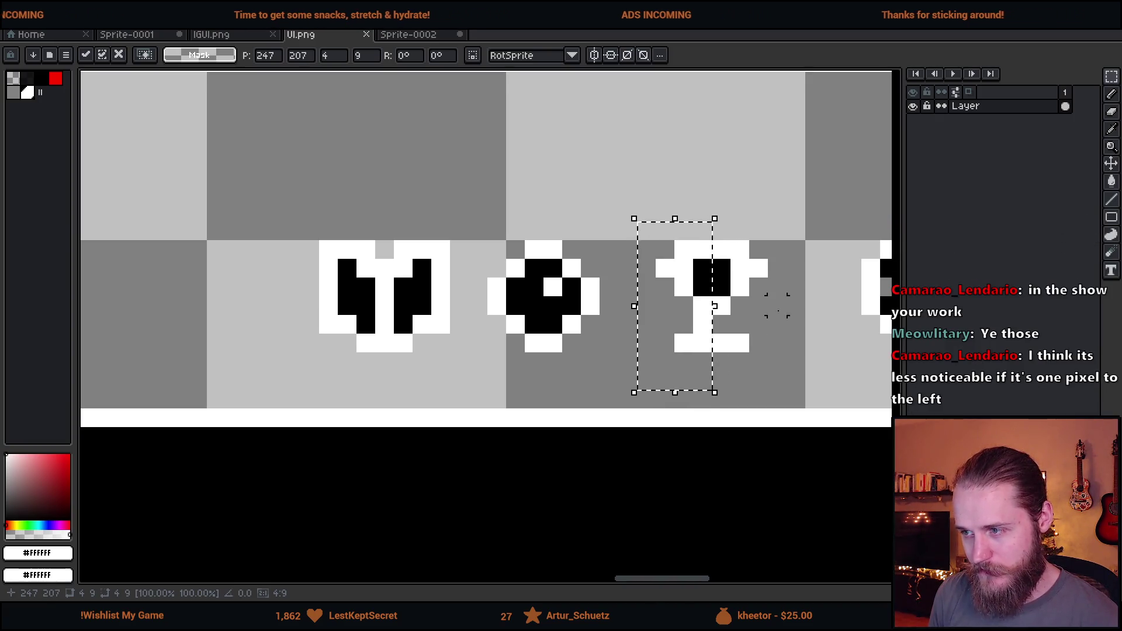
key(ctrl+d)
key(b)
scroll(760, 381, down, 3)
scroll(759, 381, down, 1)
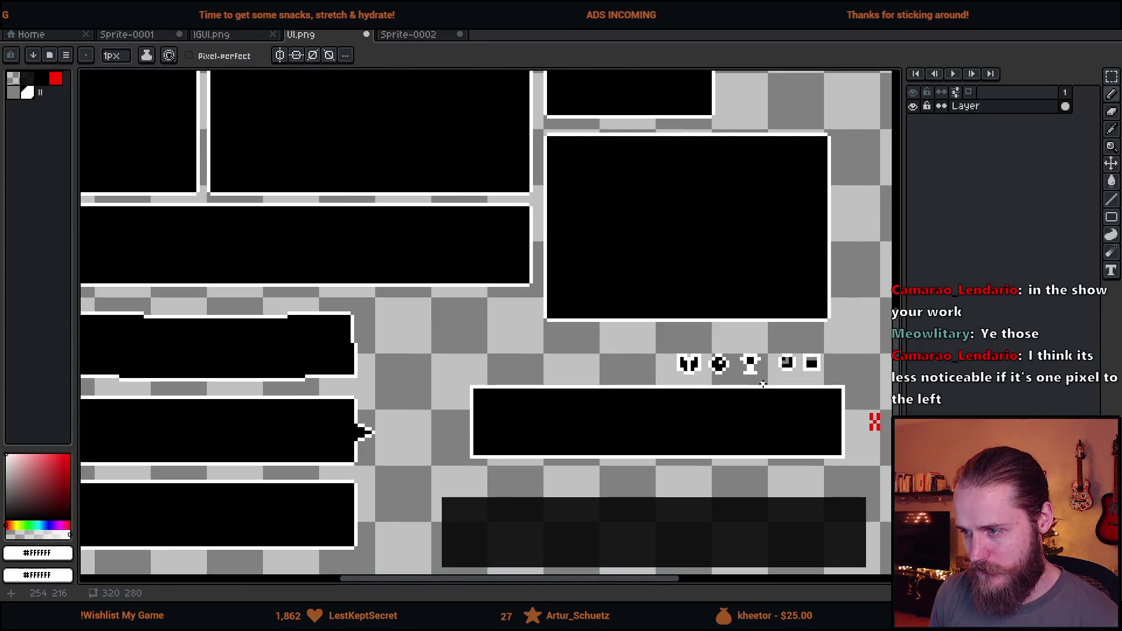
scroll(596, 365, up, 3)
Step: Shift the book icon's left half right and erase two stray pixels at its top
key(m)
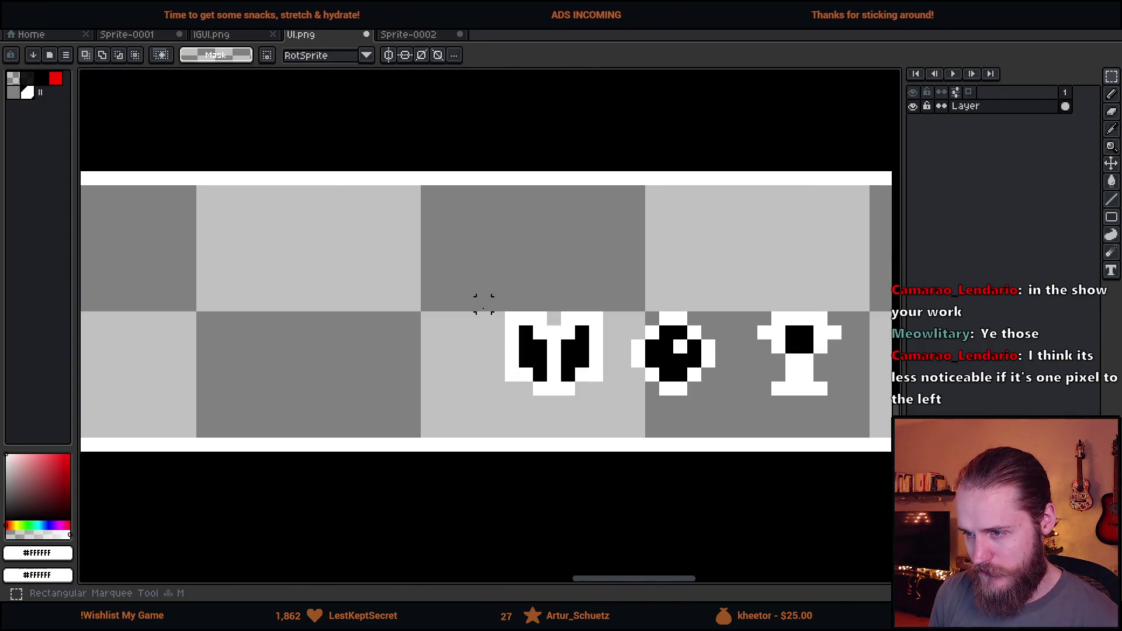
mouse_move(475, 281)
mouse_down()
mouse_move(543, 412)
mouse_move(548, 383)
mouse_up()
key(ctrl+d)
key(e)
drag(554, 319, 568, 319)
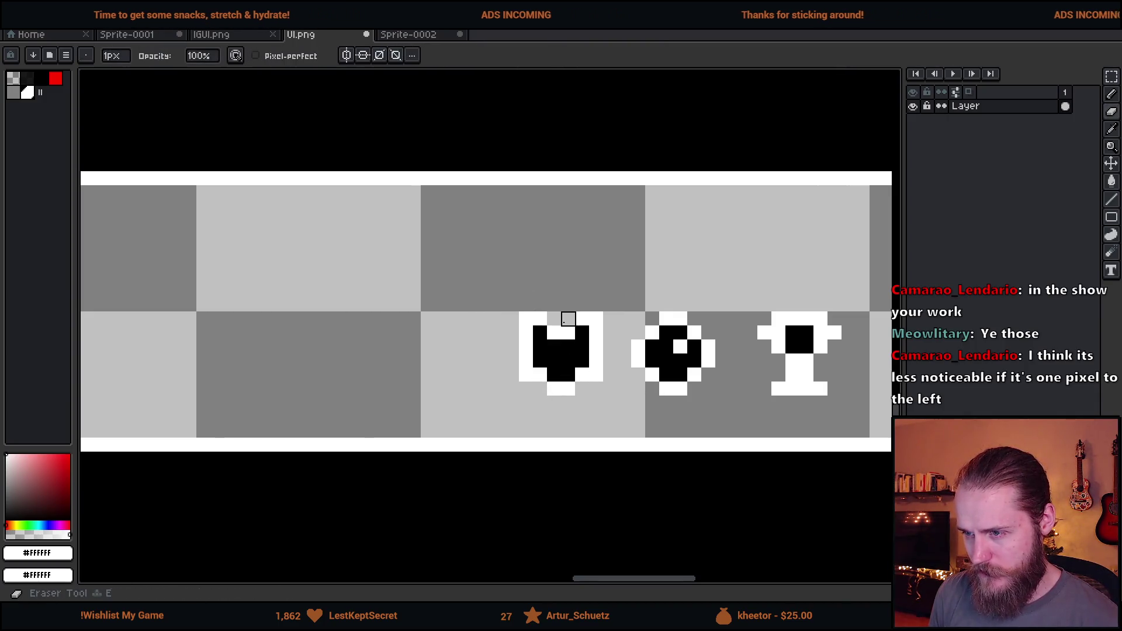
scroll(637, 431, down, 4)
scroll(619, 400, up, 5)
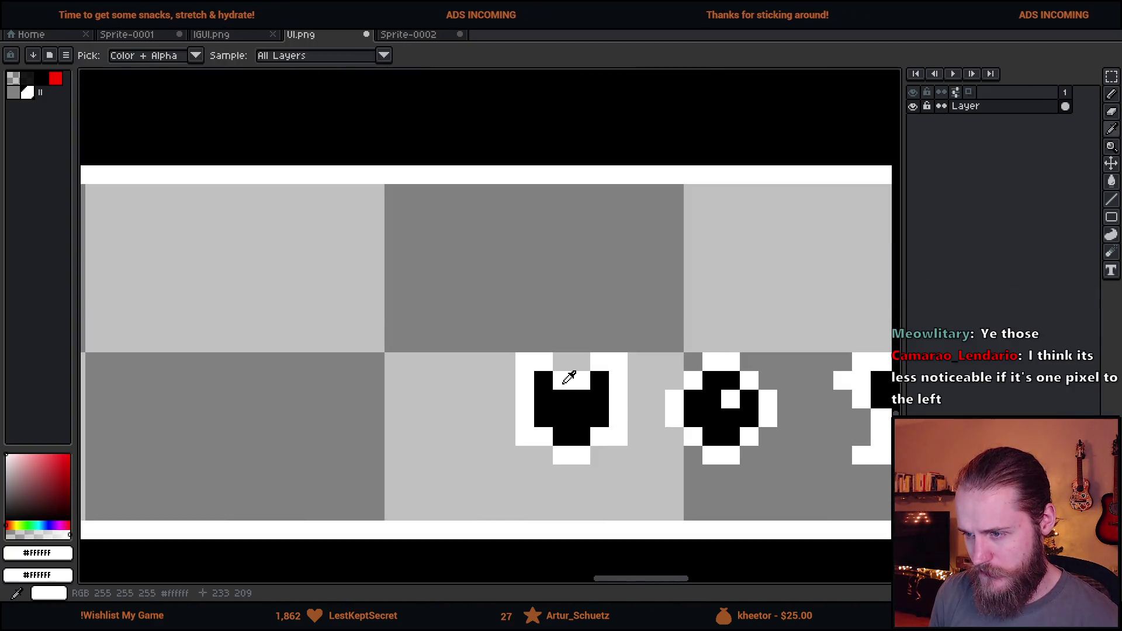
Step: Try grey pixels in the book icon, then undo those icon edits
alt+click(566, 376)
key(b)
drag(562, 392, 561, 433)
key(ctrl+z)
click(580, 417)
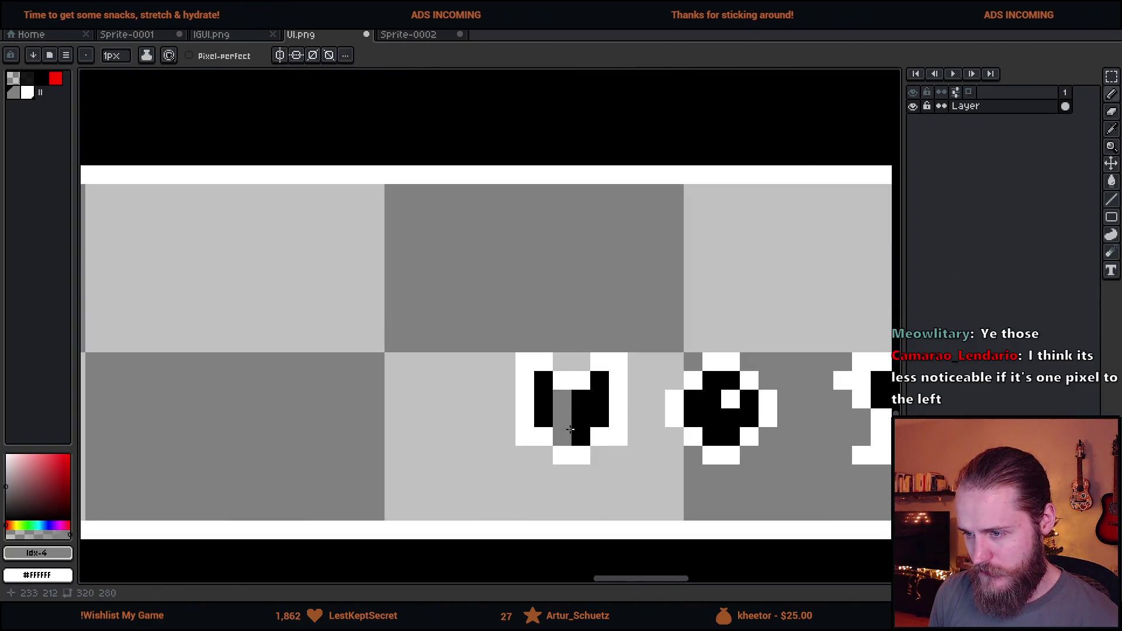
key(ctrl+z)
scroll(620, 433, down, 5)
key(v)
key(Left)
key(ctrl+z)
key(b)
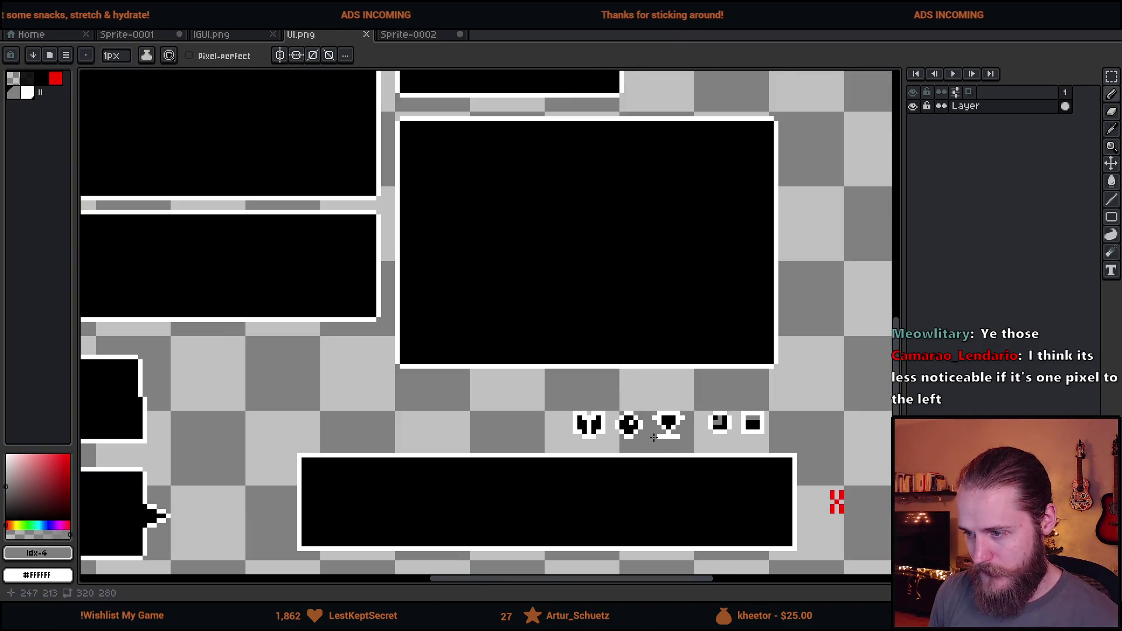
Step: Paint the circle icon's bottom-left pixel white
scroll(661, 447, down, 3)
scroll(660, 450, up, 5)
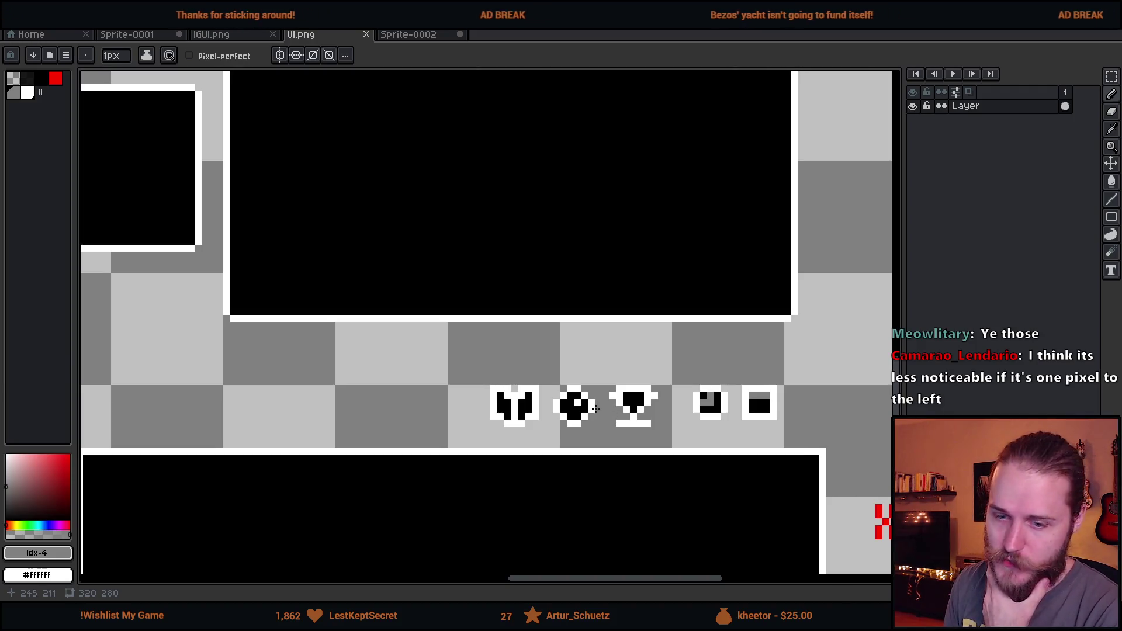
scroll(584, 404, up, 2)
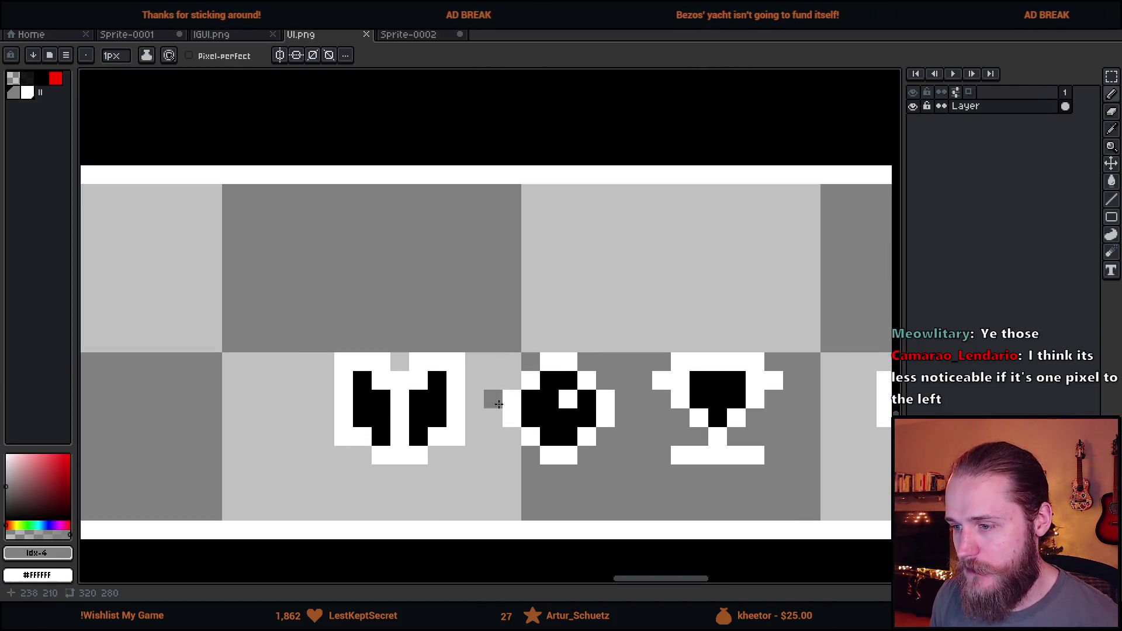
click(553, 436)
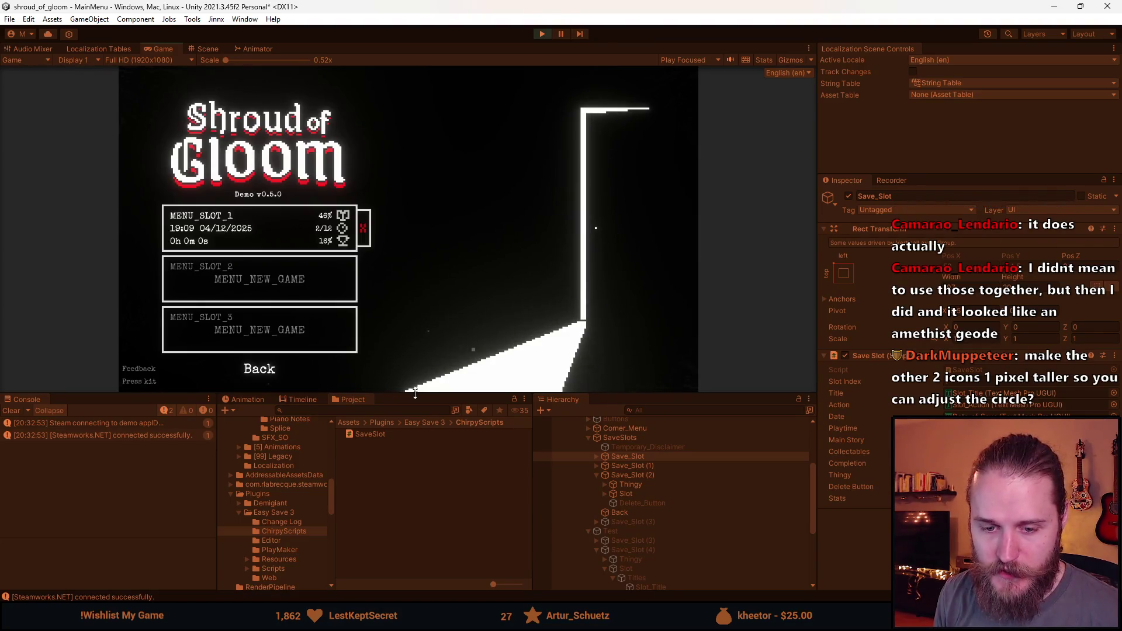
Step: Enlarge the Game view and re-enter the save-slot screen via Back and Start
drag(422, 396, 405, 480)
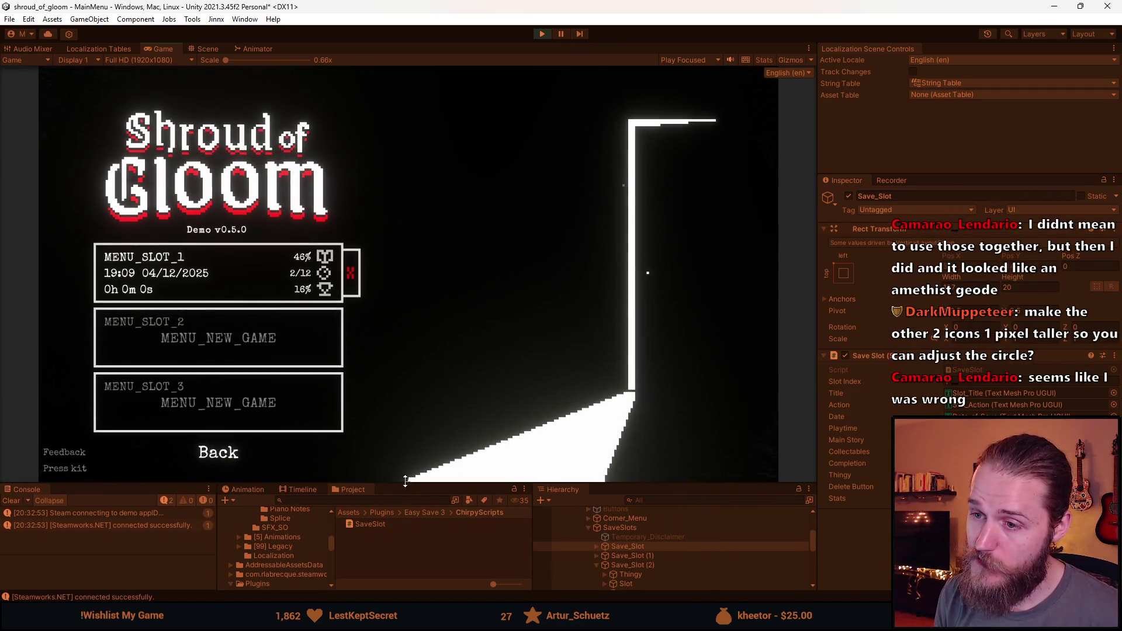
click(227, 461)
click(215, 278)
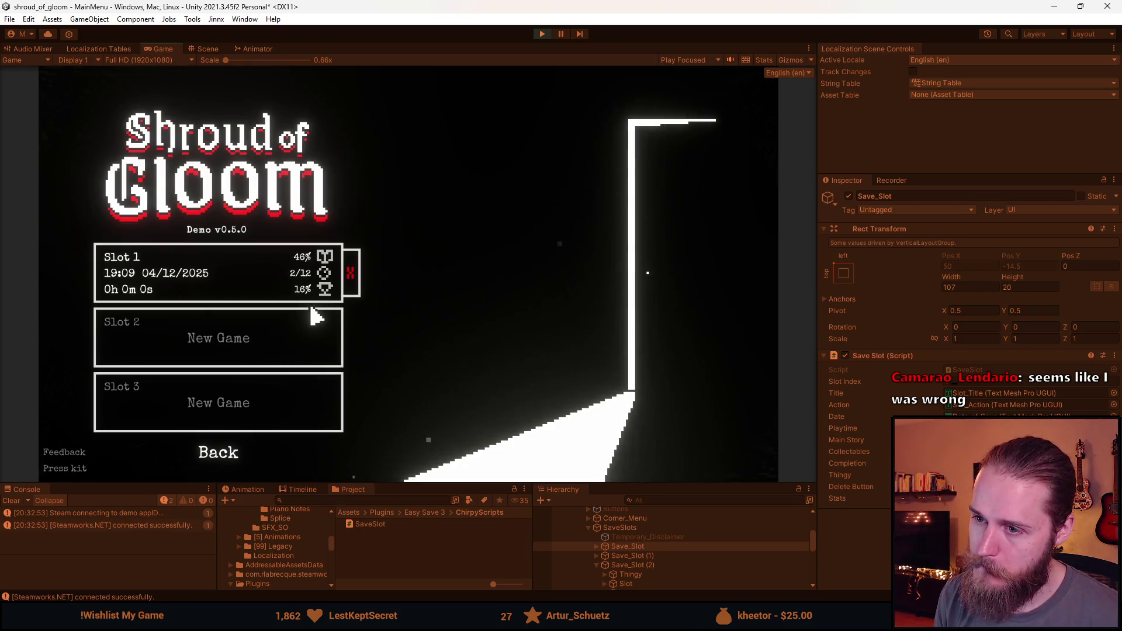
Step: Maximize the Game view and reopen the save screen showing Slot 1 at 46%, 2/12, 16%
double_click(159, 49)
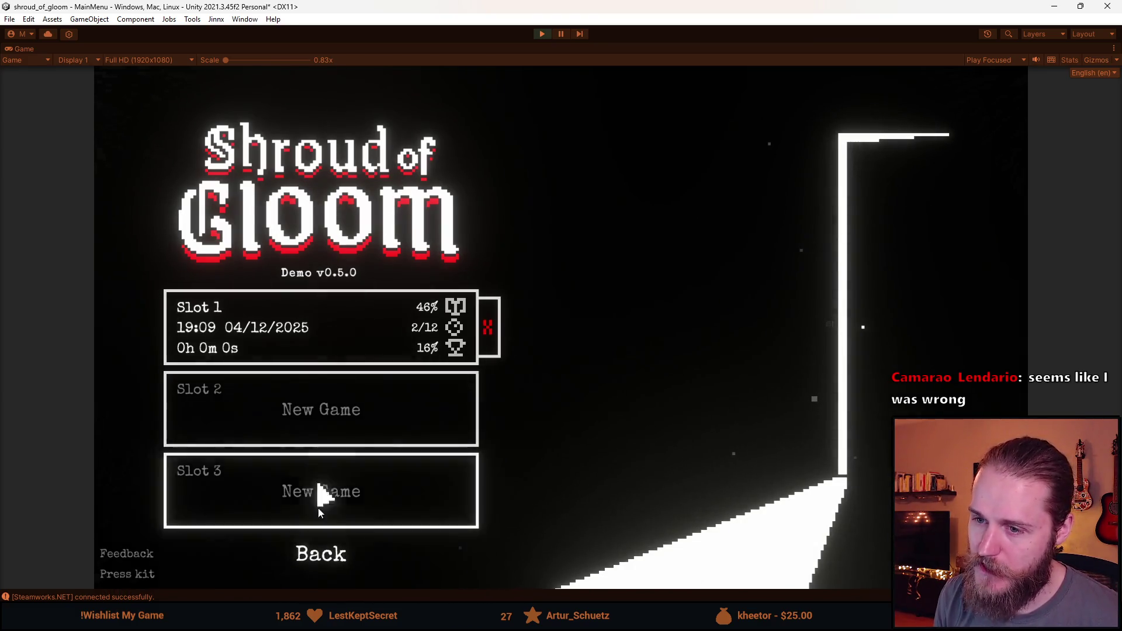
click(320, 554)
click(312, 338)
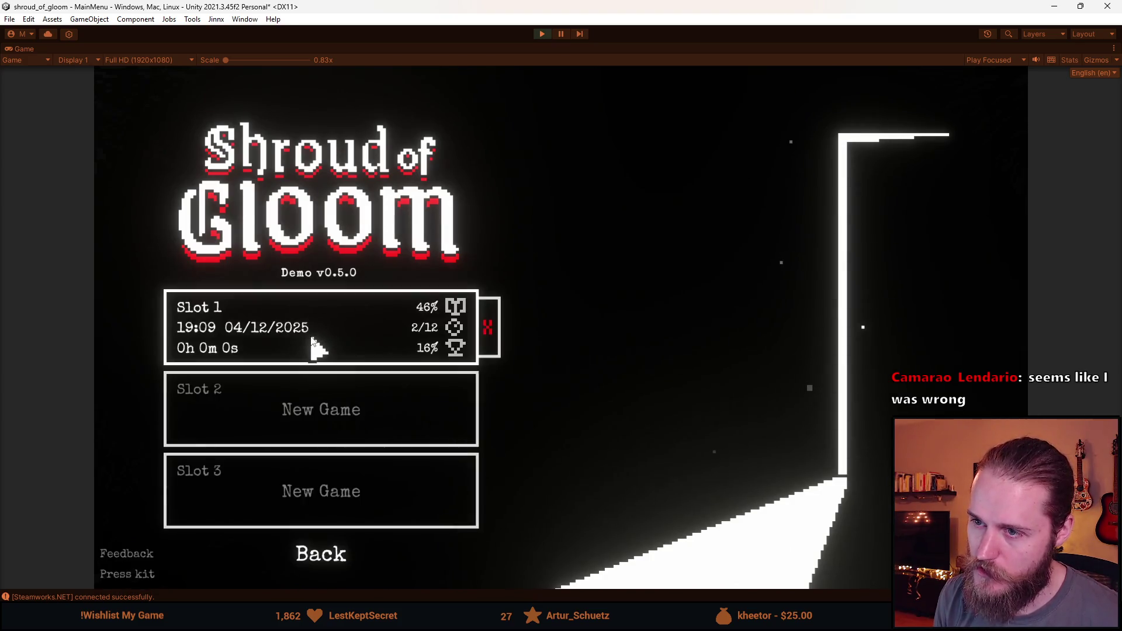
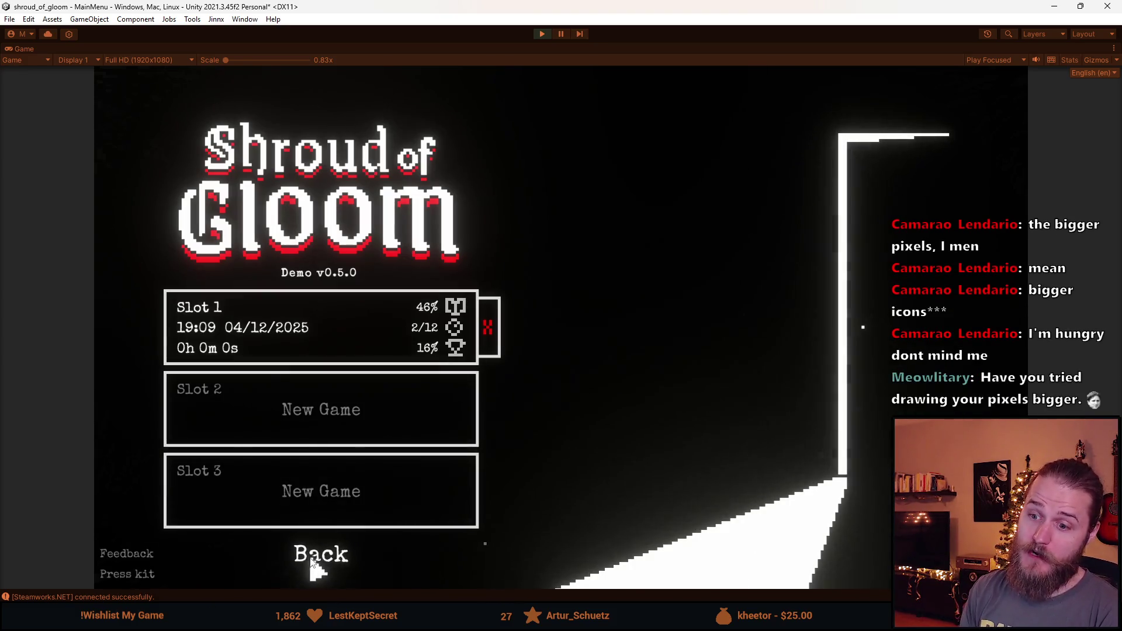
Step: Switch between the main menu and the save-slot screen several times to check Slot 1's timestamp
click(314, 563)
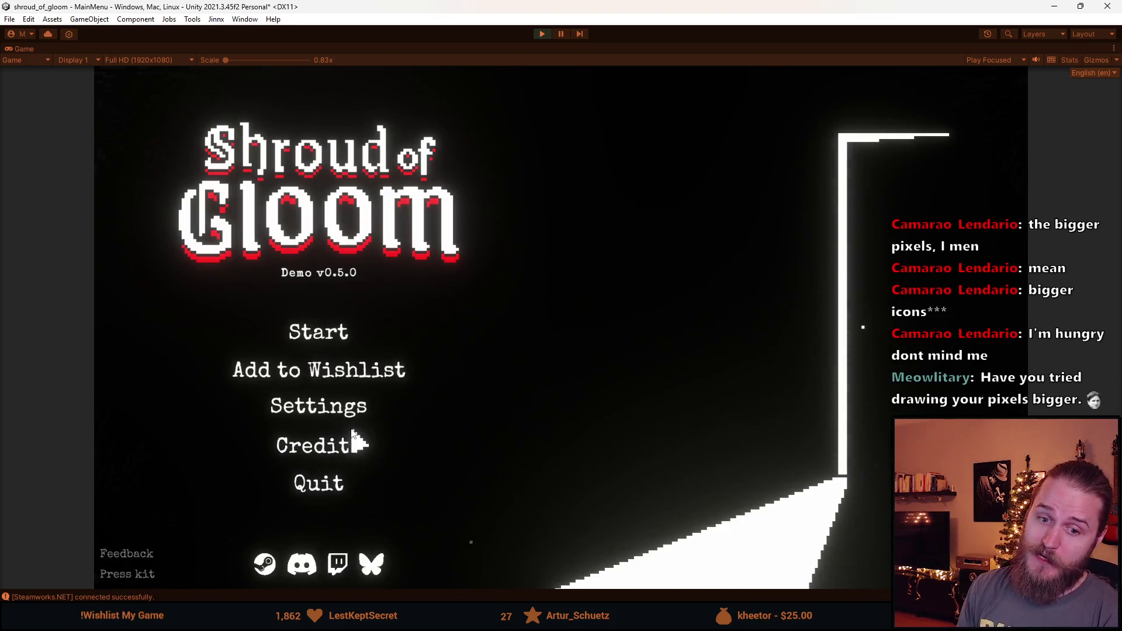
click(318, 344)
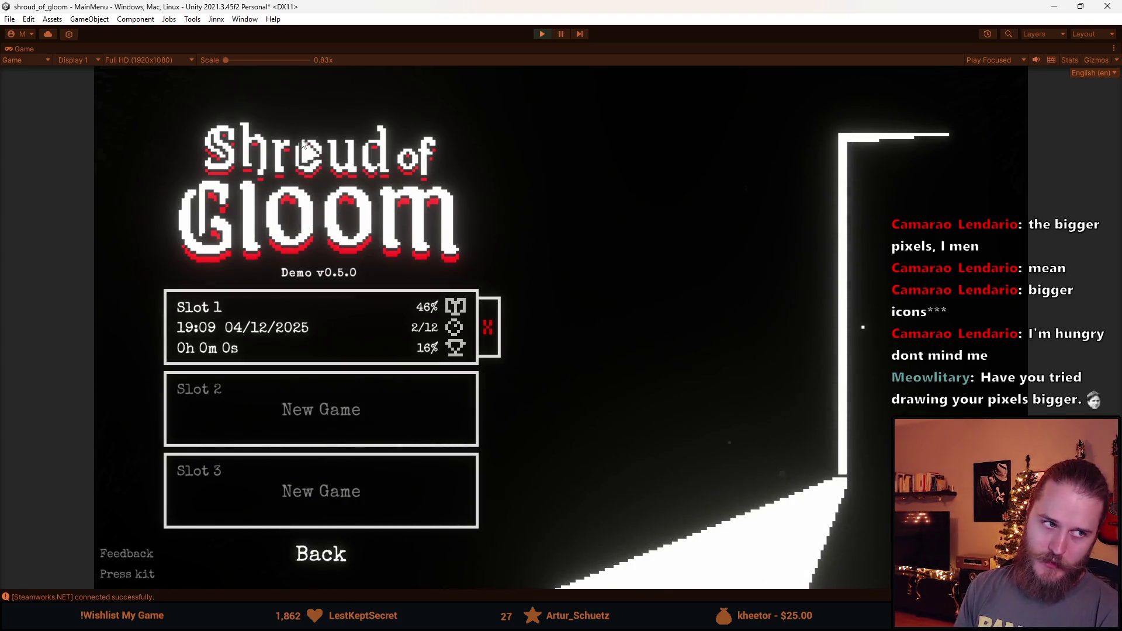
click(326, 558)
click(296, 334)
click(330, 555)
click(319, 345)
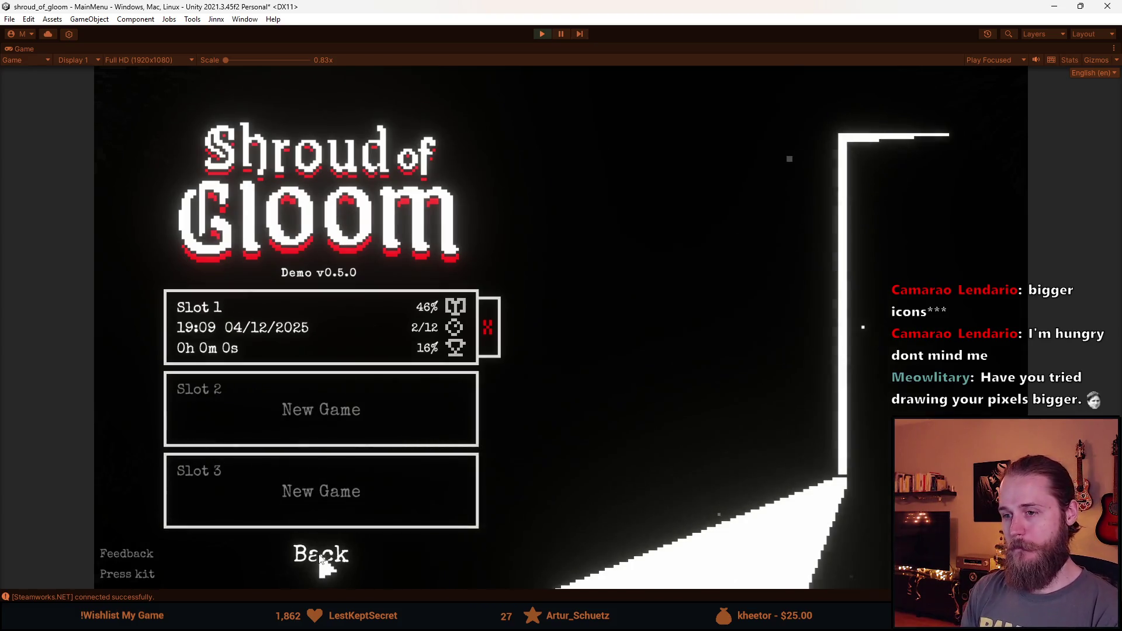
click(322, 558)
click(316, 339)
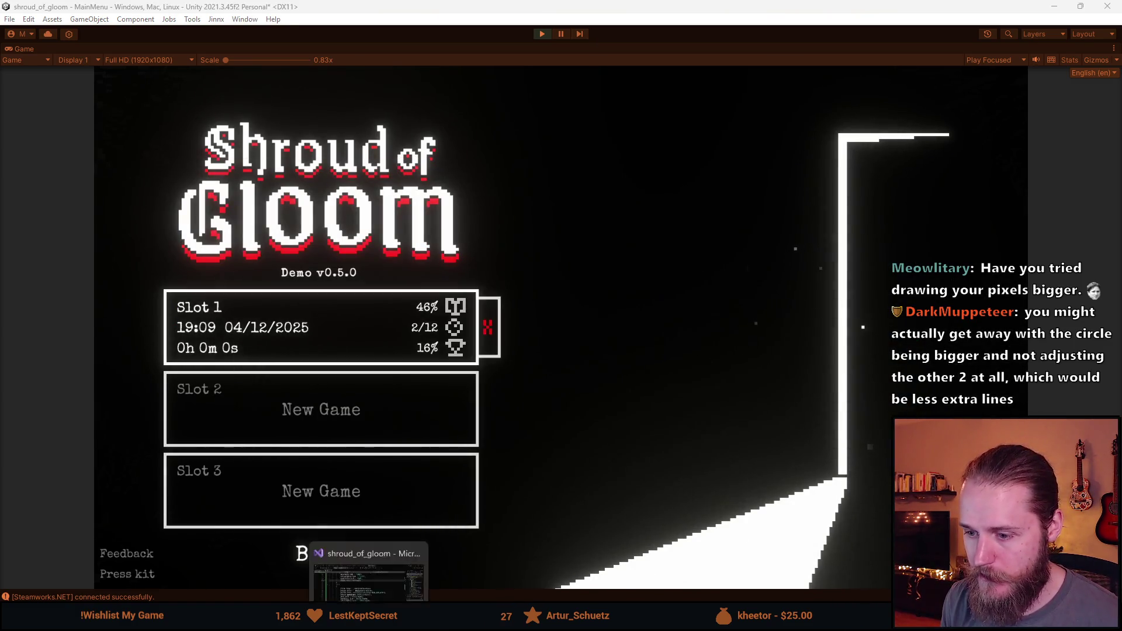
Step: On line 45 of SaveSlot.cs, add a {time} placeholder after the date placeholder
key(alt+Tab)
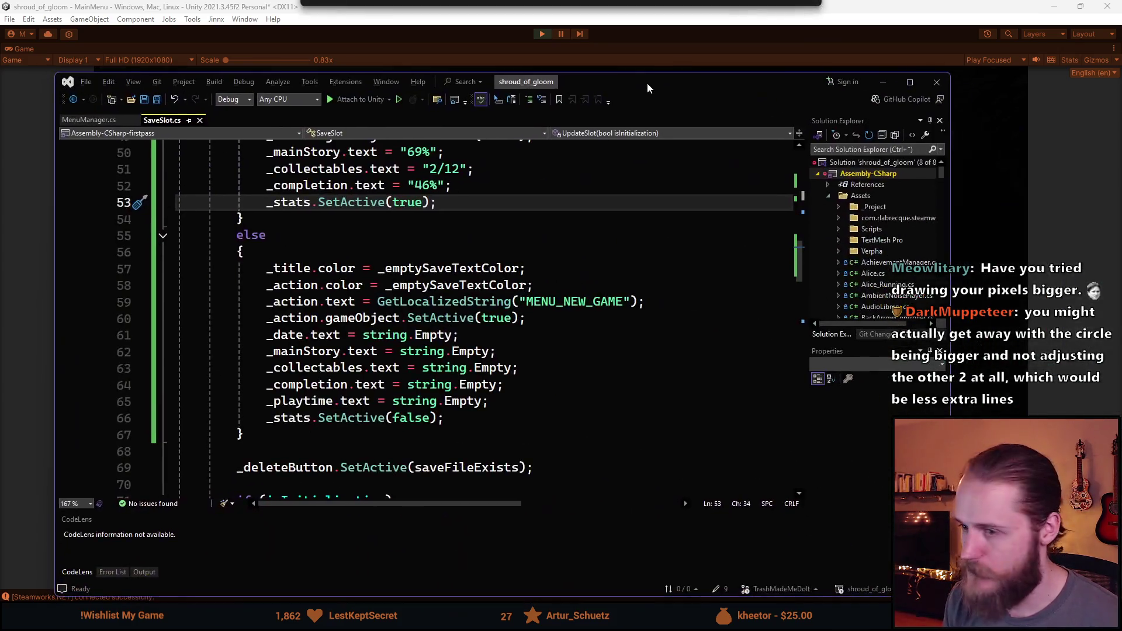
scroll(472, 401, up, 5)
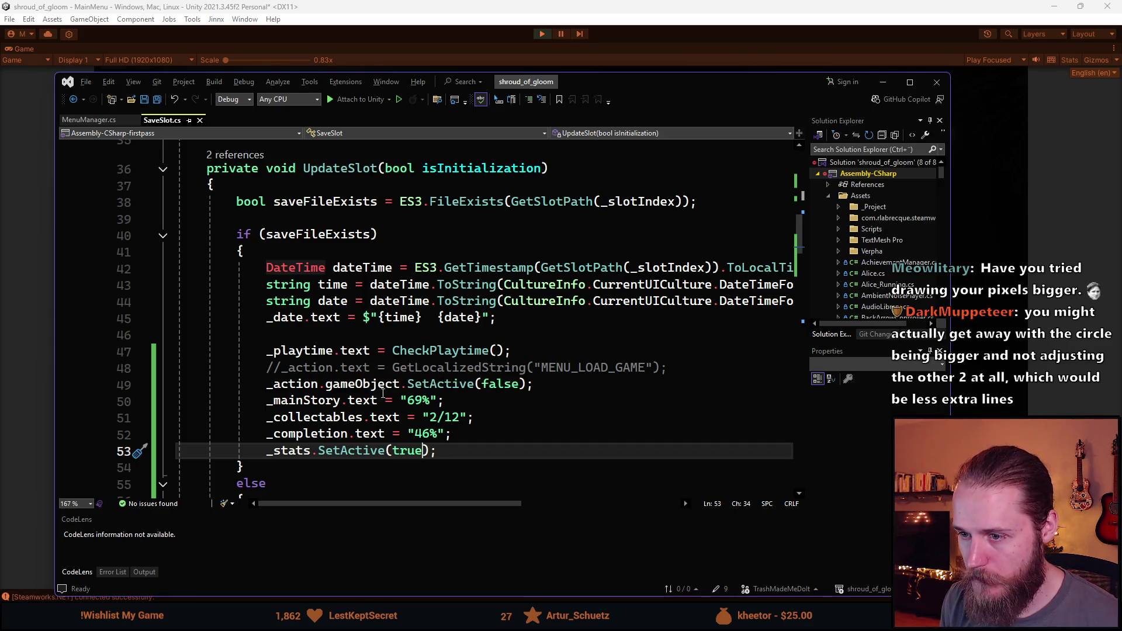
scroll(349, 289, up, 1)
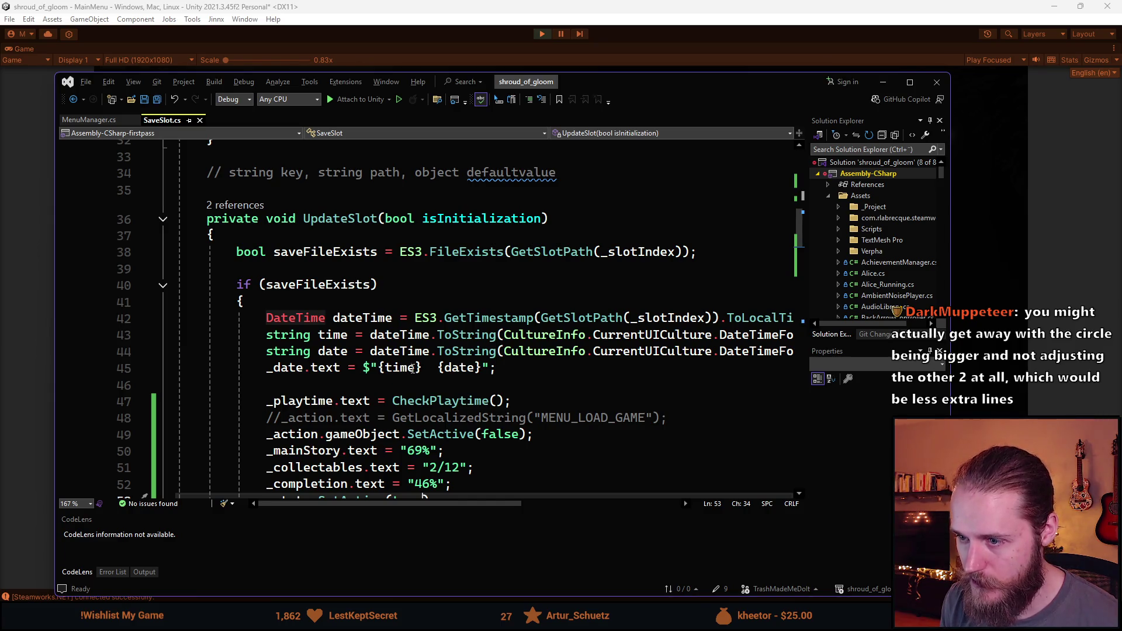
click(420, 368)
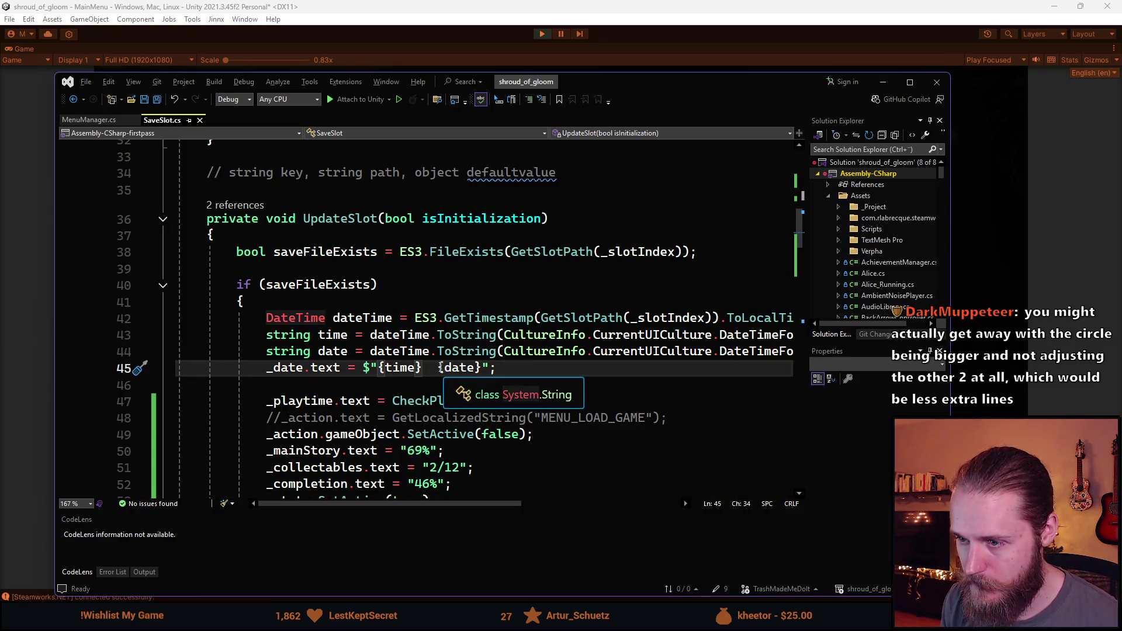
drag(422, 368, 455, 370)
click(453, 369)
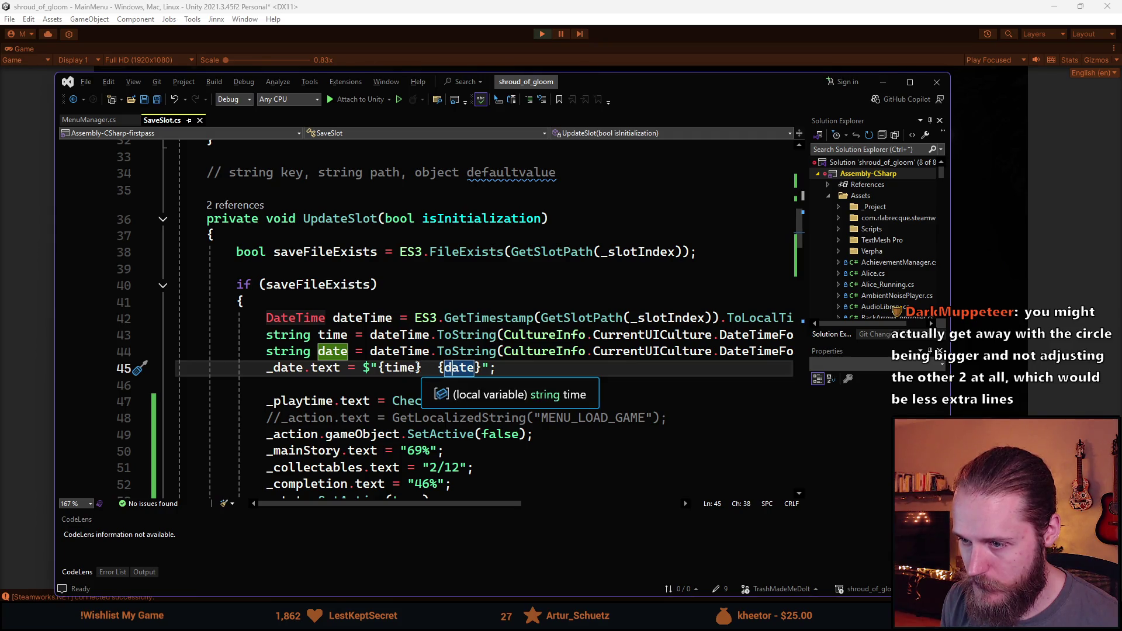
click(404, 369)
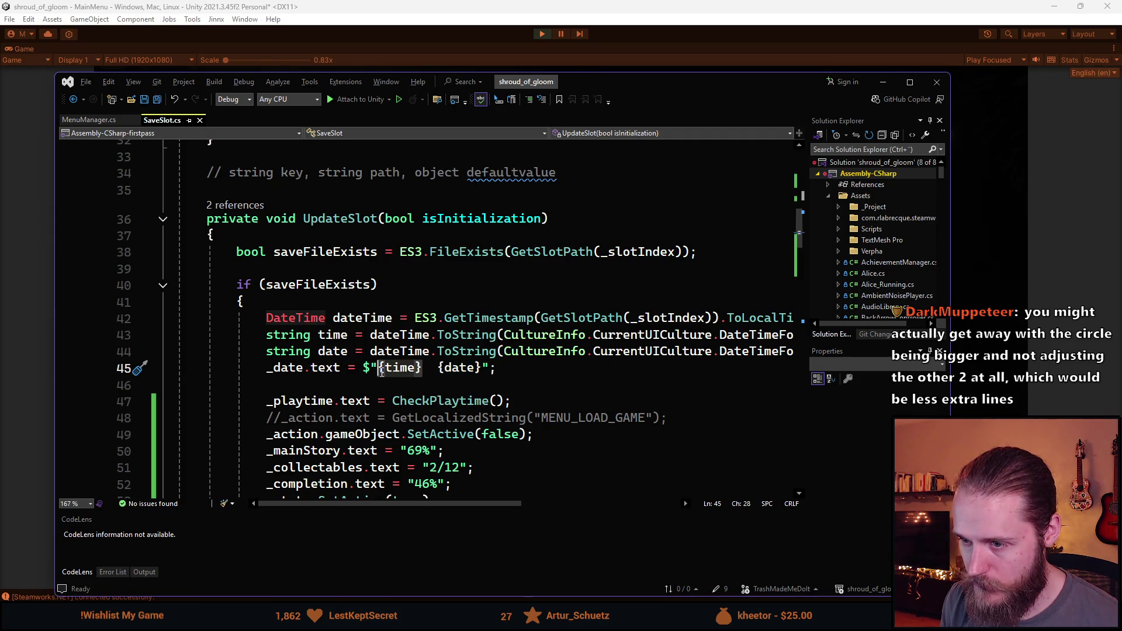
click(479, 369)
text({time})
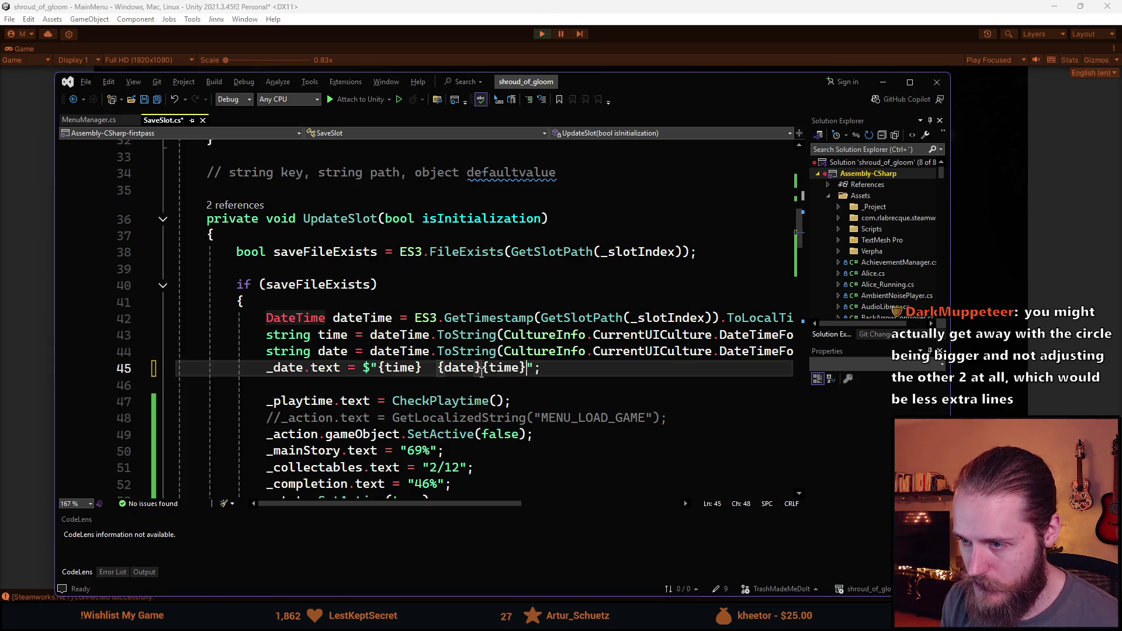
Step: Delete the leading time placeholder so the string reads $"{date} {time}"
click(422, 369)
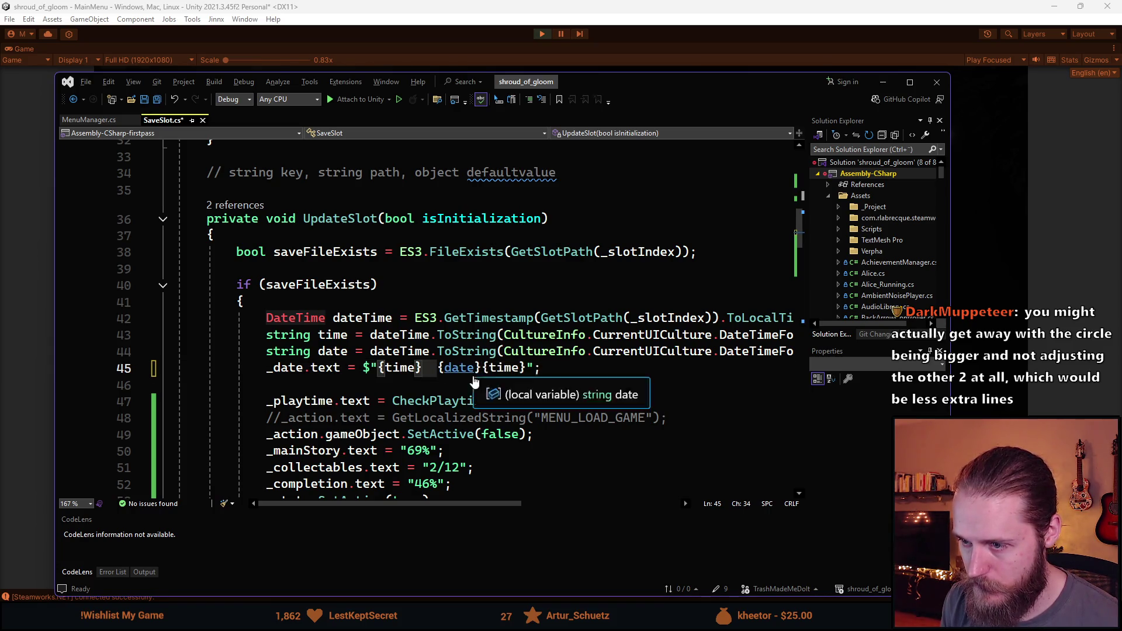
click(481, 369)
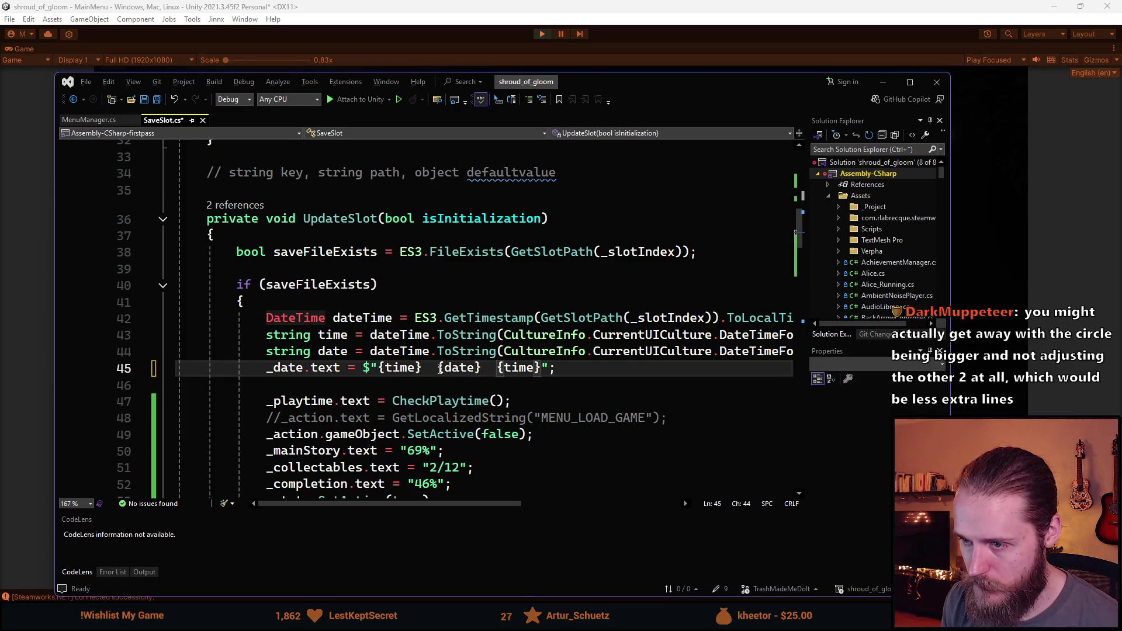
drag(437, 369, 378, 369)
key(Delete)
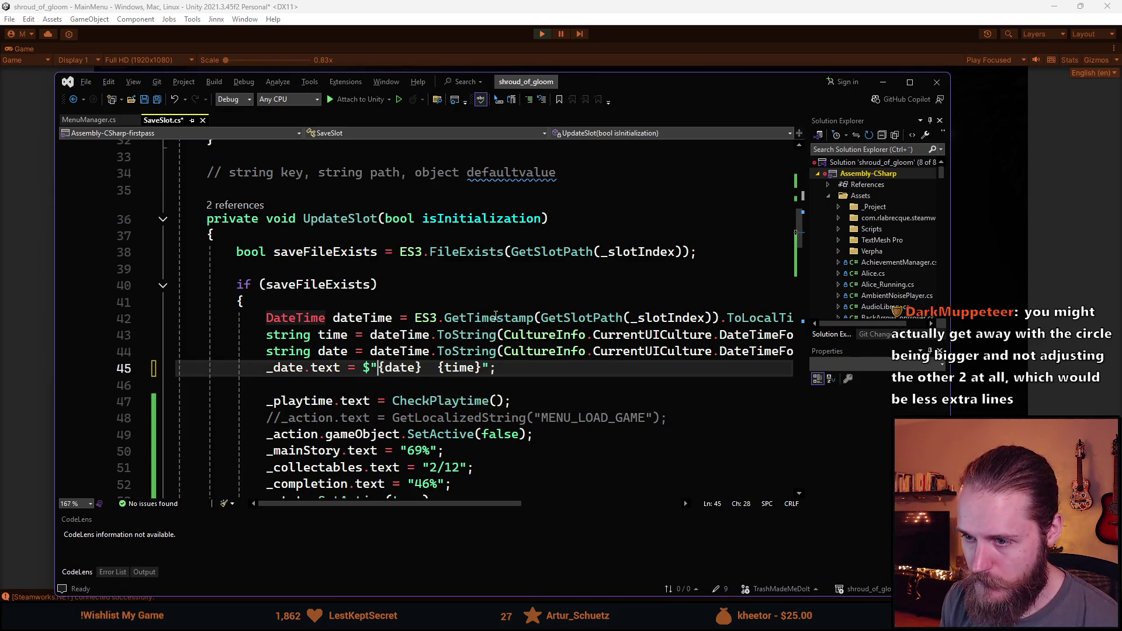
key(alt+Tab)
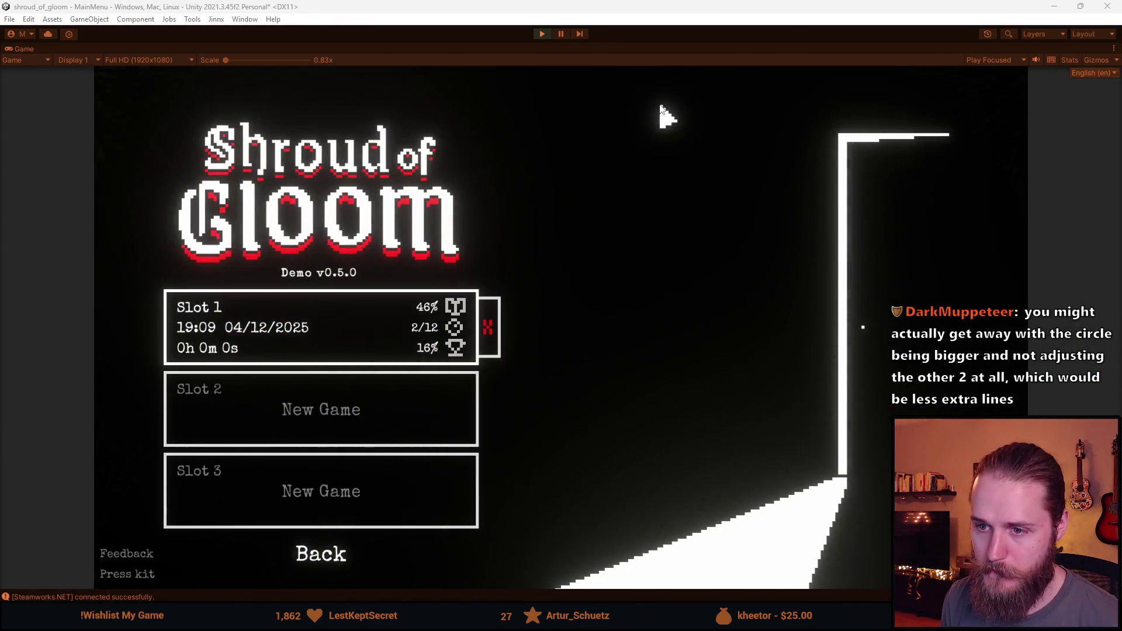
Step: Stop Play mode and maximize the Game view to confirm Slot 1 reads 04/12/2025 19:09
click(542, 33)
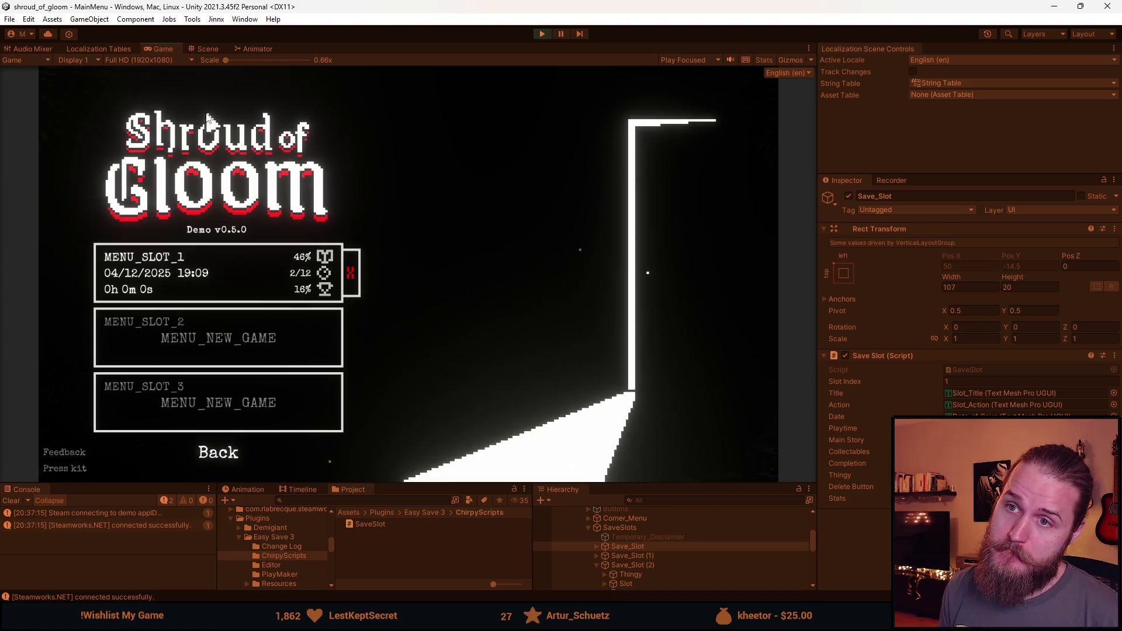
double_click(167, 48)
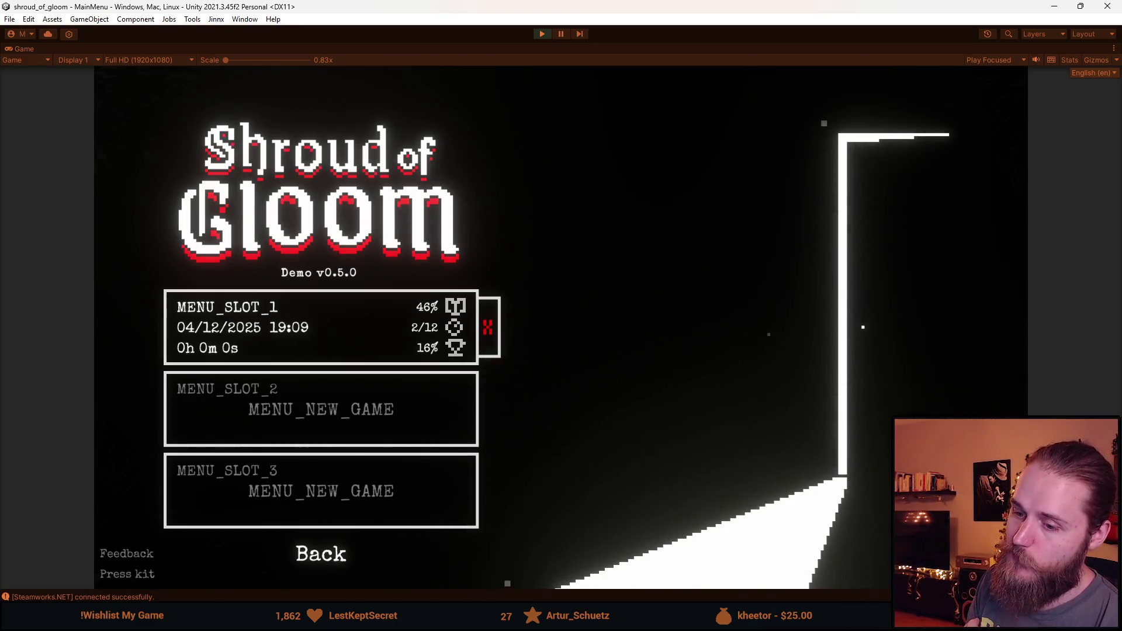
key(alt+Tab)
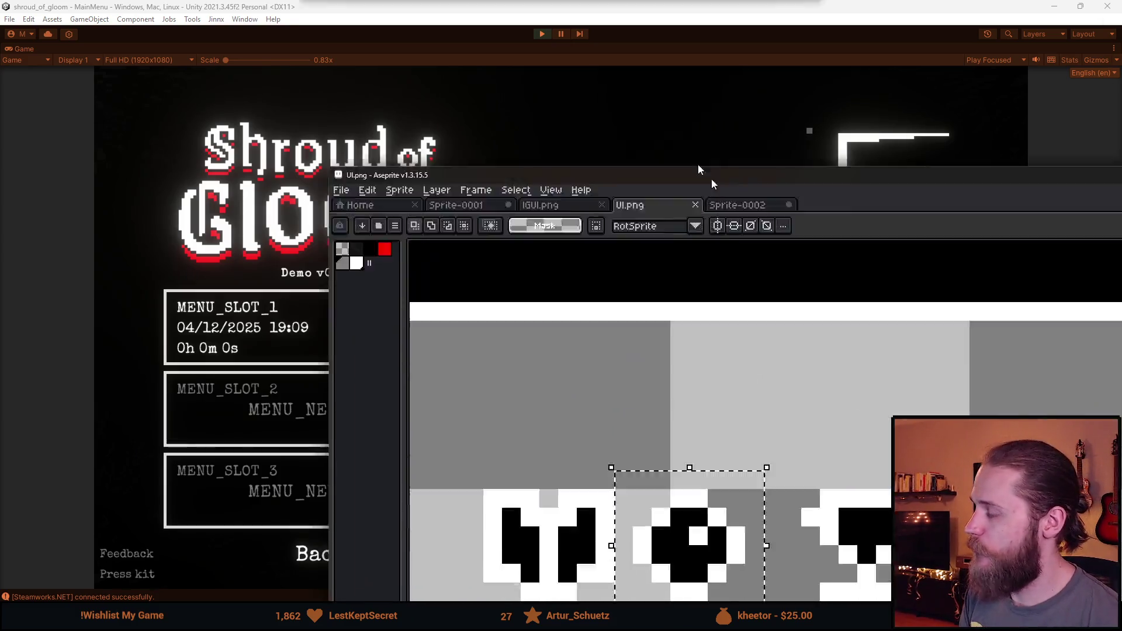
Step: Reselect the second icon in the UI sheet and pan over to the middle icon
key(ctrl+d)
scroll(331, 347, up, 1)
scroll(332, 346, down, 1)
mouse_move(323, 300)
mouse_down()
mouse_move(413, 438)
mouse_move(168, 424)
mouse_up()
scroll(413, 435, down, 2)
scroll(428, 409, up, 6)
drag(313, 380, 391, 366)
Step: Erase the centre of the white octagon in the middle icon with a 5-pixel eraser
key(b)
click(389, 419)
key(ctrl+z)
key(ctrl+z)
key(ctrl+z)
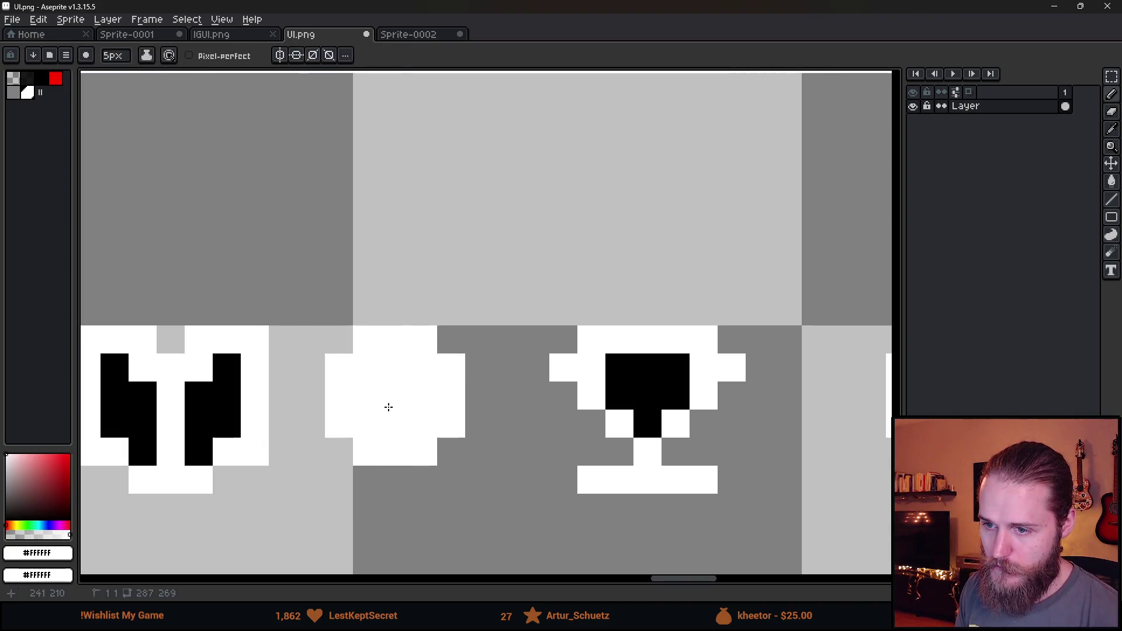
key(plus)
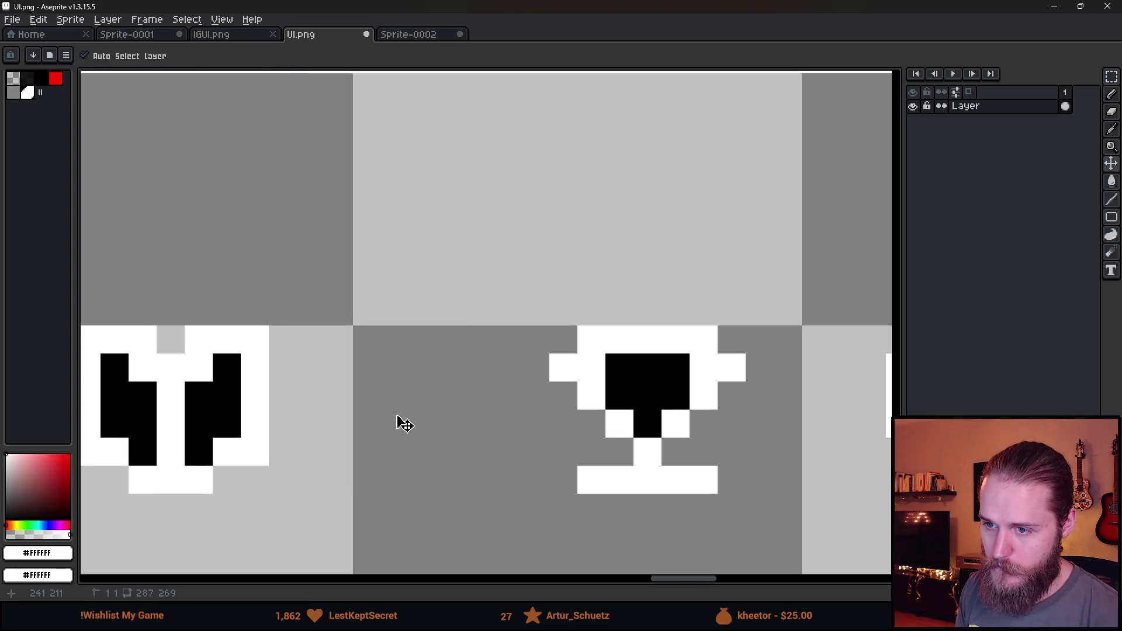
key(plus)
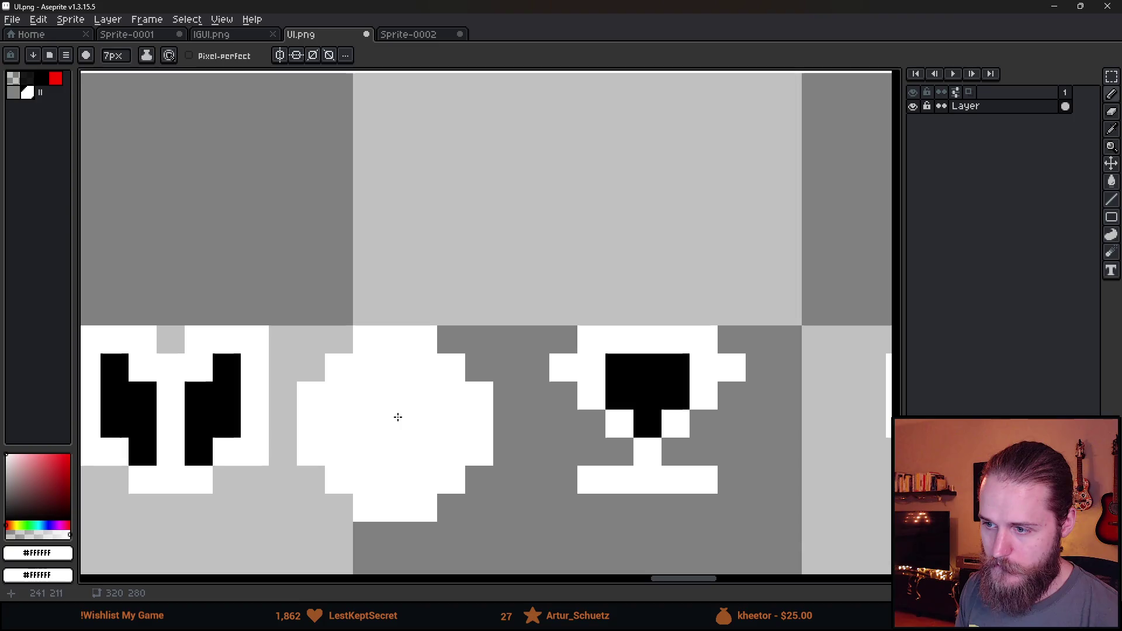
key(e)
key(minus)
key(minus)
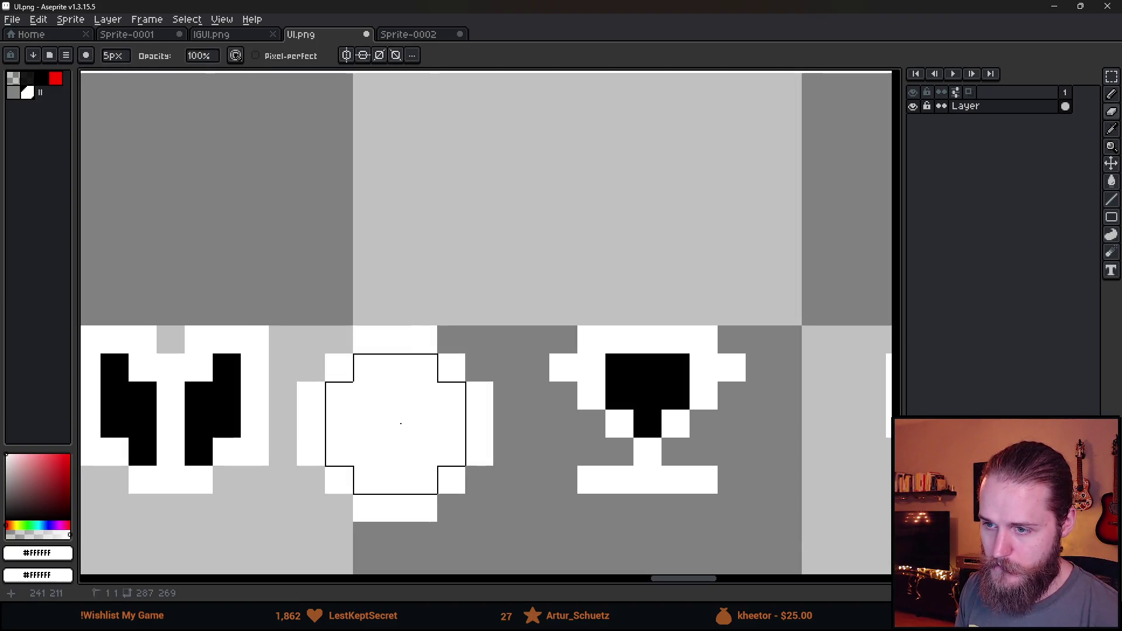
click(401, 423)
Step: Fill the octagon's interior black and draw a white diagonal clock hand inside it
key(b)
alt+click(220, 408)
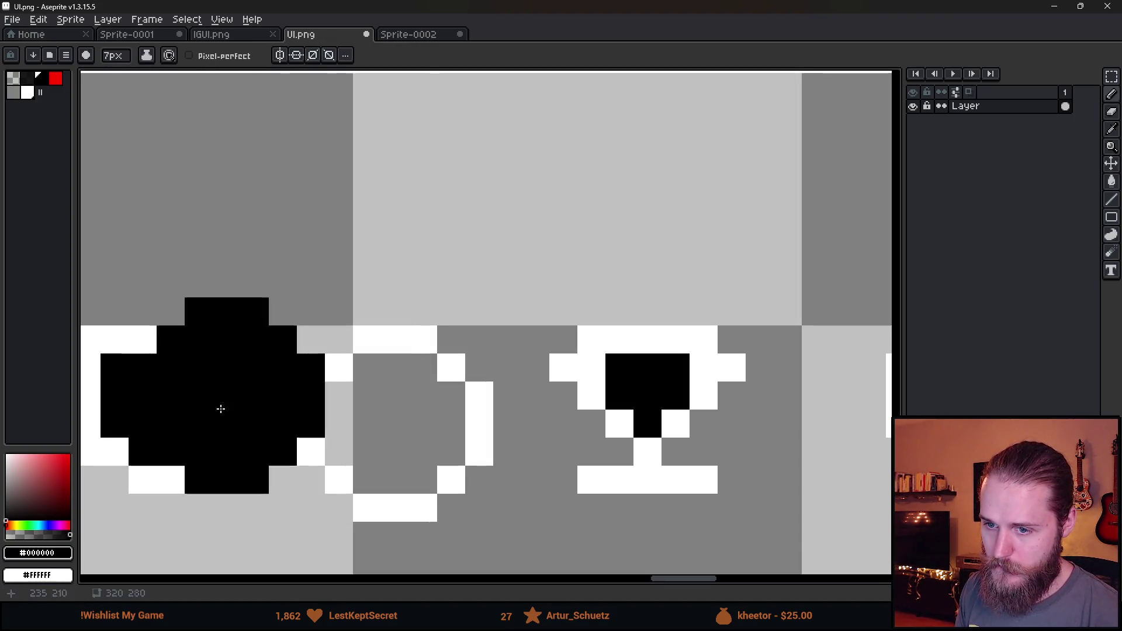
key(g)
click(401, 442)
key(b)
alt+click(348, 363)
click(406, 398)
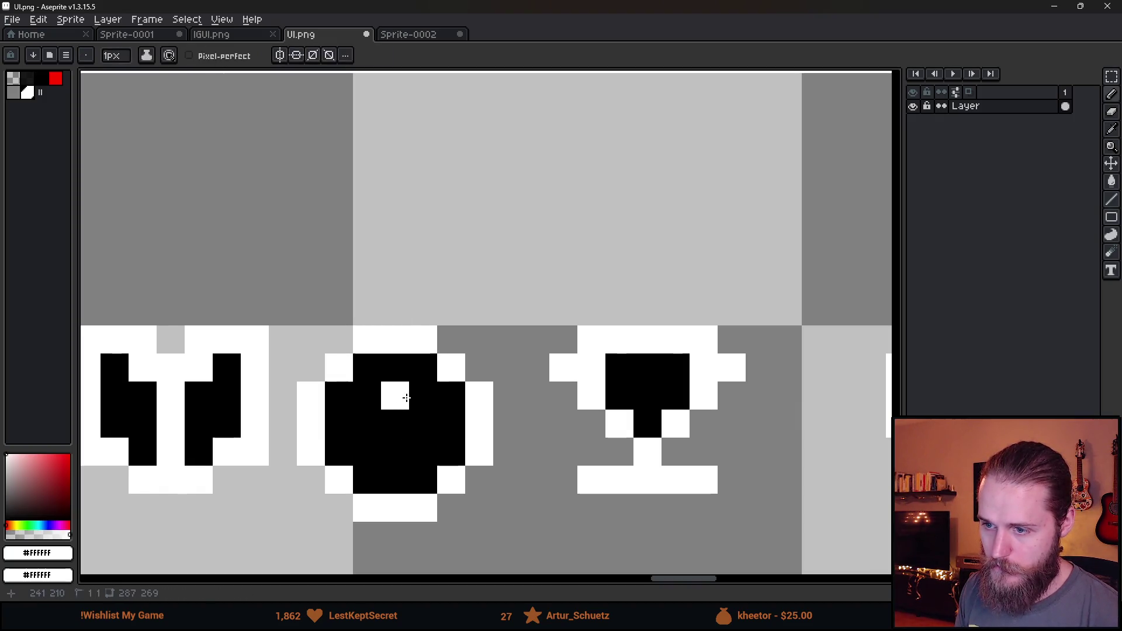
drag(407, 398, 454, 458)
scroll(526, 471, down, 4)
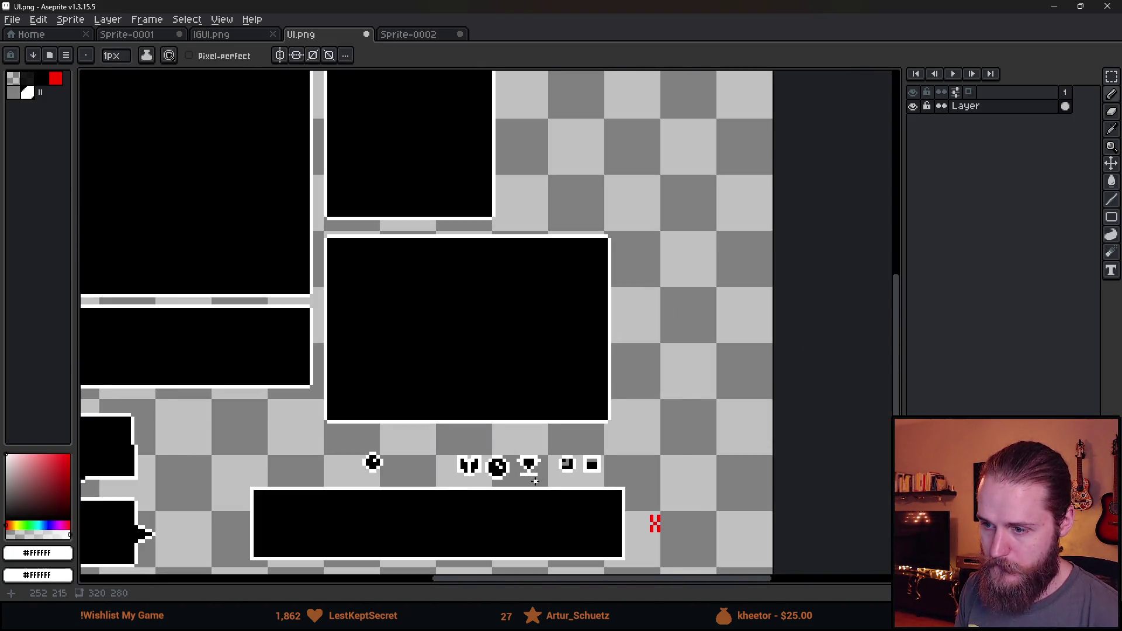
scroll(535, 481, up, 1)
Step: Check the new clock icon in Unity and stop the running game
key(alt+Tab)
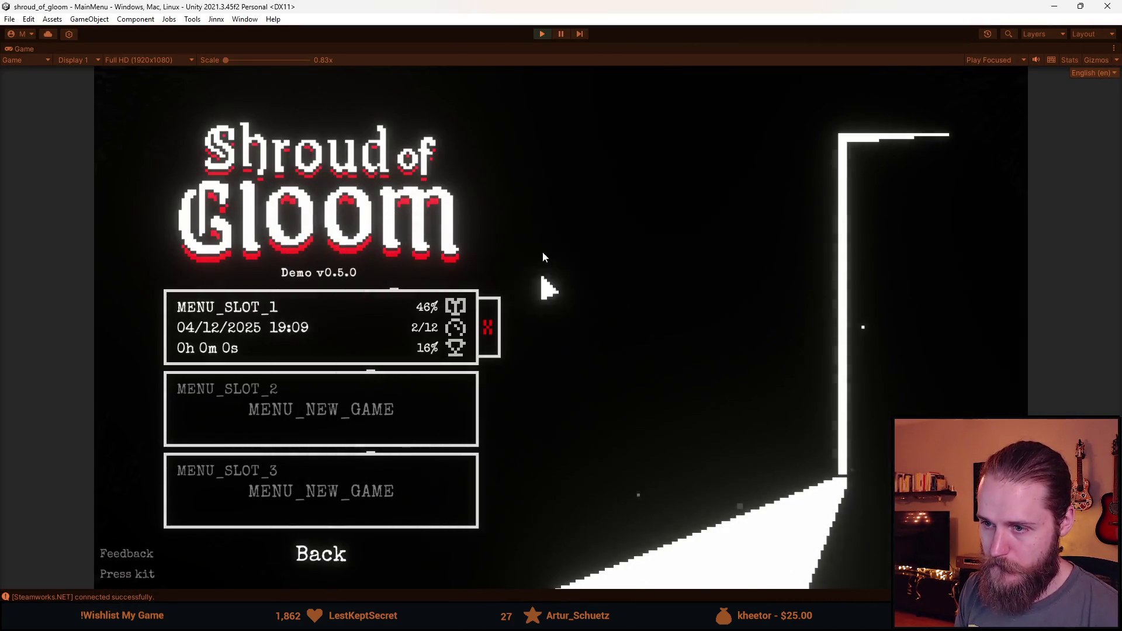
click(541, 34)
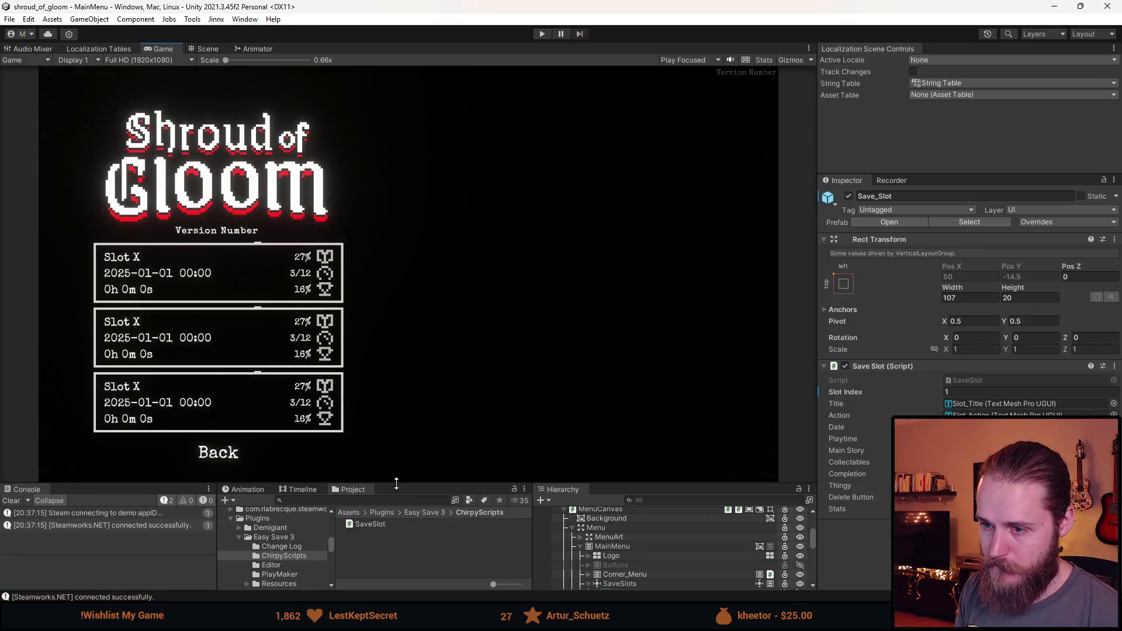
key(alt+Tab)
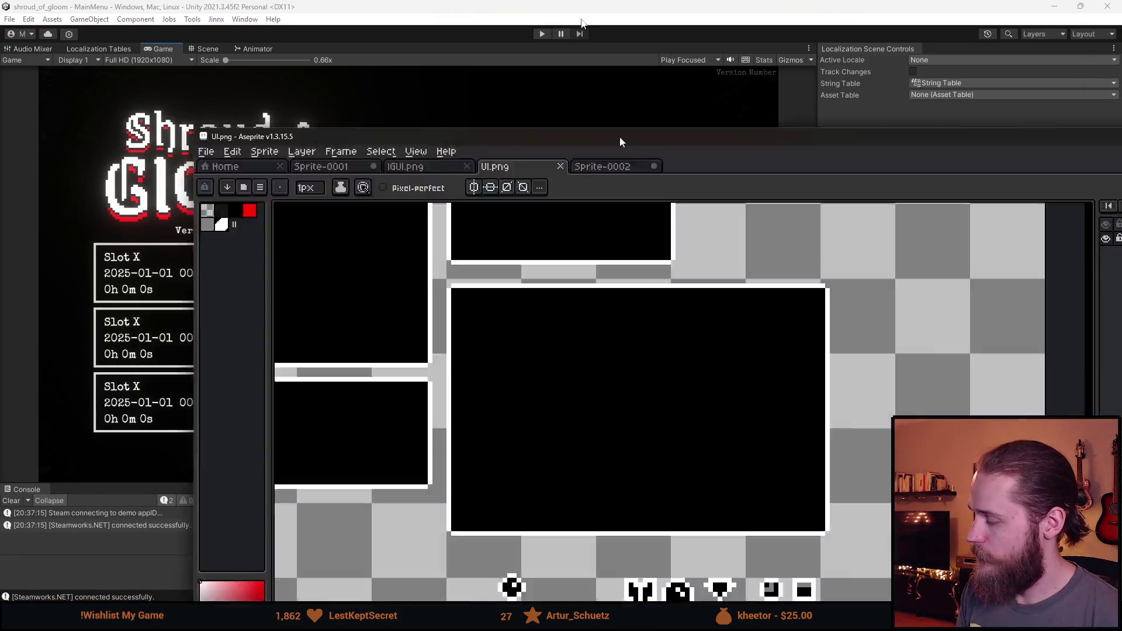
scroll(454, 465, up, 2)
Step: Nudge the round clock icon up one pixel and to the right, then save the sheet
drag(455, 464, 503, 528)
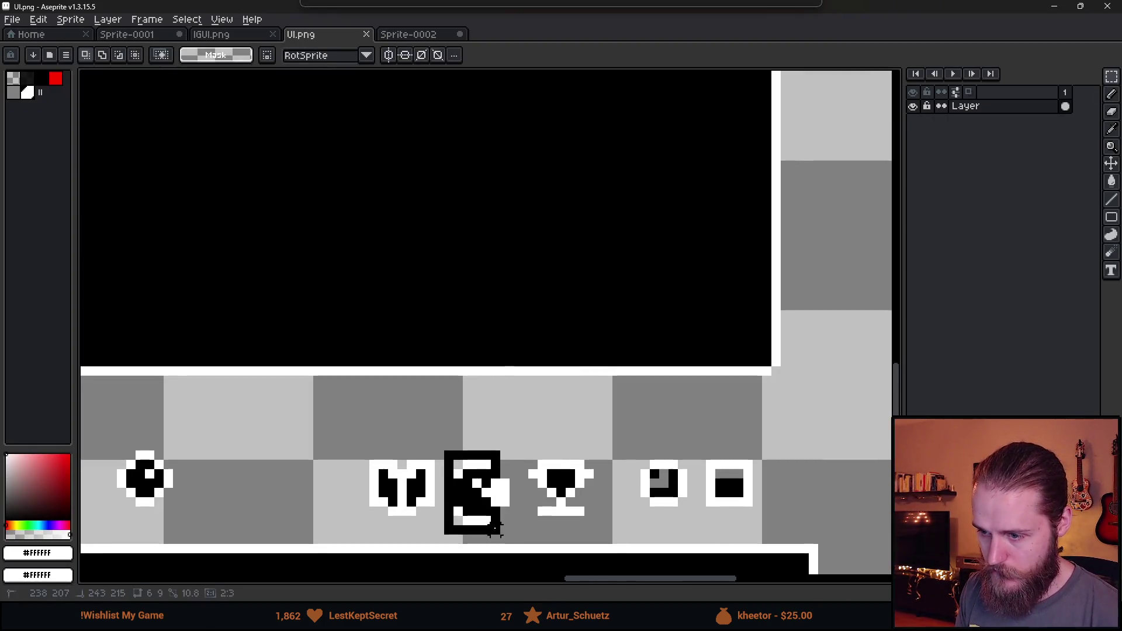
drag(476, 494, 476, 484)
key(ctrl+d)
scroll(598, 445, down, 2)
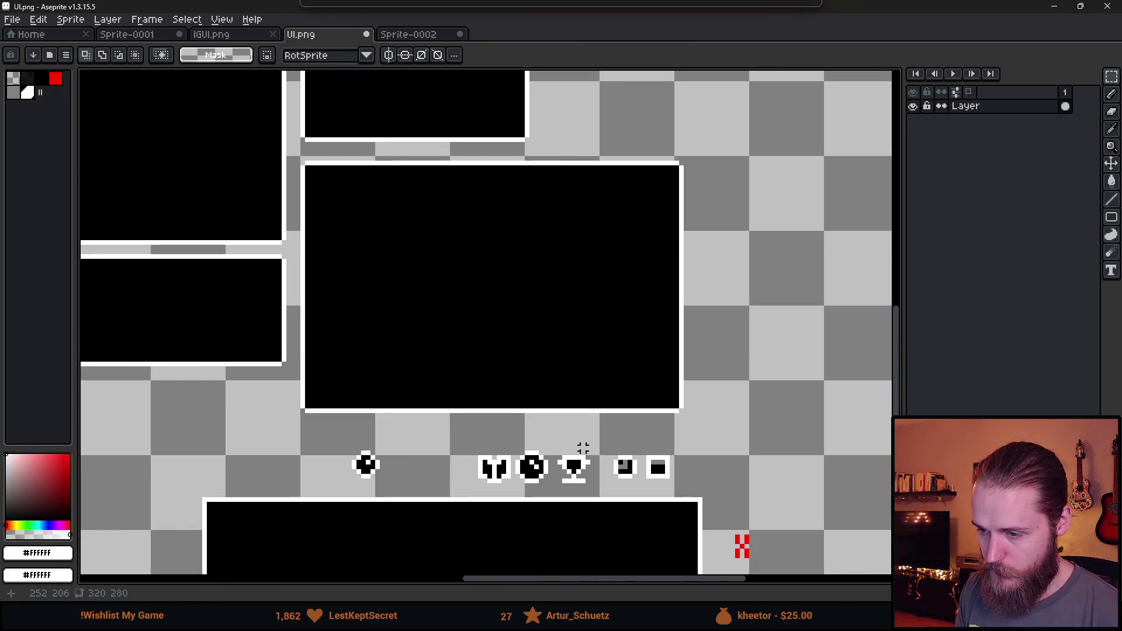
scroll(561, 476, up, 2)
mouse_move(120, 401)
mouse_down()
mouse_move(237, 493)
mouse_move(386, 486)
mouse_move(391, 475)
mouse_up()
key(Return)
key(ctrl+d)
Step: Search 'ui' in the Project, select the UI texture and open it in the Sprite Editor
key(alt+Tab)
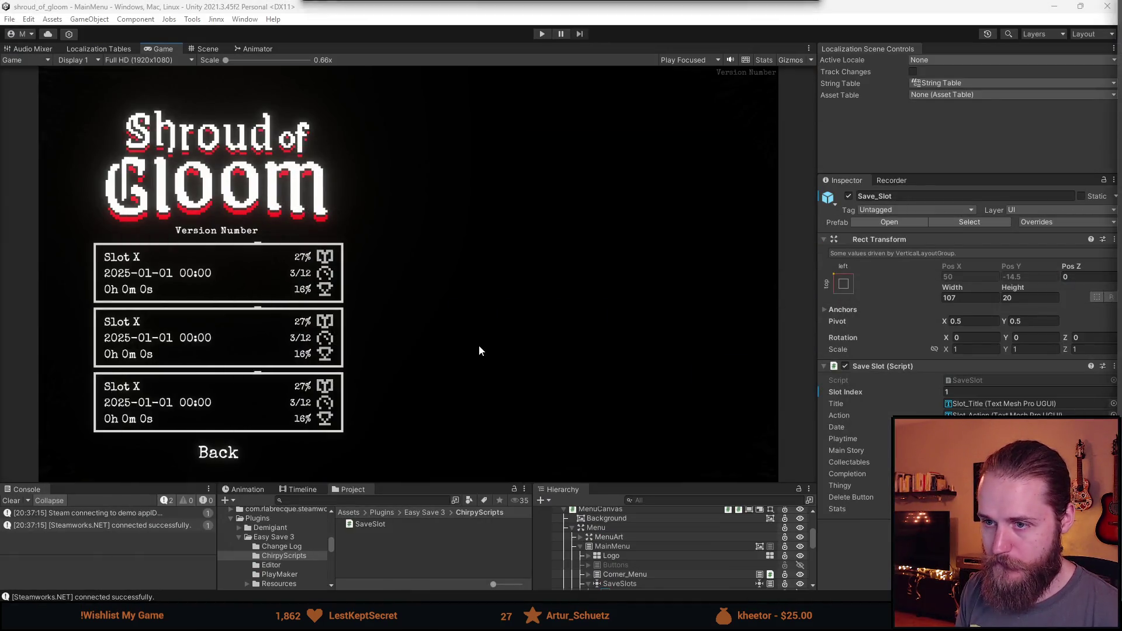
click(343, 501)
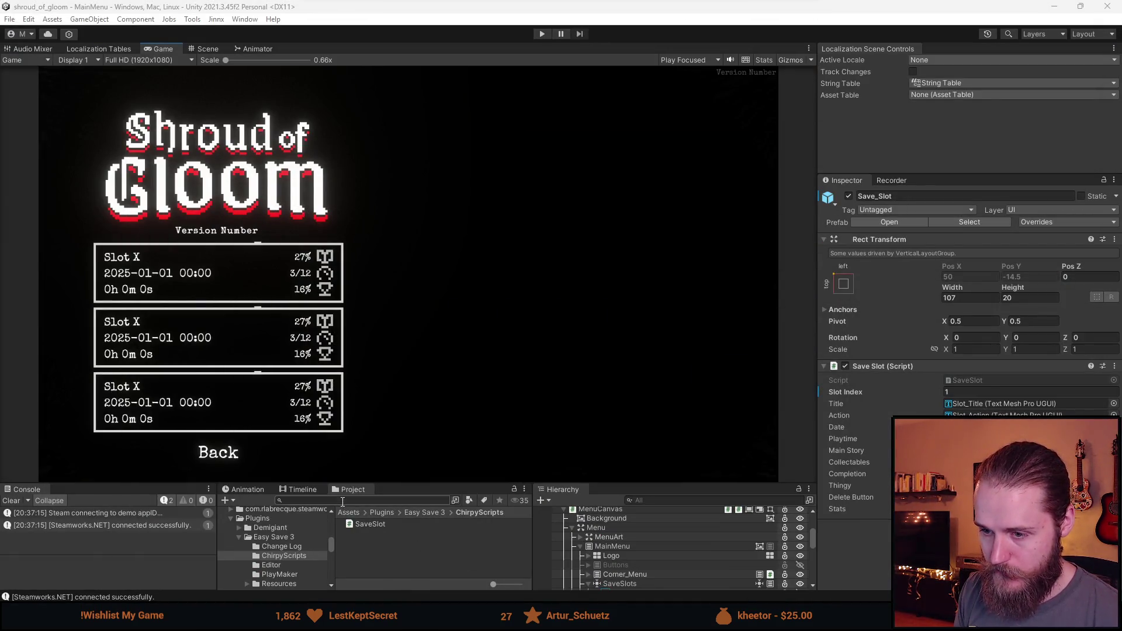
text(ui)
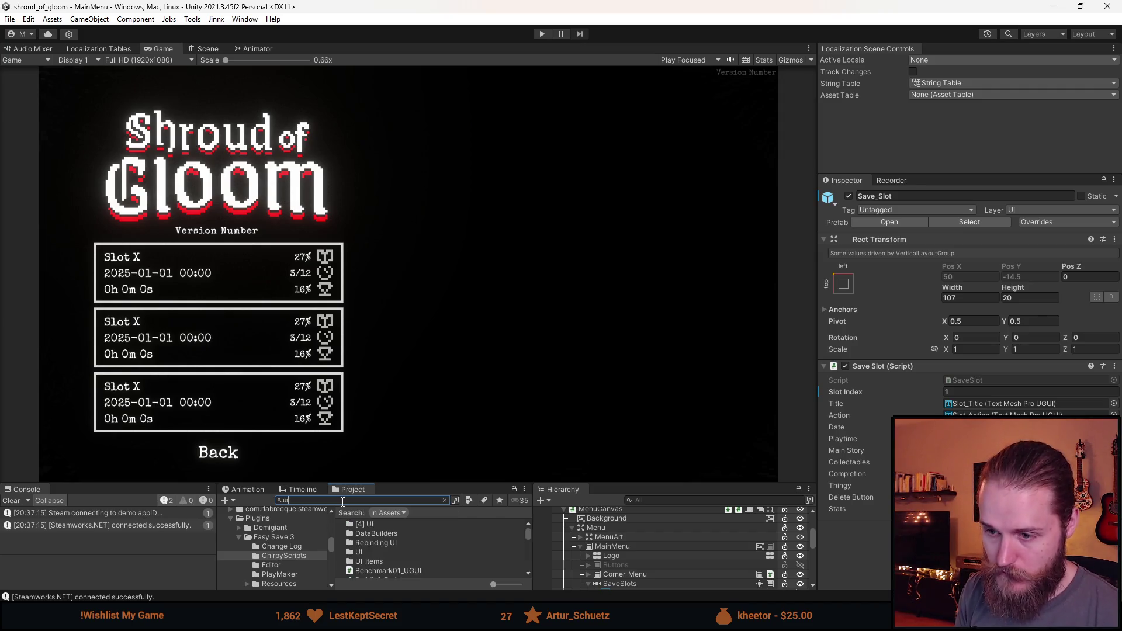
scroll(384, 549, down, 5)
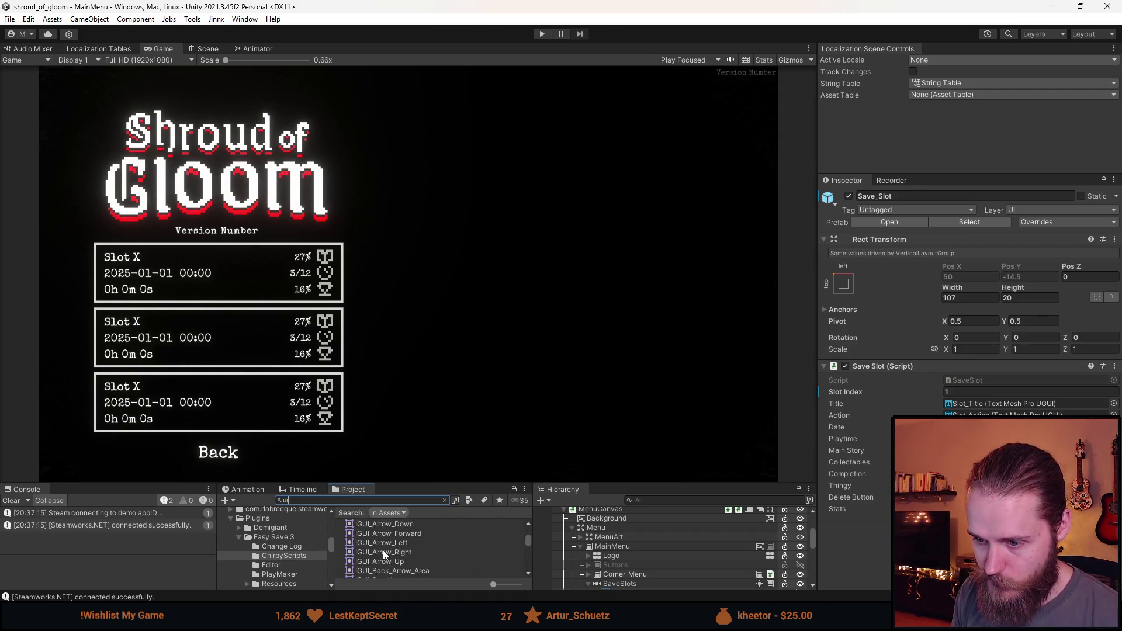
scroll(383, 549, down, 10)
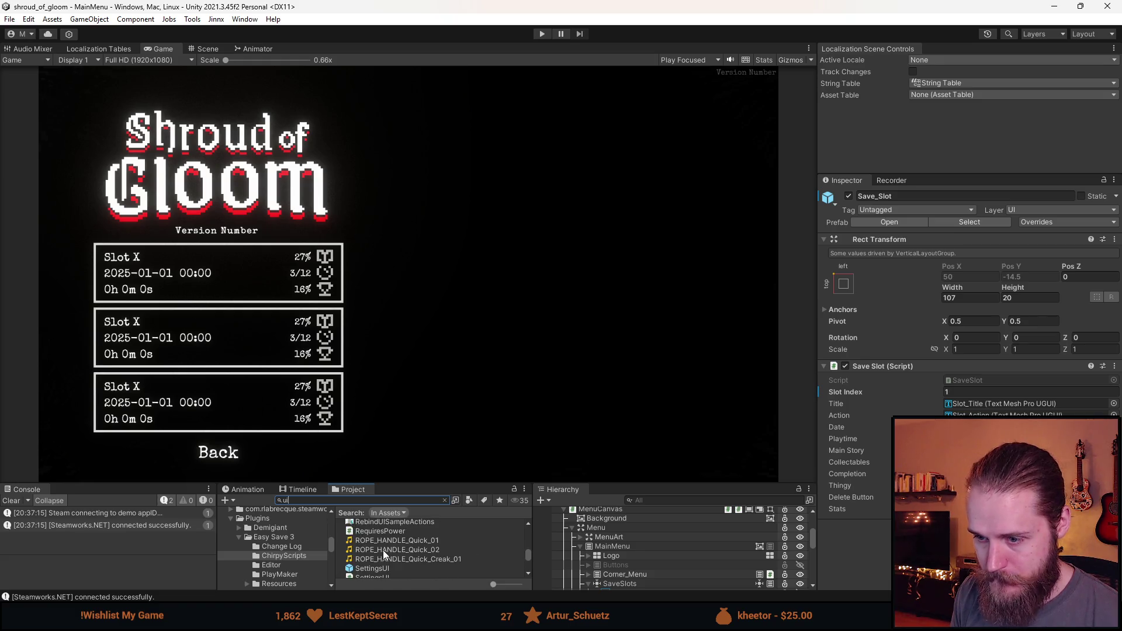
drag(405, 483, 406, 368)
scroll(397, 481, down, 5)
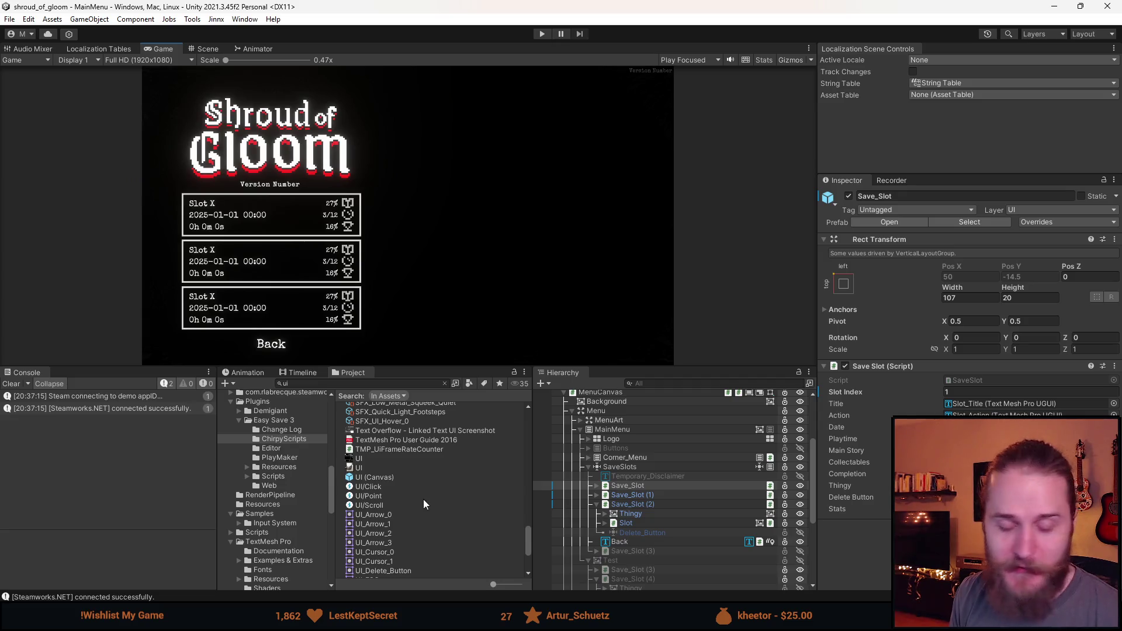
scroll(413, 475, down, 1)
click(374, 423)
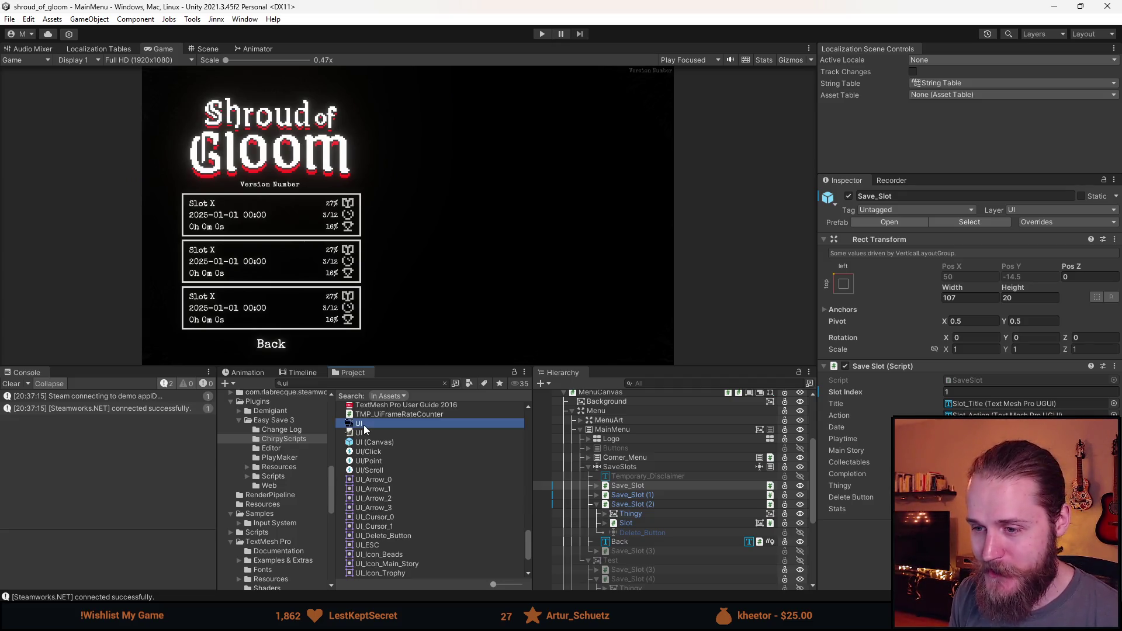
click(1075, 340)
Step: Shift the UI_Icon_Beads sprite region one pixel to the right
scroll(605, 471, up, 6)
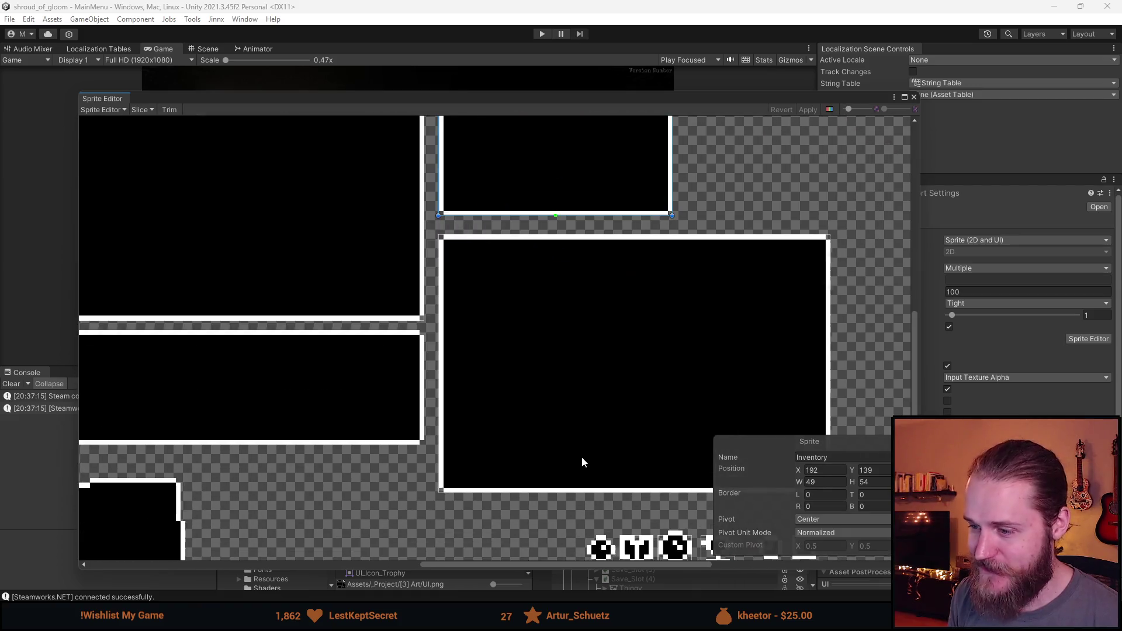
scroll(605, 461, up, 3)
mouse_move(379, 470)
mouse_down()
mouse_move(233, 336)
mouse_move(264, 372)
mouse_up()
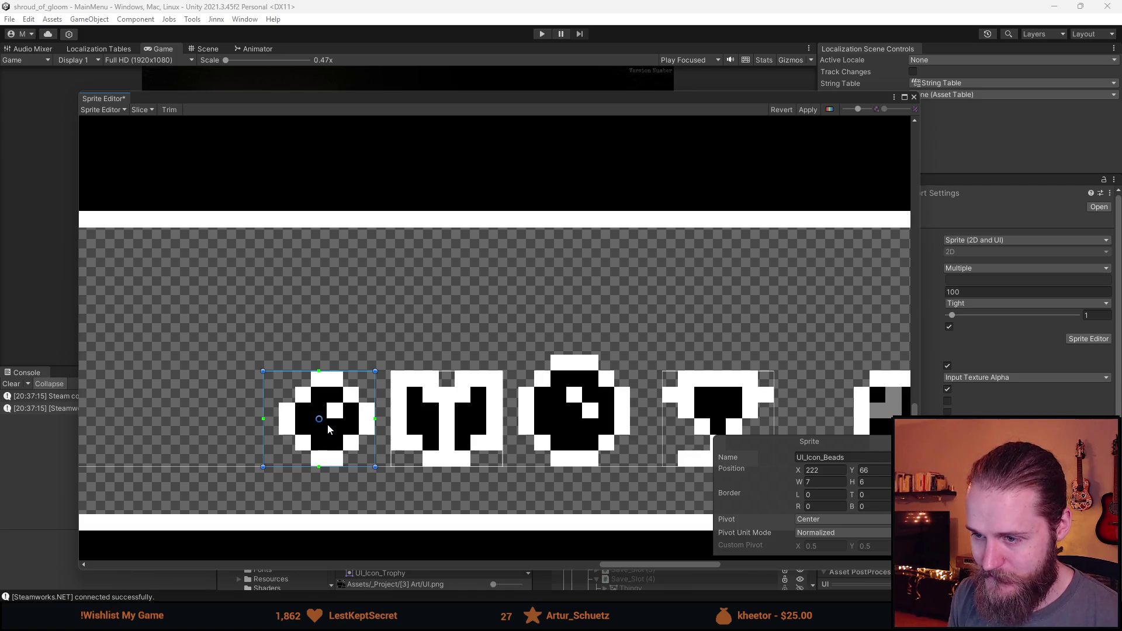
drag(328, 429, 334, 430)
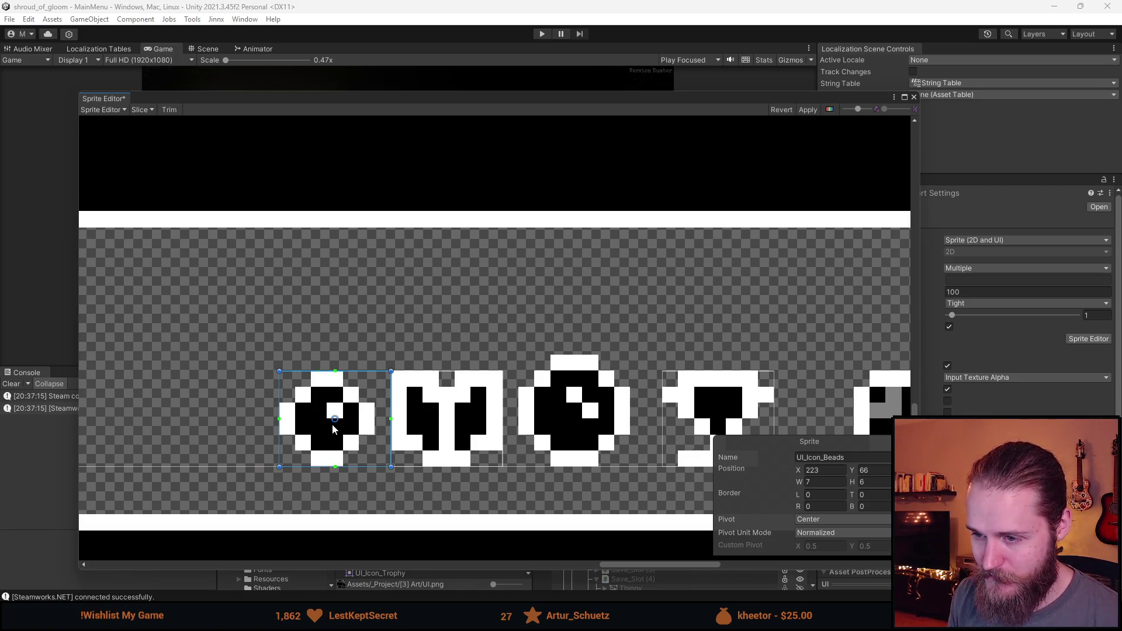
click(636, 328)
Step: Draw a new sprite region around the round clock icon
drag(636, 328, 496, 293)
scroll(390, 325, up, 1)
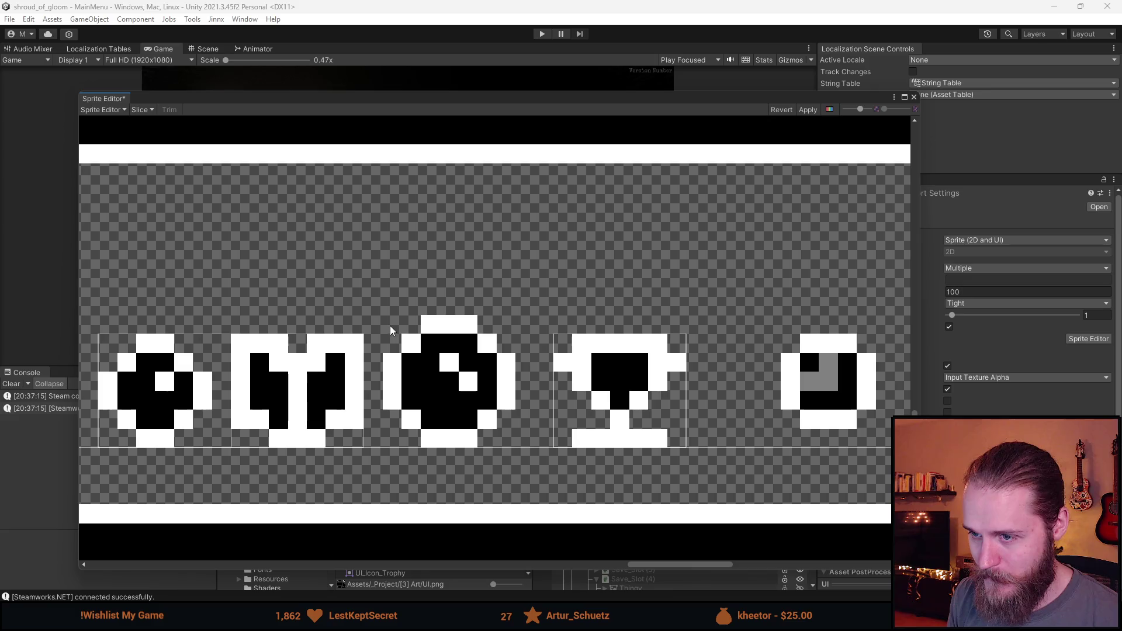
drag(407, 346, 517, 448)
click(850, 457)
click(334, 391)
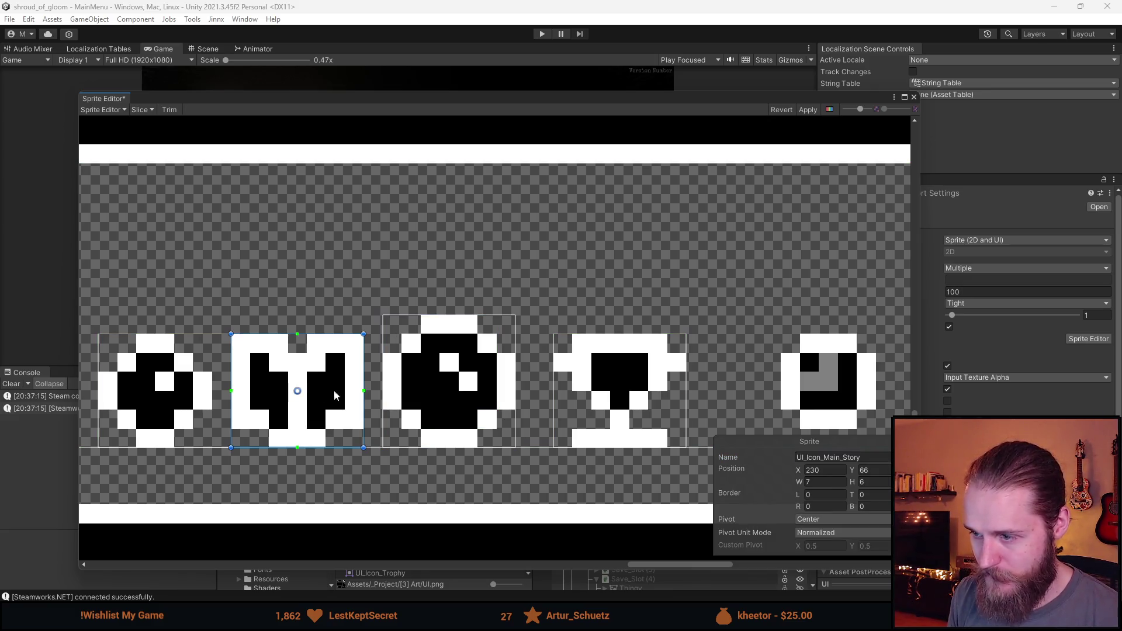
click(819, 458)
key(ctrl+z)
Step: Name the new sprite UI_Icon_Collectables_2 and apply the slicing
click(841, 457)
text(UI_Icon_Collectables_)
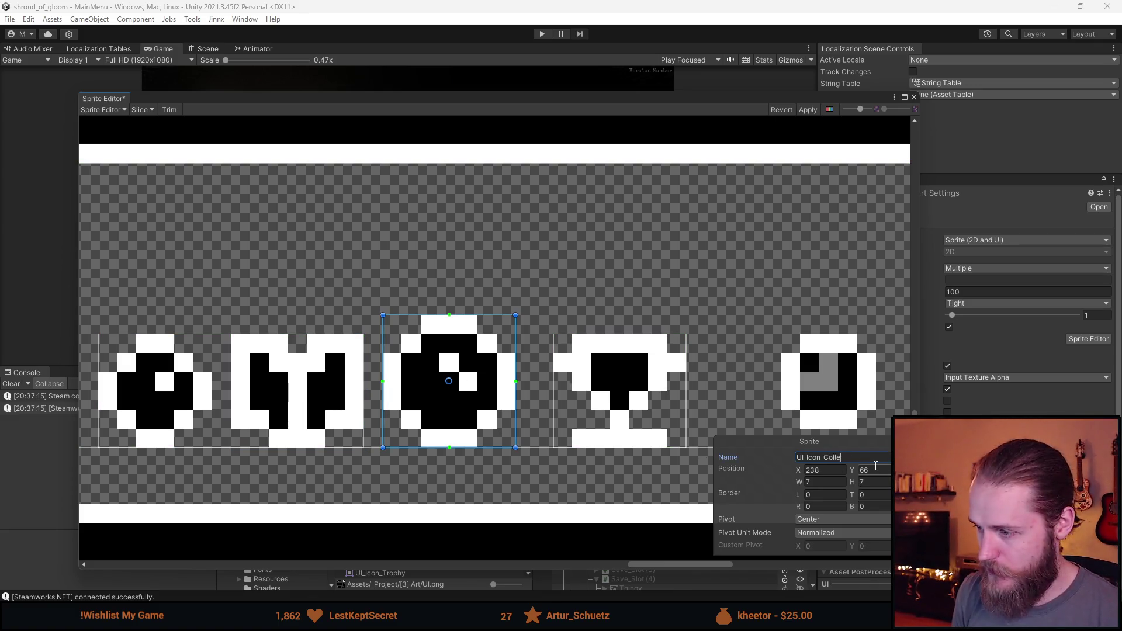
text(2)
scroll(631, 266, down, 3)
click(809, 110)
click(914, 97)
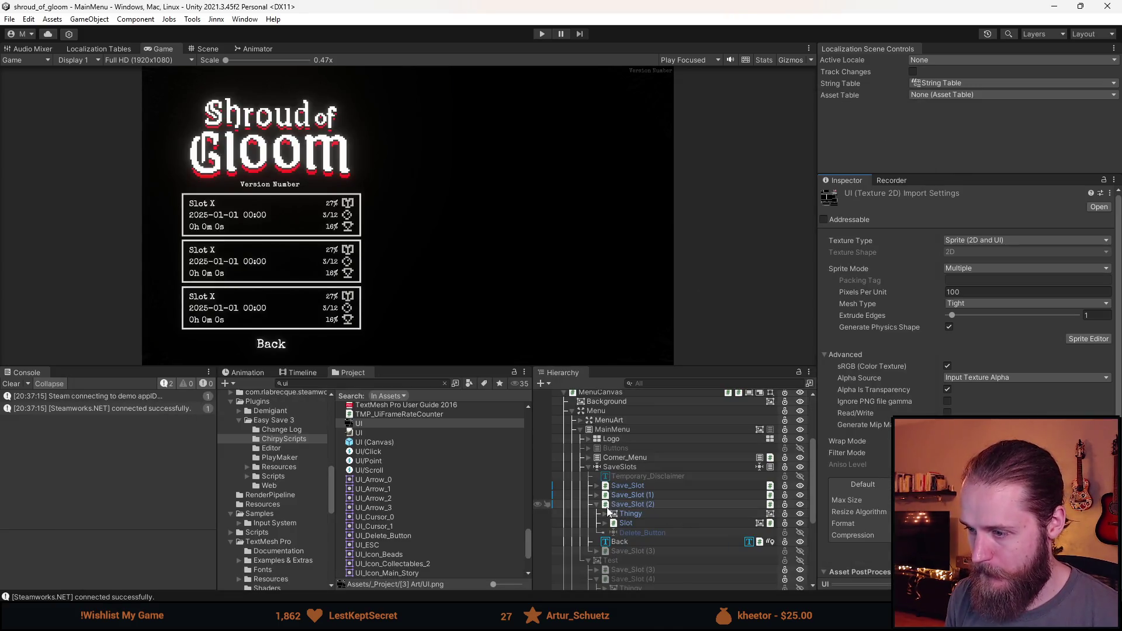
Step: Open the Save_Slot prefab and set the Collectables Image source to UI_Icon_Collectables_2
click(626, 485)
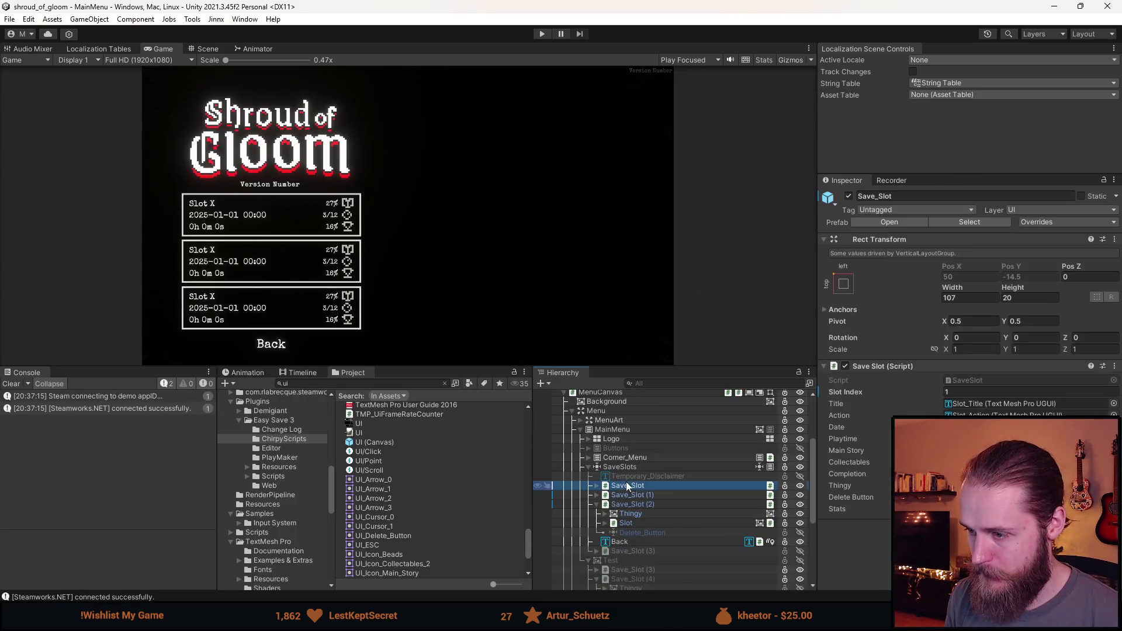
click(809, 485)
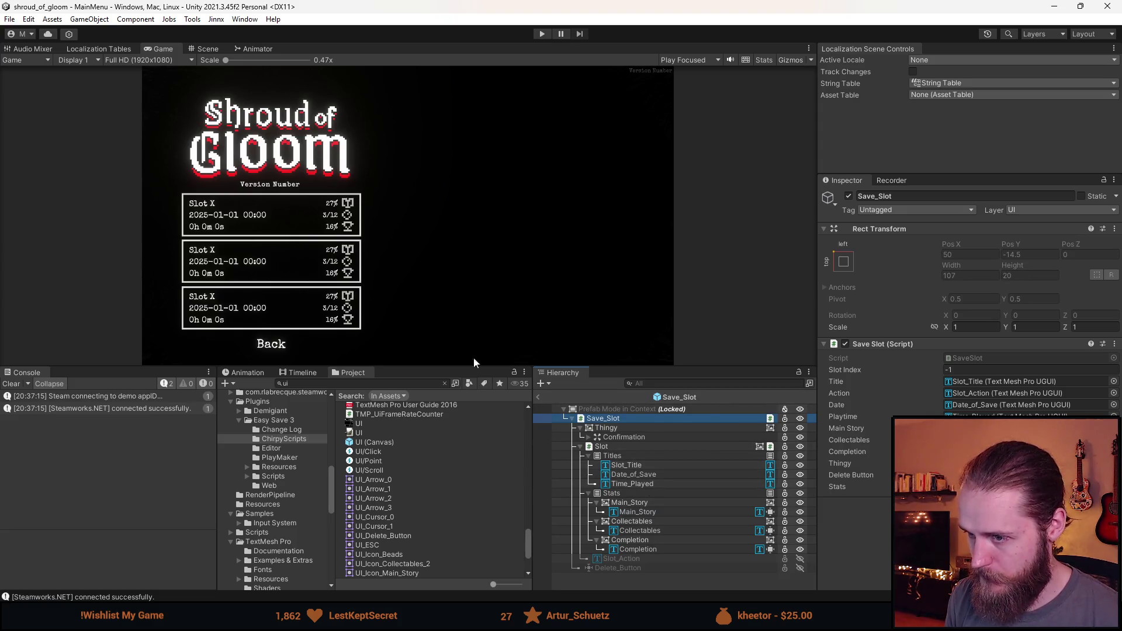
click(201, 46)
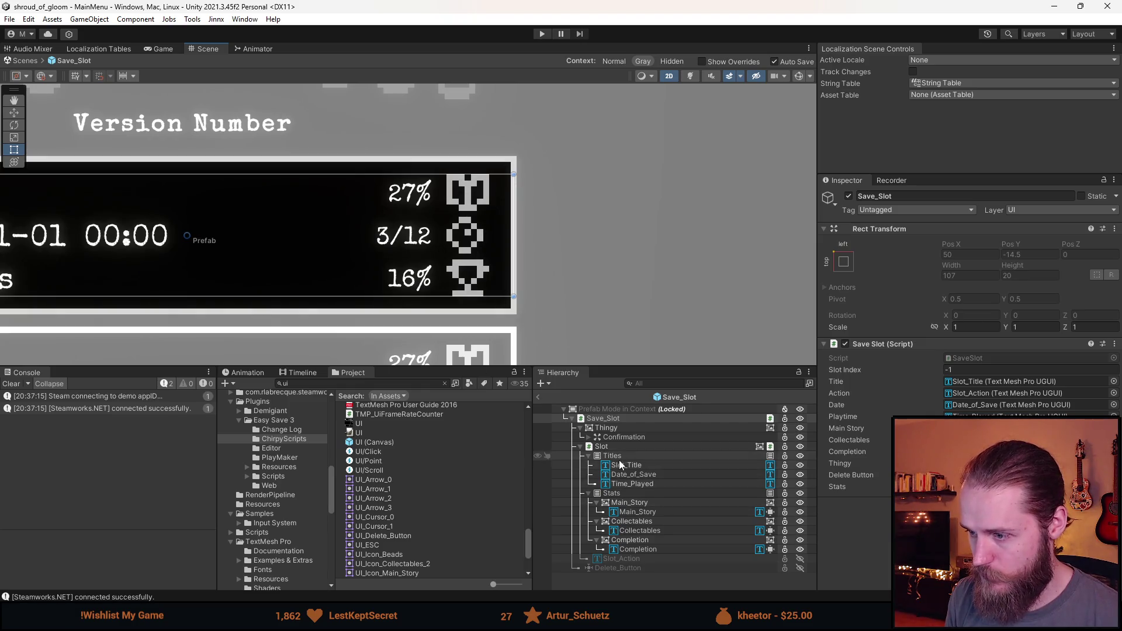
click(639, 521)
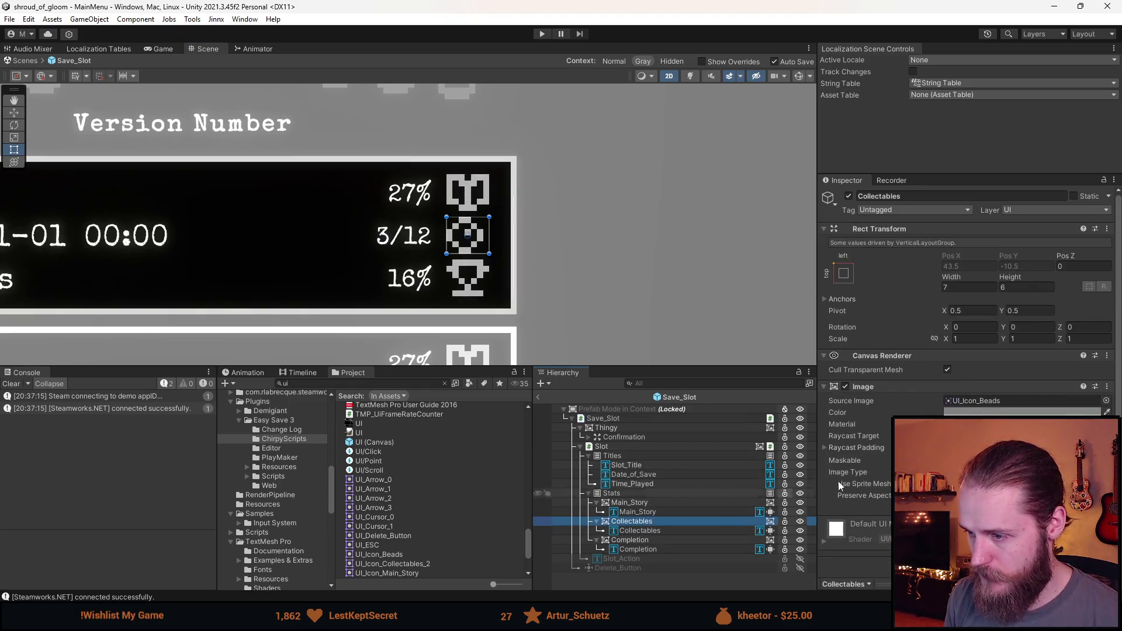
click(1105, 401)
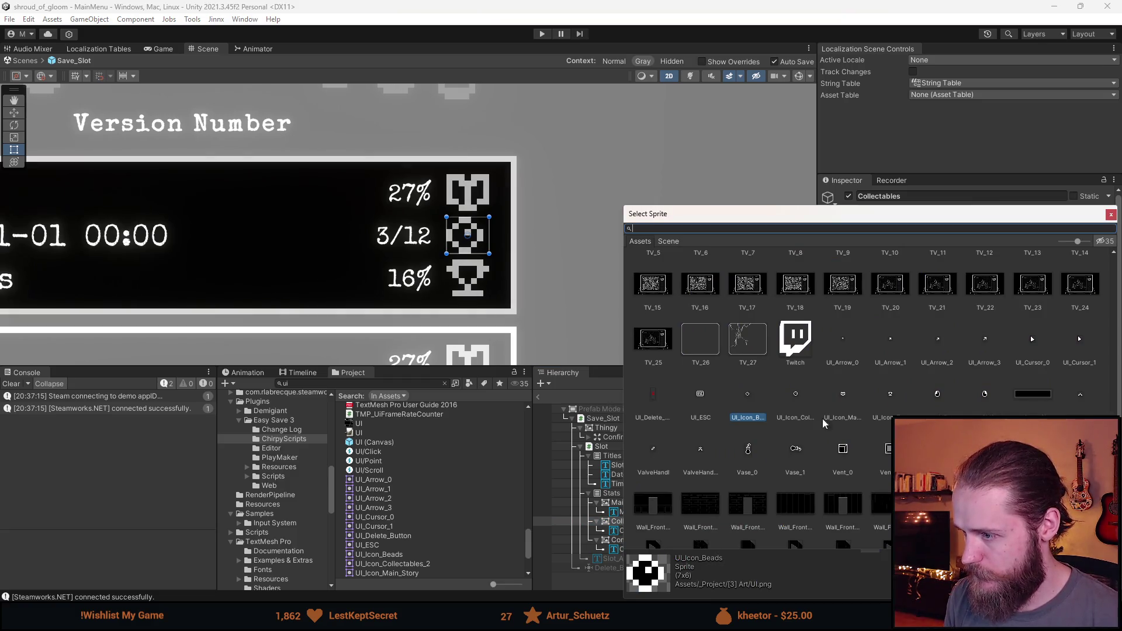
double_click(798, 404)
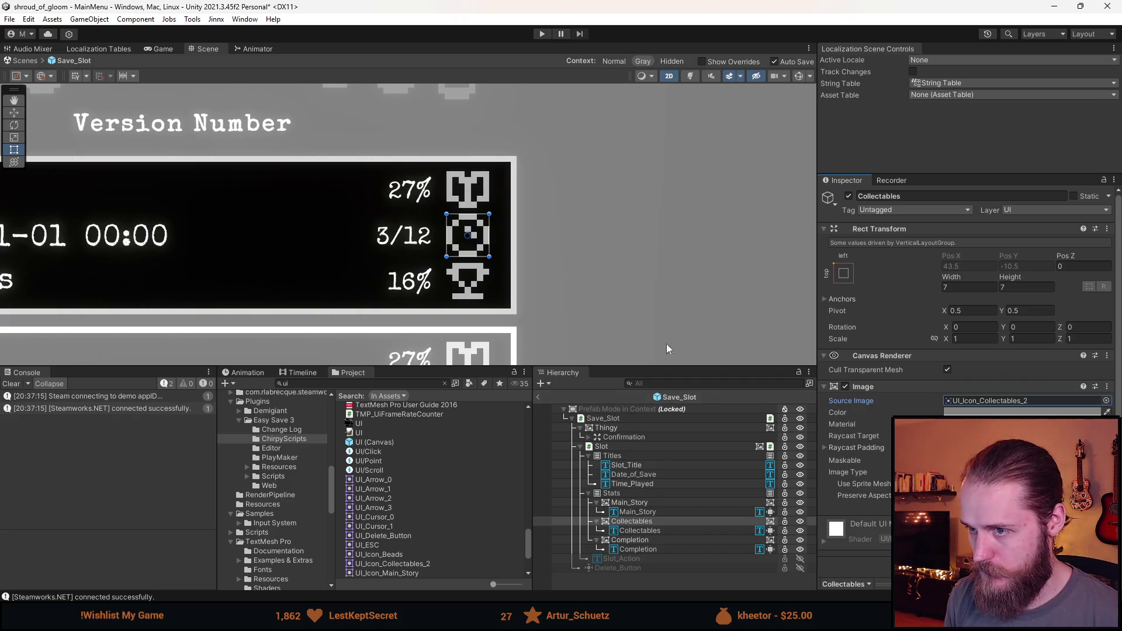
scroll(609, 275, down, 3)
click(610, 275)
scroll(610, 274, down, 3)
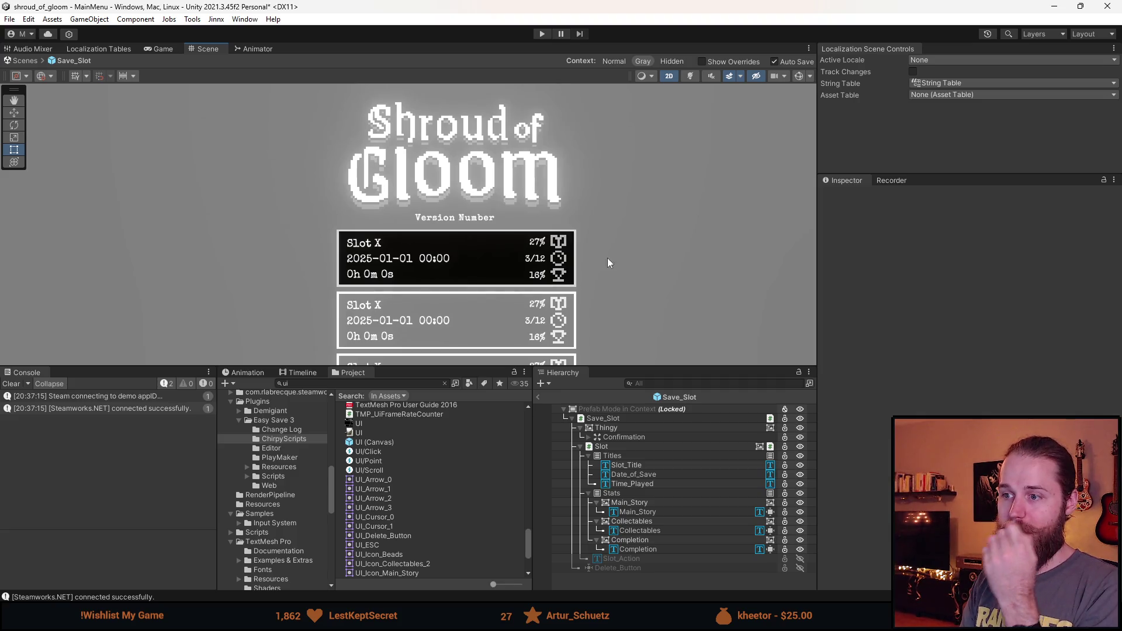
scroll(549, 241, up, 5)
scroll(607, 262, down, 4)
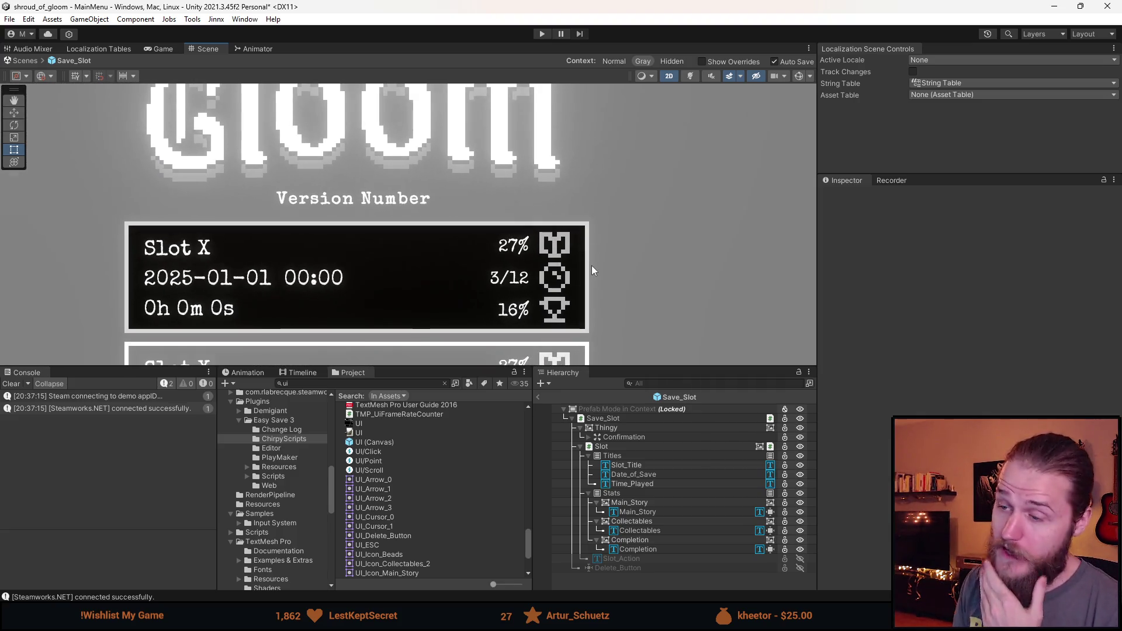
scroll(594, 272, down, 1)
scroll(595, 263, up, 1)
scroll(598, 266, up, 4)
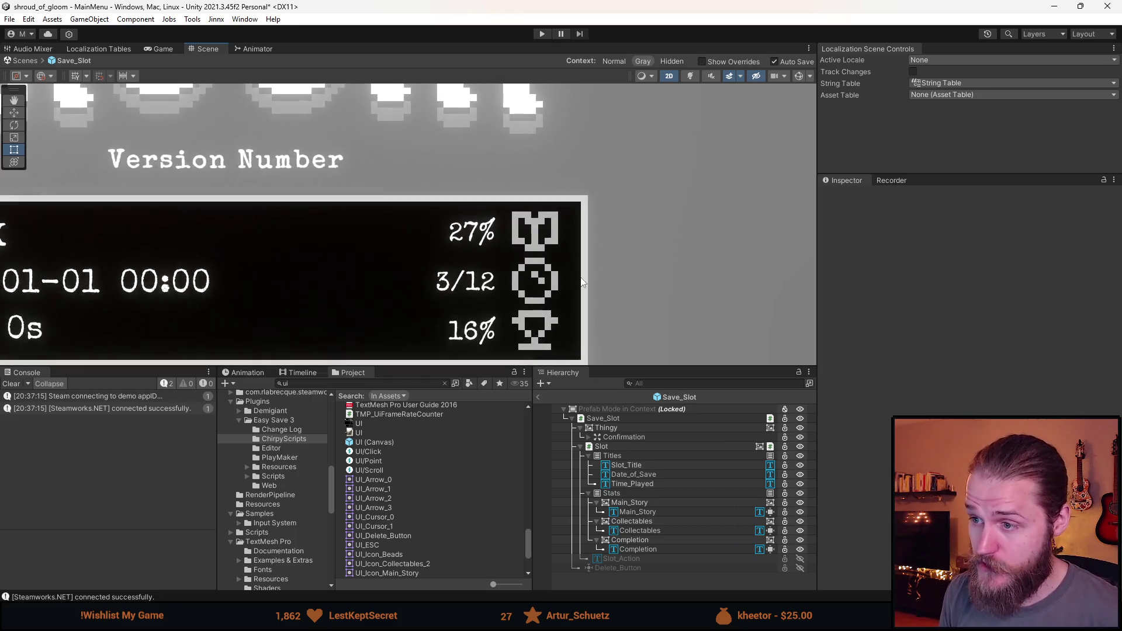
scroll(583, 267, down, 3)
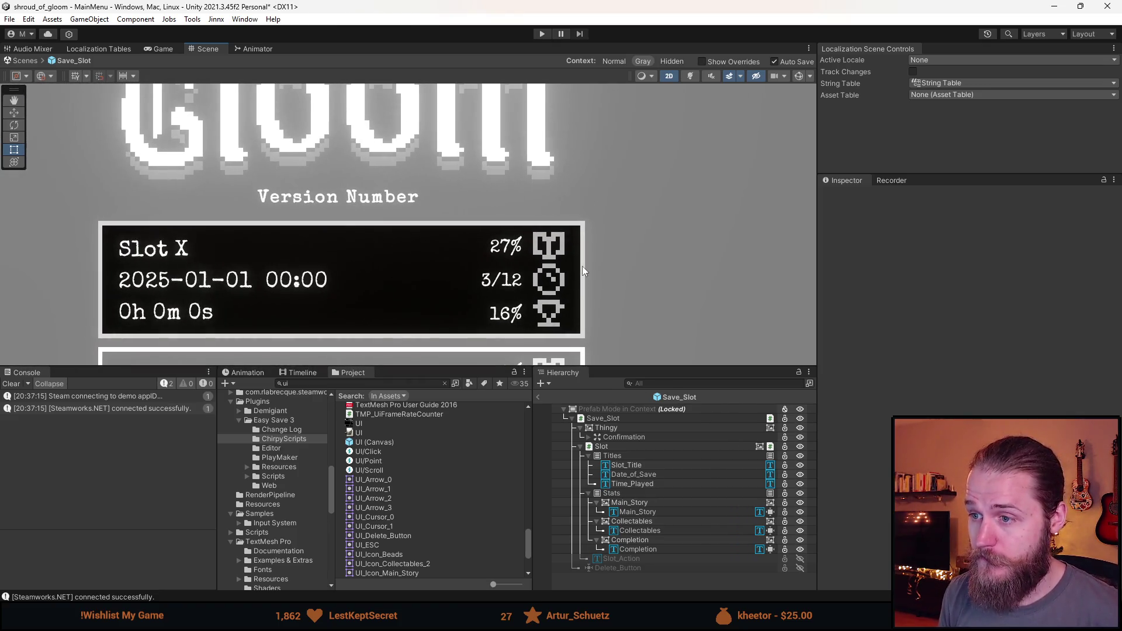
scroll(562, 282, down, 1)
scroll(566, 287, up, 2)
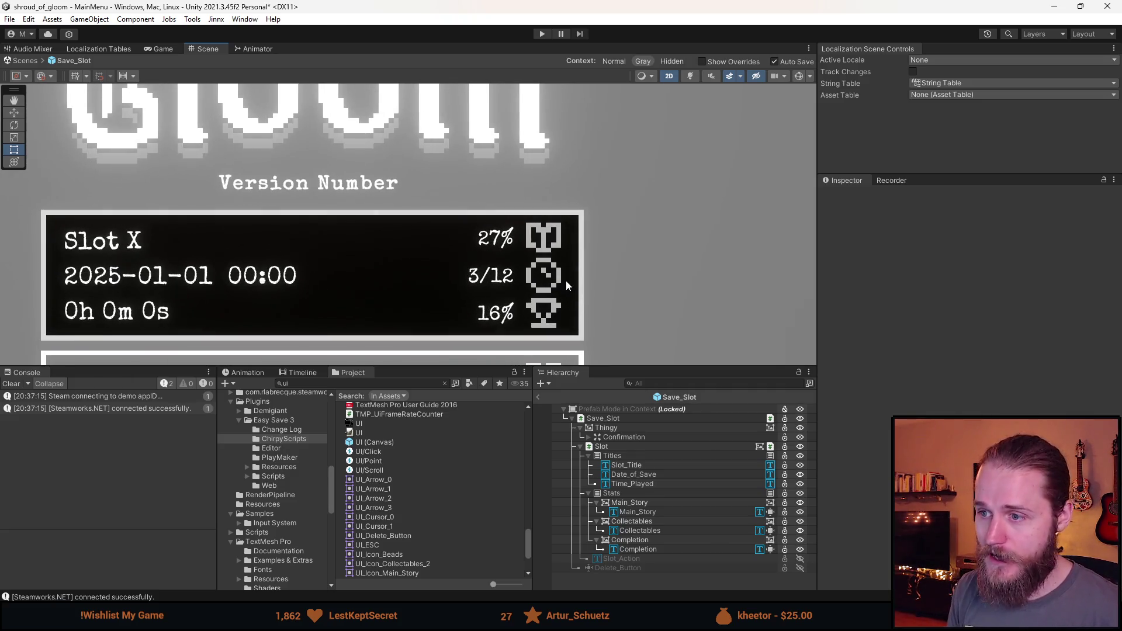
scroll(566, 279, down, 3)
scroll(566, 280, up, 4)
scroll(565, 280, up, 2)
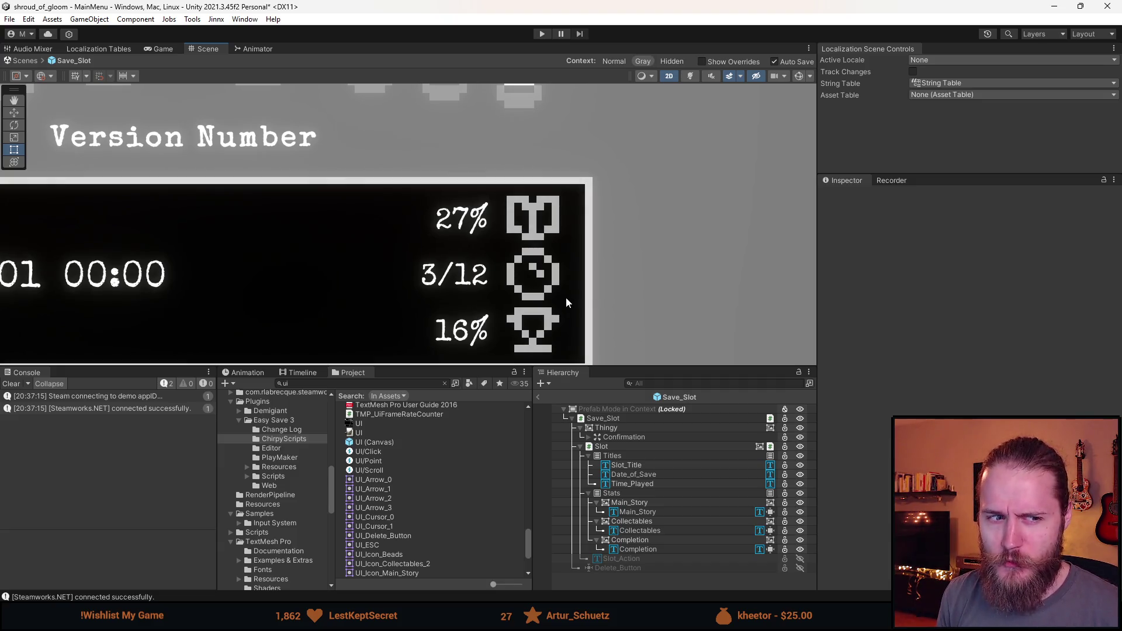
scroll(566, 297, down, 5)
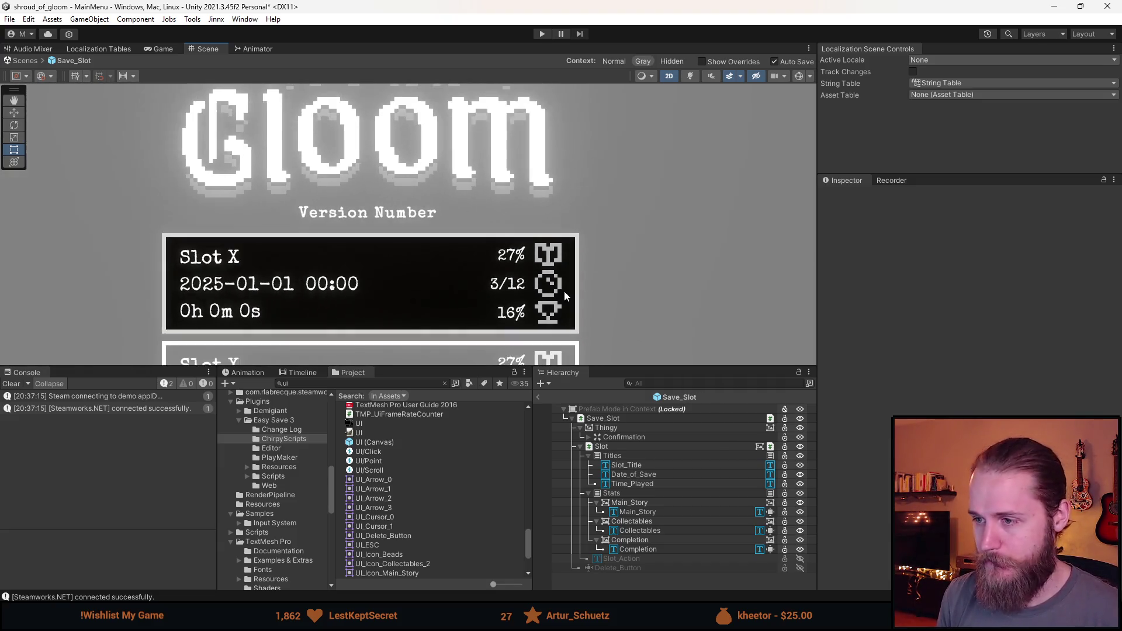
scroll(575, 288, up, 10)
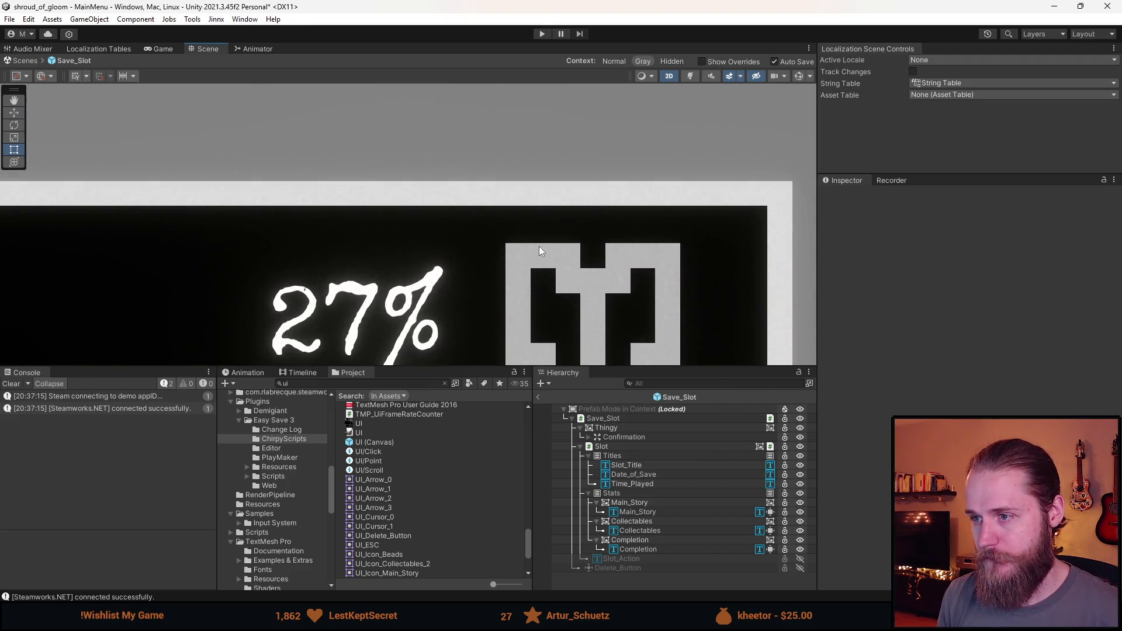
scroll(623, 234, up, 3)
scroll(626, 232, down, 3)
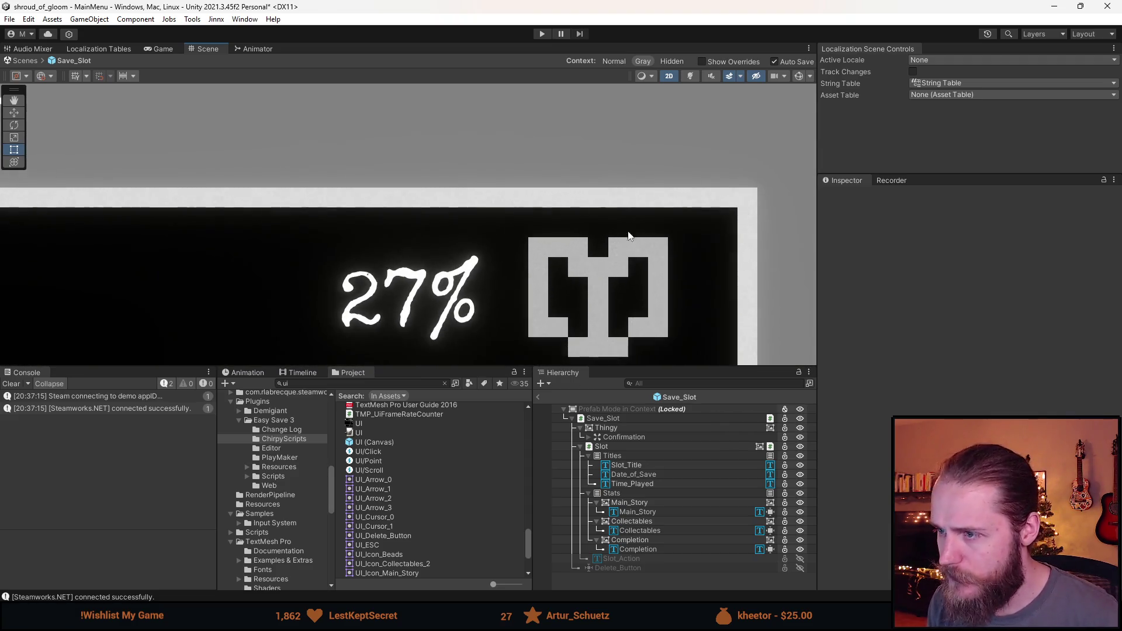
scroll(595, 251, up, 1)
scroll(608, 228, up, 2)
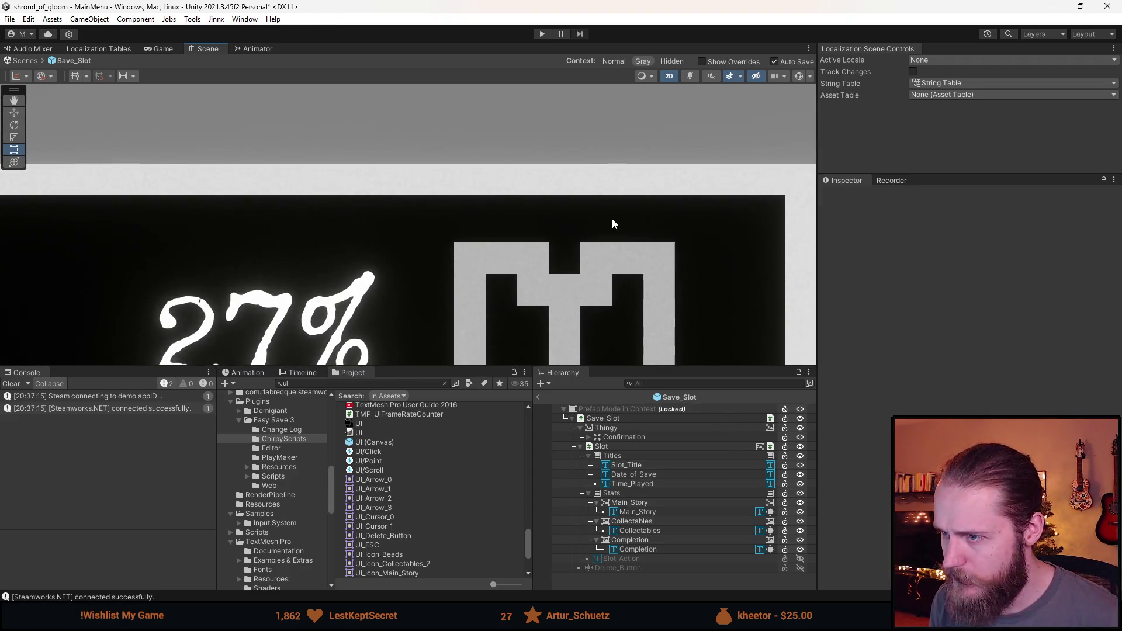
scroll(587, 201, down, 5)
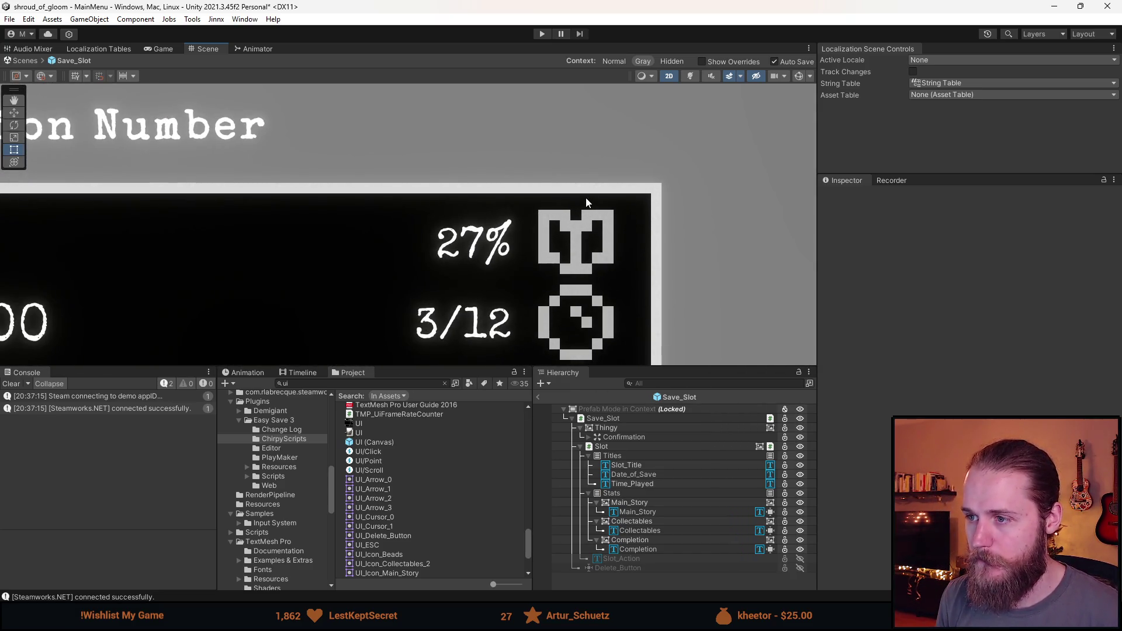
scroll(581, 200, up, 6)
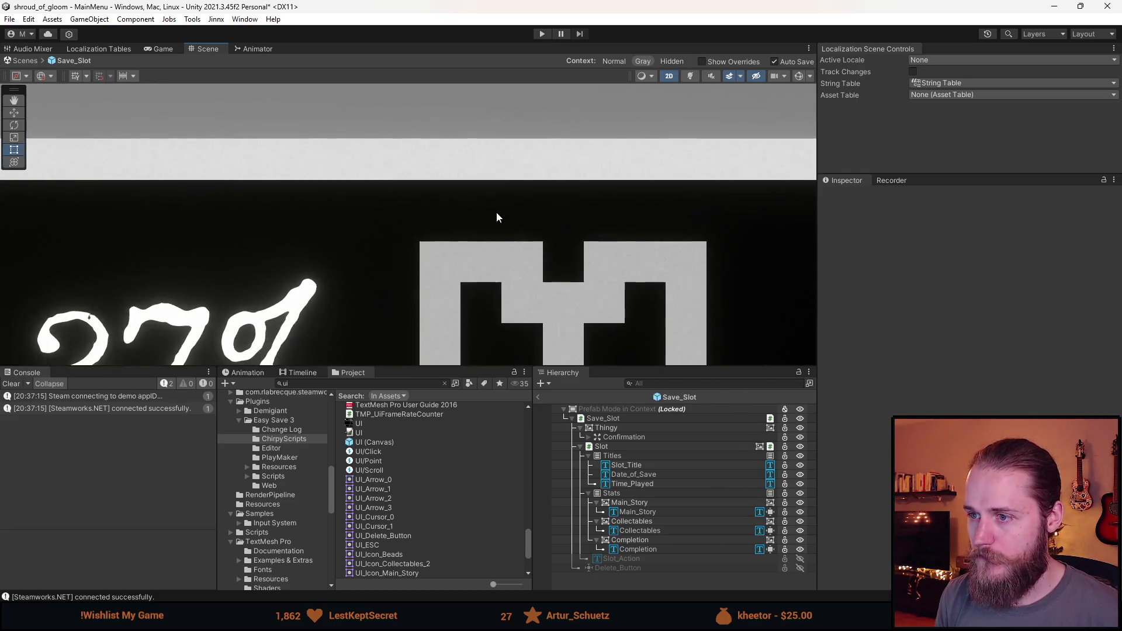
scroll(497, 216, up, 4)
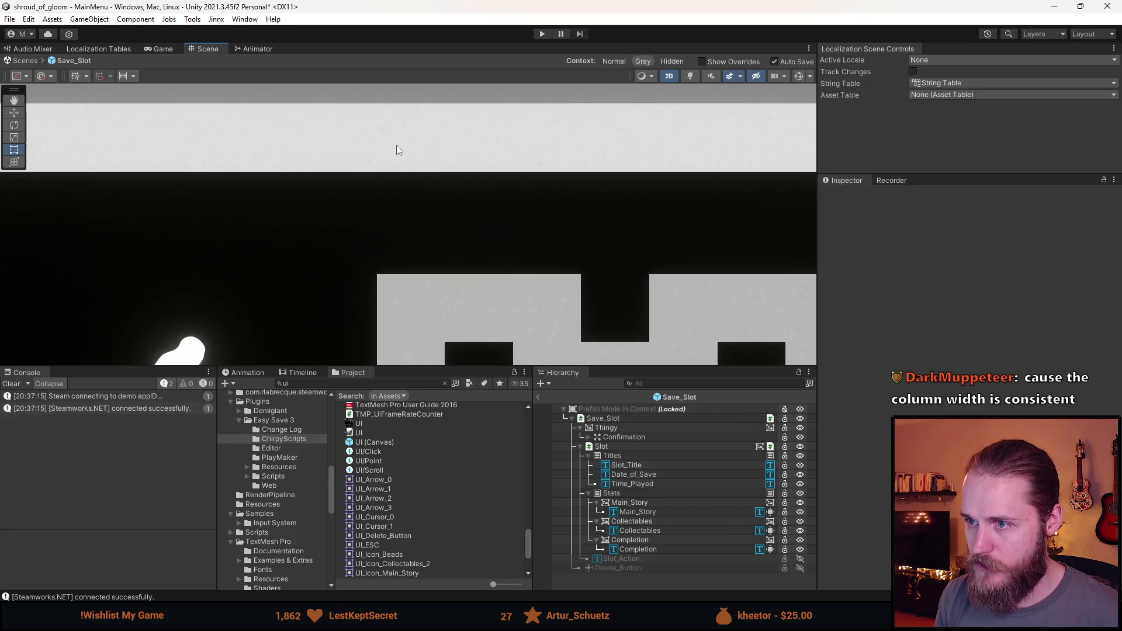
scroll(502, 282, down, 10)
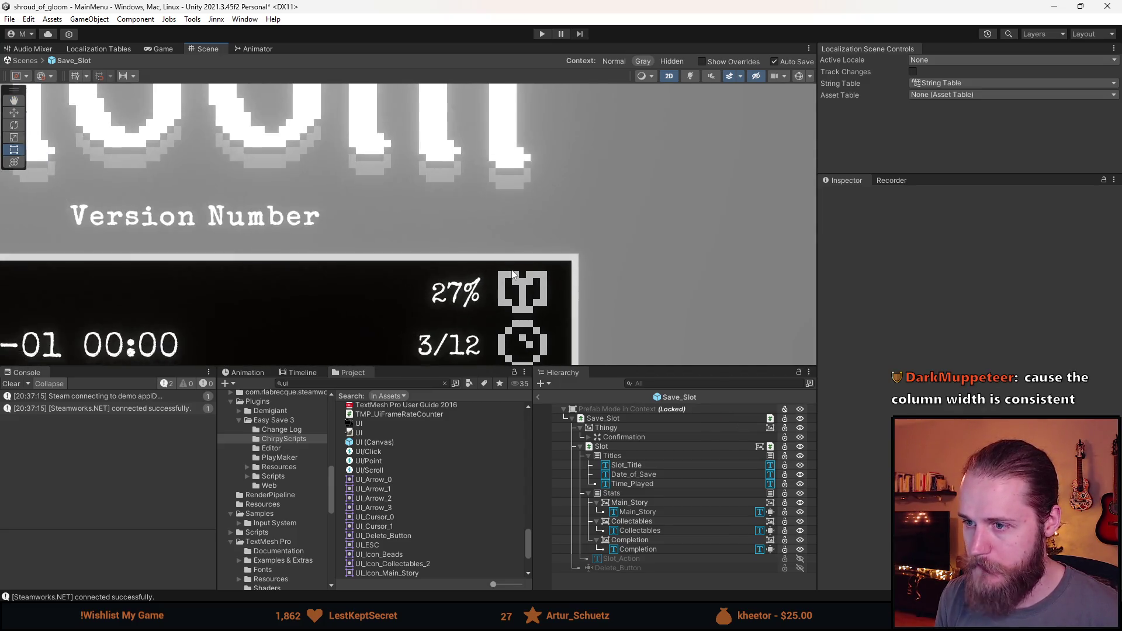
drag(564, 342, 598, 255)
scroll(544, 293, up, 8)
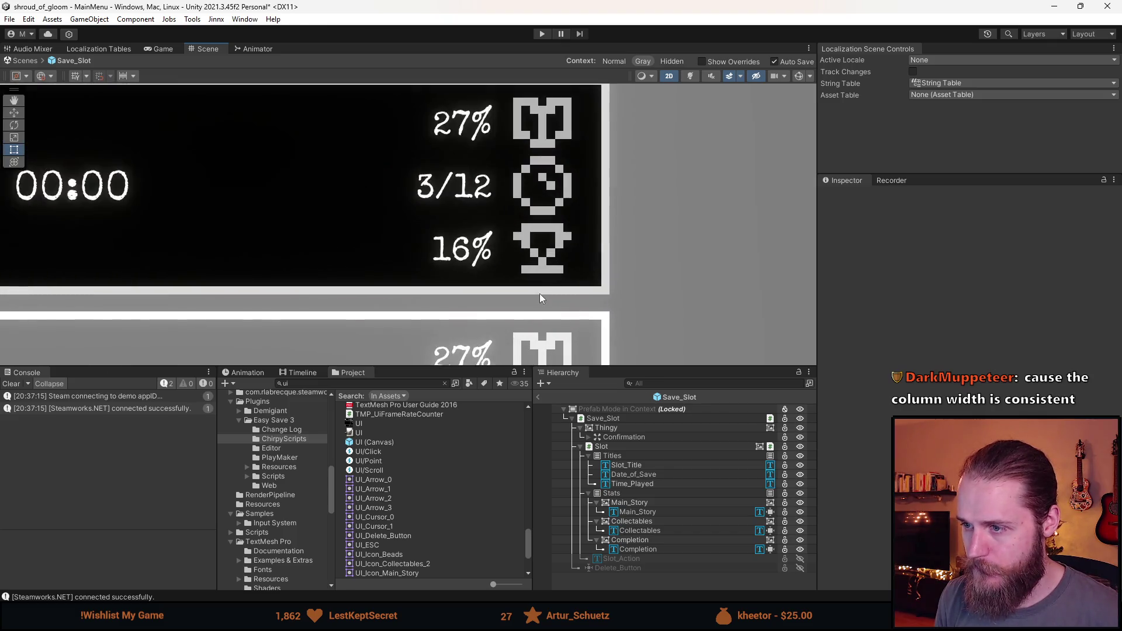
scroll(543, 290, up, 3)
scroll(549, 286, down, 4)
drag(584, 209, 575, 499)
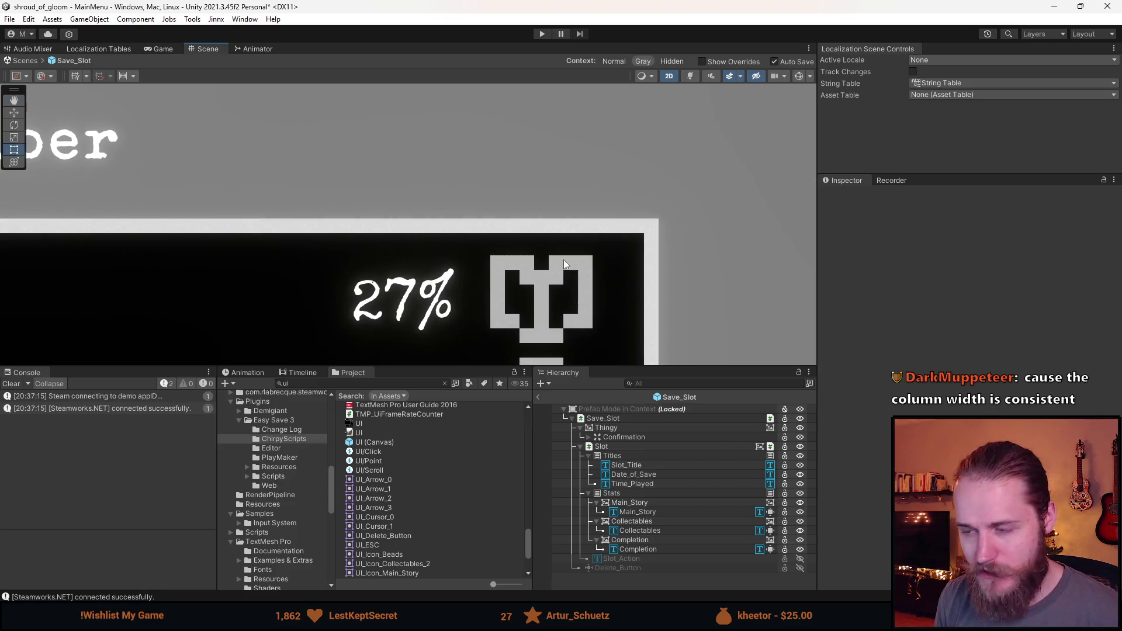
drag(613, 304, 643, 224)
click(630, 456)
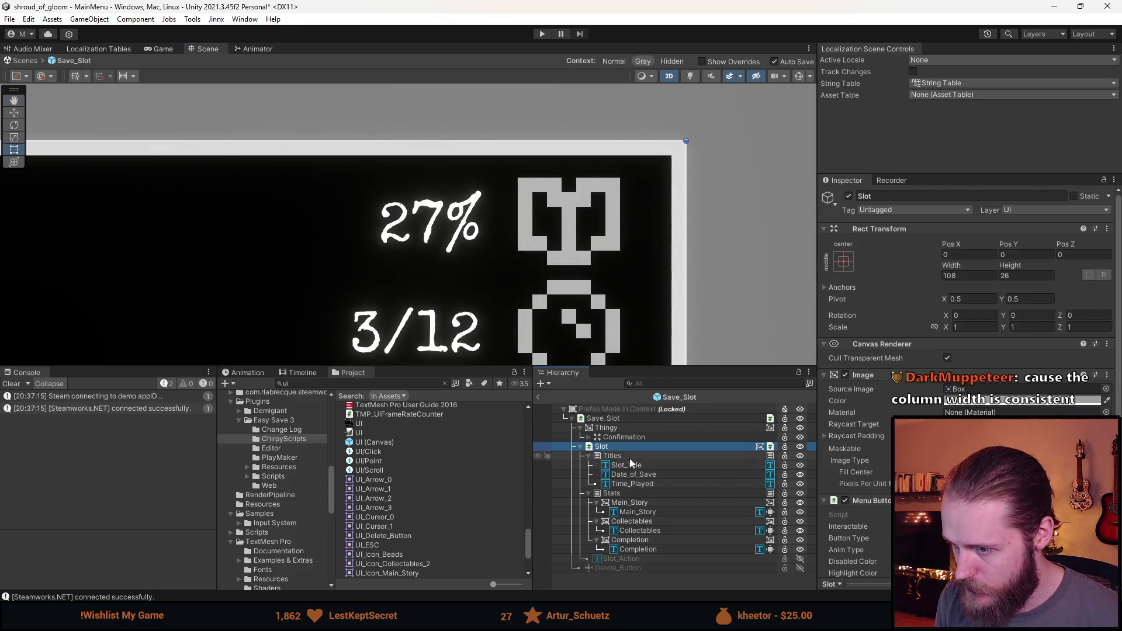
click(630, 465)
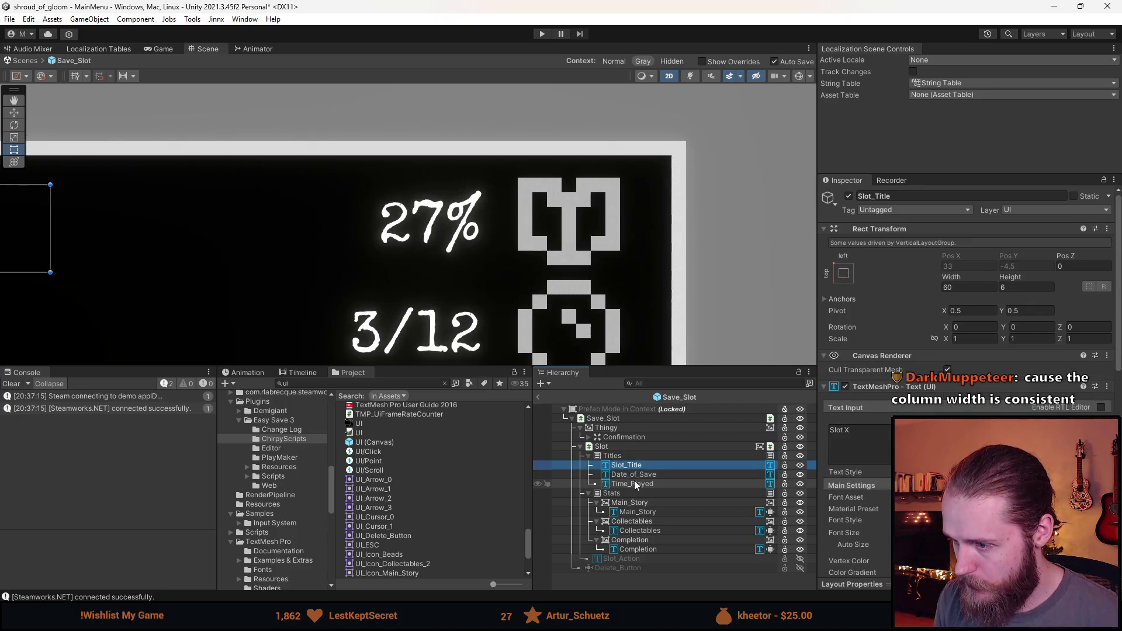
click(637, 503)
ctrl+click(640, 522)
ctrl+click(642, 539)
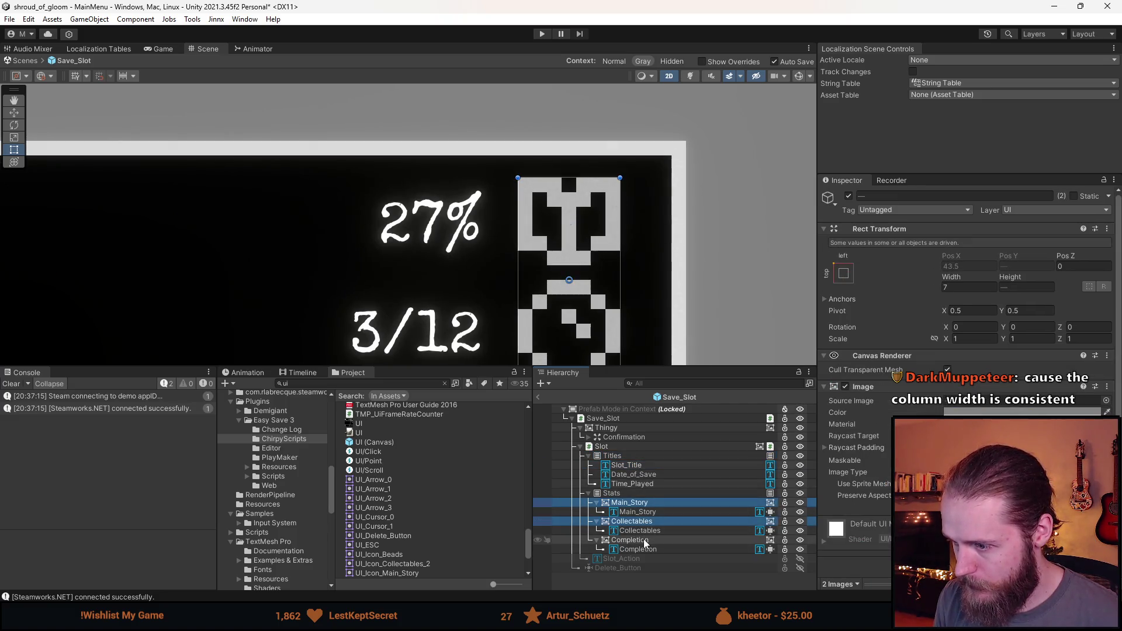
scroll(964, 280, down, 1)
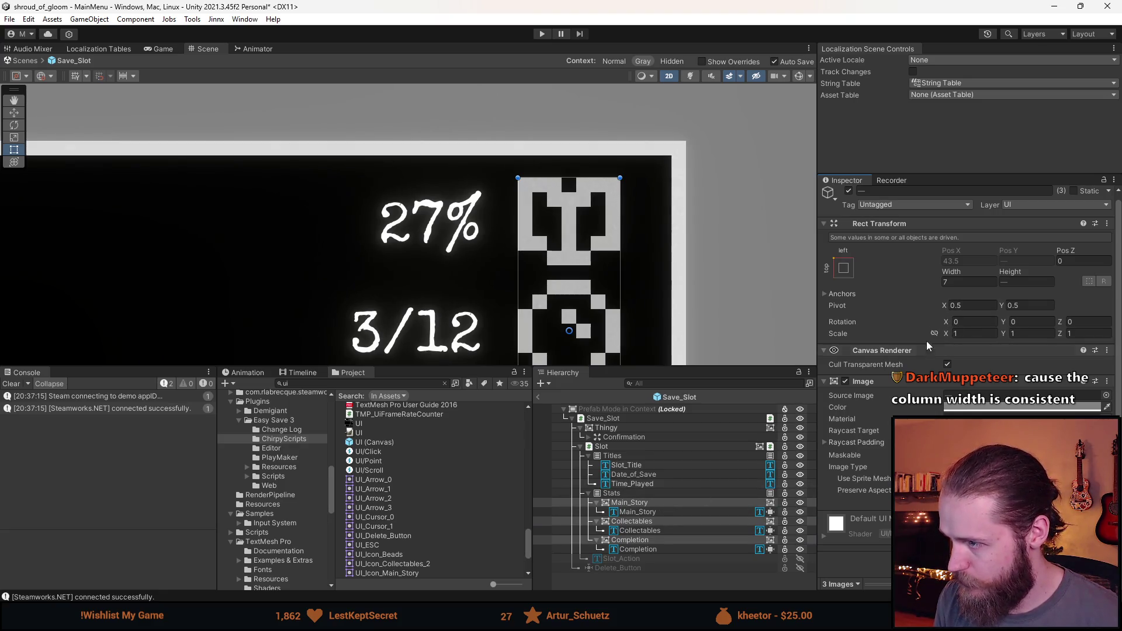
click(633, 523)
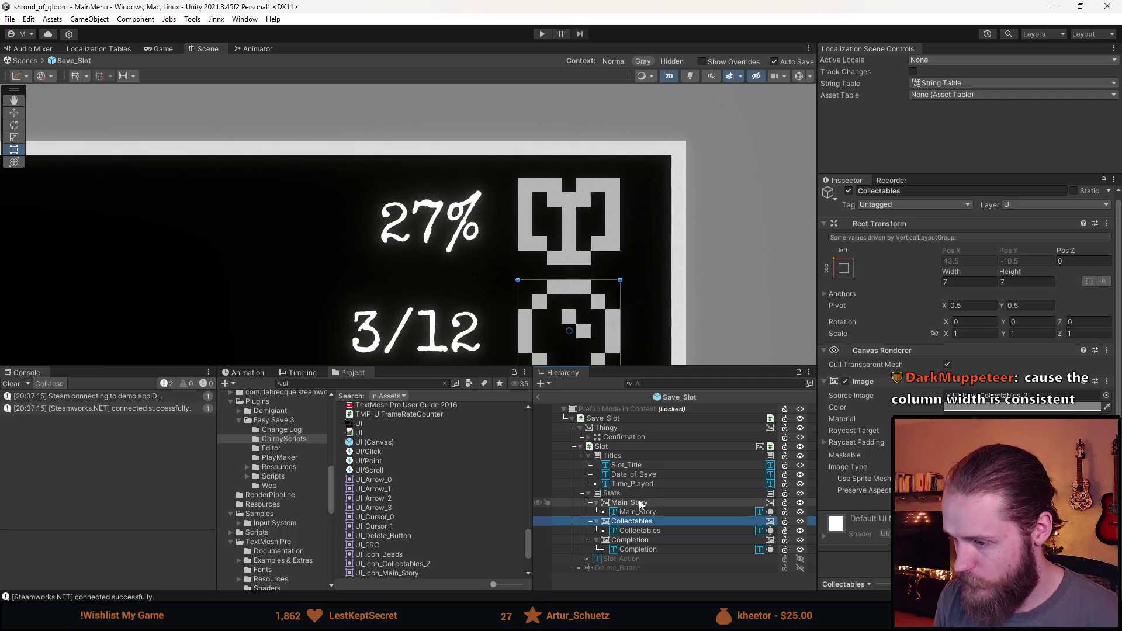
click(639, 506)
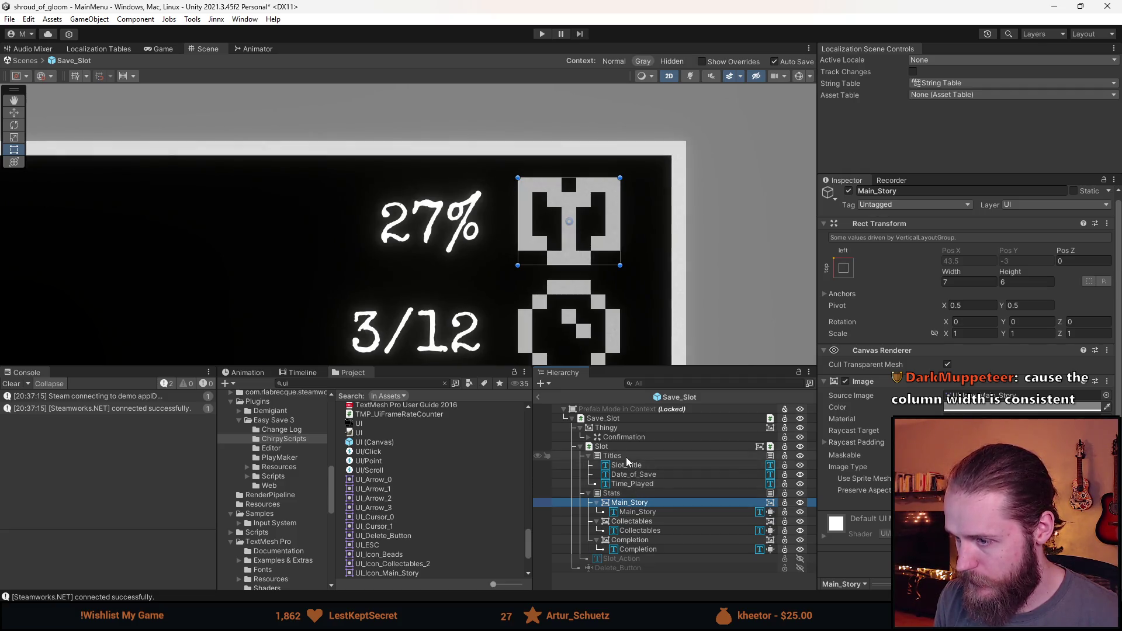
scroll(567, 206, down, 6)
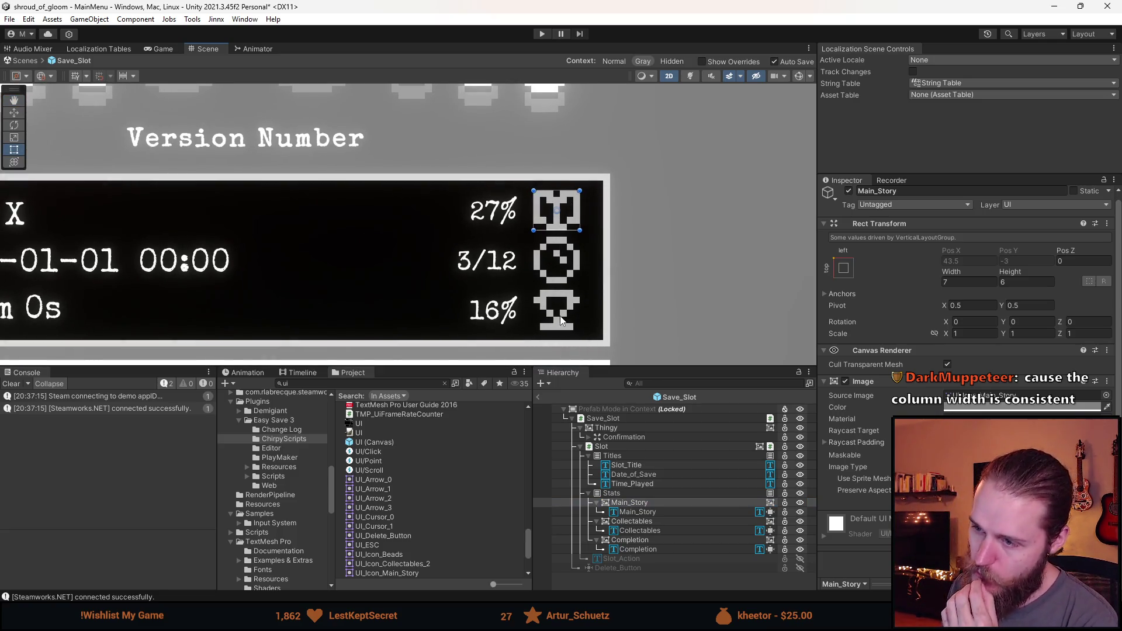
scroll(561, 327, up, 2)
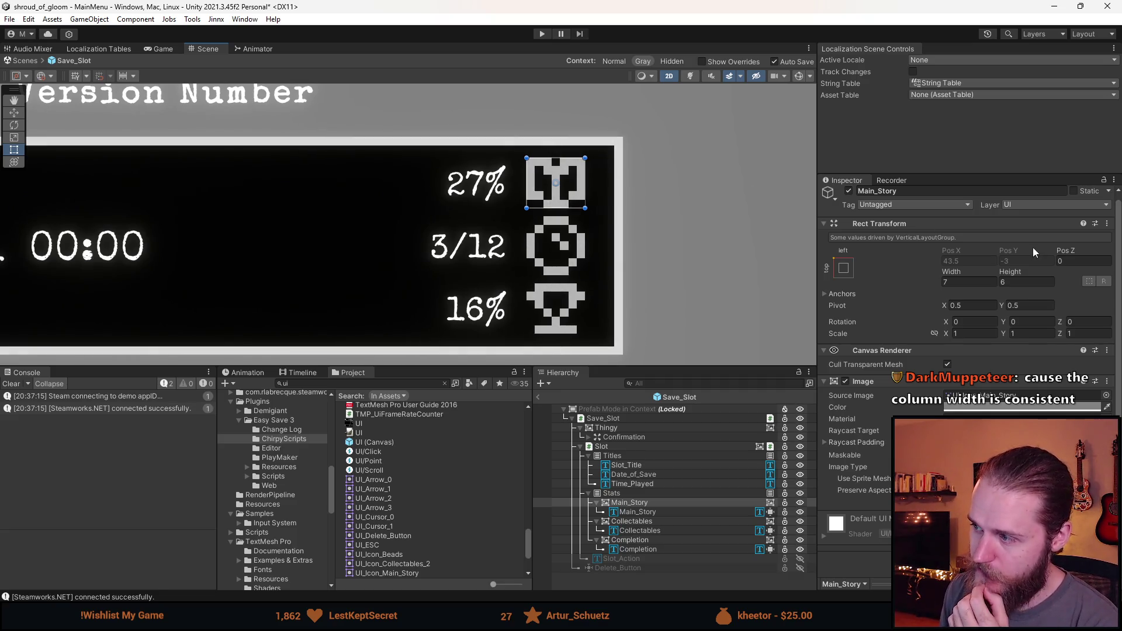
click(608, 447)
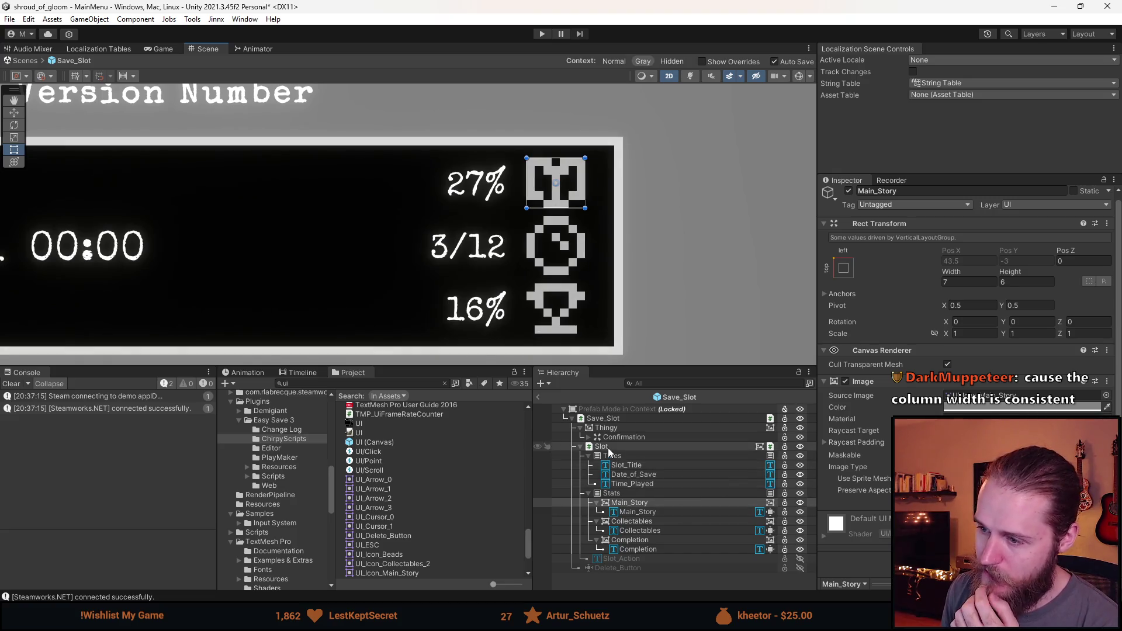
Step: Try different slot panel heights, first 27 and then 25
click(1013, 273)
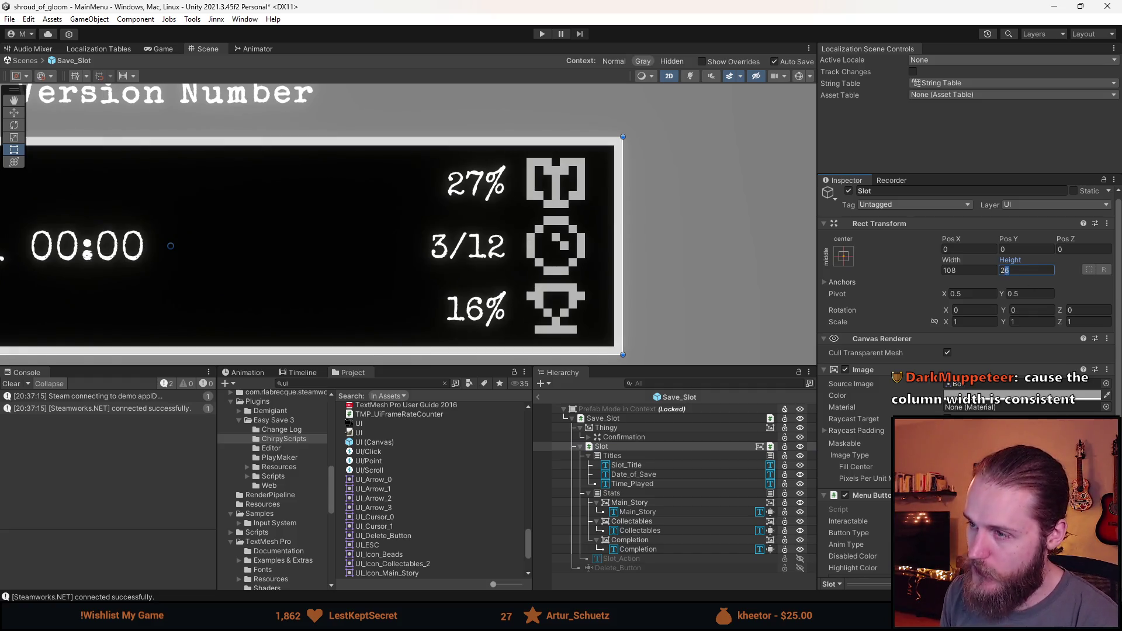
text(27)
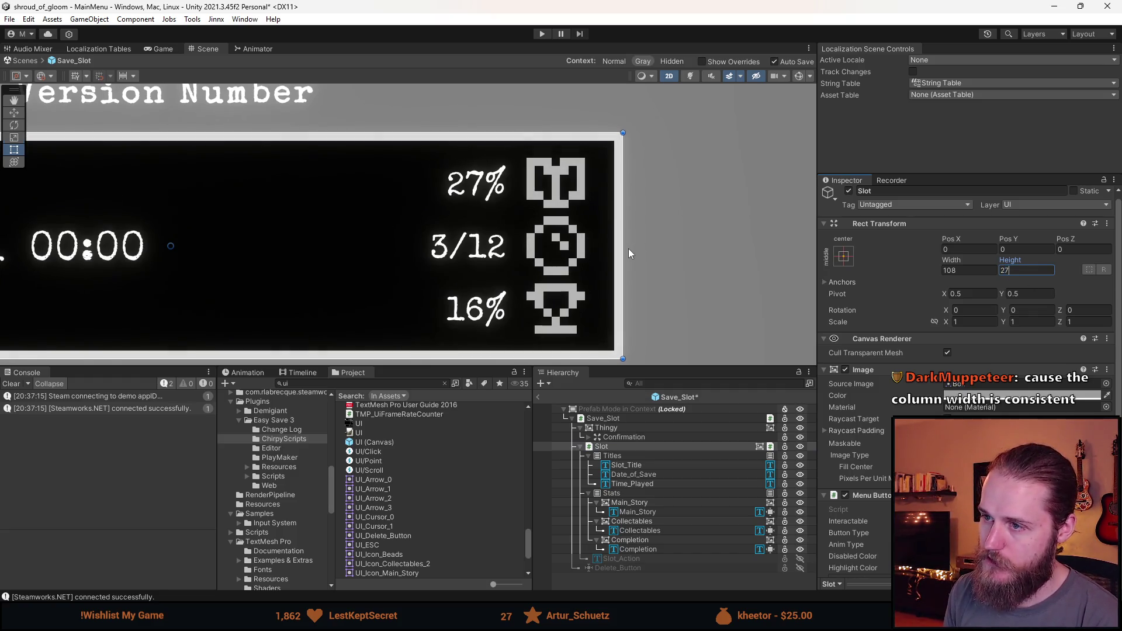
scroll(629, 248, down, 5)
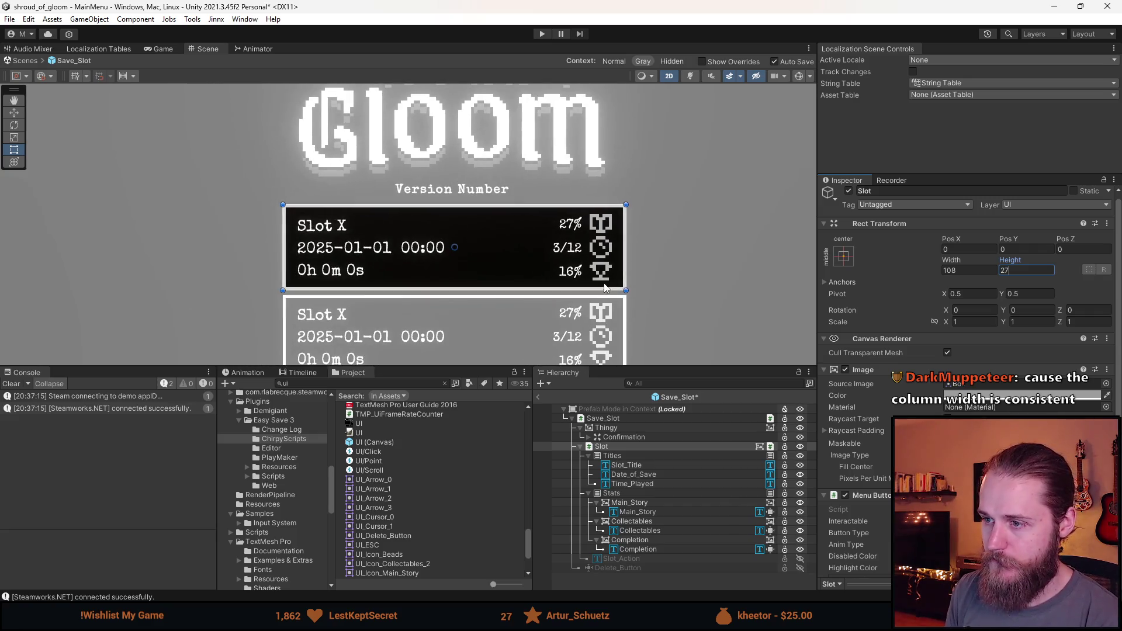
drag(1034, 268, 1008, 275)
text(25)
scroll(590, 210, up, 8)
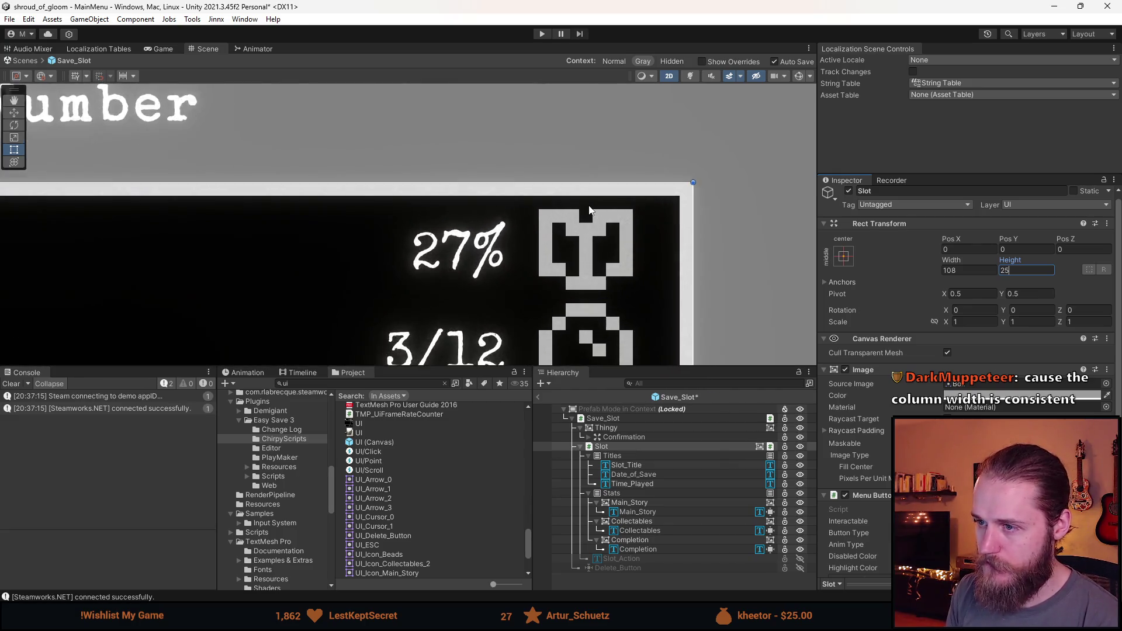
scroll(589, 210, up, 2)
scroll(546, 220, down, 6)
scroll(584, 263, down, 4)
click(613, 269)
scroll(602, 275, up, 1)
drag(601, 275, 699, 247)
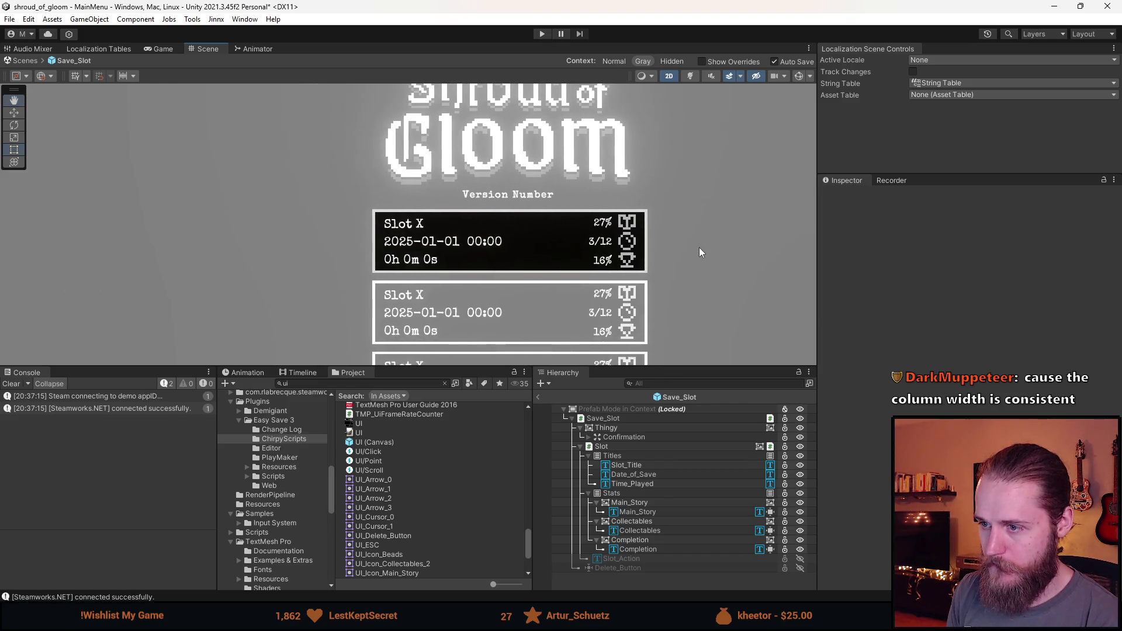
scroll(700, 251, down, 2)
scroll(700, 251, up, 5)
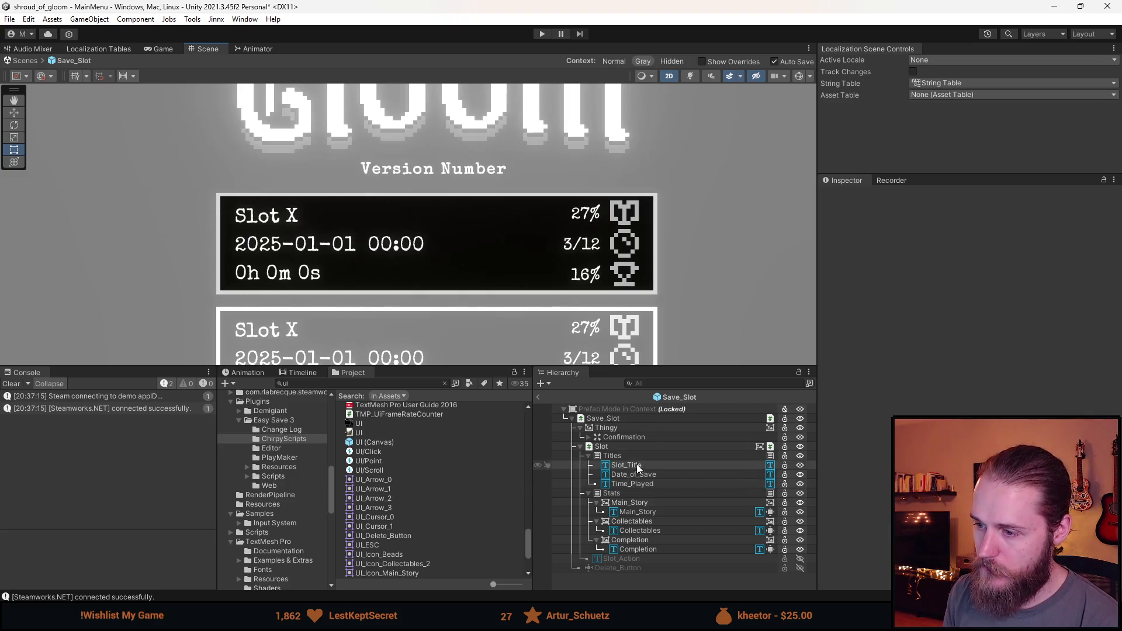
Step: Set the Slot panel's height back to 27
click(634, 446)
click(1006, 276)
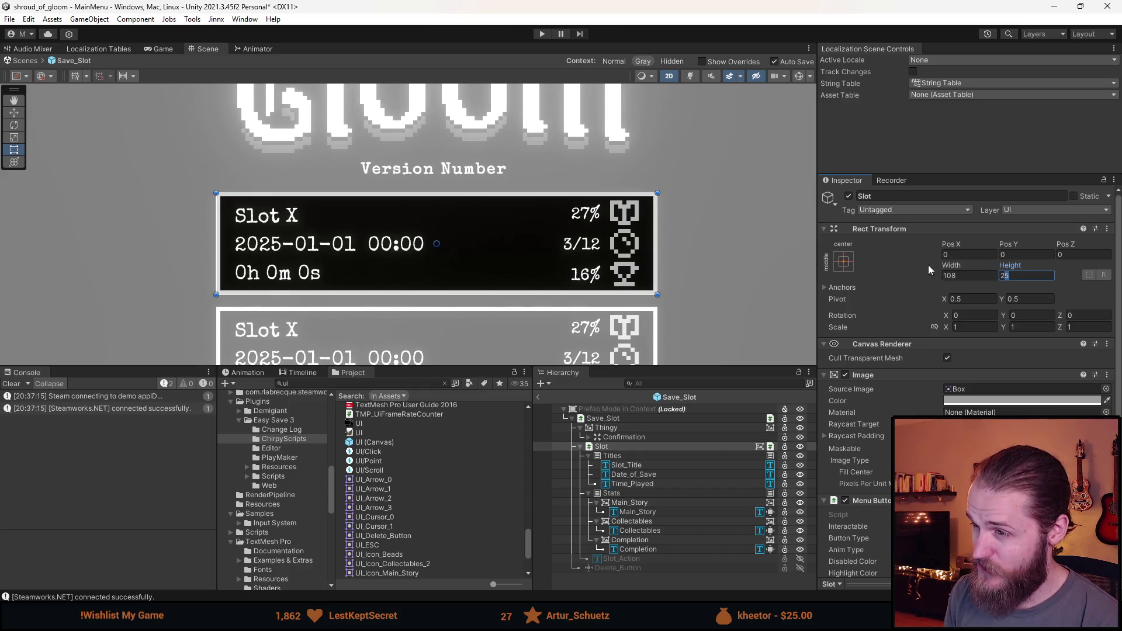
text(27)
scroll(695, 267, up, 6)
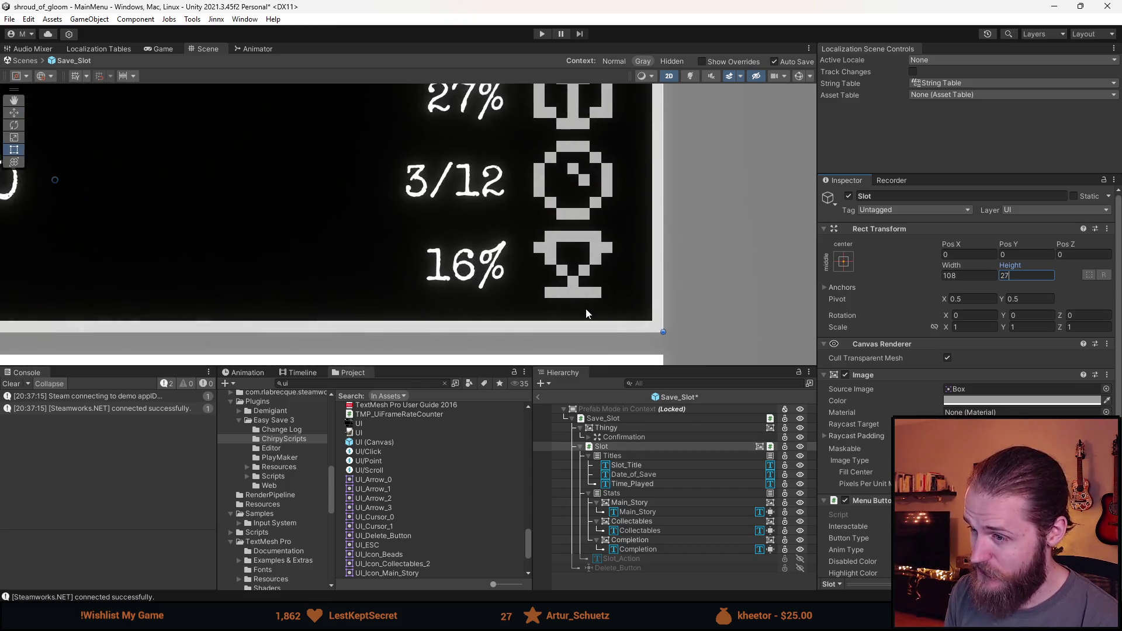
scroll(586, 310, up, 2)
scroll(570, 308, down, 3)
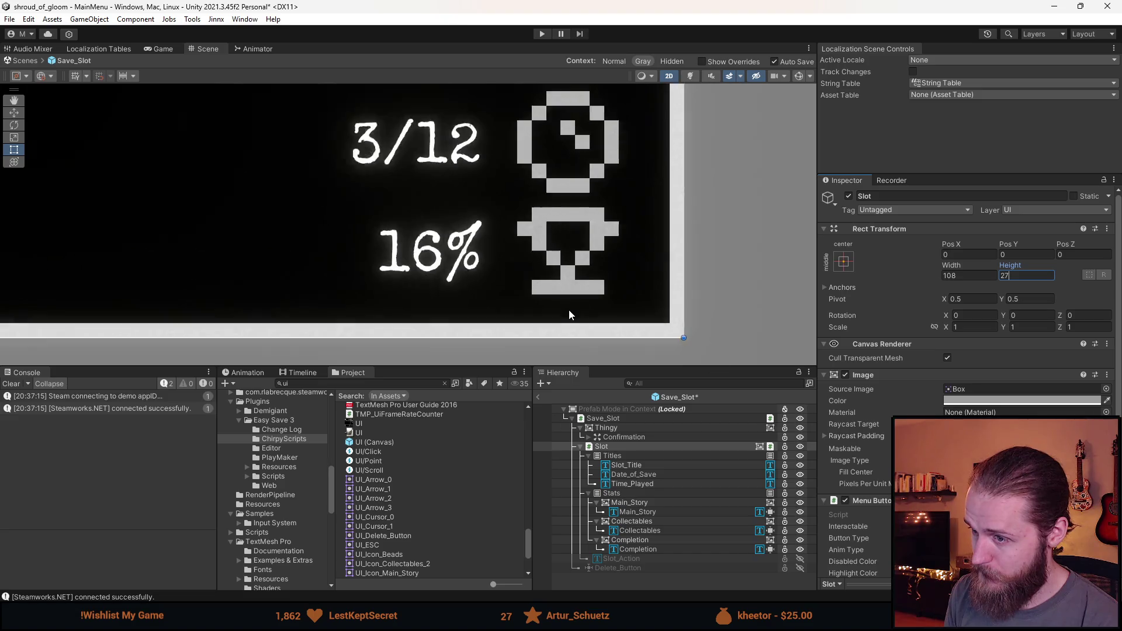
scroll(575, 243, up, 3)
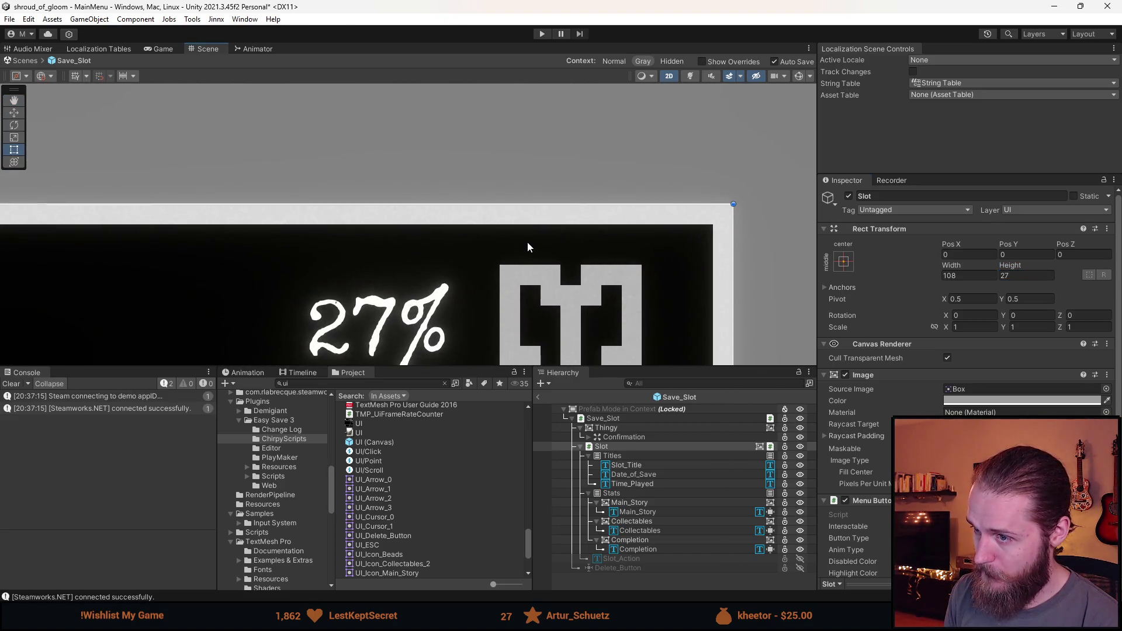
scroll(522, 243, down, 8)
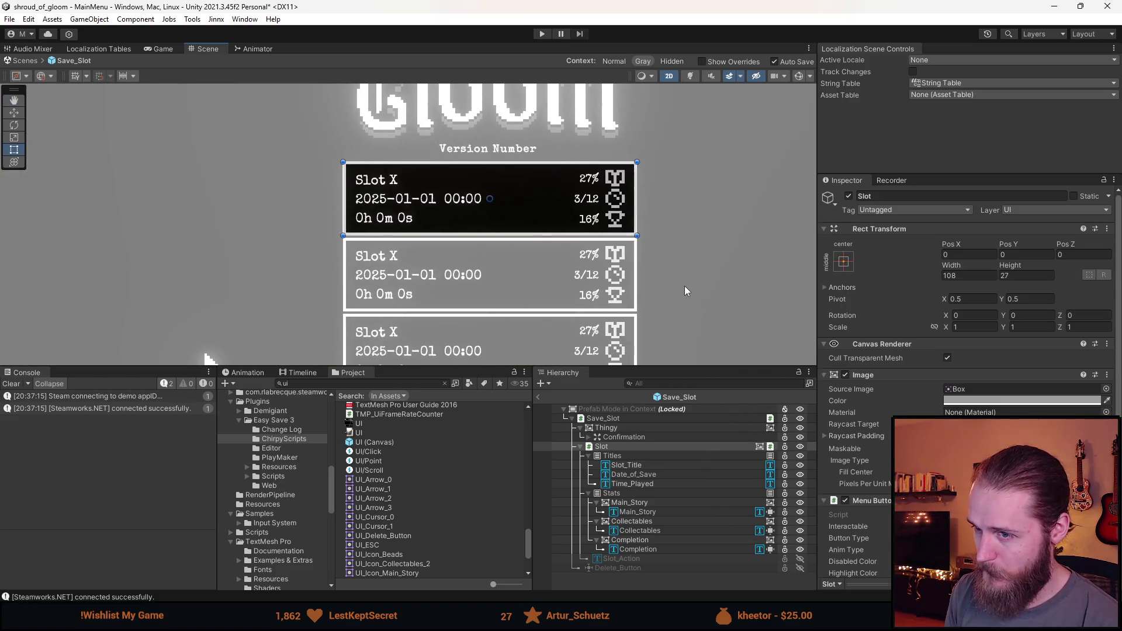
click(685, 286)
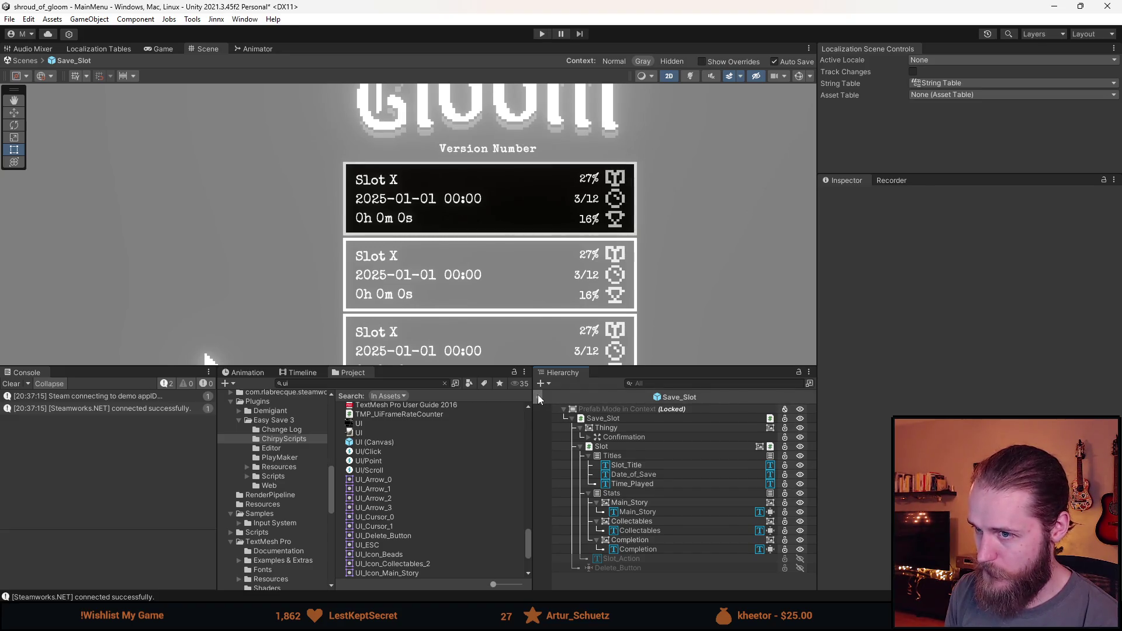
Step: Set font size 37 on Slot_Title, Date_of_Save and Time_Played, then exit the prefab
click(626, 465)
shift+click(640, 485)
scroll(935, 515, down, 1)
click(935, 500)
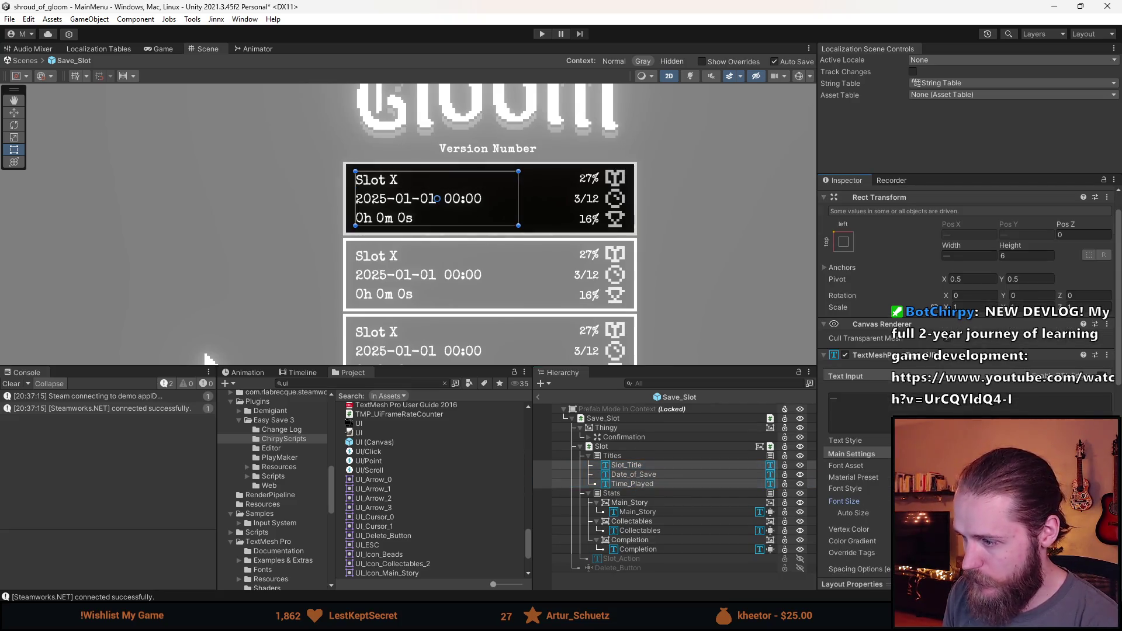
text(37)
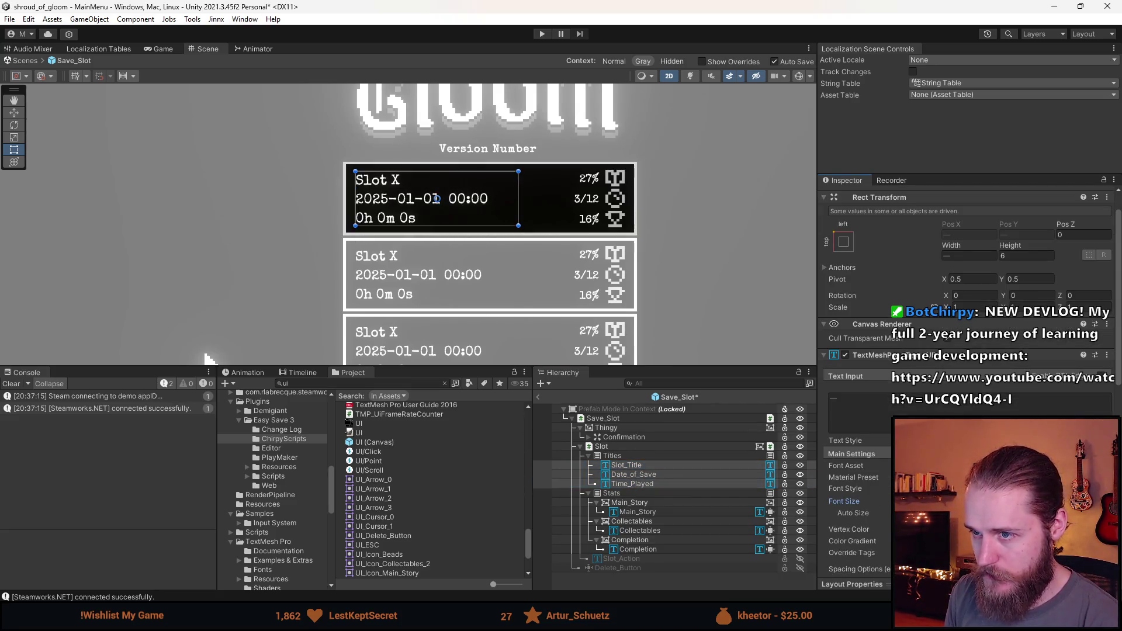
click(717, 252)
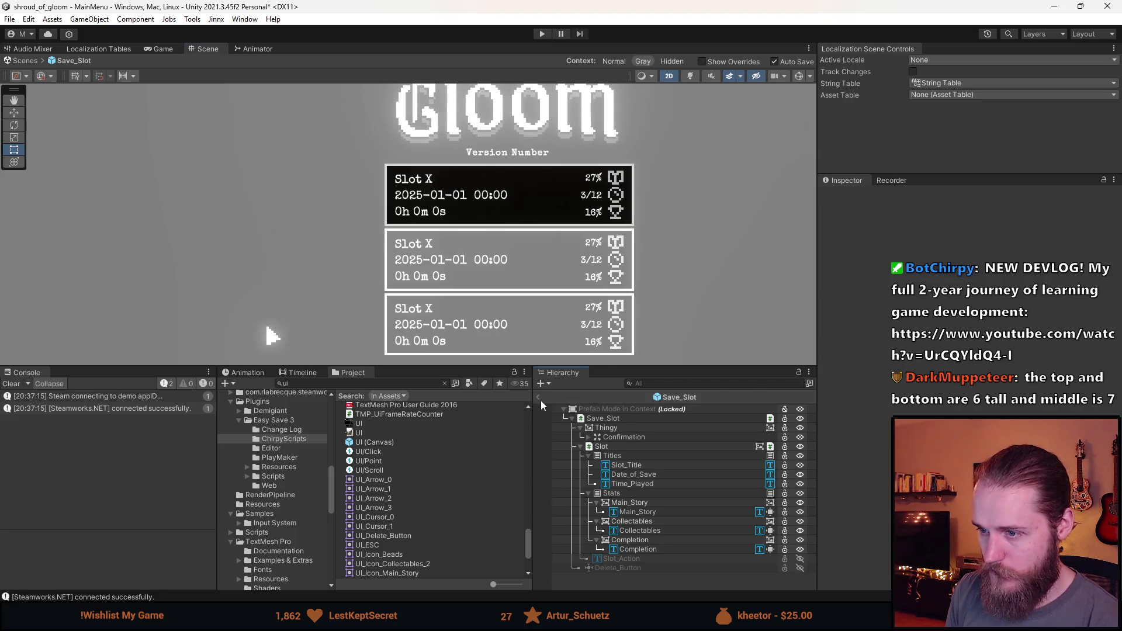
click(539, 398)
mouse_move(559, 200)
mouse_down()
mouse_move(556, 211)
mouse_move(571, 200)
mouse_move(596, 131)
mouse_move(628, 210)
mouse_up()
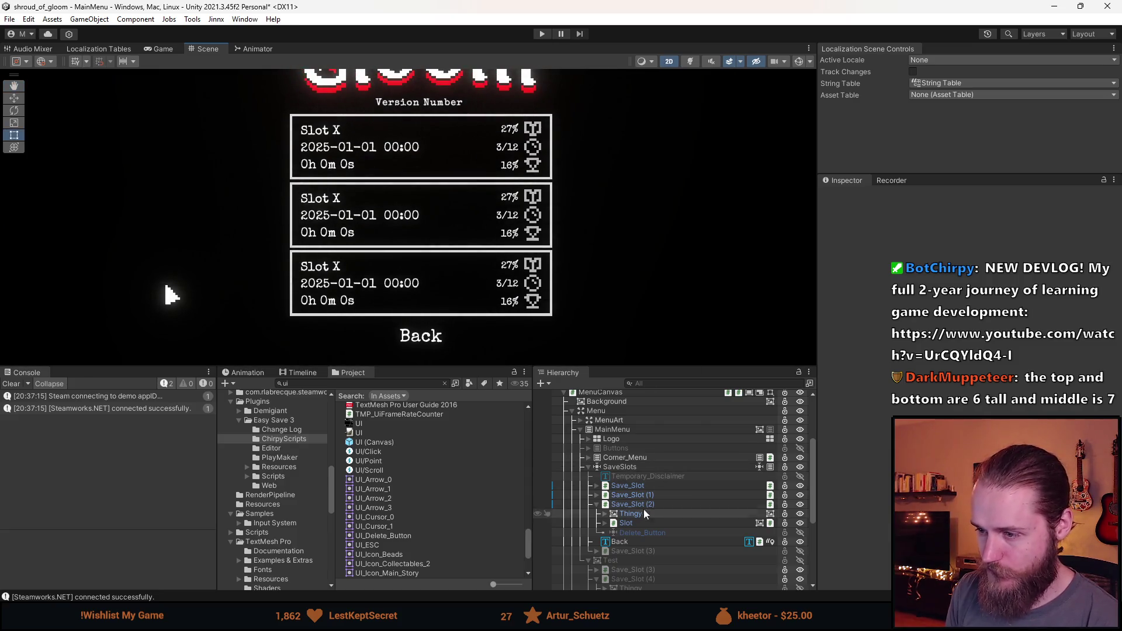
Step: Change the Vertical Layout Group spacing on the SaveSlots group
click(644, 466)
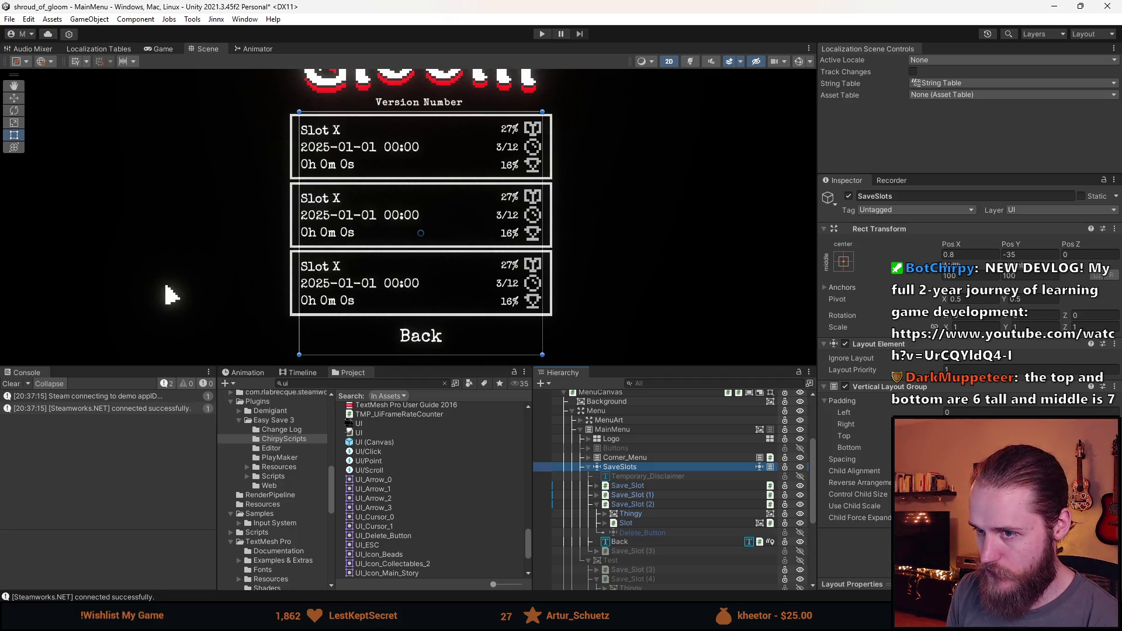
click(970, 459)
key(Return)
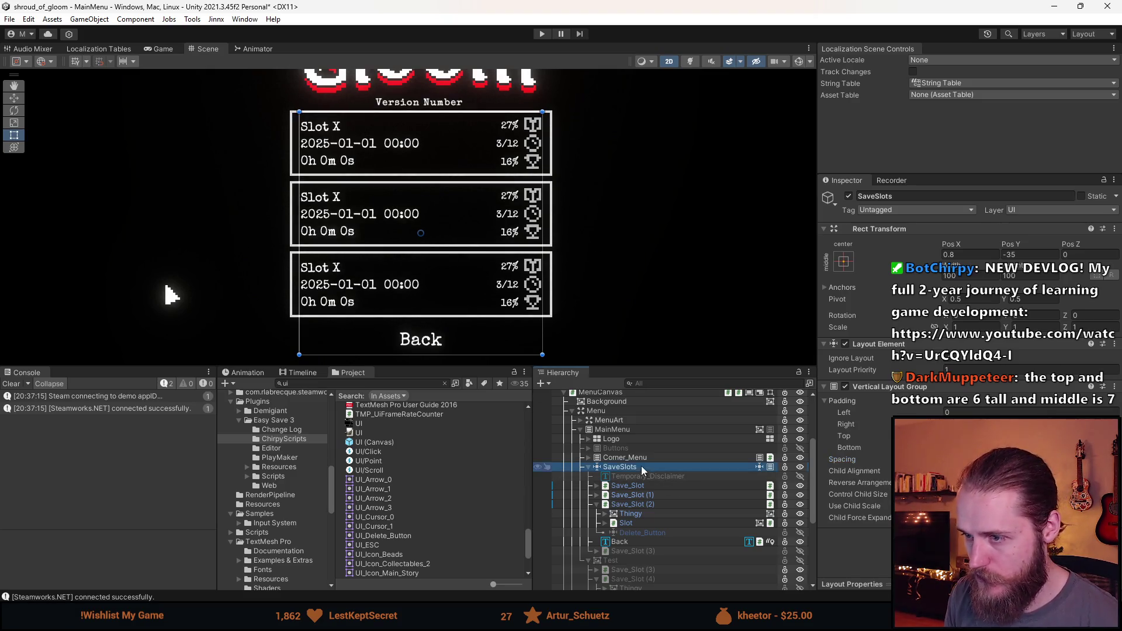
scroll(475, 304, down, 3)
scroll(503, 269, up, 2)
Step: Move the SaveSlots group slightly lower with the Move tool, to Pos Y -38.6
key(w)
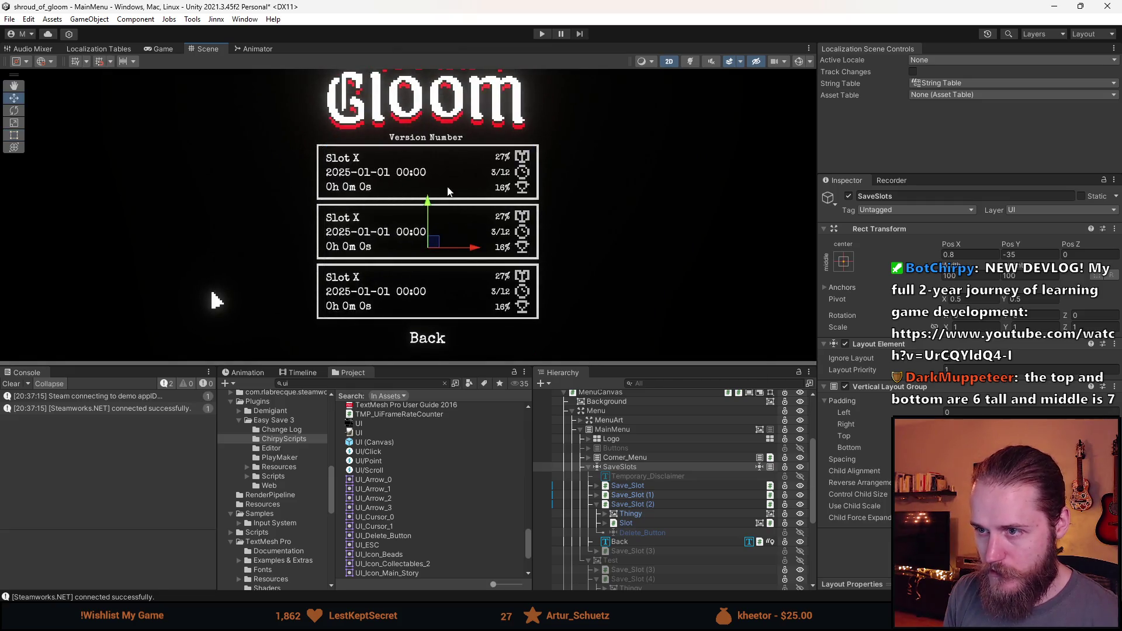
drag(427, 201, 428, 205)
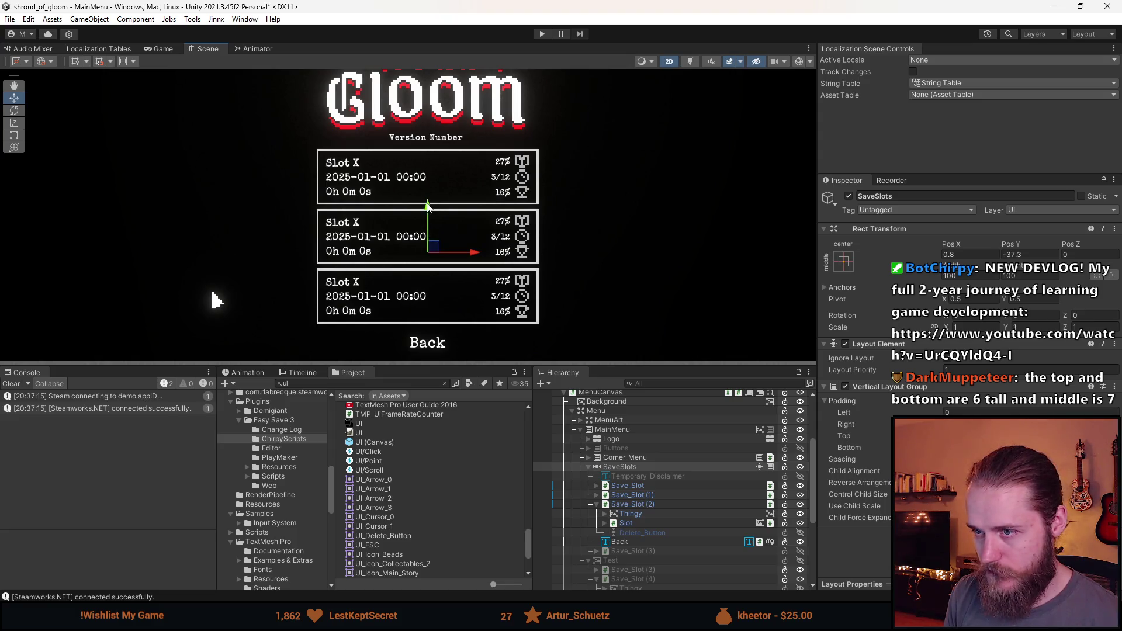
scroll(439, 239, down, 2)
scroll(439, 237, up, 1)
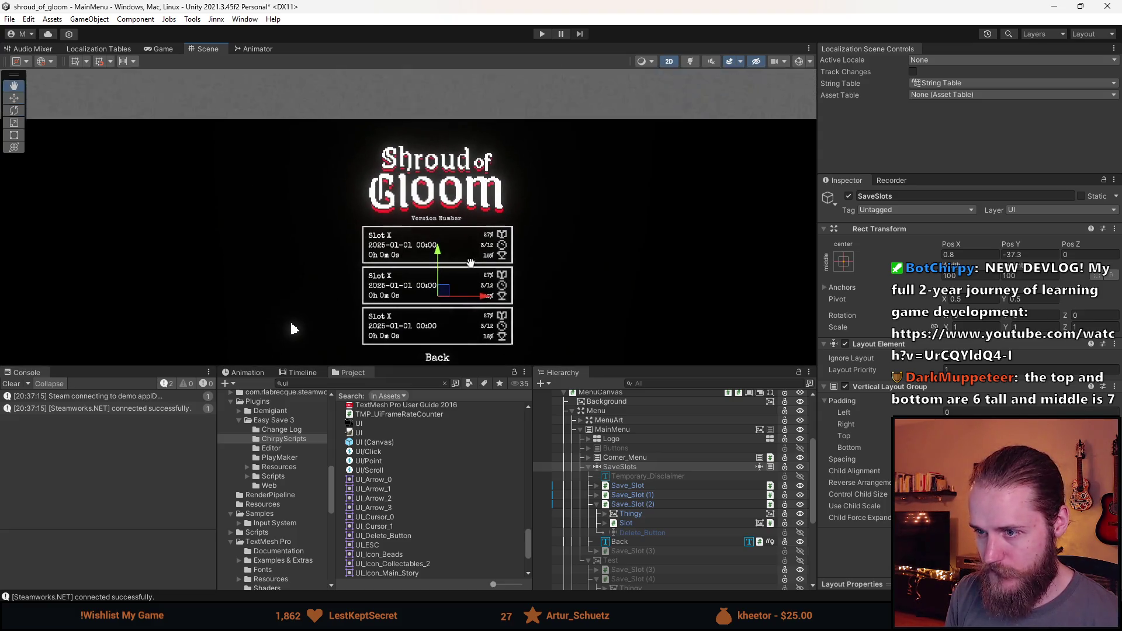
scroll(466, 224, down, 1)
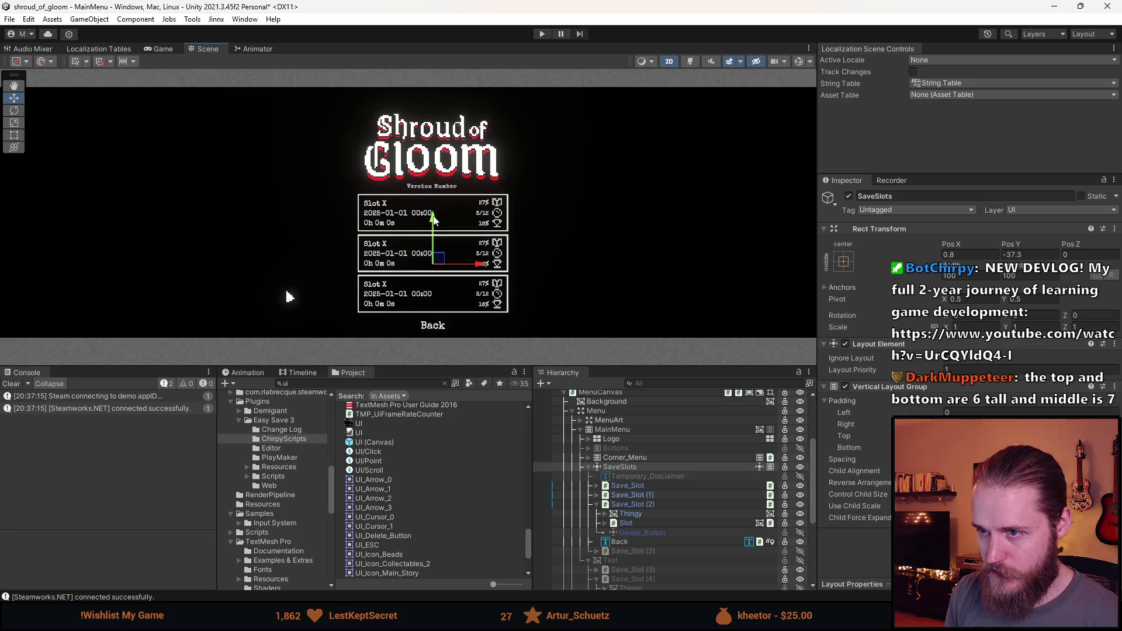
drag(433, 227, 433, 227)
click(657, 545)
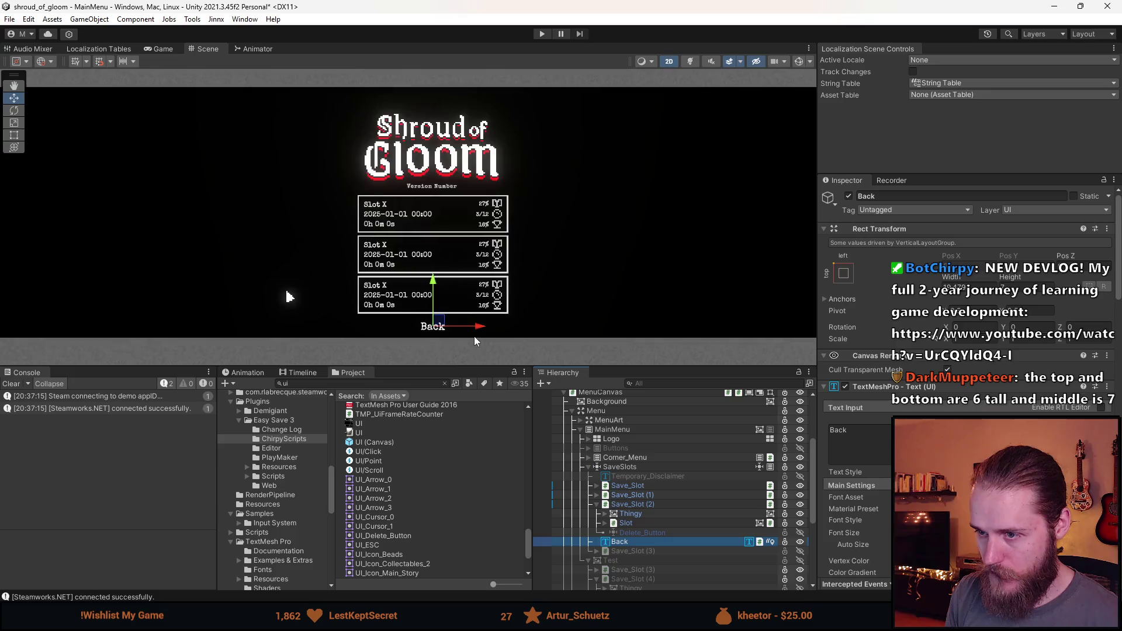
Step: With the Rect tool, raise the Back label's box height from 4.217 to about 7
key(t)
key(f)
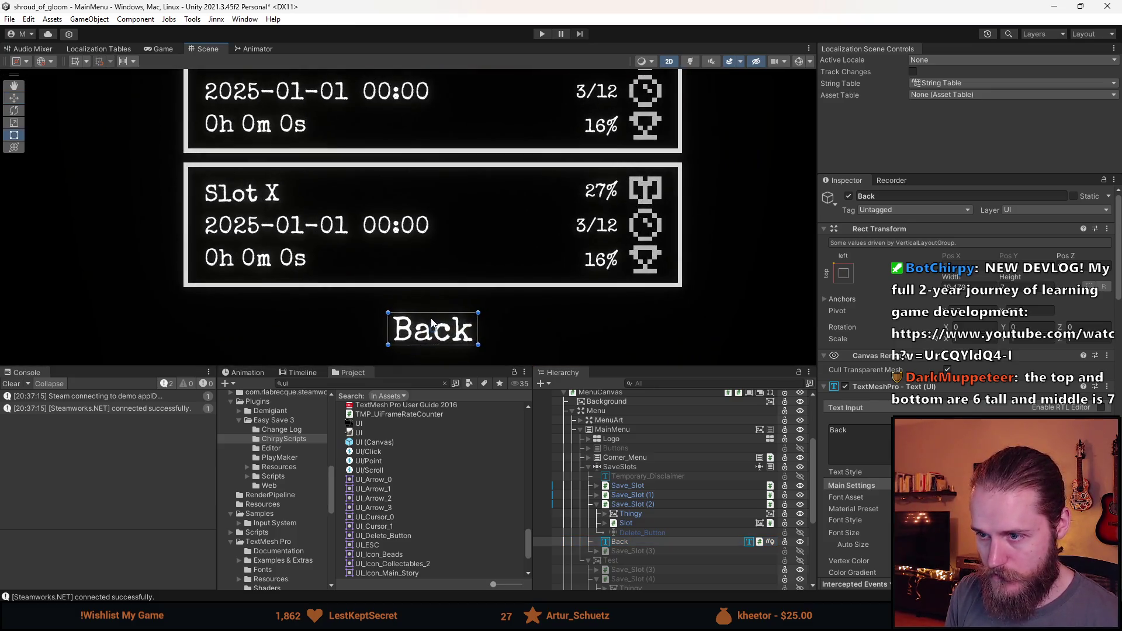
drag(433, 312, 432, 326)
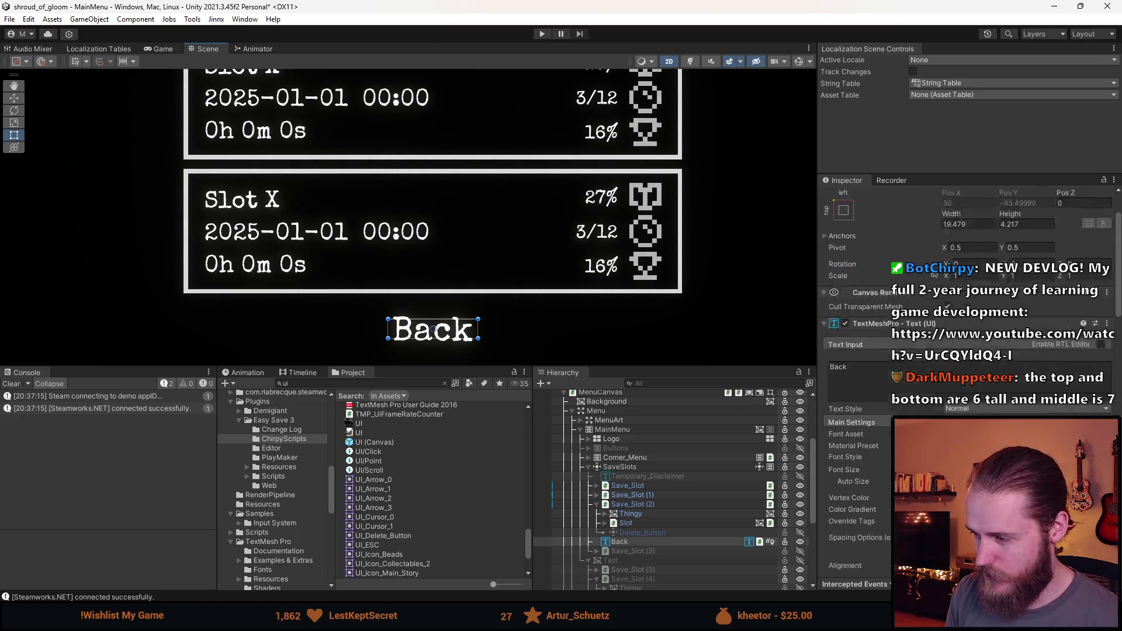
scroll(964, 380, down, 10)
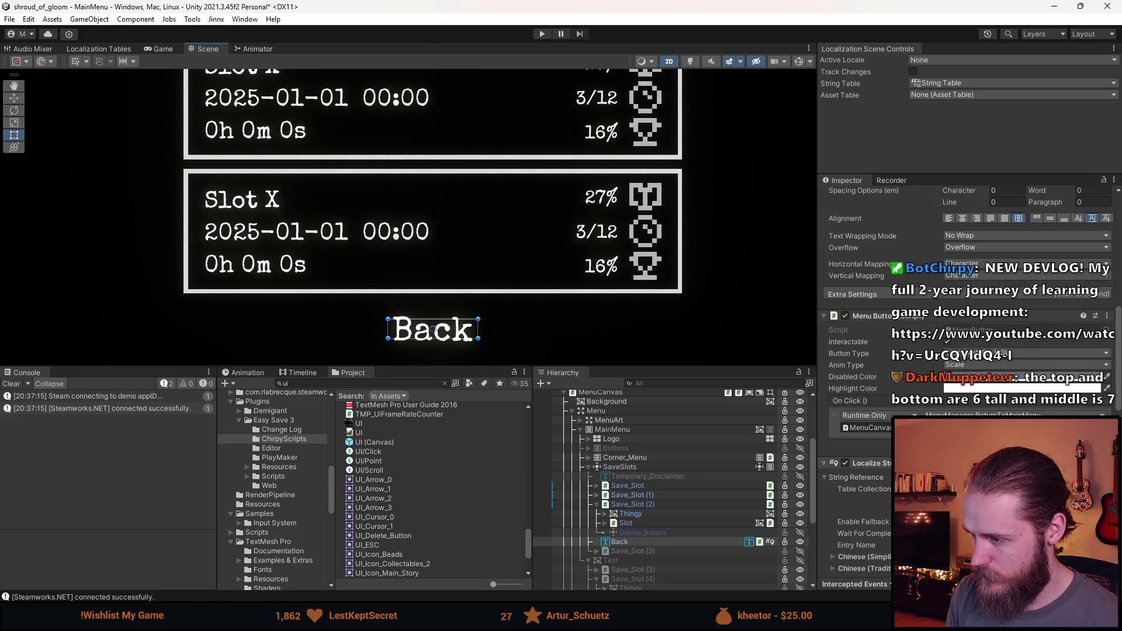
scroll(964, 380, up, 10)
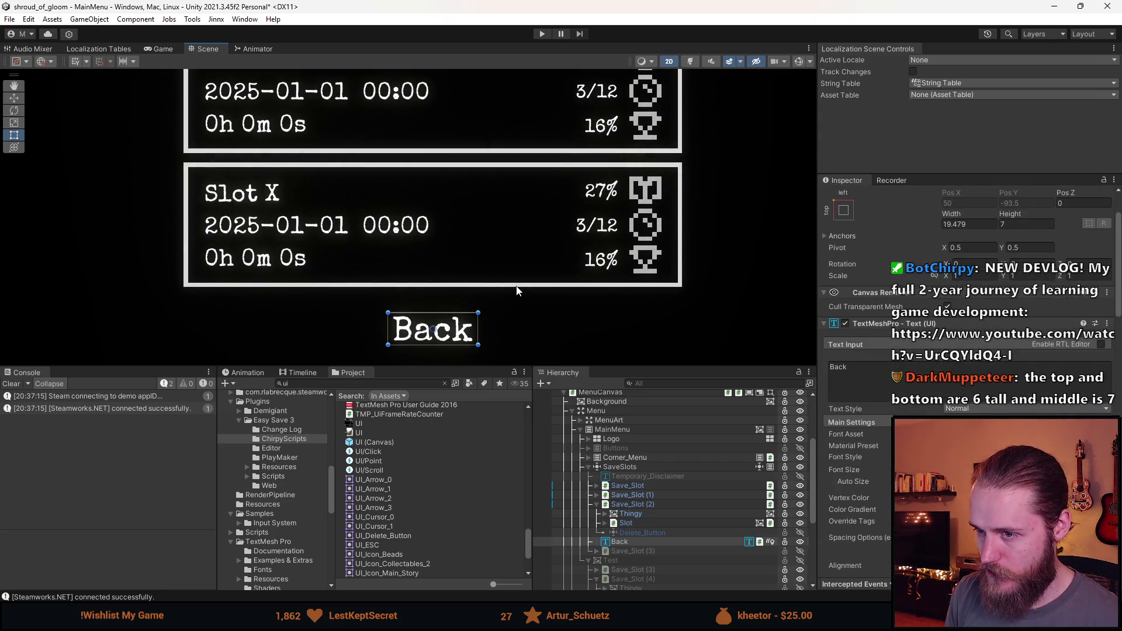
scroll(516, 289, down, 1)
drag(433, 315, 432, 313)
scroll(508, 296, down, 4)
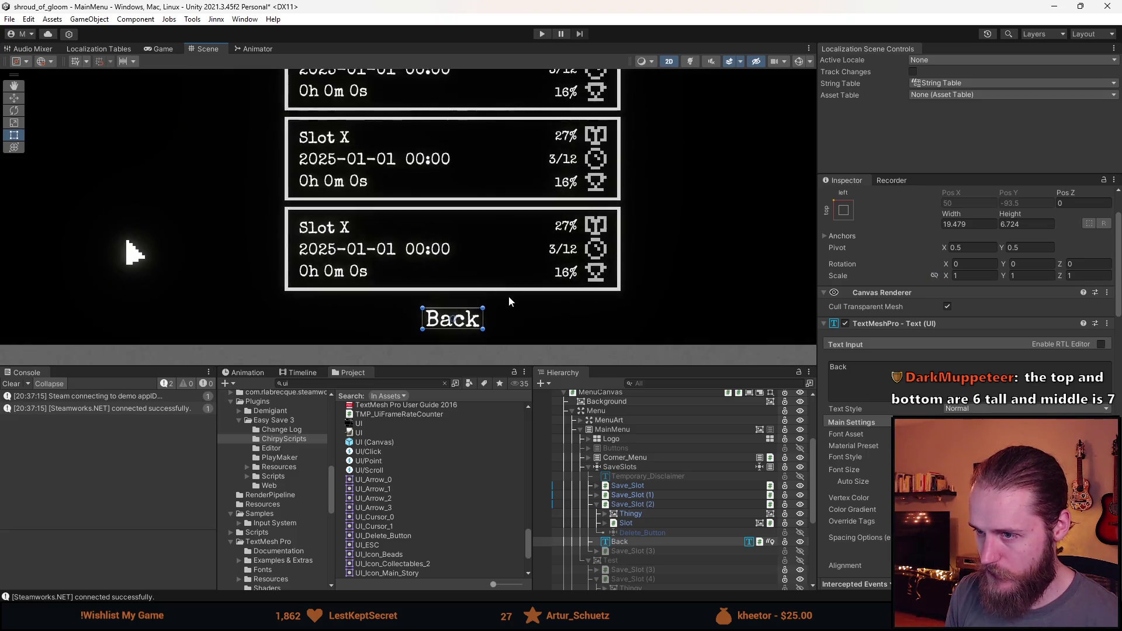
Step: Clear the selection, pan to show the whole menu, and start play mode
click(618, 266)
drag(619, 266, 576, 289)
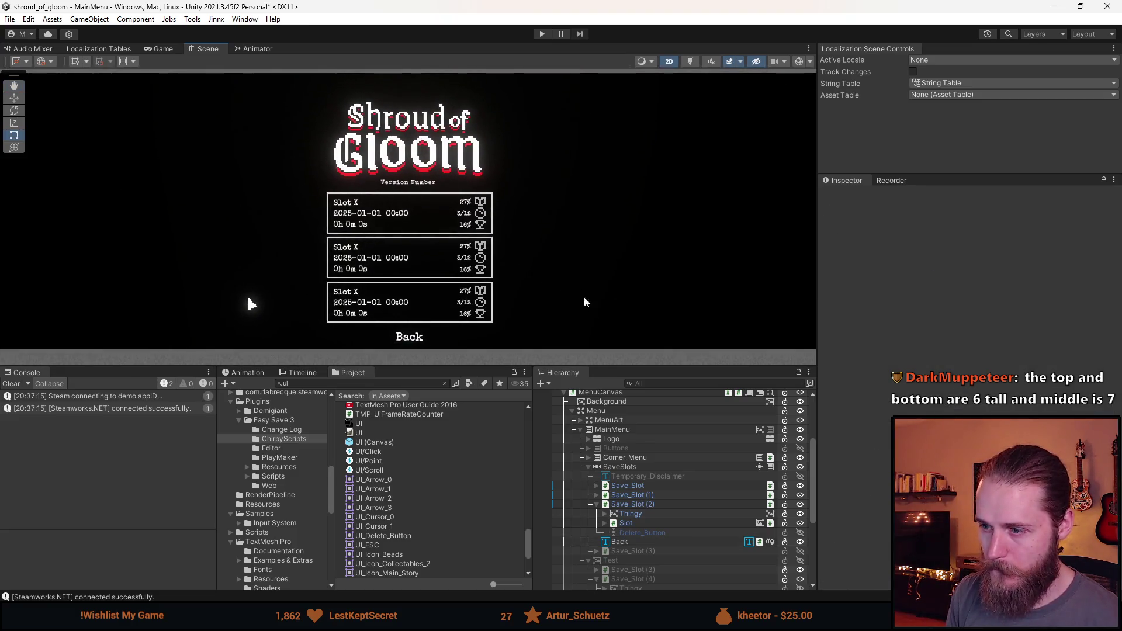
click(541, 34)
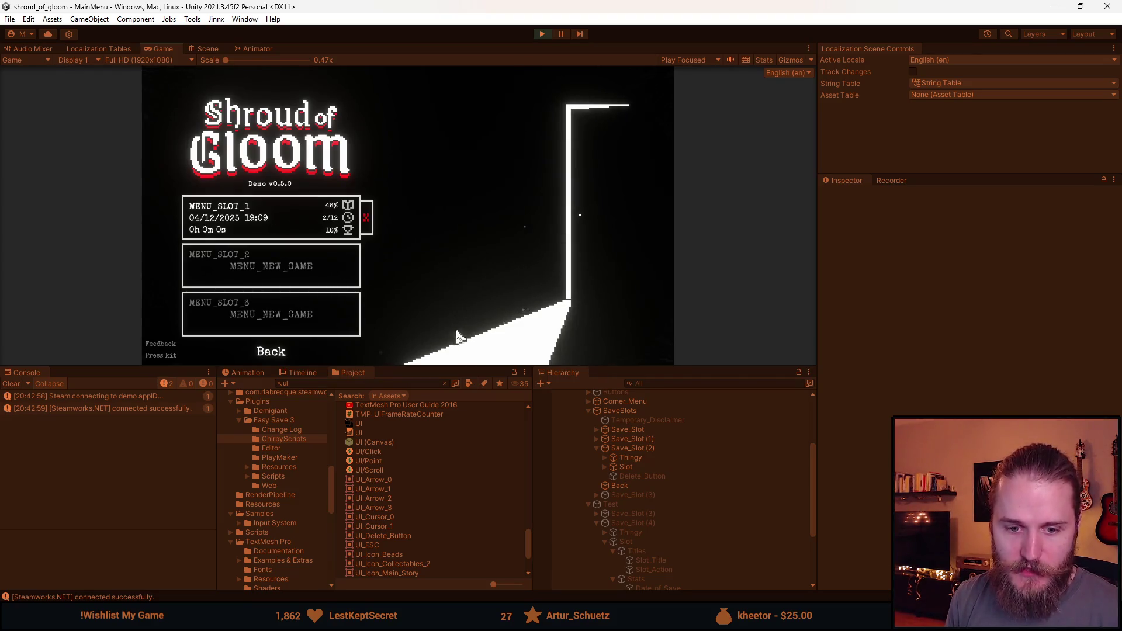
Step: Enlarge the Game view, go Back to the main menu, and reopen the save slots via Start
drag(459, 366, 456, 474)
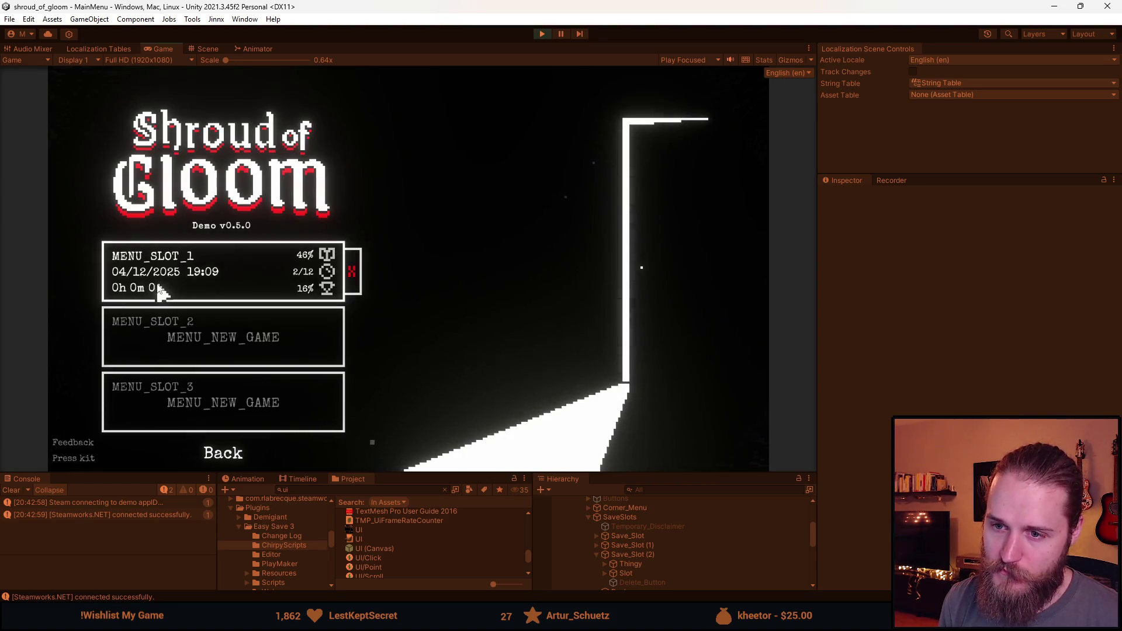
click(236, 451)
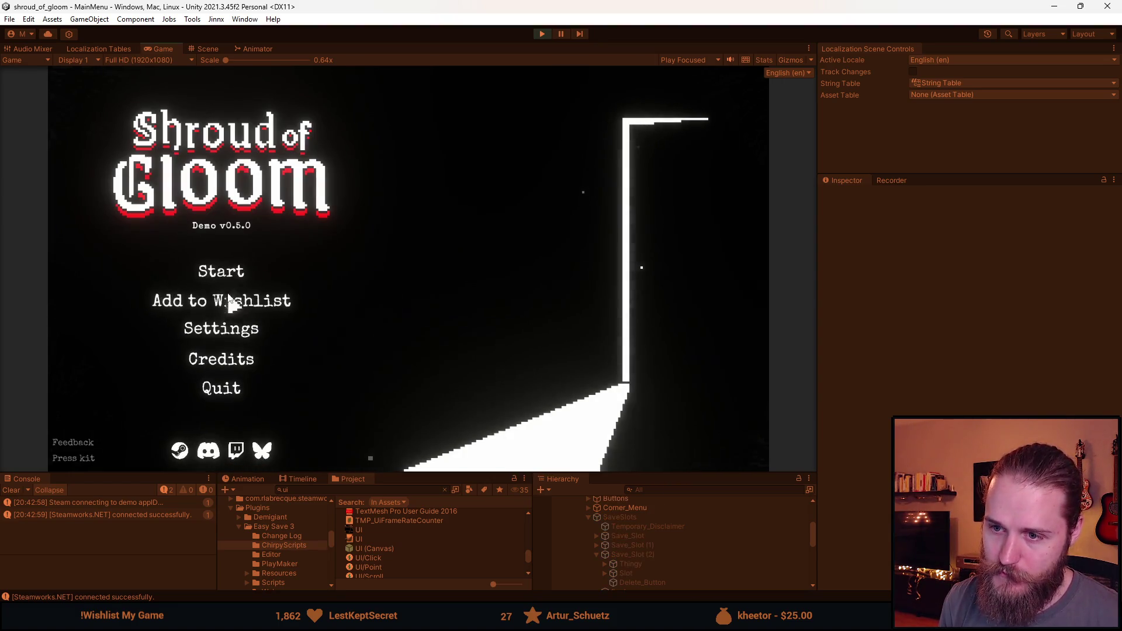
click(232, 276)
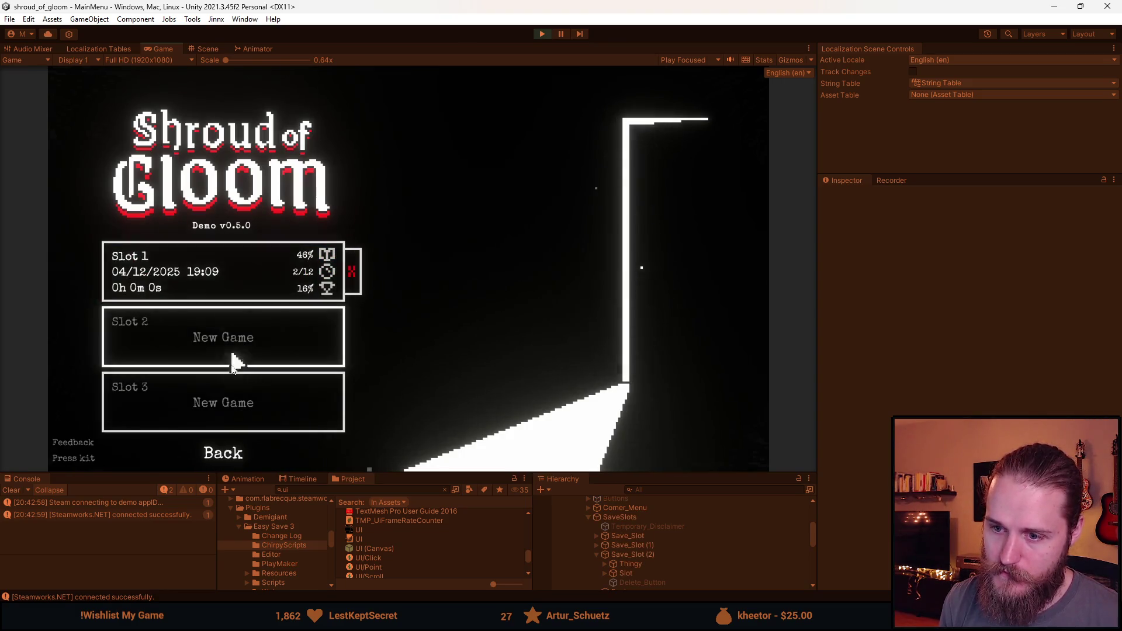
Step: Maximize the Game view and test Back, Start and Settings navigation between menus
double_click(168, 47)
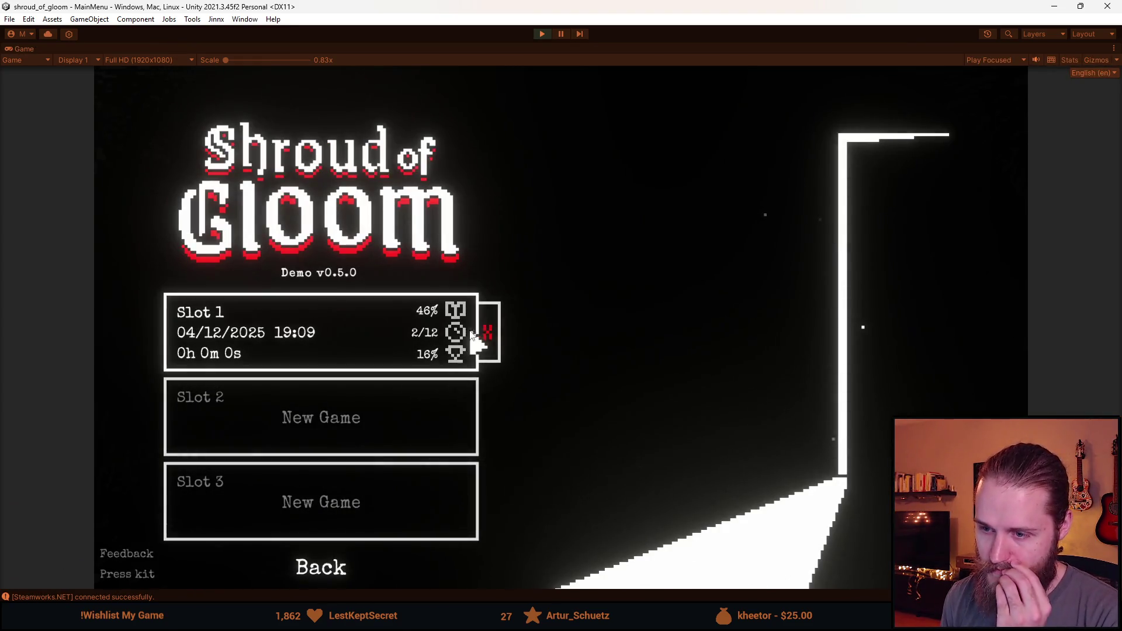
click(321, 566)
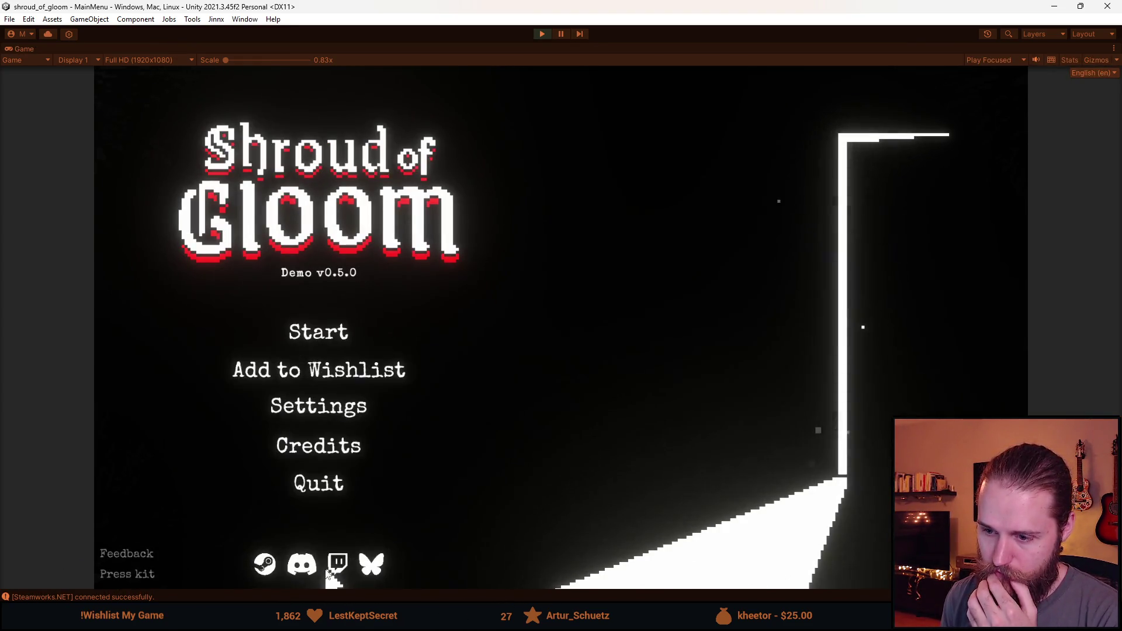
click(319, 339)
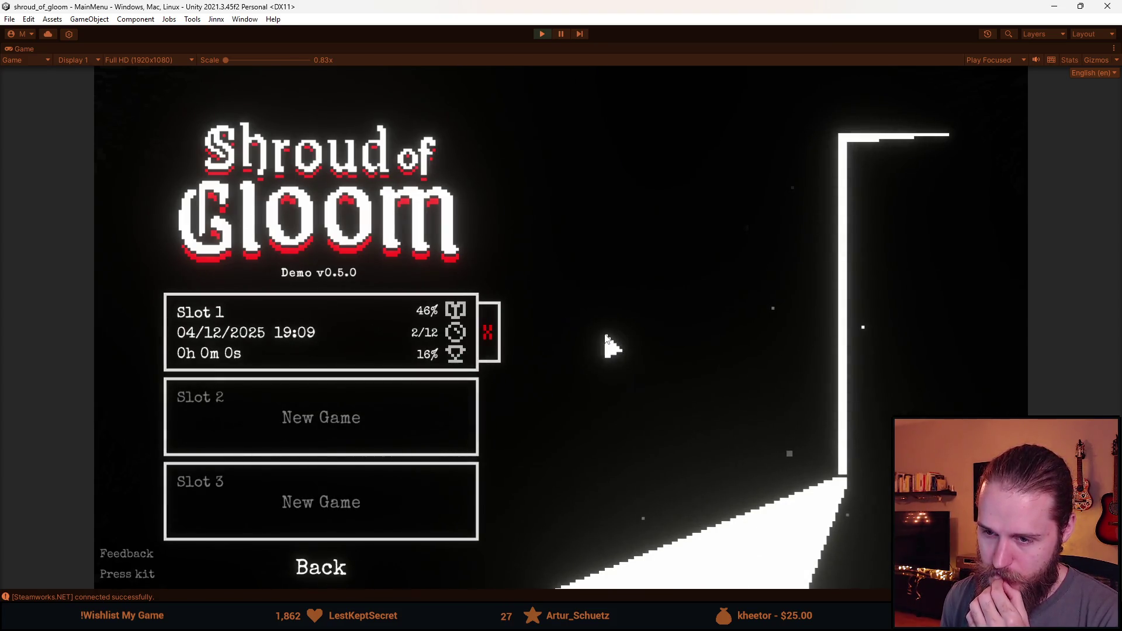
click(334, 575)
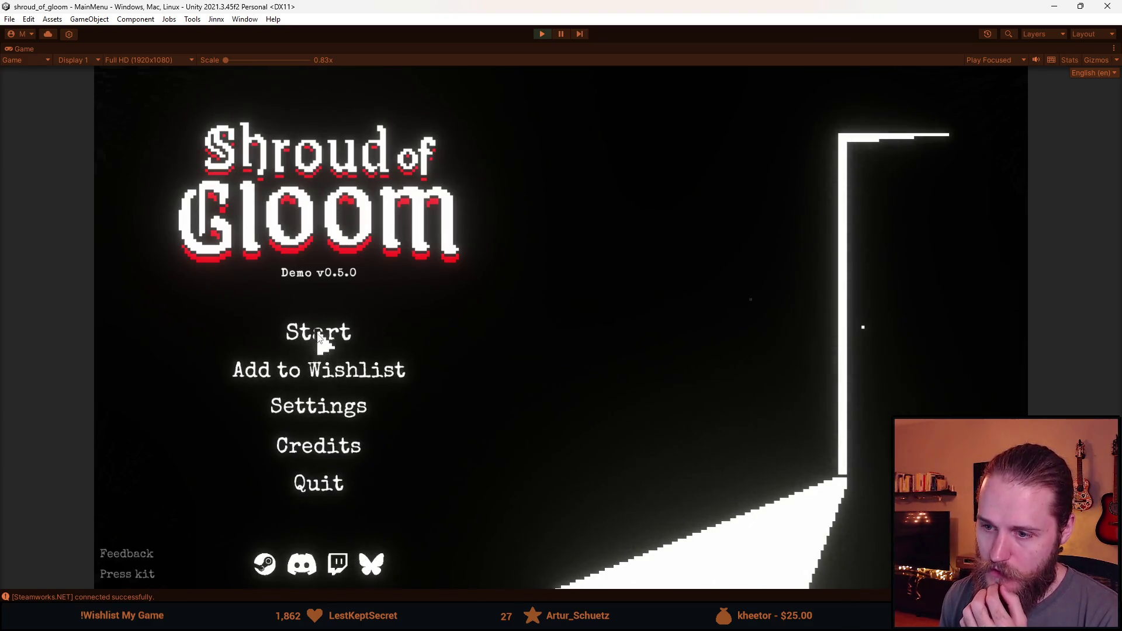
click(285, 410)
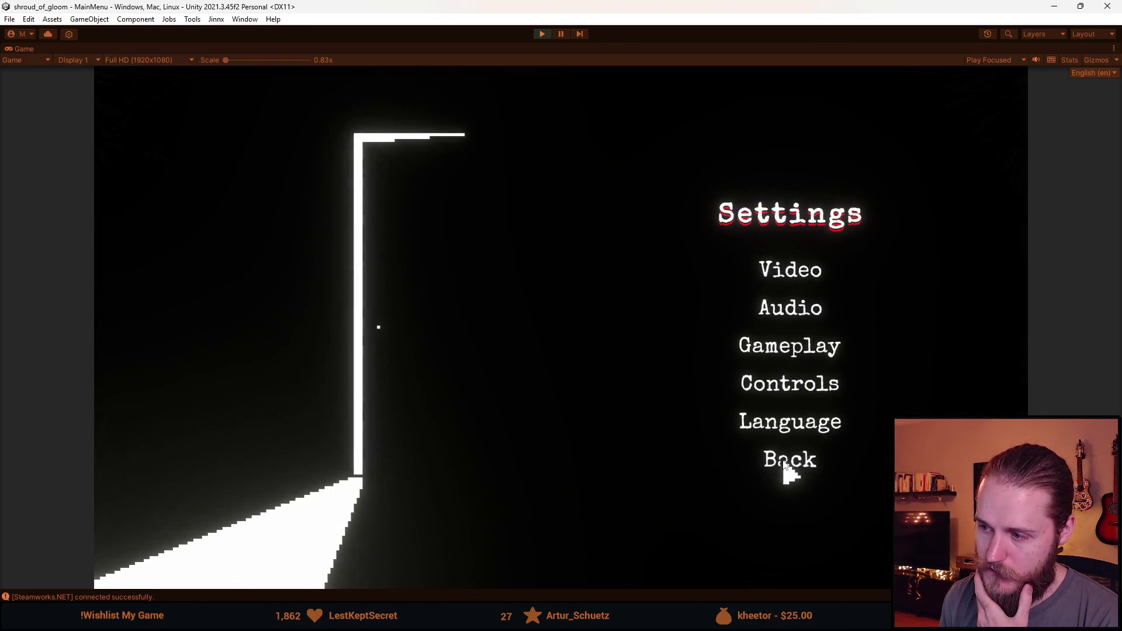
click(785, 464)
click(321, 345)
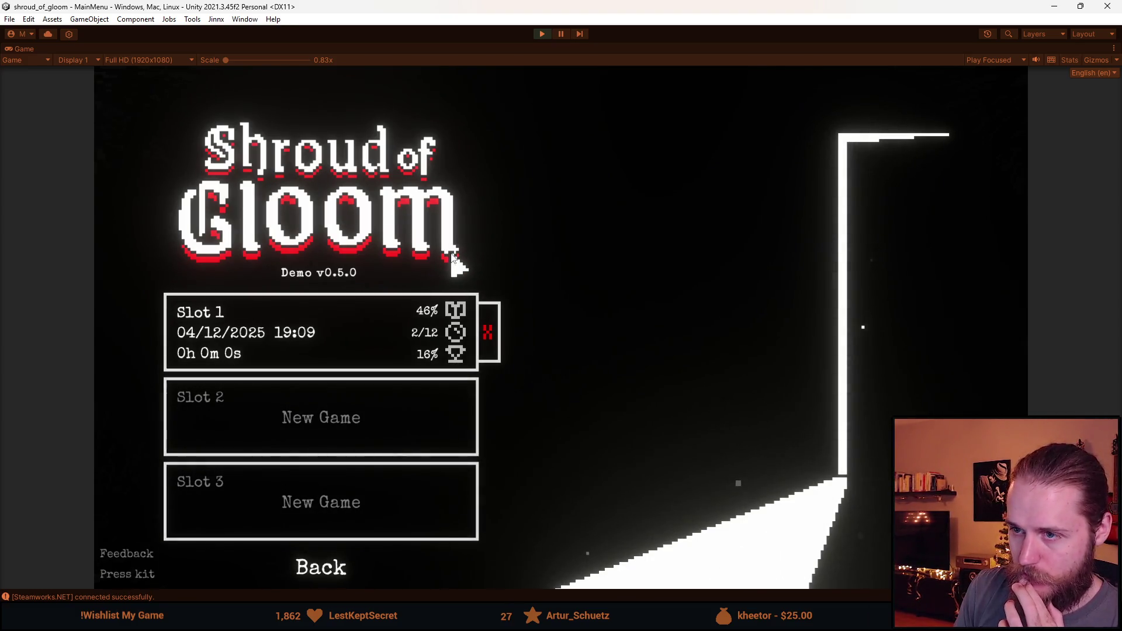
Step: Switch repeatedly between the main menu and the save-slot screen, ending on the save slots
click(330, 572)
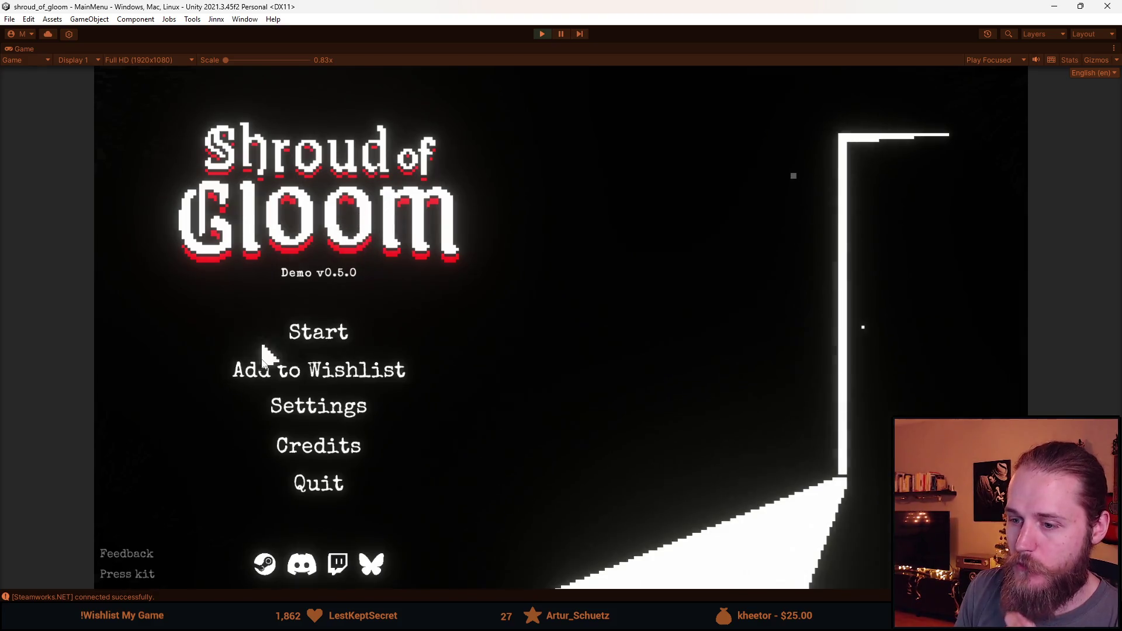
click(316, 331)
click(331, 570)
click(320, 332)
click(334, 566)
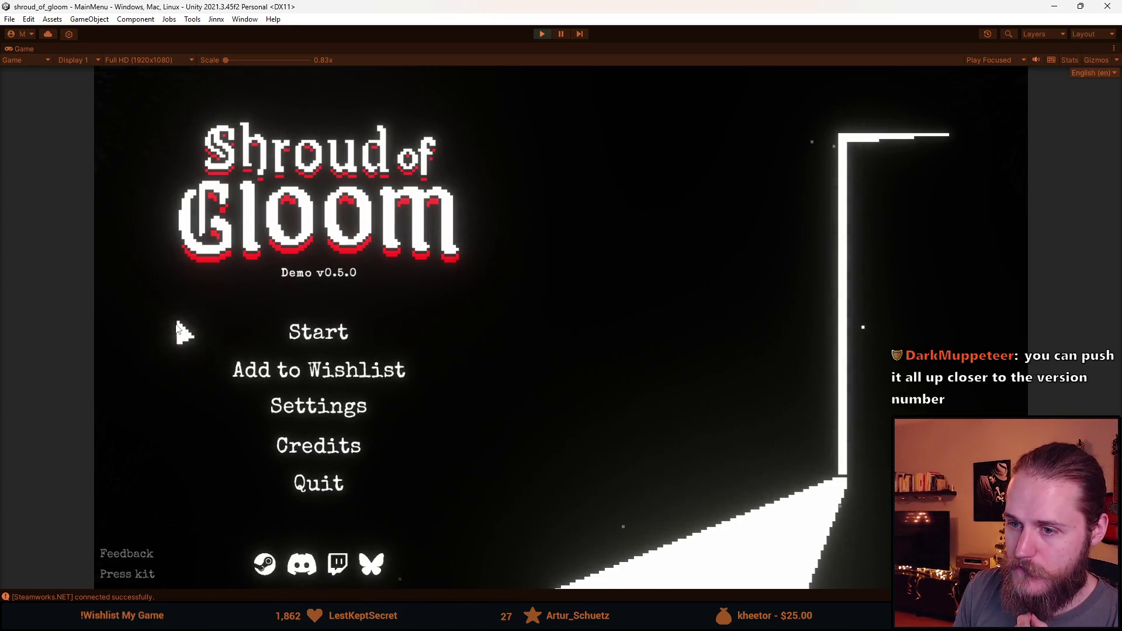
click(323, 332)
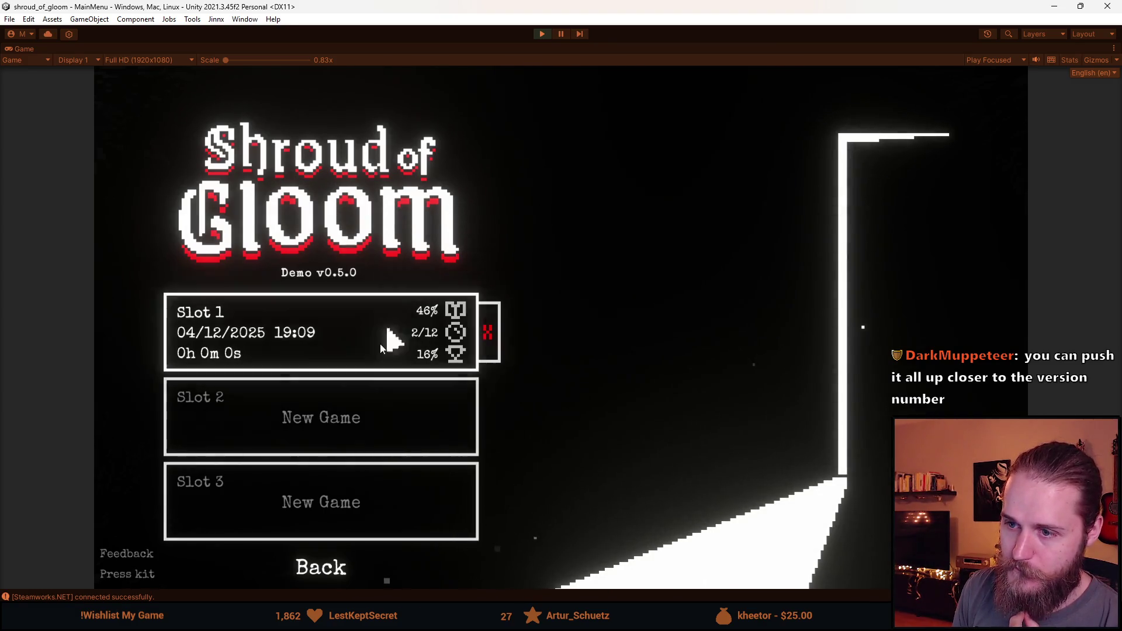
click(301, 562)
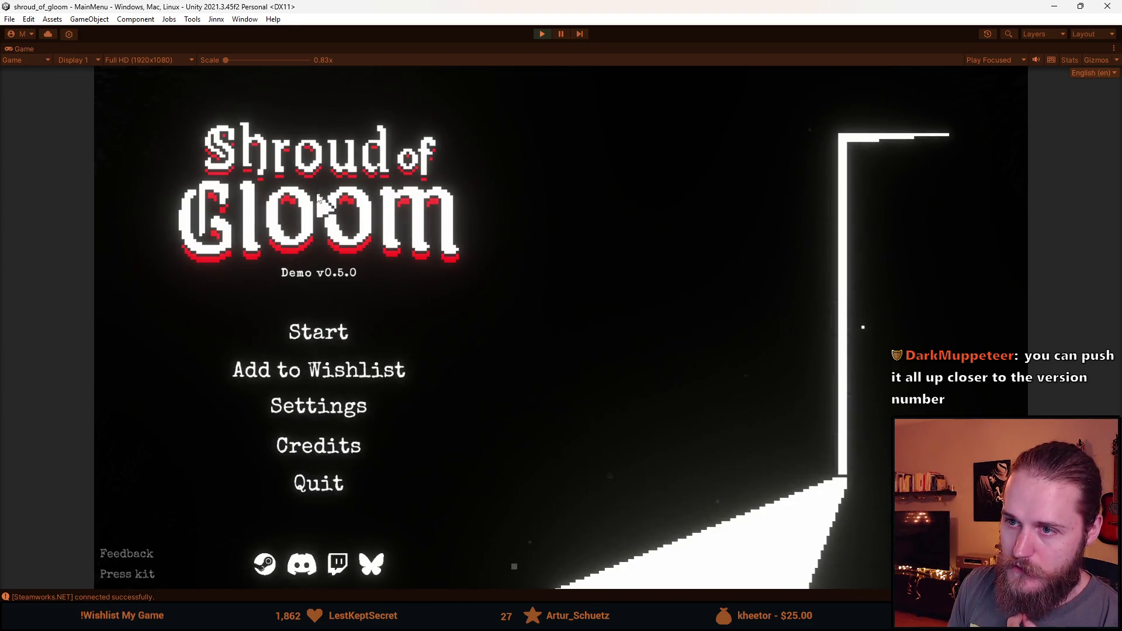
click(318, 333)
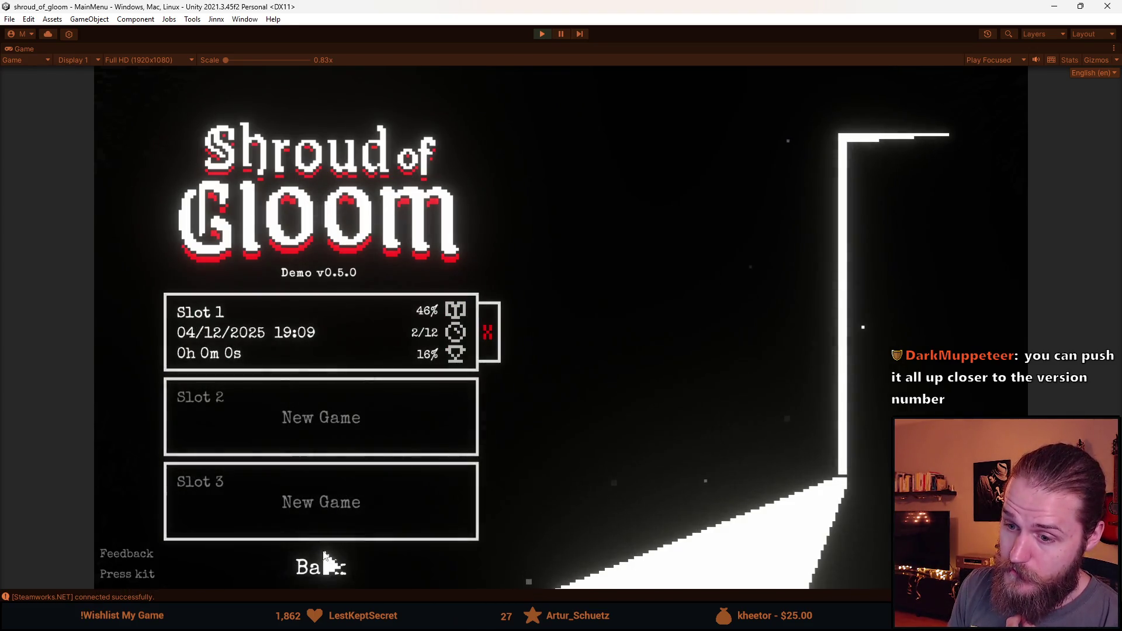
Step: Cycle between main menu and save slots via Back, Escape and Start, then open Settings
click(326, 562)
click(323, 332)
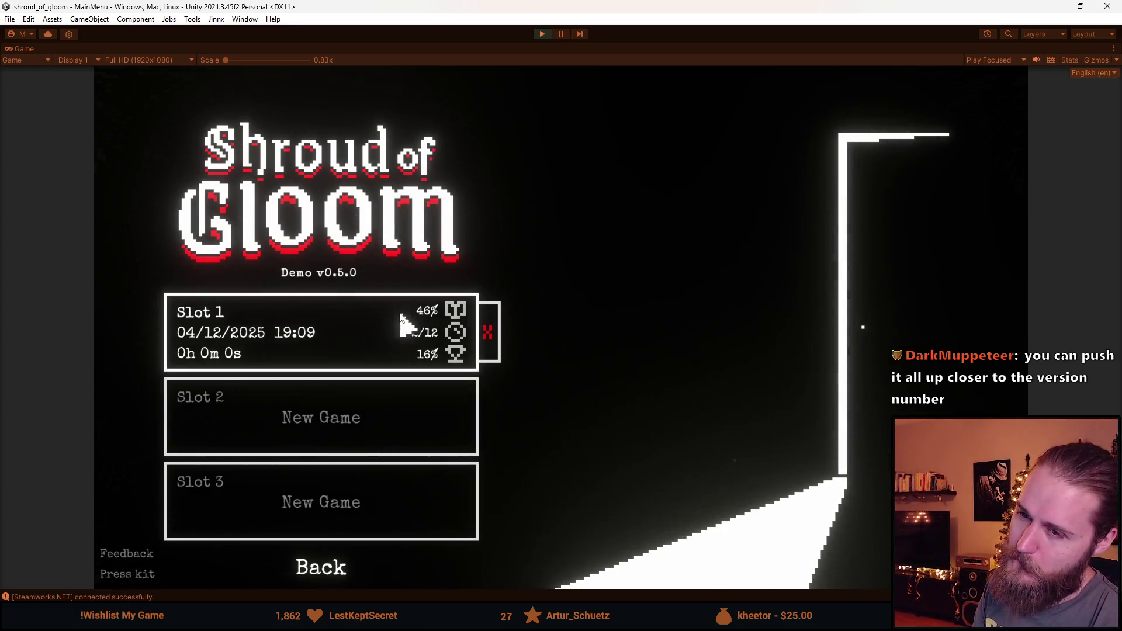
key(Escape)
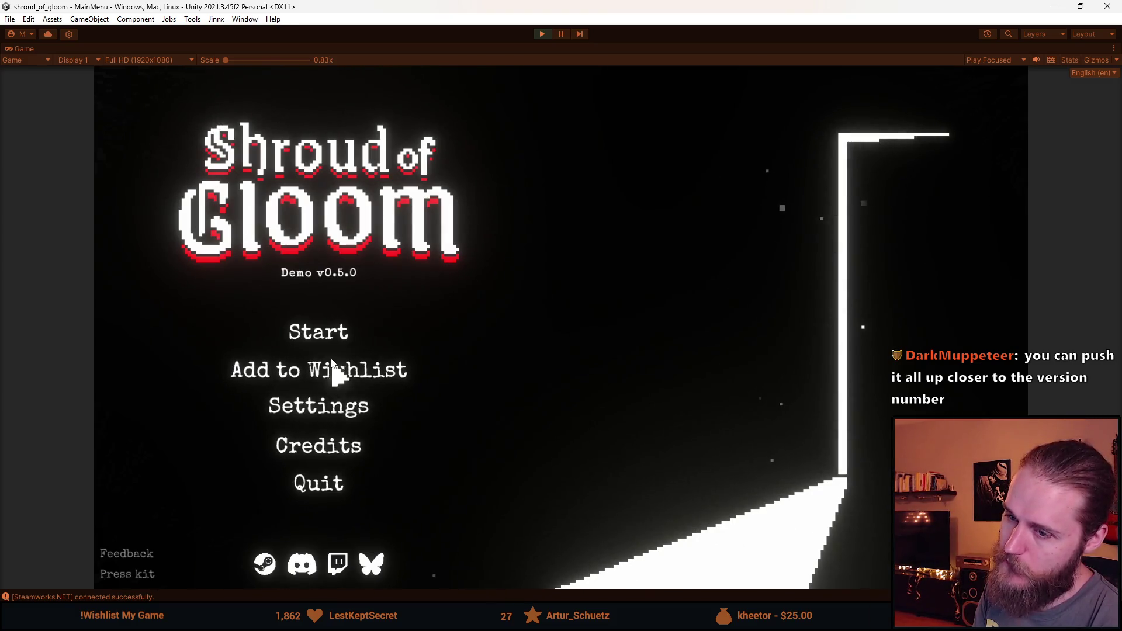
click(310, 336)
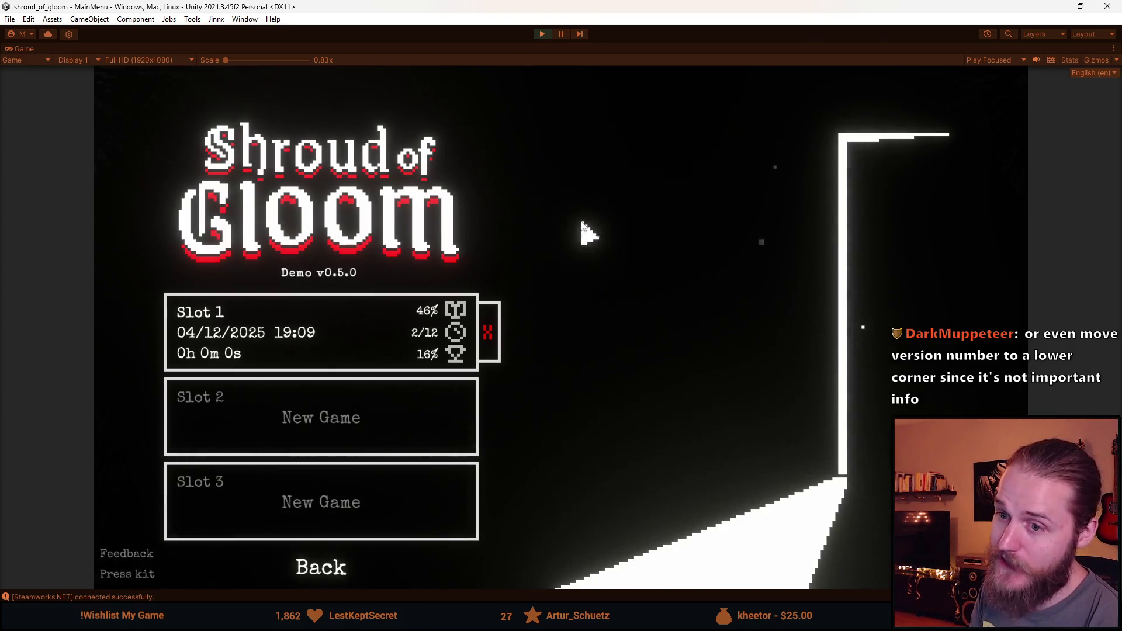
click(344, 570)
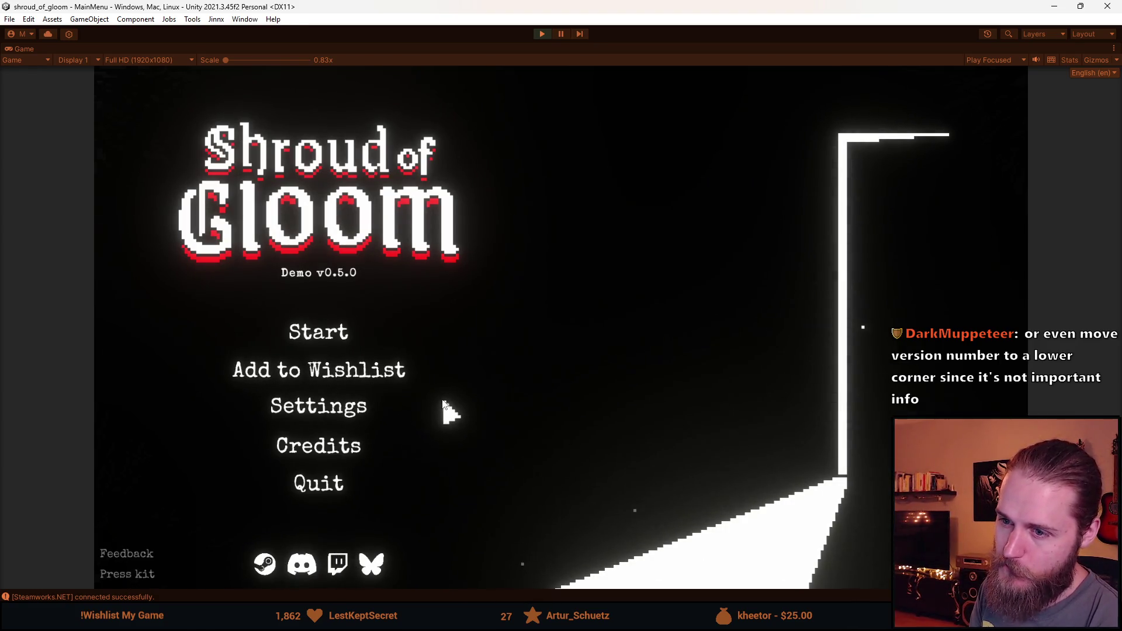
click(332, 344)
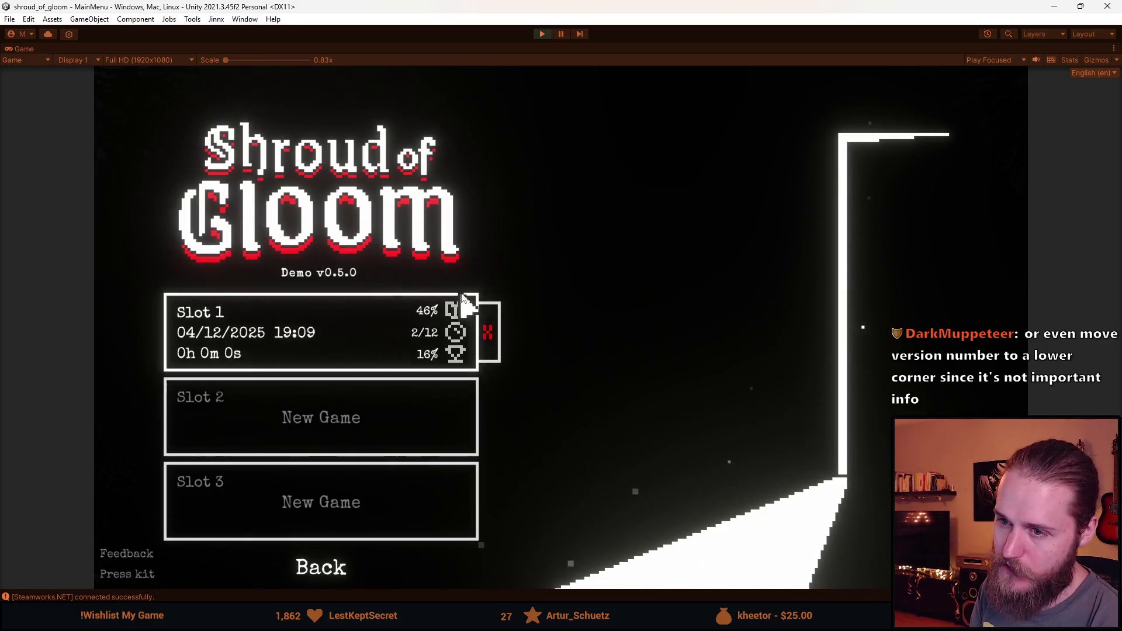
click(331, 579)
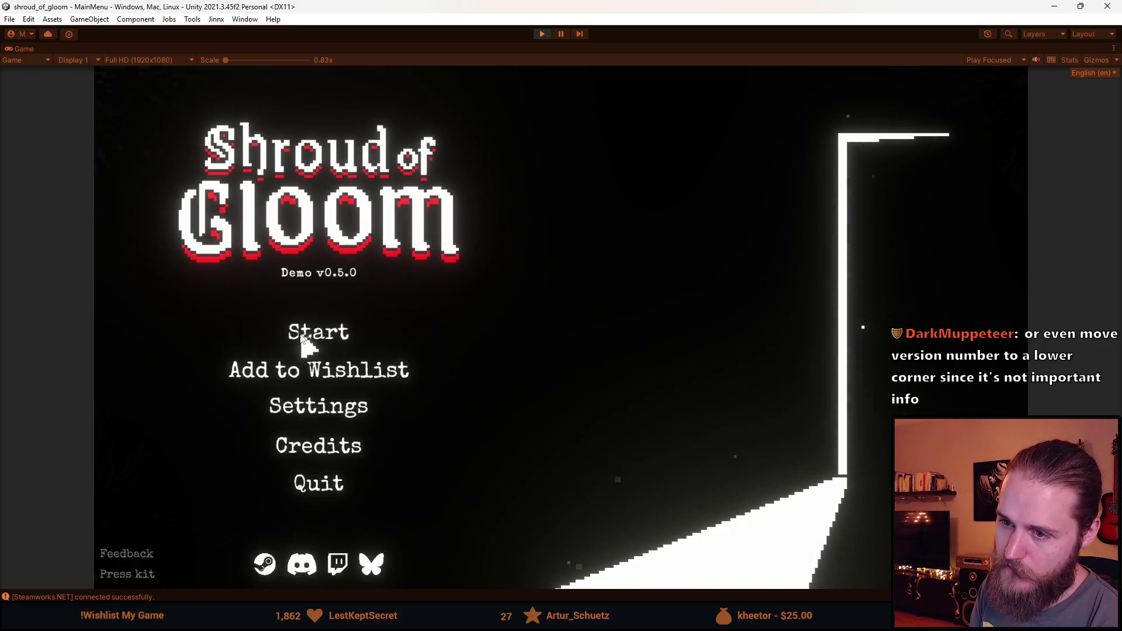
click(313, 342)
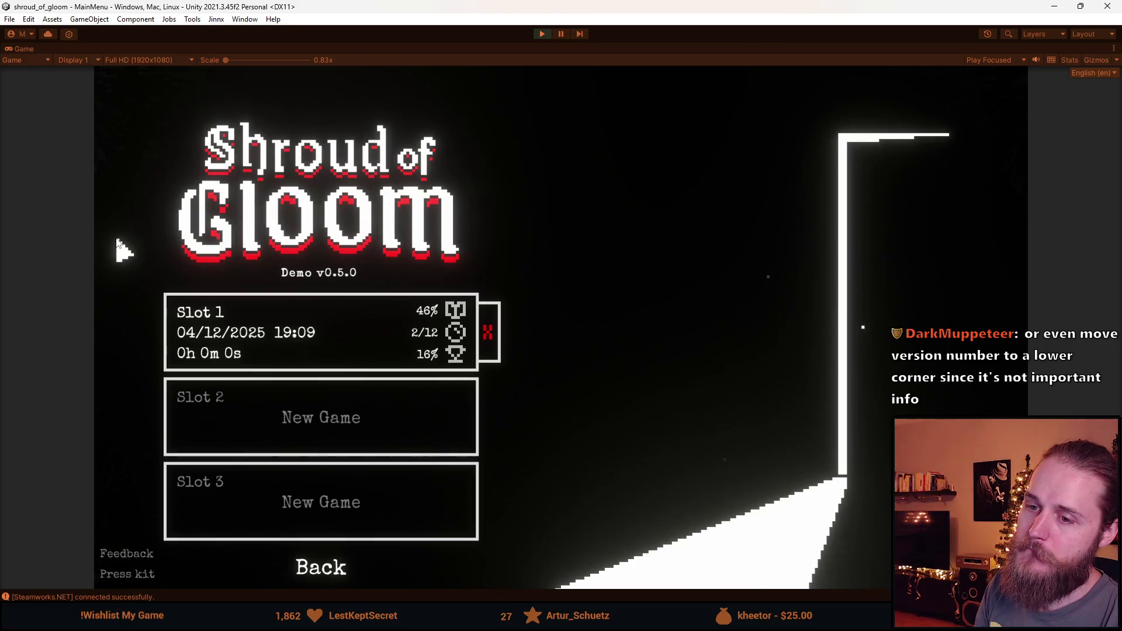
click(321, 567)
click(320, 404)
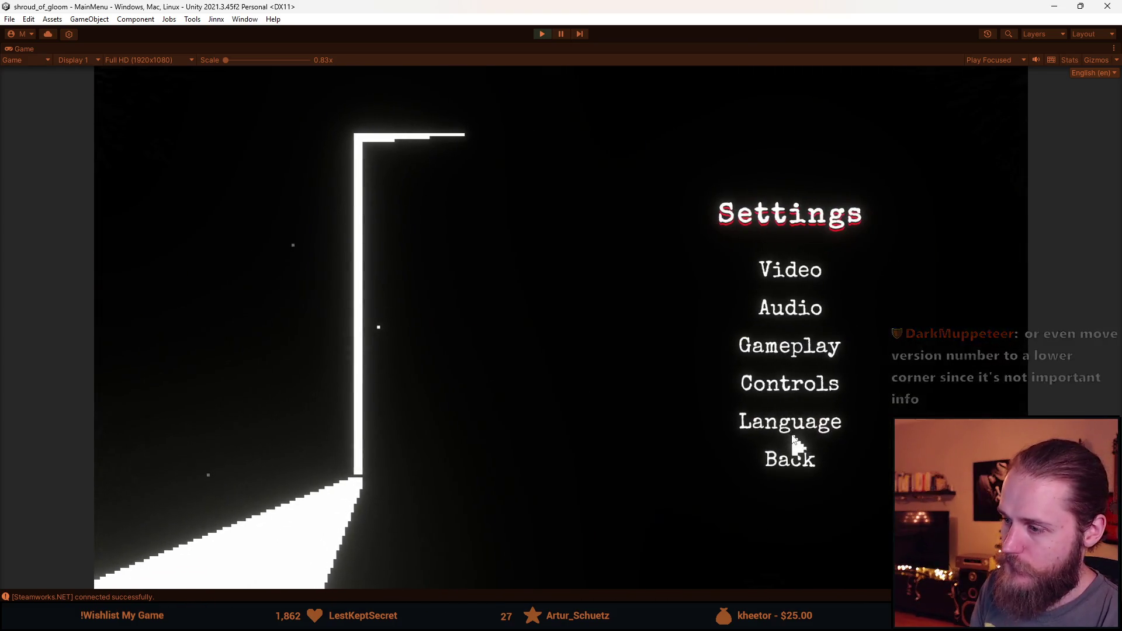
Step: Switch the game language to Simplified Chinese (简体中文) and view the save slots
click(795, 430)
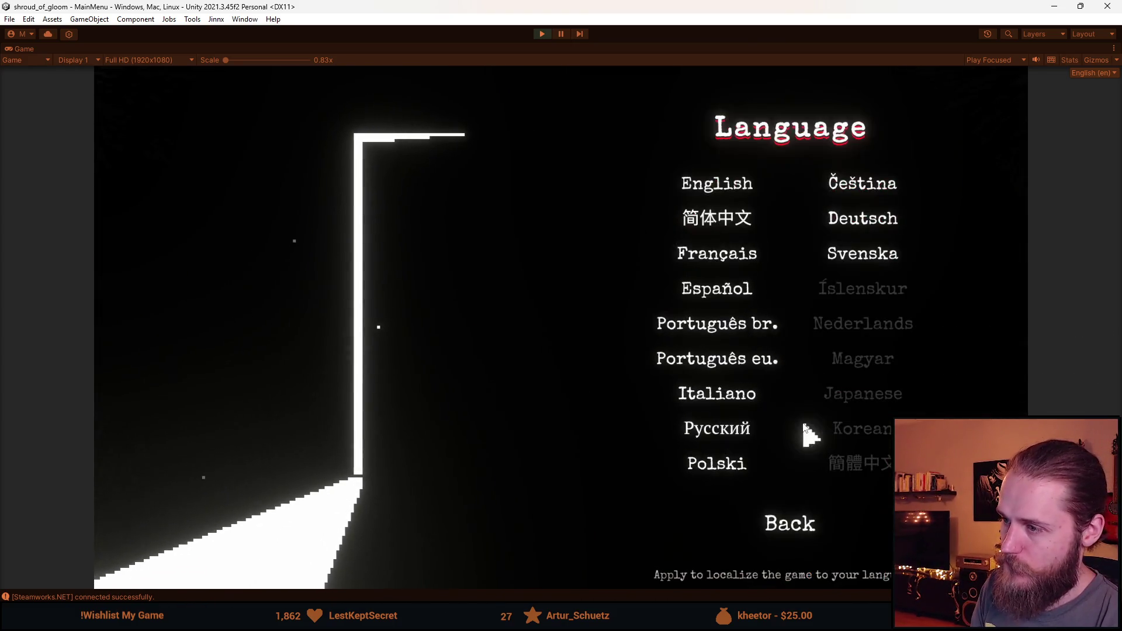
click(737, 221)
click(812, 464)
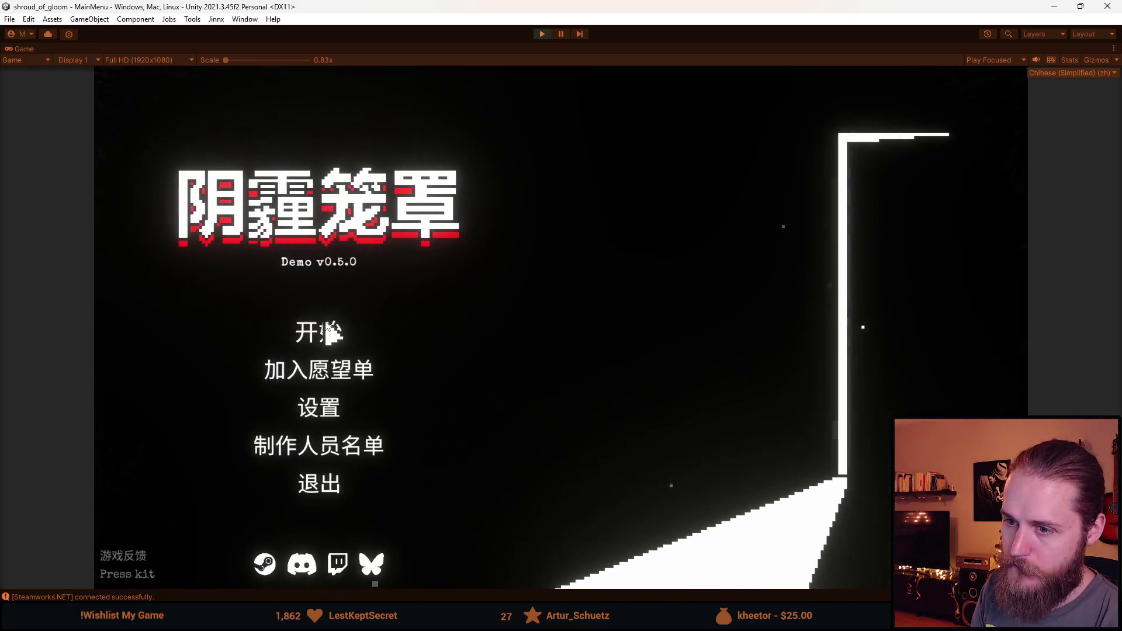
click(329, 336)
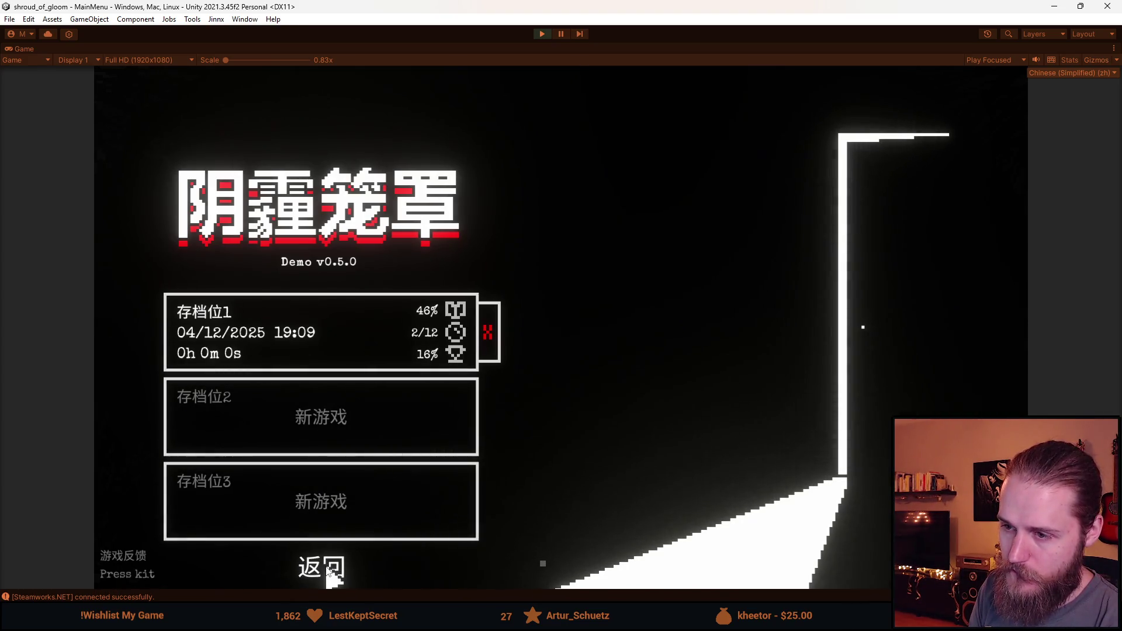
click(329, 572)
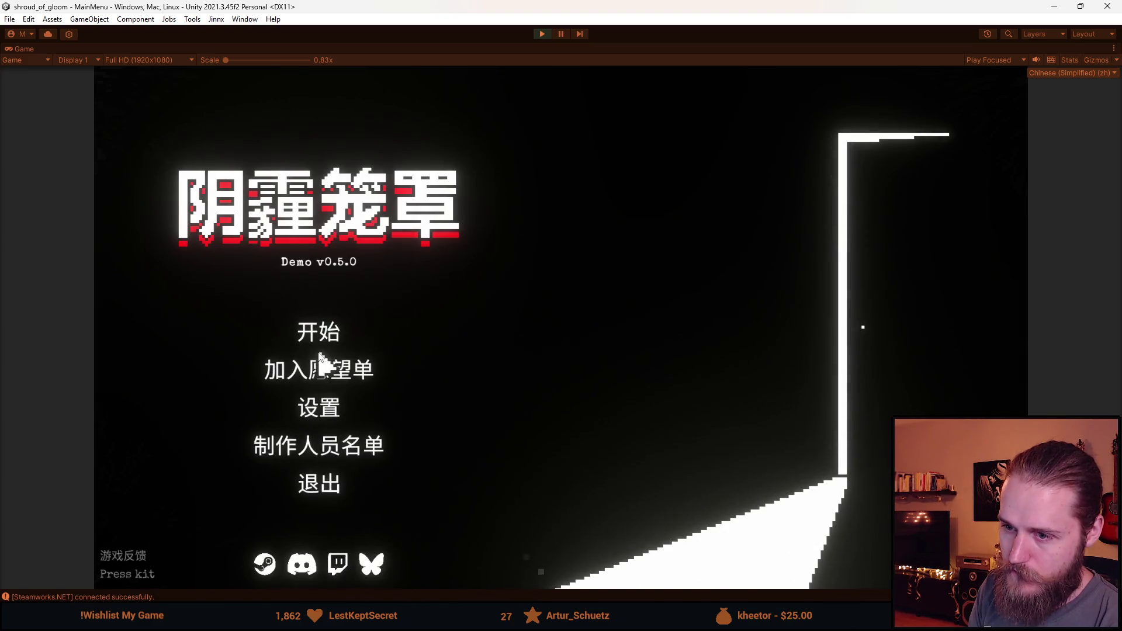
Step: Switch the game language to Russian (Русский) and view the save slots
click(323, 417)
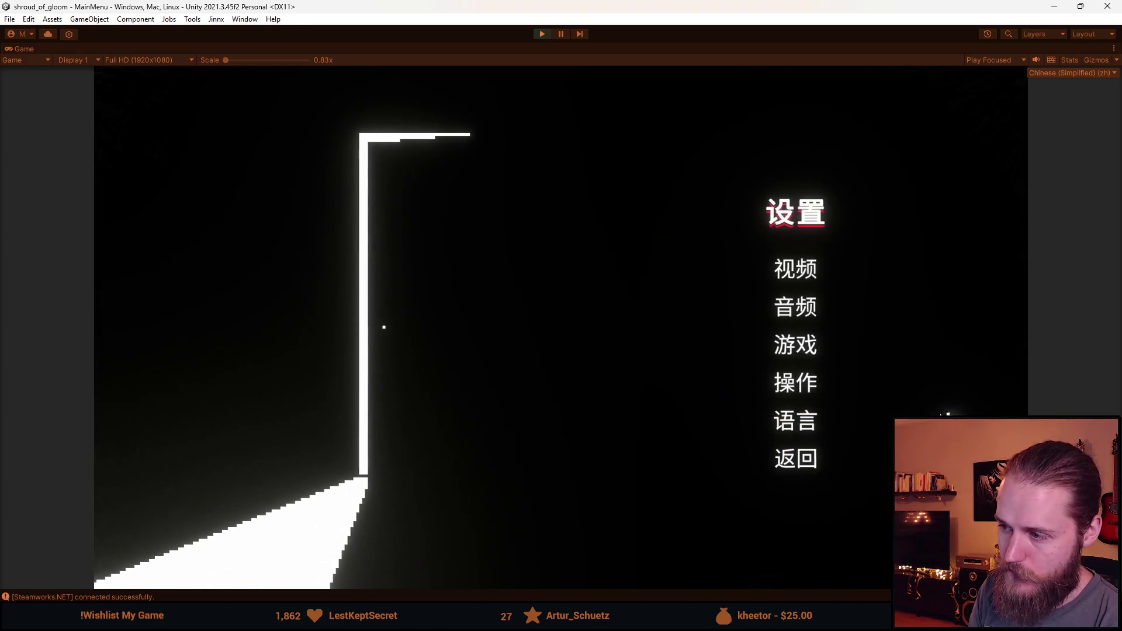
click(790, 424)
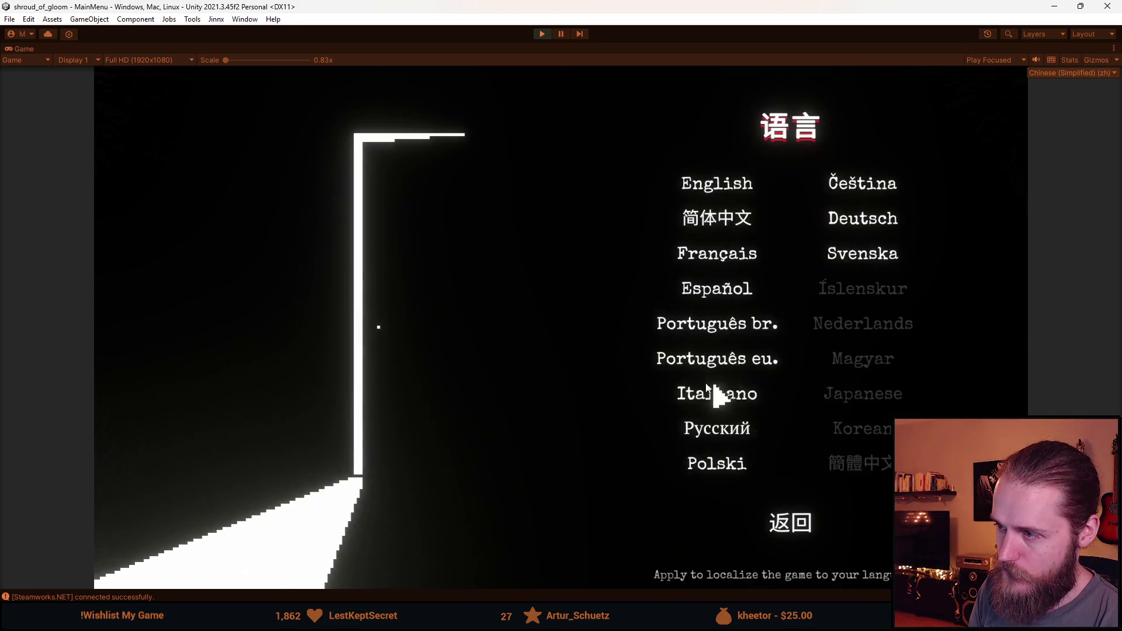
click(730, 436)
click(795, 462)
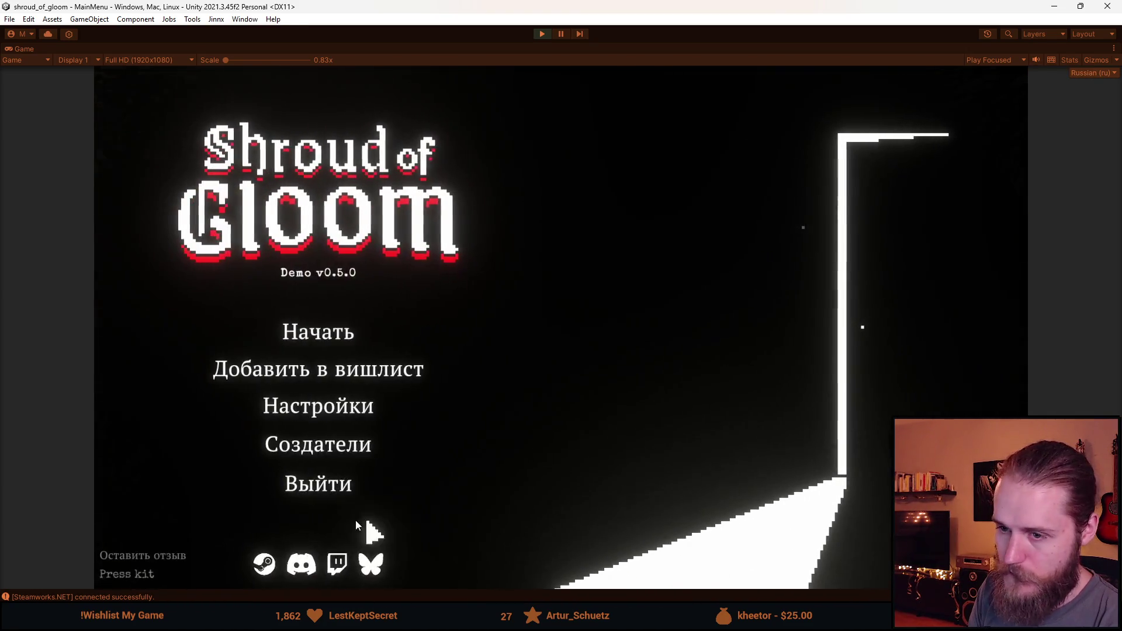
click(317, 333)
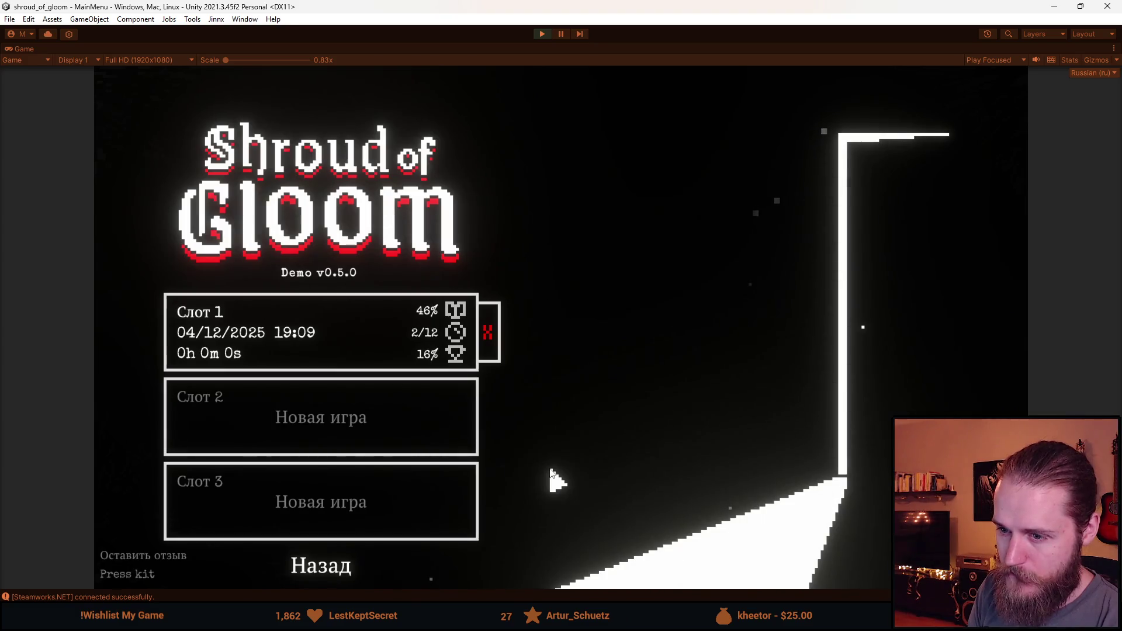
click(312, 566)
Step: Switch the game language to Portuguese (Português) and view the save slots
click(319, 405)
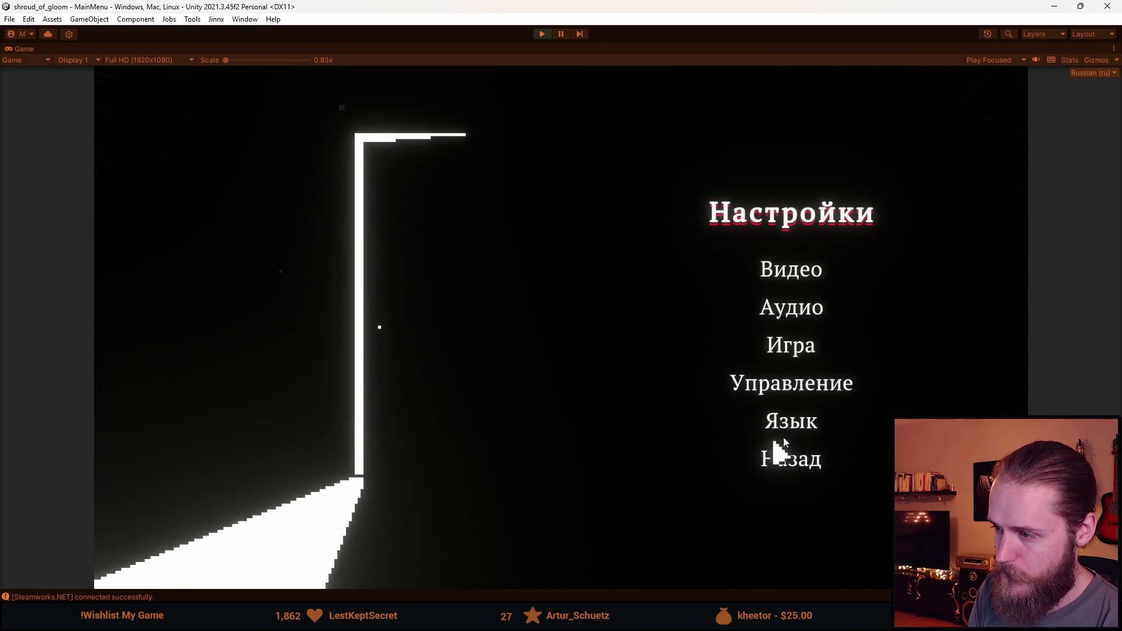
click(772, 422)
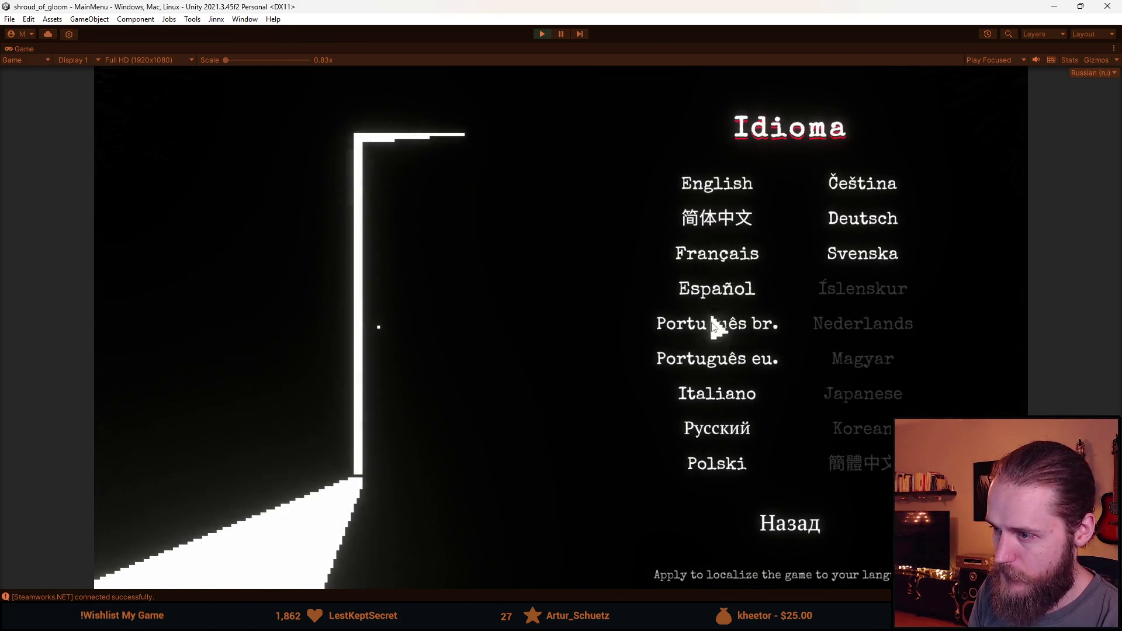
click(742, 360)
click(801, 461)
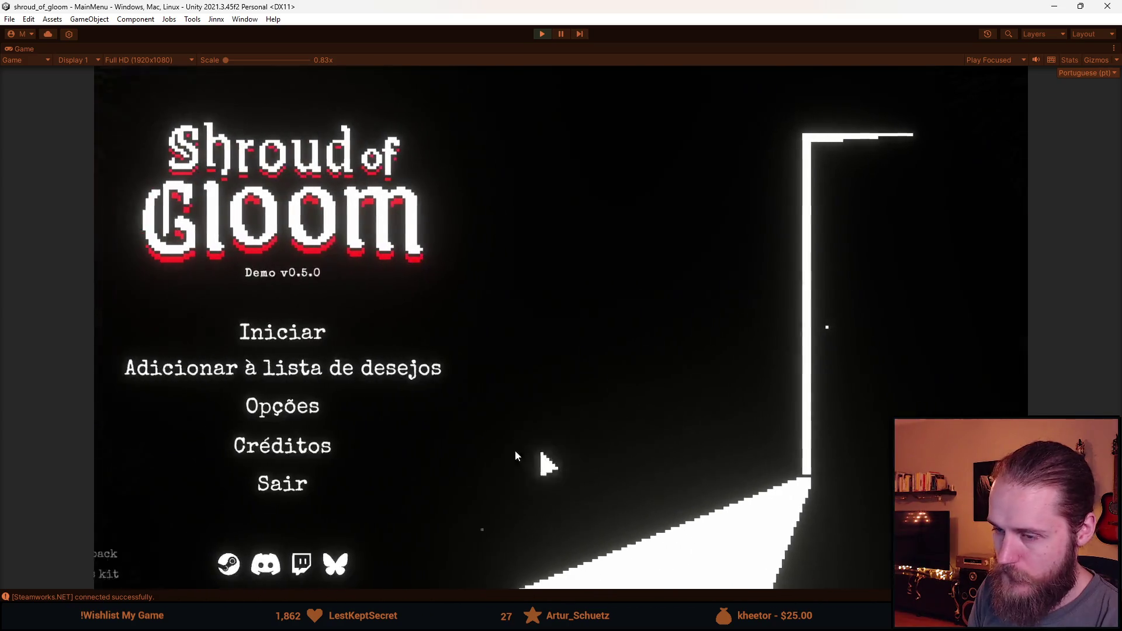
click(324, 331)
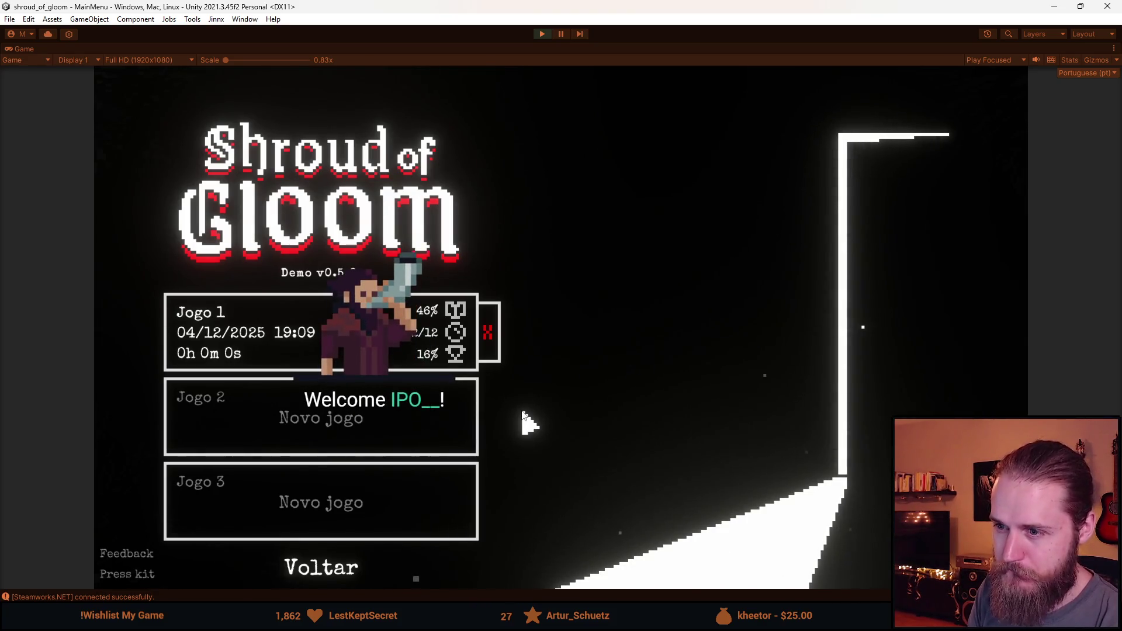
click(321, 570)
Step: Set the language back to English, check the save slots, and stop play mode
click(338, 405)
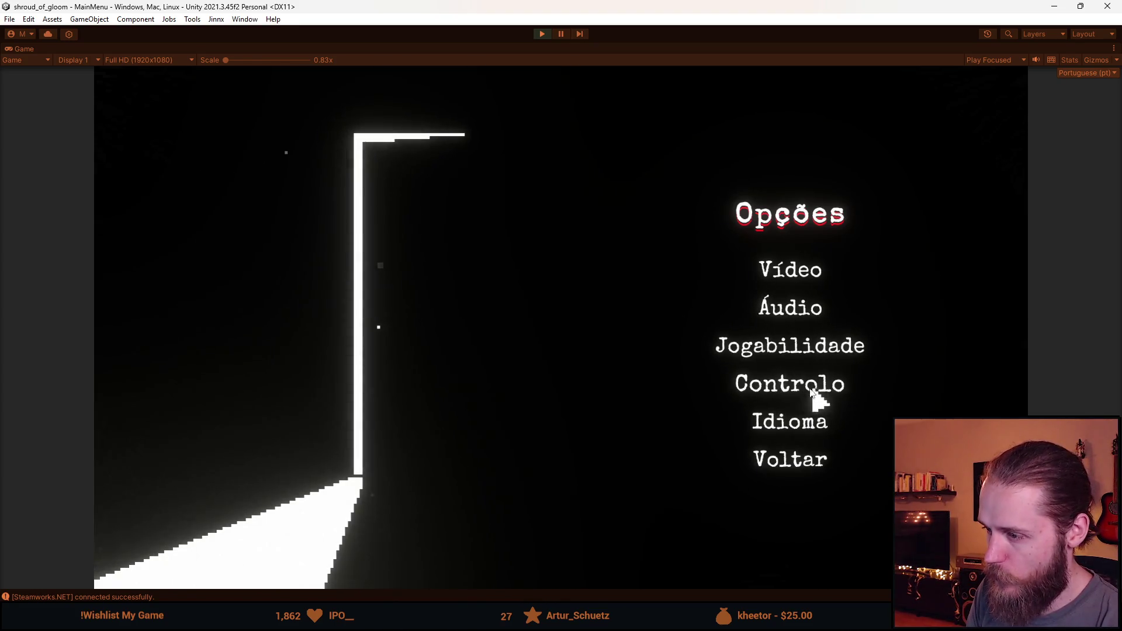
click(800, 426)
click(723, 193)
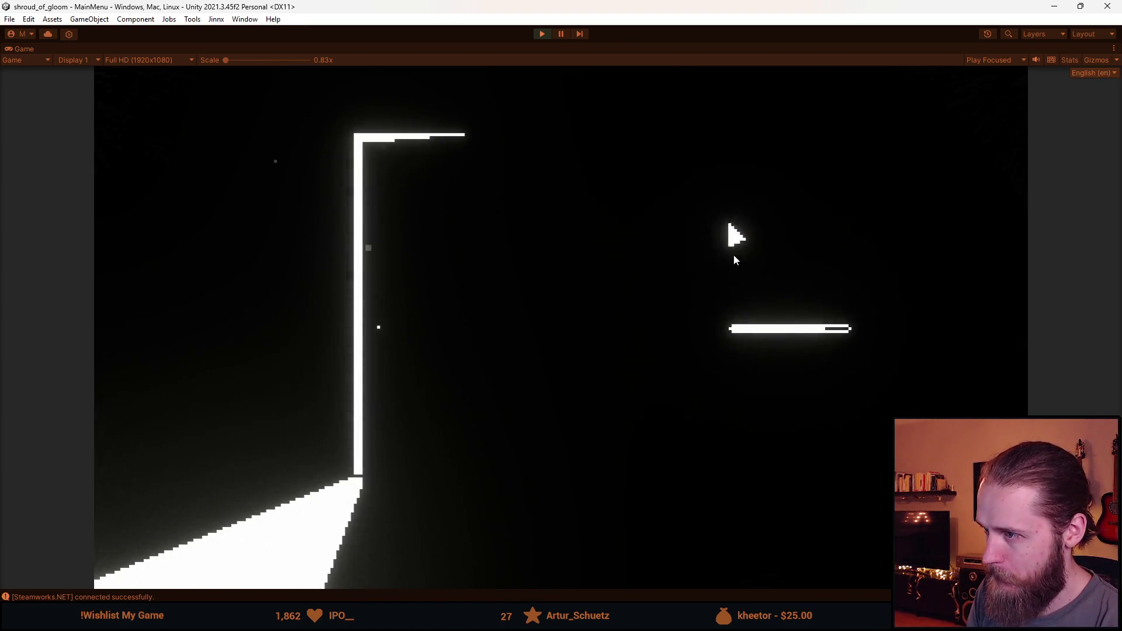
click(806, 465)
click(321, 339)
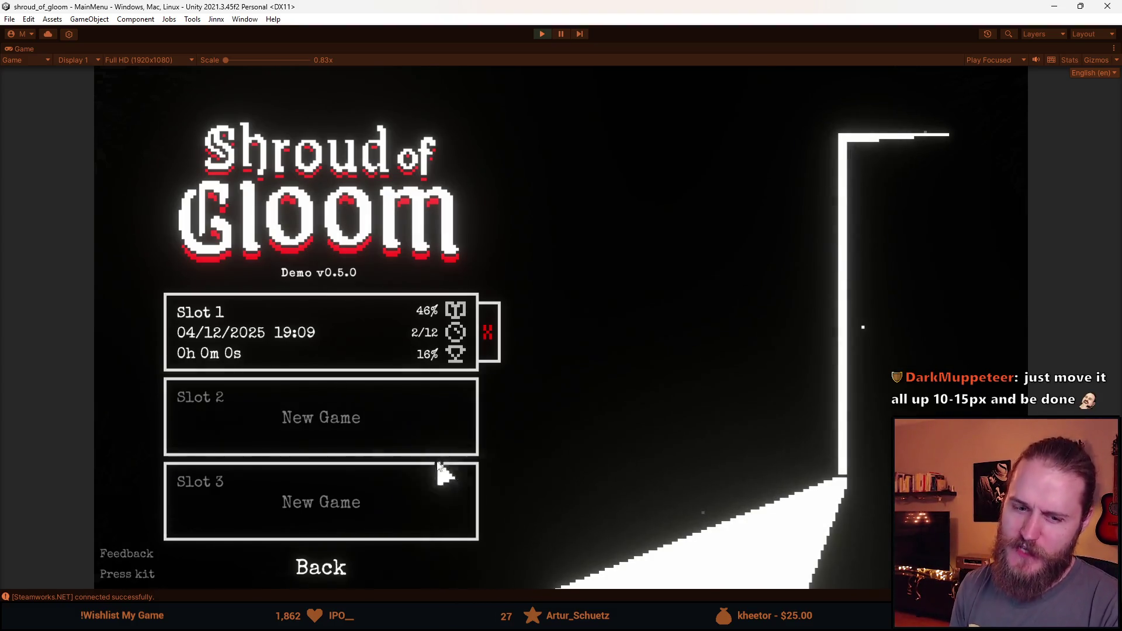
click(333, 566)
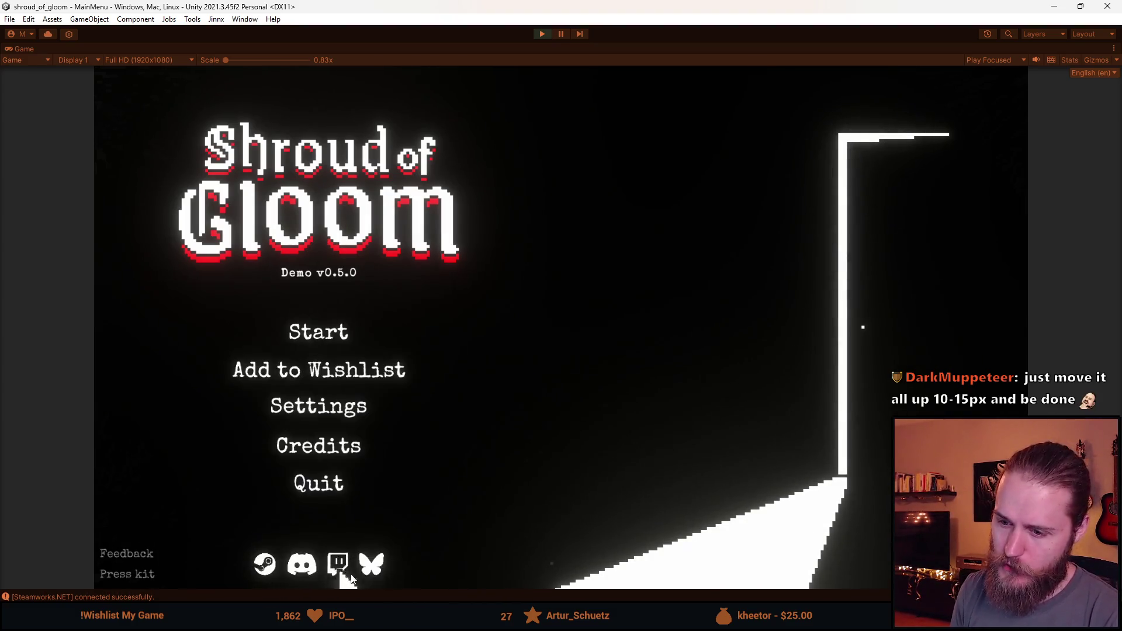
click(327, 331)
click(310, 568)
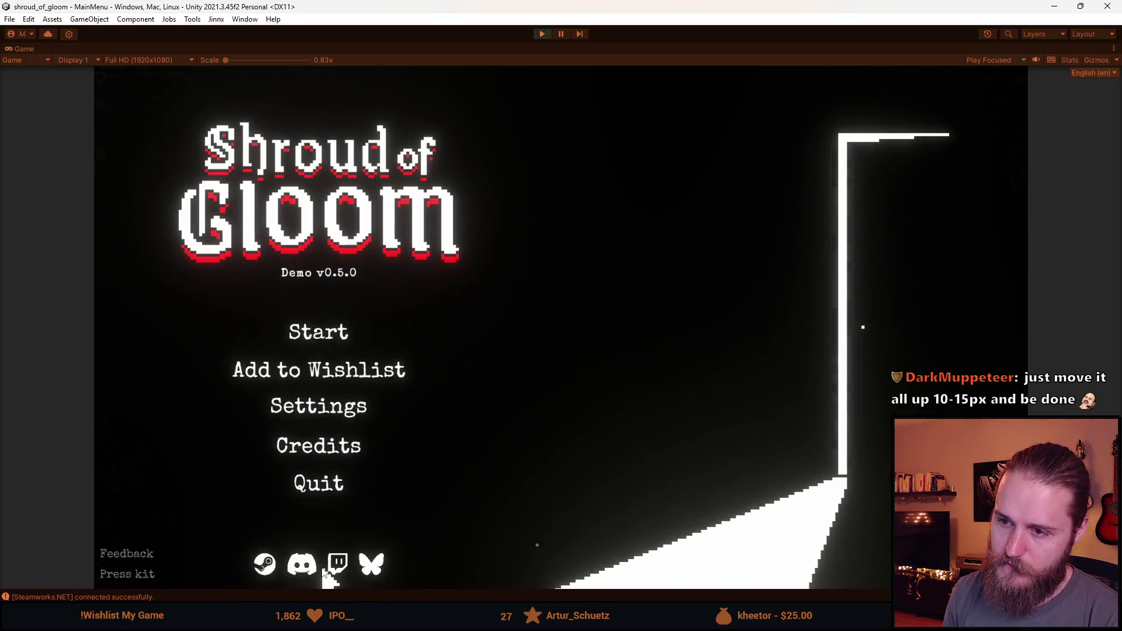
click(542, 34)
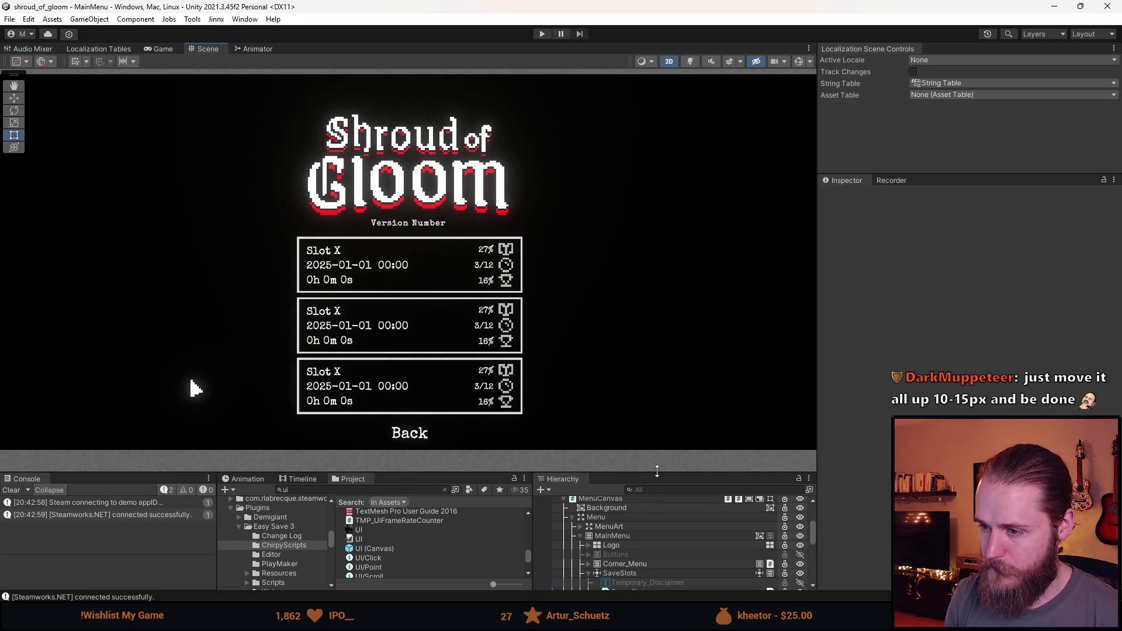
Step: Drag the panel splitter up and fold the SaveSlots and Test entries in the Hierarchy
drag(657, 471, 643, 353)
click(588, 454)
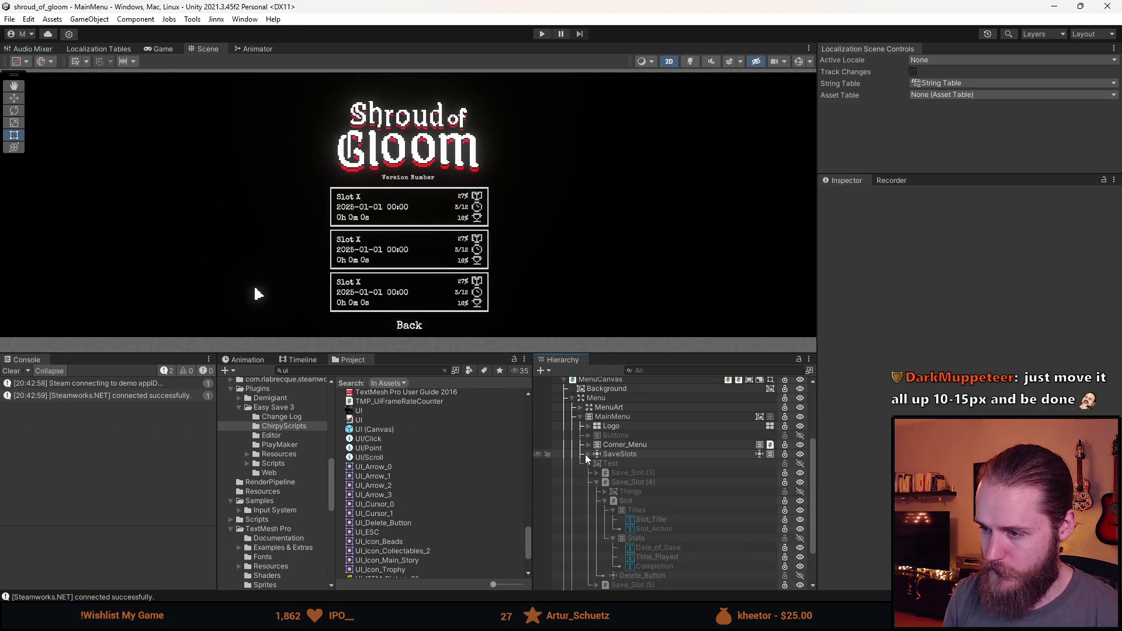
click(588, 464)
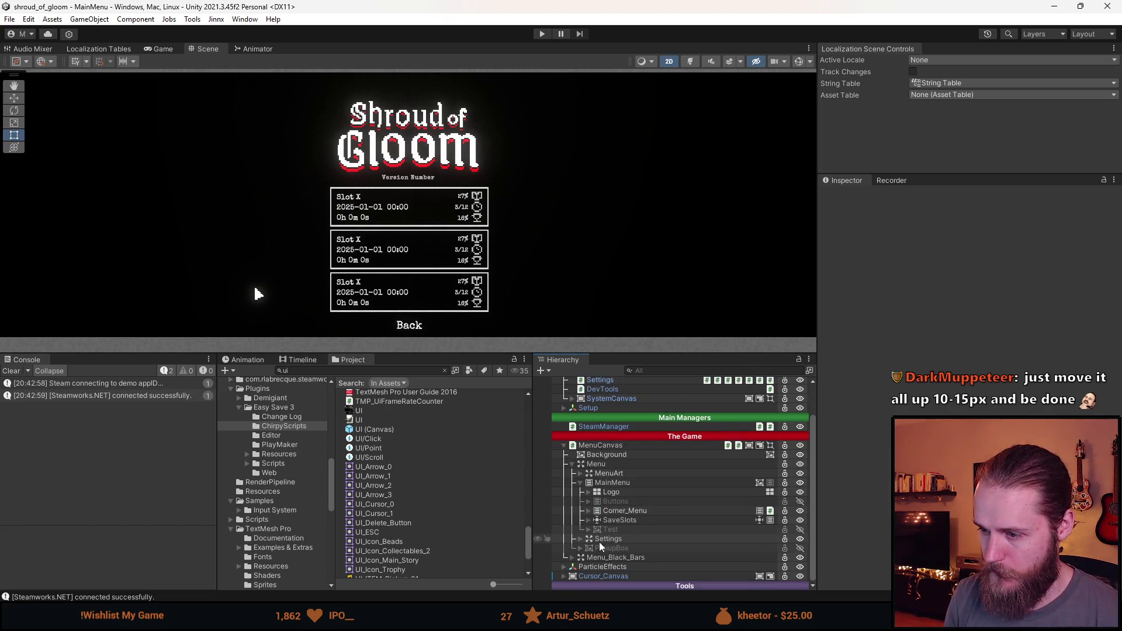
key(alt+Tab)
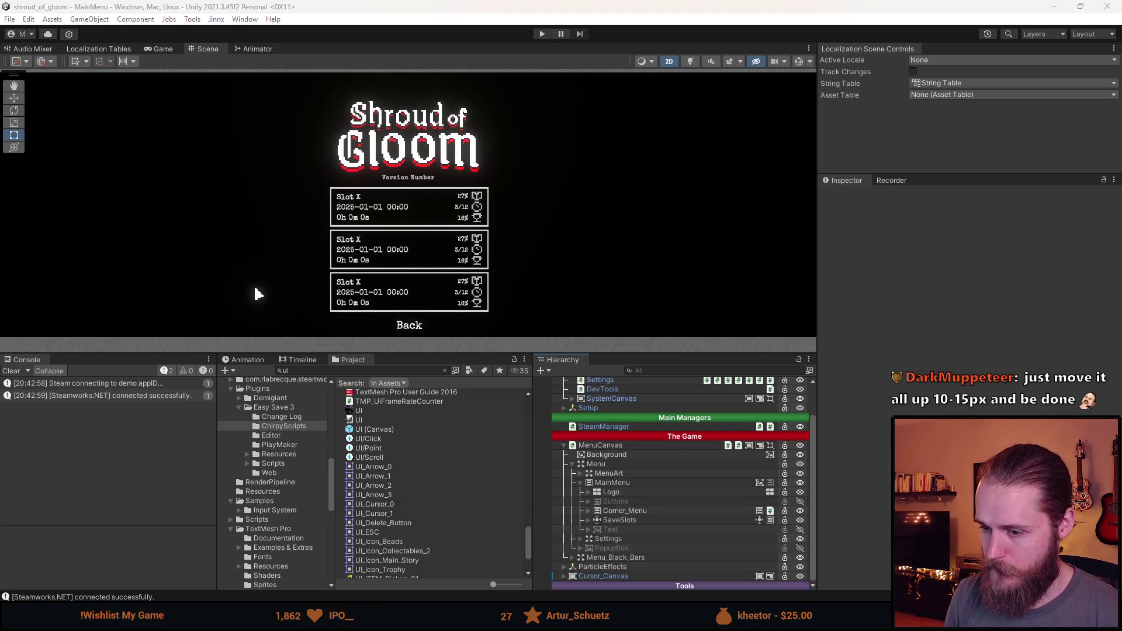
Step: Commit the 9 files with summary 'Save Slots', push to origin, and return to Unity
click(361, 382)
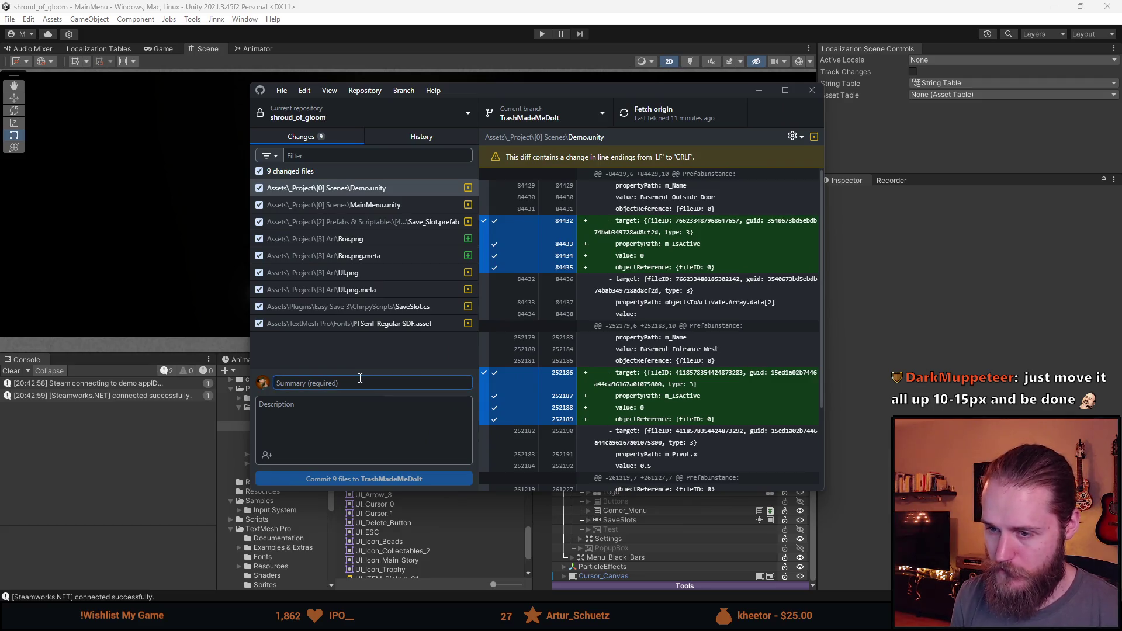
text(Save Slots)
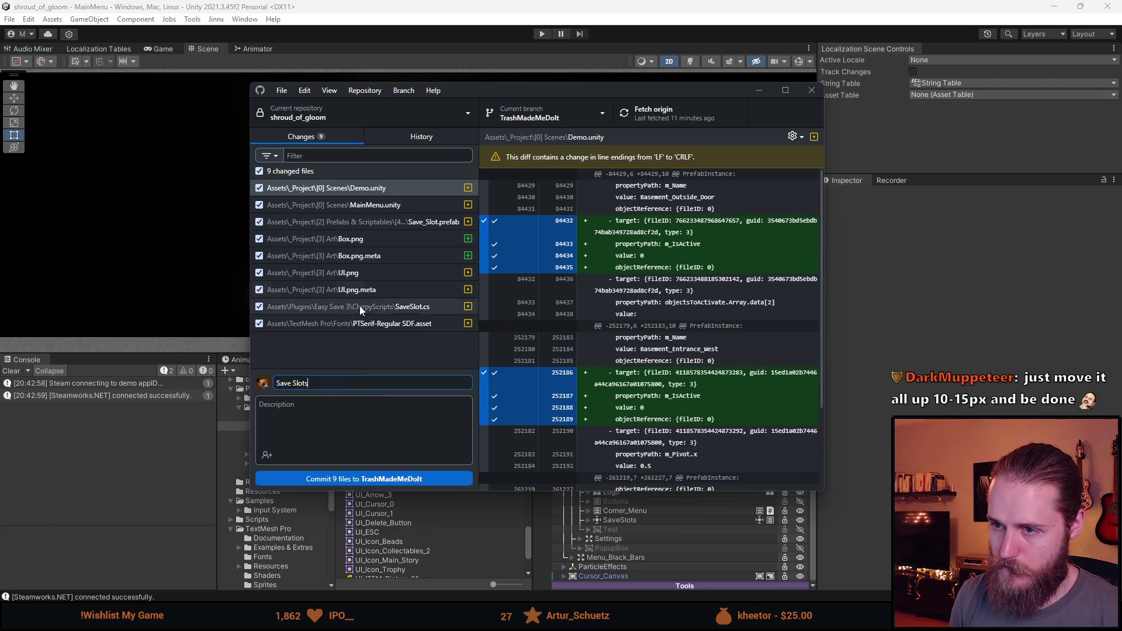
click(383, 479)
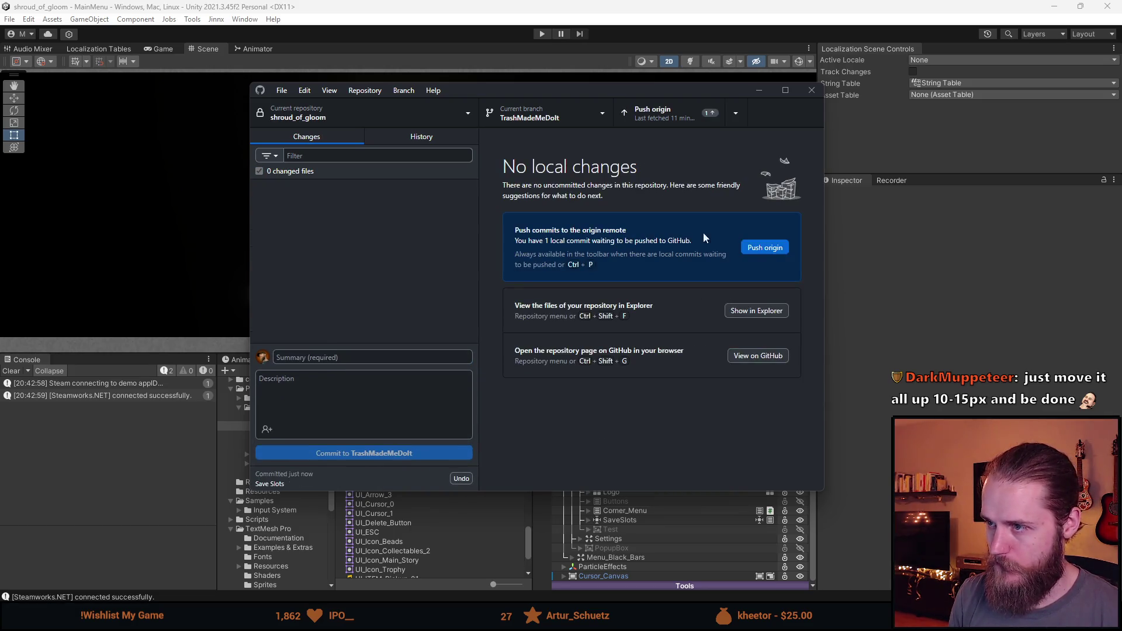
click(765, 248)
click(759, 90)
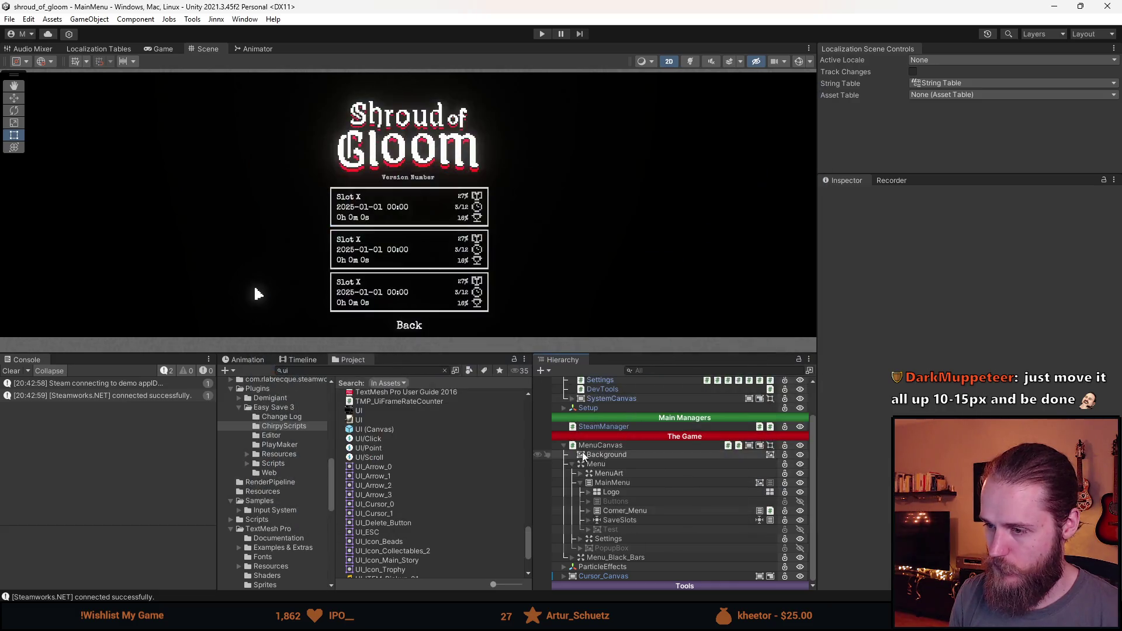
Step: Try repositioning SaveSlots in the hierarchy and scene, undo the upward move, and recentre the view
click(626, 519)
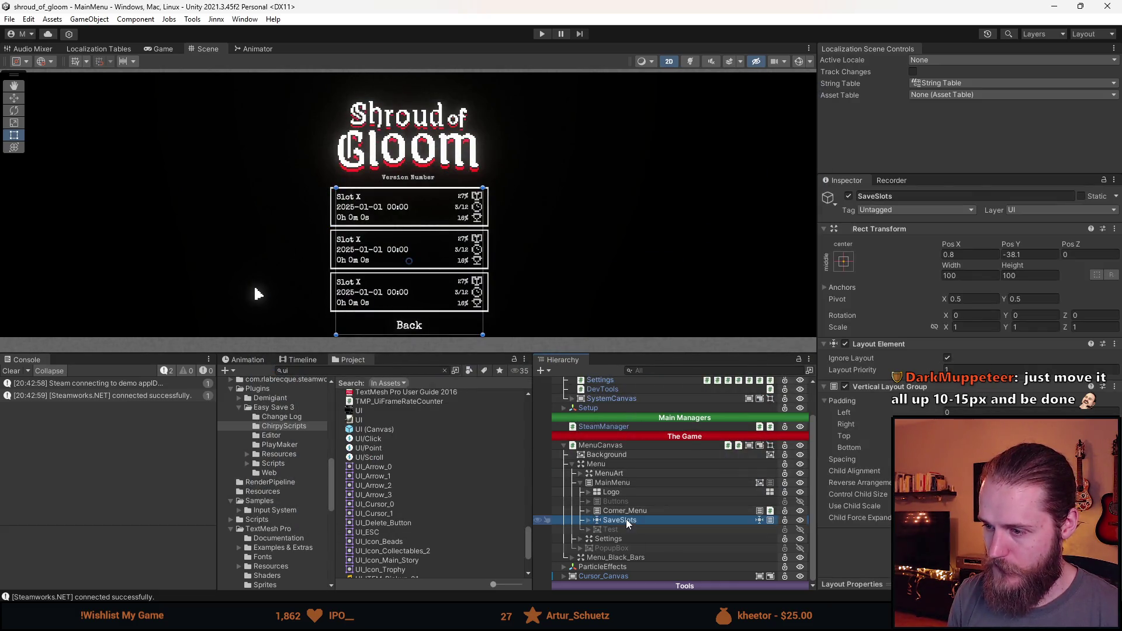
drag(626, 519, 615, 482)
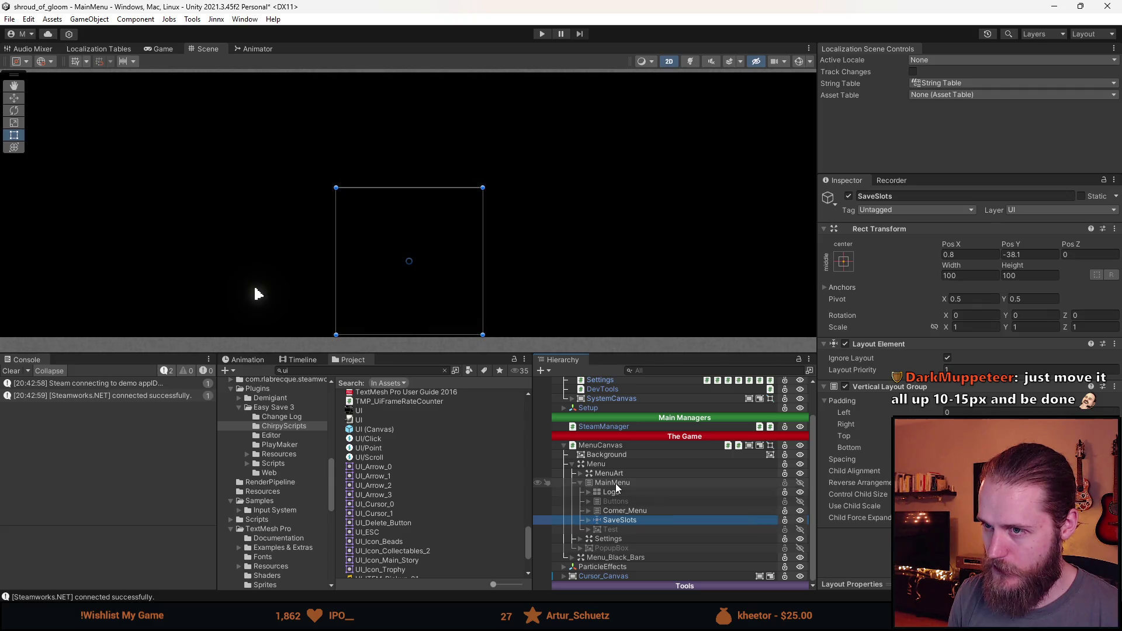
drag(520, 215, 458, 201)
key(w)
drag(346, 202, 350, 161)
scroll(352, 216, down, 2)
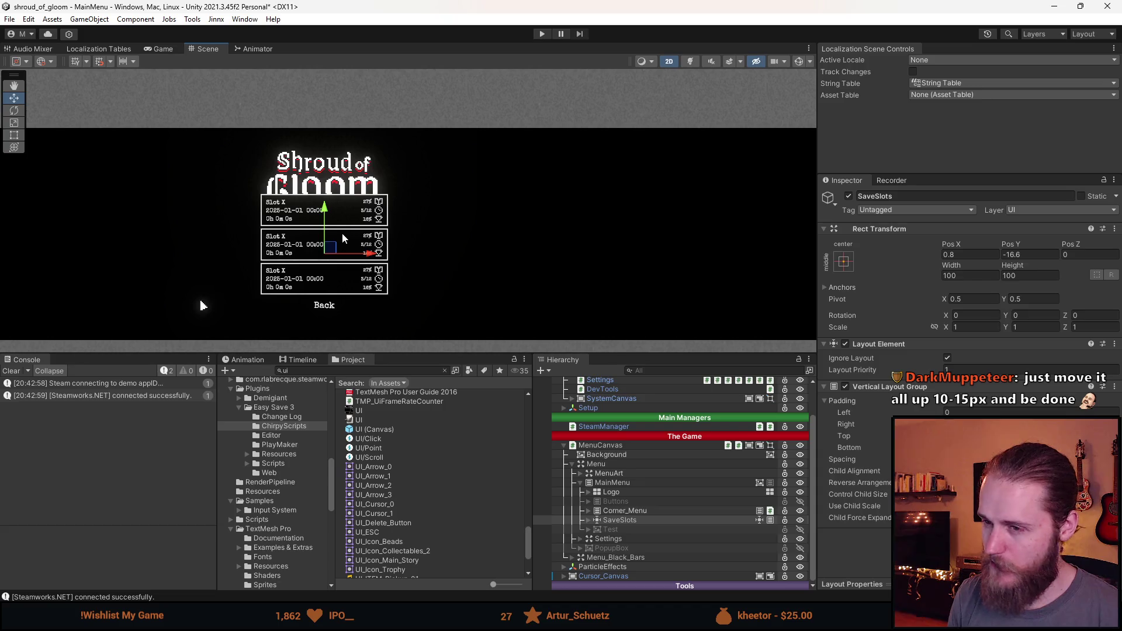
key(ctrl+z)
key(q)
scroll(314, 282, up, 2)
drag(174, 312, 178, 282)
key(w)
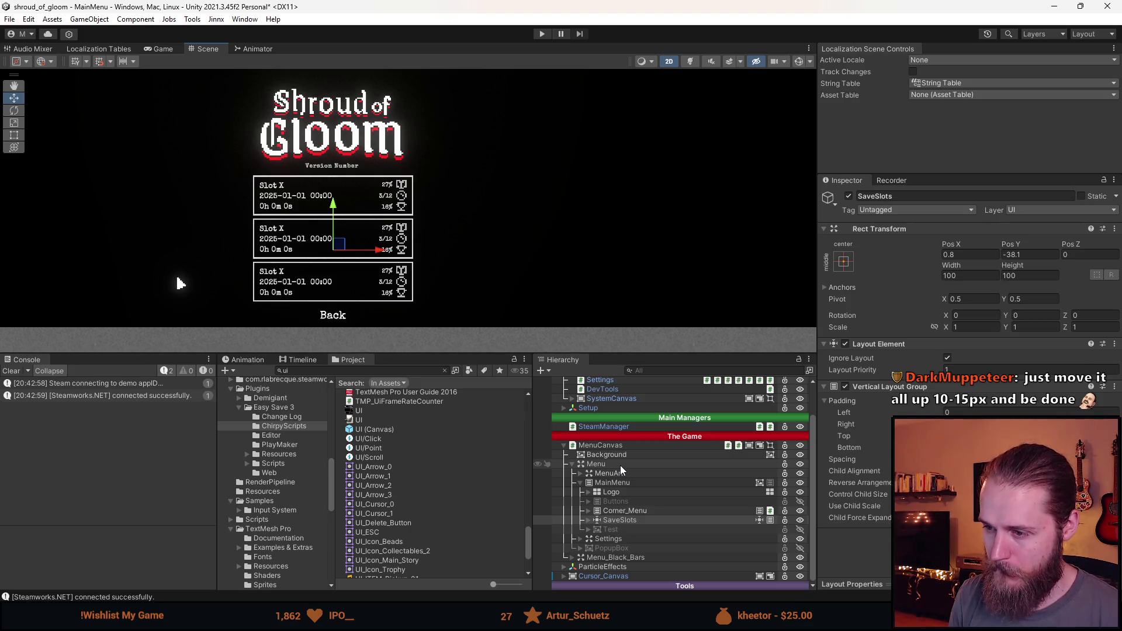
Step: Check the Menu and MenuCanvas settings, then drag SaveSlots out of MainMenu above Settings
click(619, 465)
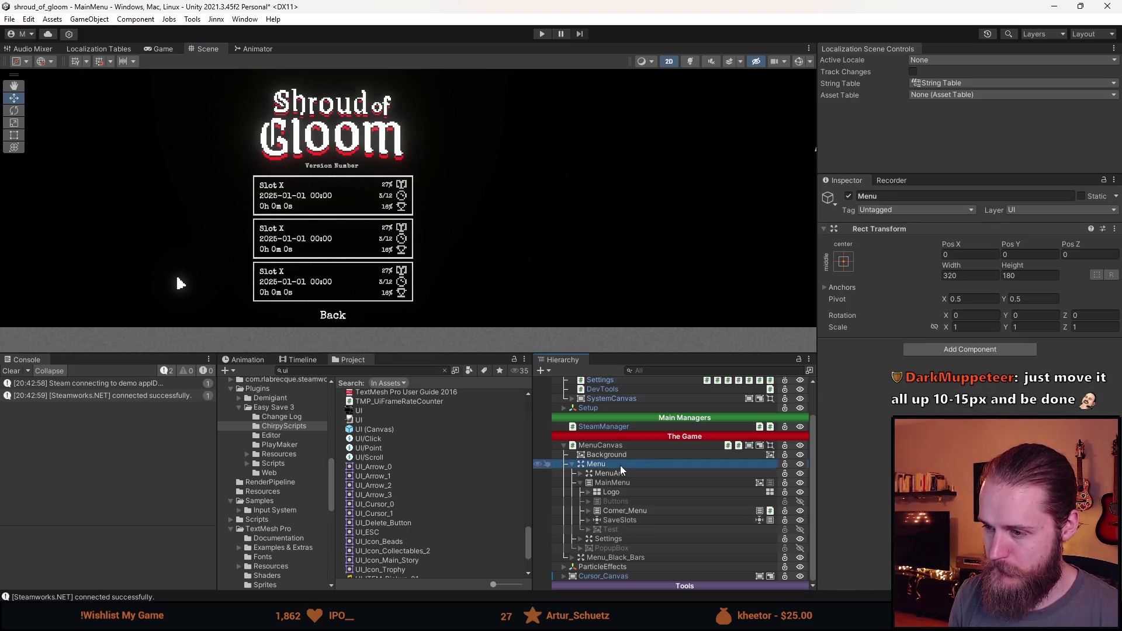
click(620, 448)
scroll(865, 502, down, 5)
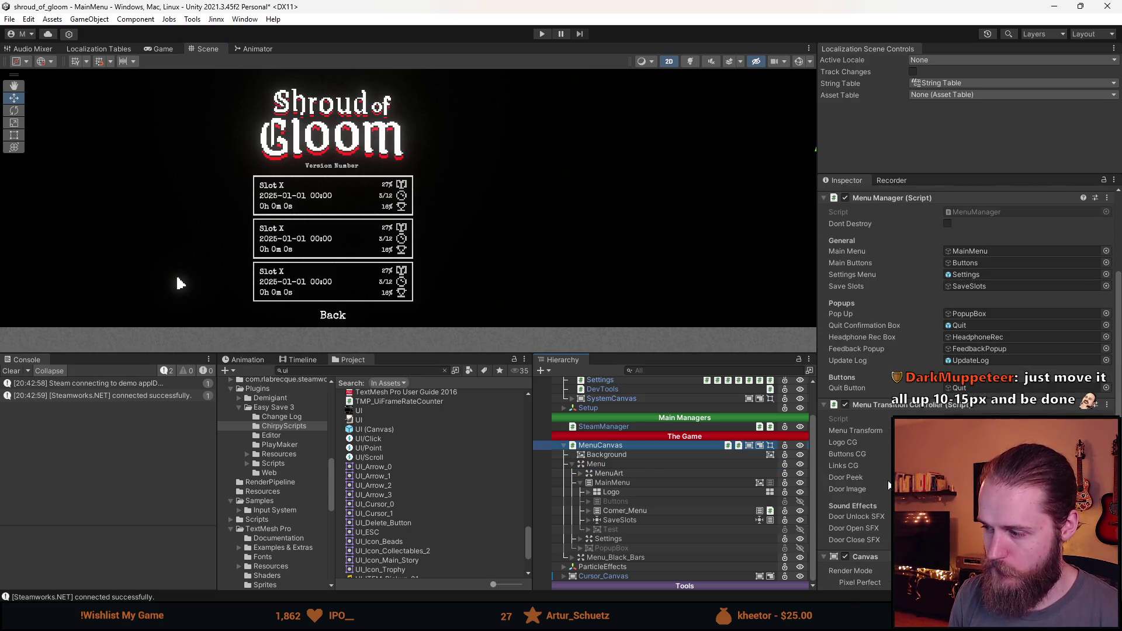
click(620, 520)
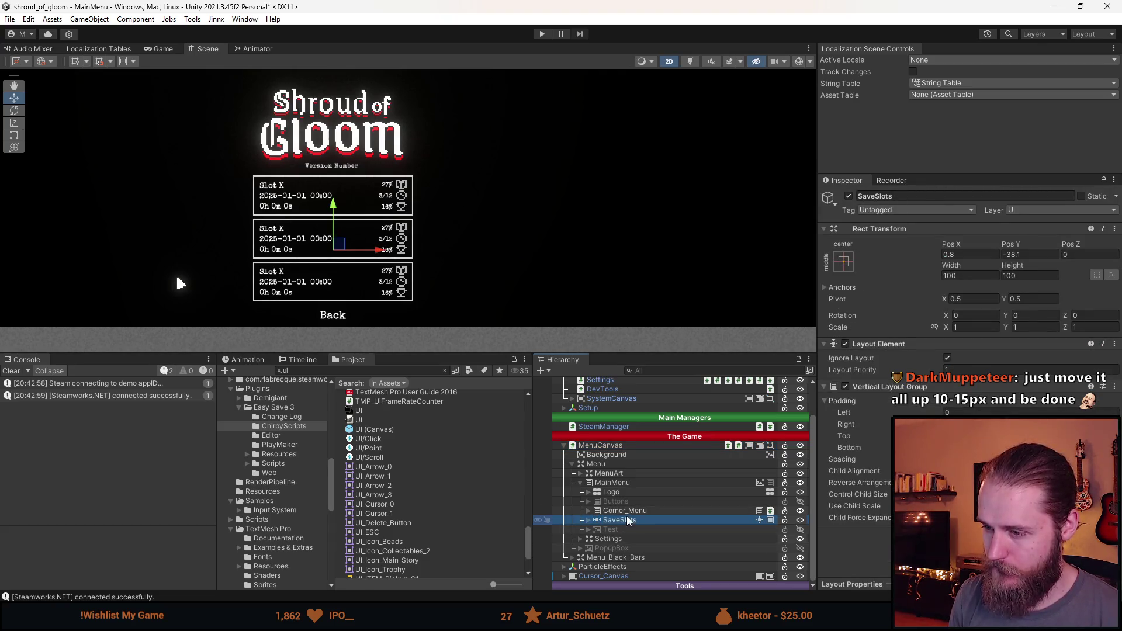
mouse_move(619, 520)
mouse_down()
mouse_move(596, 539)
mouse_move(606, 540)
mouse_move(588, 538)
mouse_up()
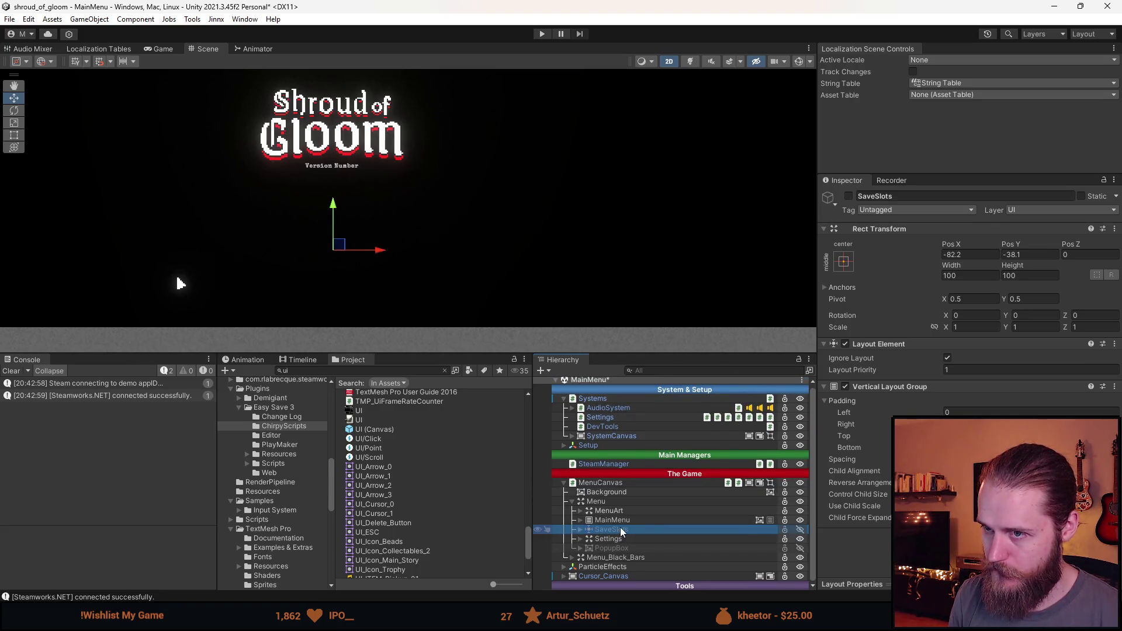
Step: Activate Temporary_Disclaimer under SaveSlots and replace its text with 'Select Save Slot:'
click(581, 530)
scroll(613, 530, down, 3)
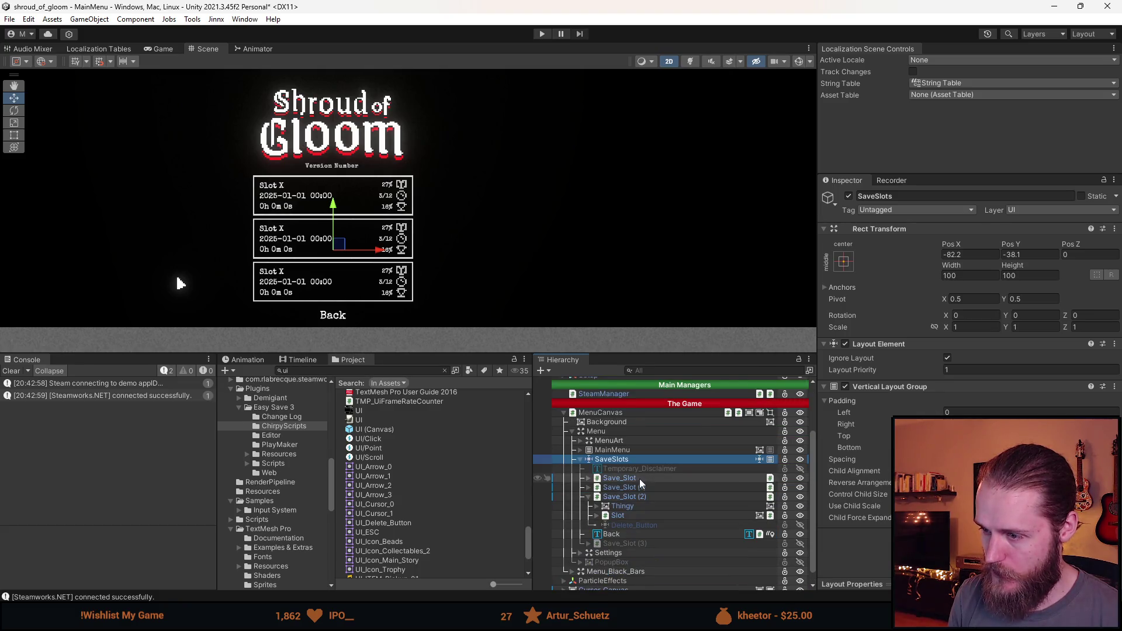
click(640, 471)
key(alt+shift+a)
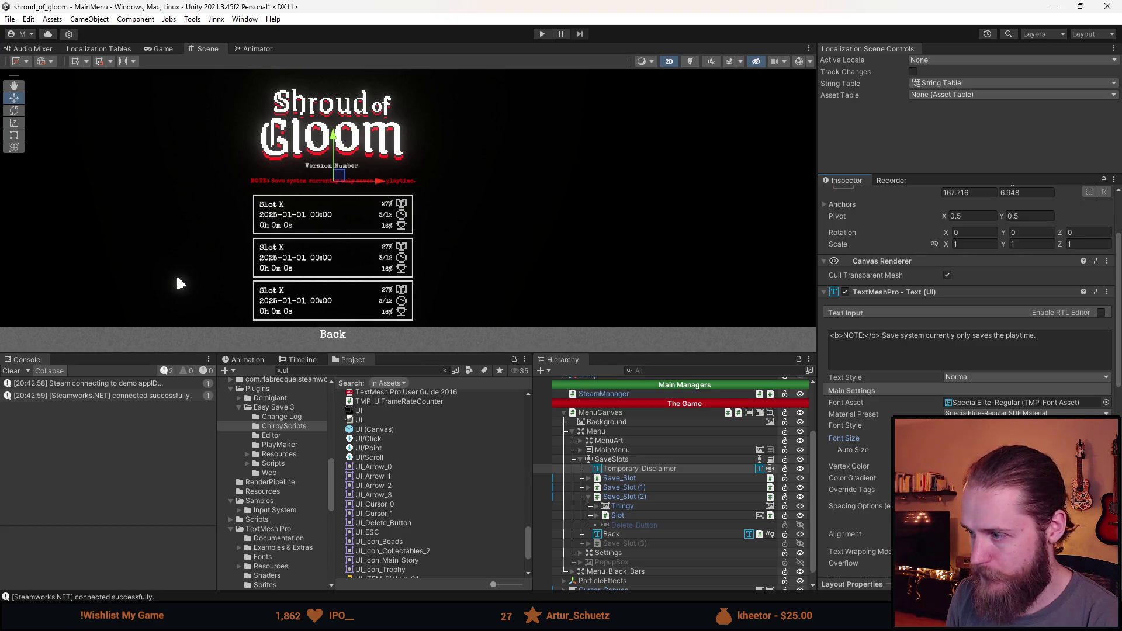
click(988, 355)
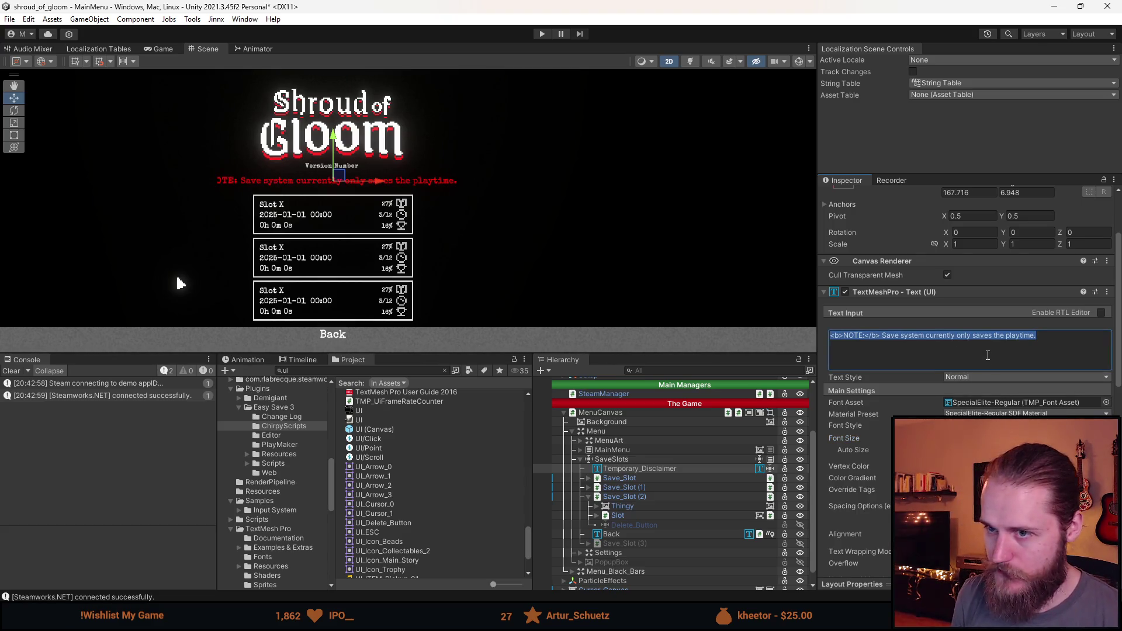
text(SELEC)
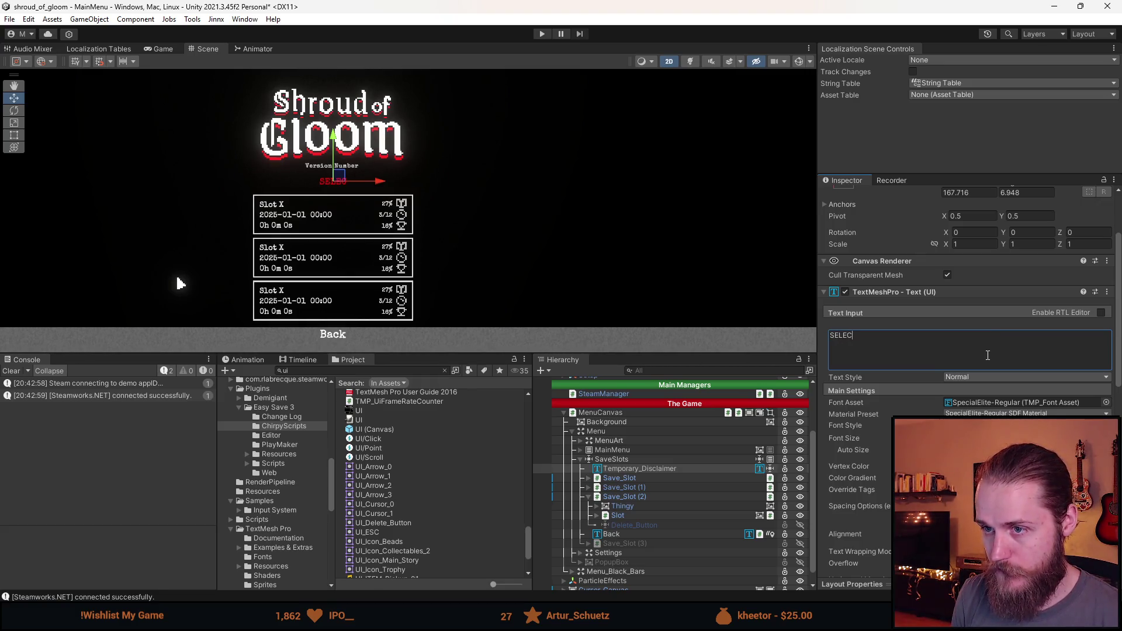
text(Se)
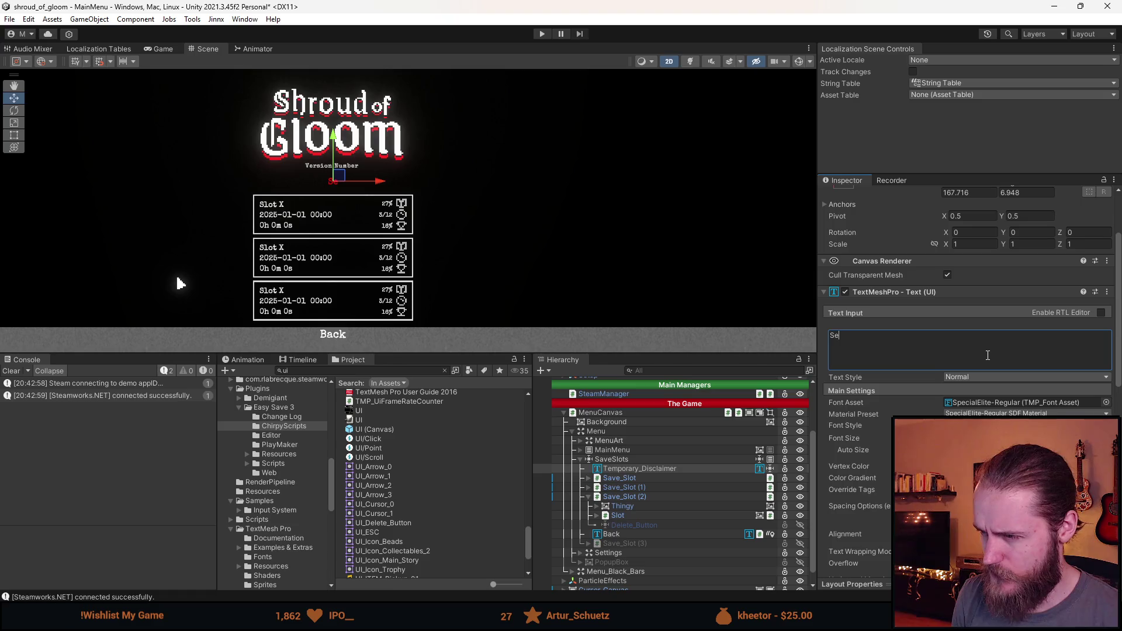
text(lect Save S)
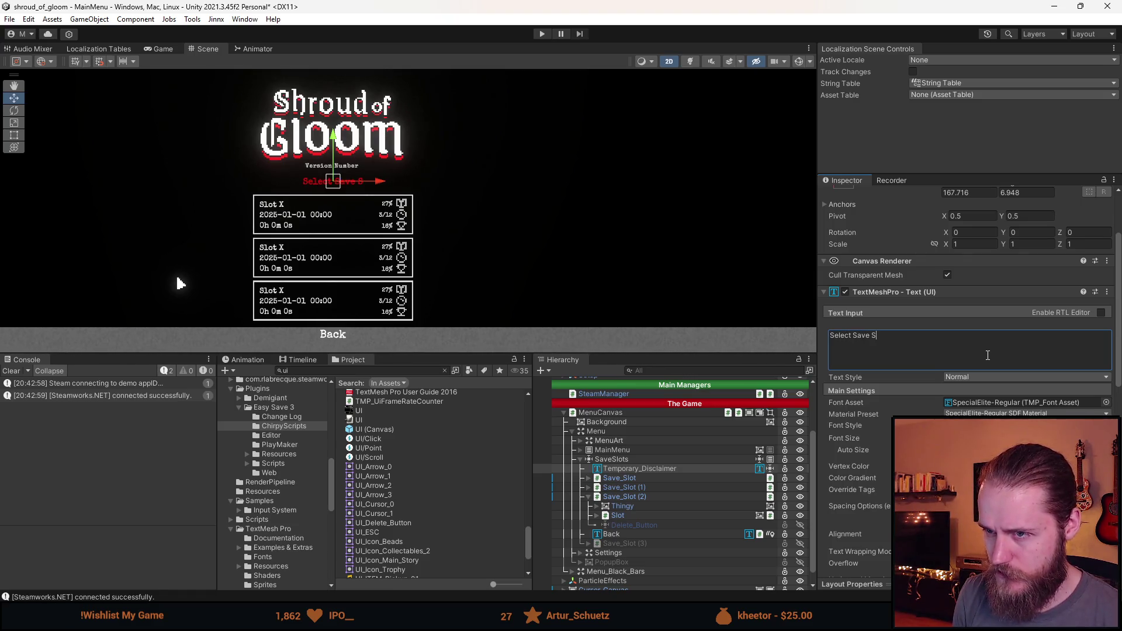
text(lot:)
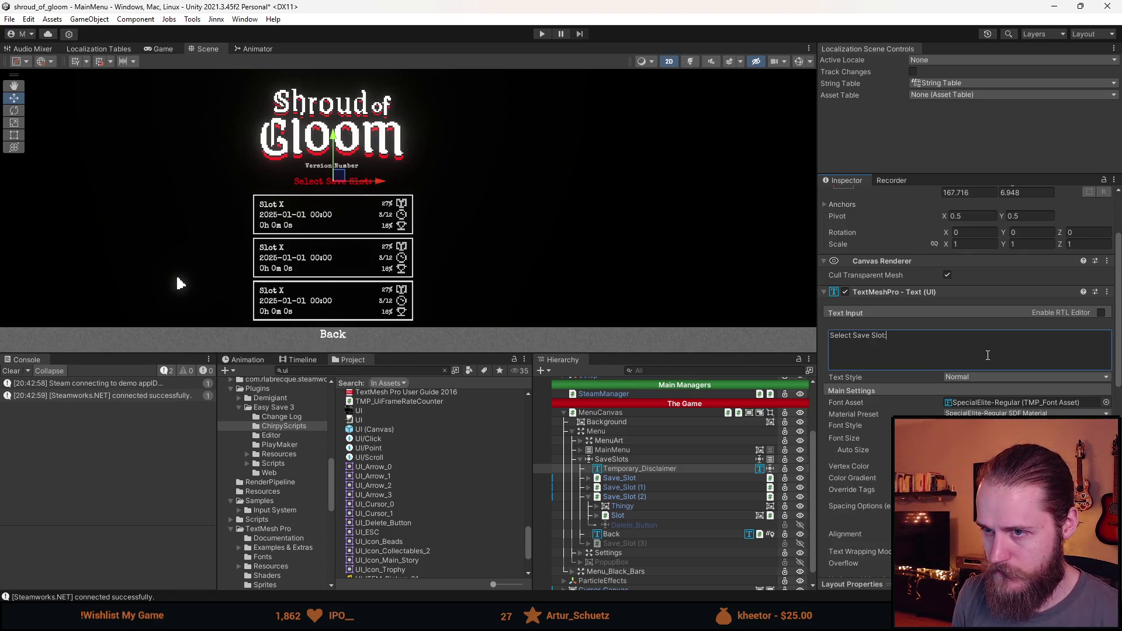
click(993, 465)
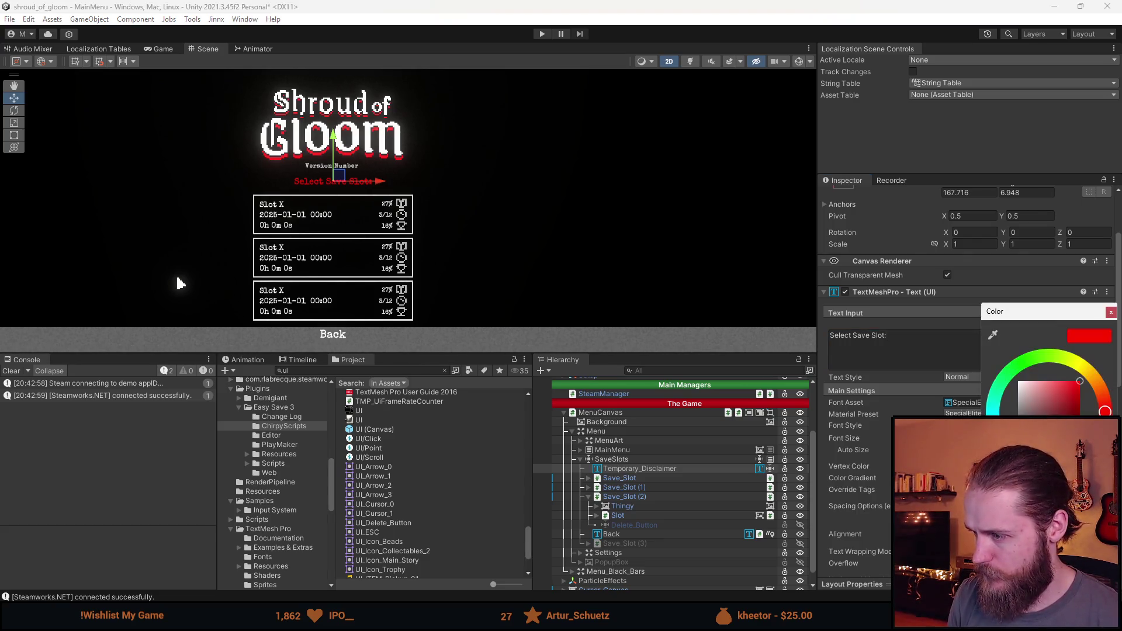
Step: Make the heading text white and rename its object to Title
mouse_move(1029, 402)
mouse_down()
mouse_move(1004, 365)
mouse_move(1017, 419)
mouse_up()
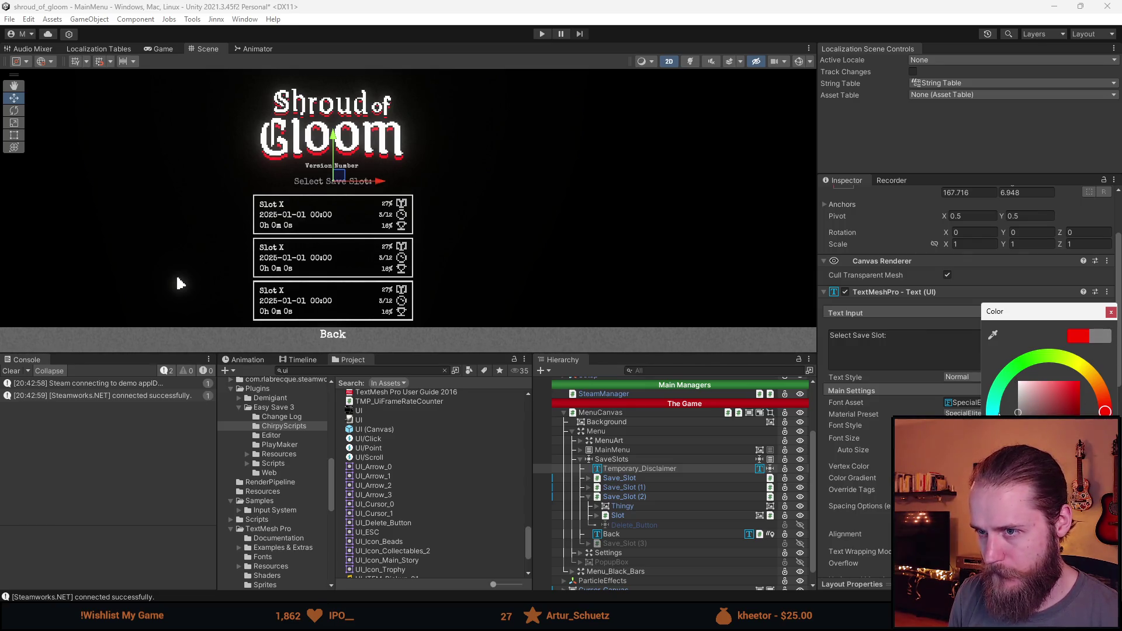
click(1109, 314)
click(612, 461)
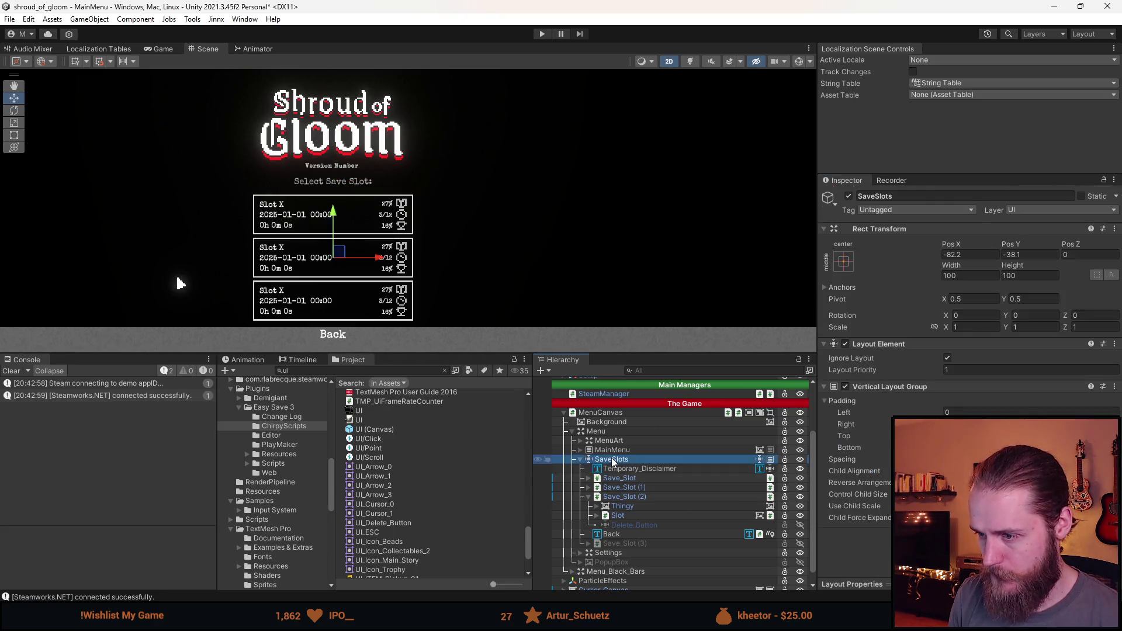
click(643, 469)
click(918, 196)
text(Title)
key(Return)
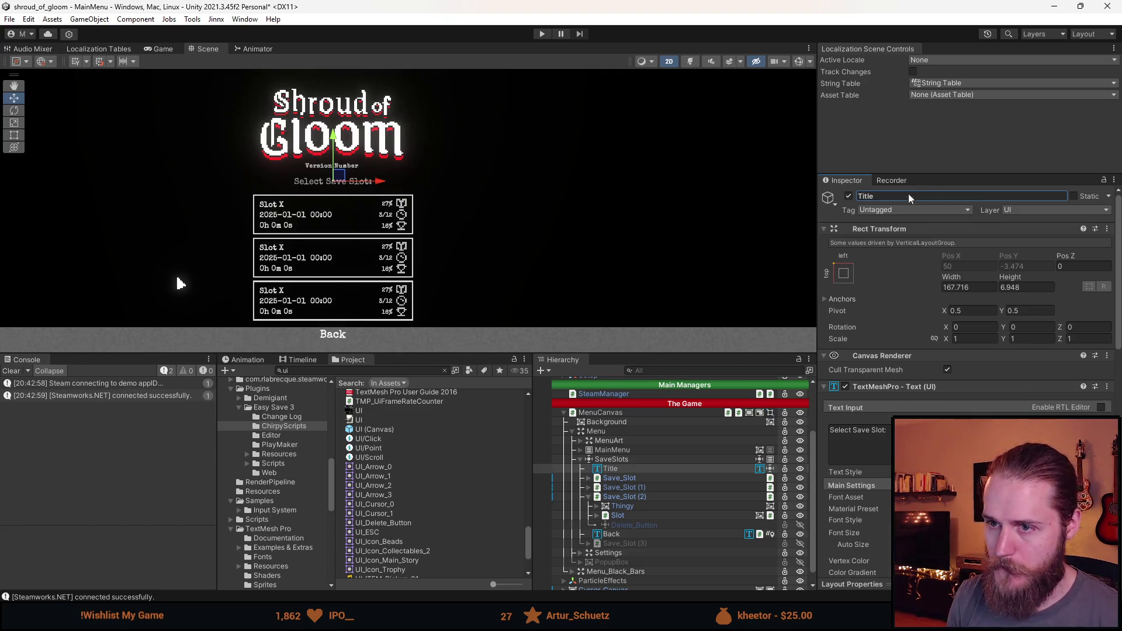
Step: Stretch SaveSlots' top edge with the Rect tool to 114.558 high at Pos Y -30.821
click(584, 459)
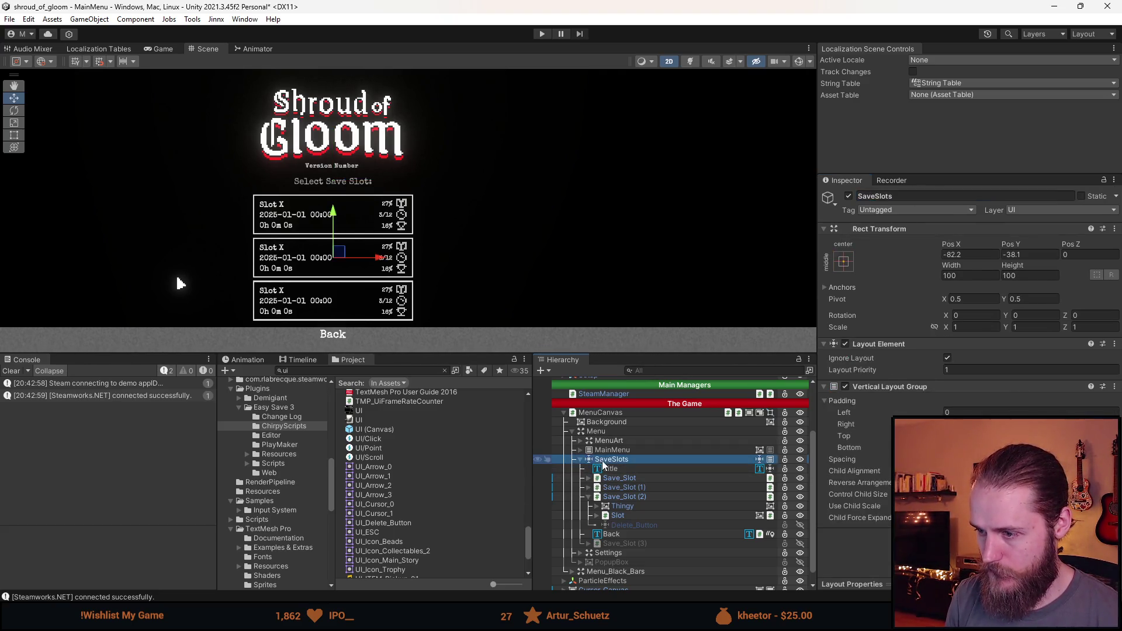
click(17, 136)
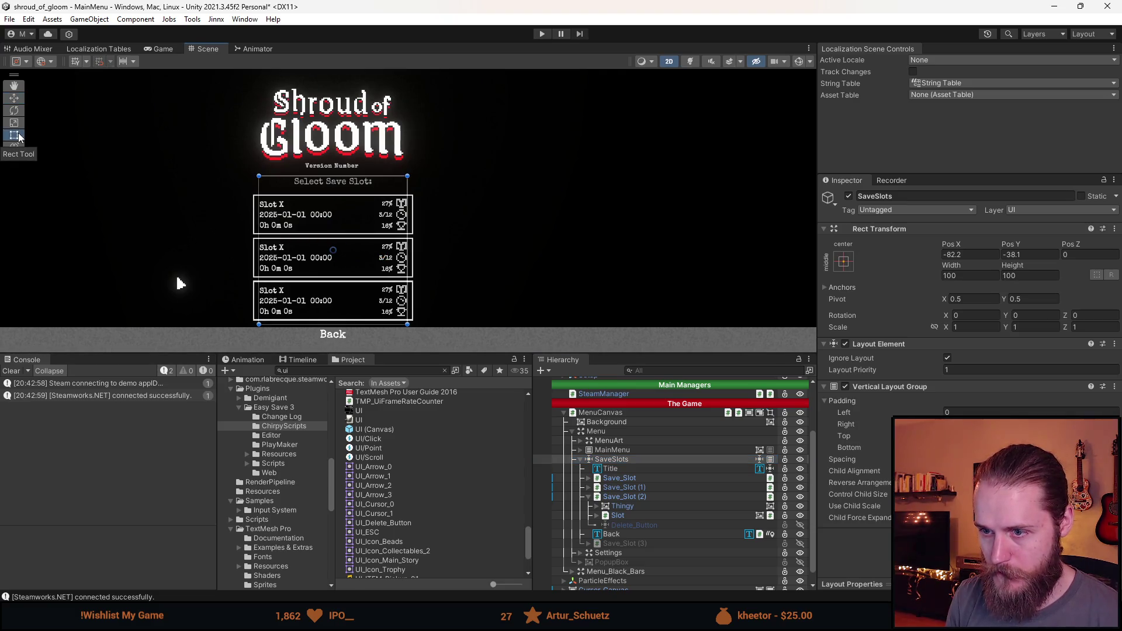
drag(344, 175, 350, 155)
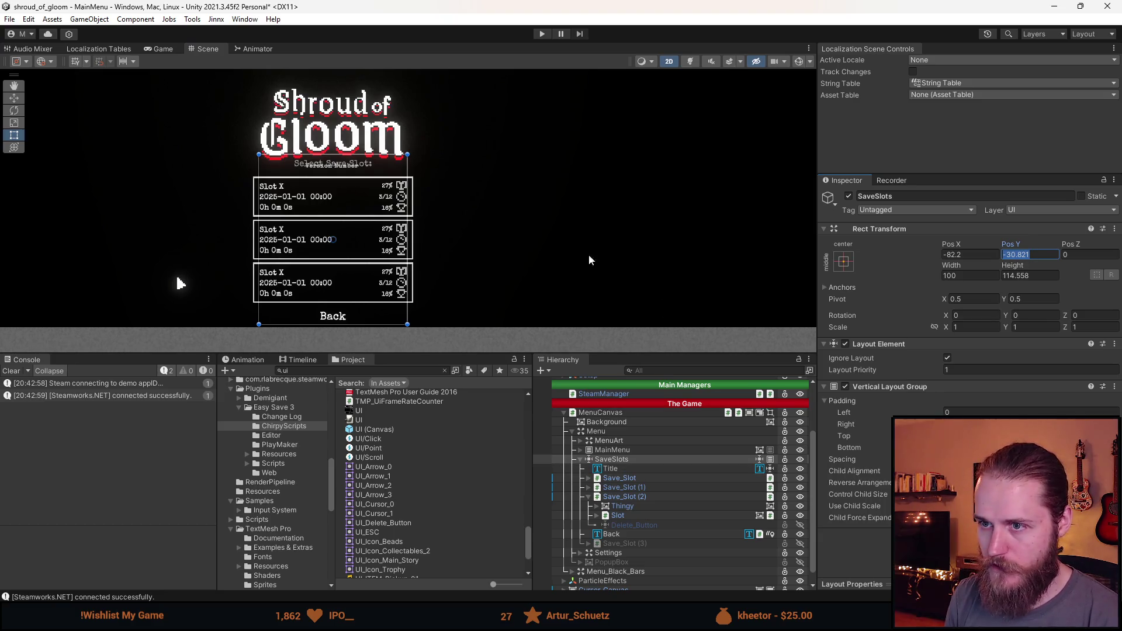
click(531, 214)
scroll(532, 219, down, 3)
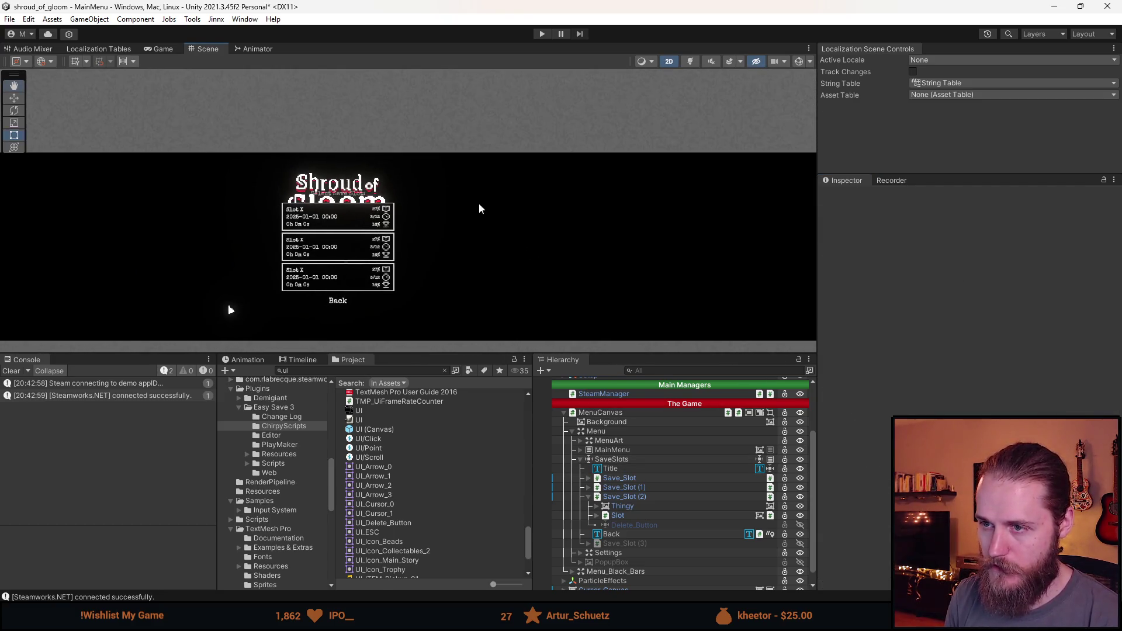
Step: Hide MainMenu, enlarge the Game view and select SaveSlots to inspect the 'Select Save Slot:' screen
click(800, 450)
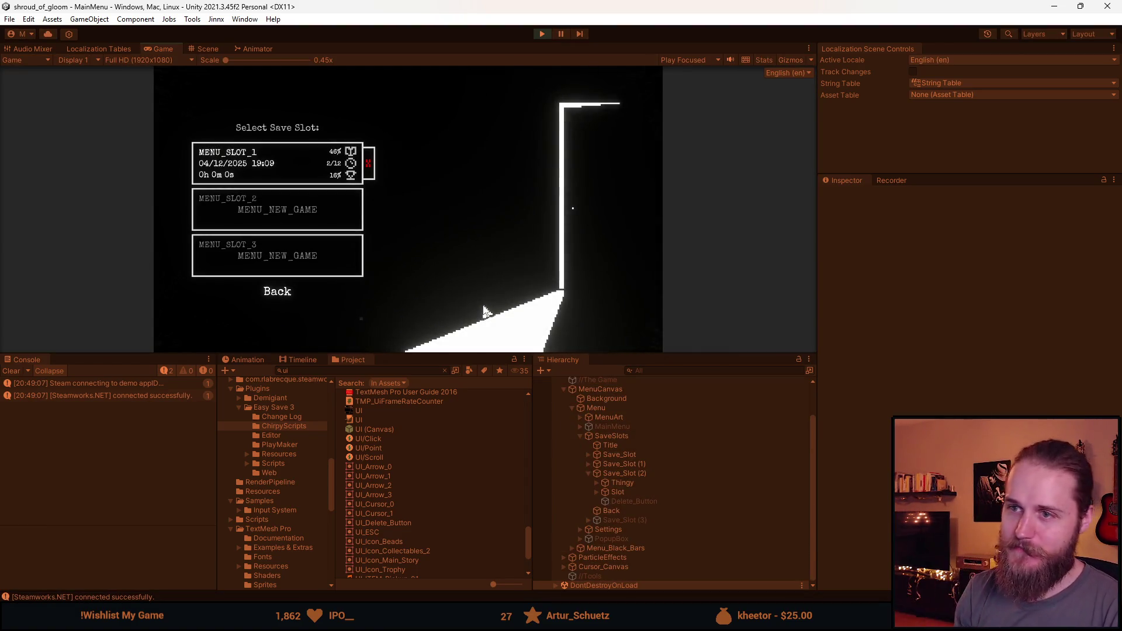
drag(456, 356, 453, 518)
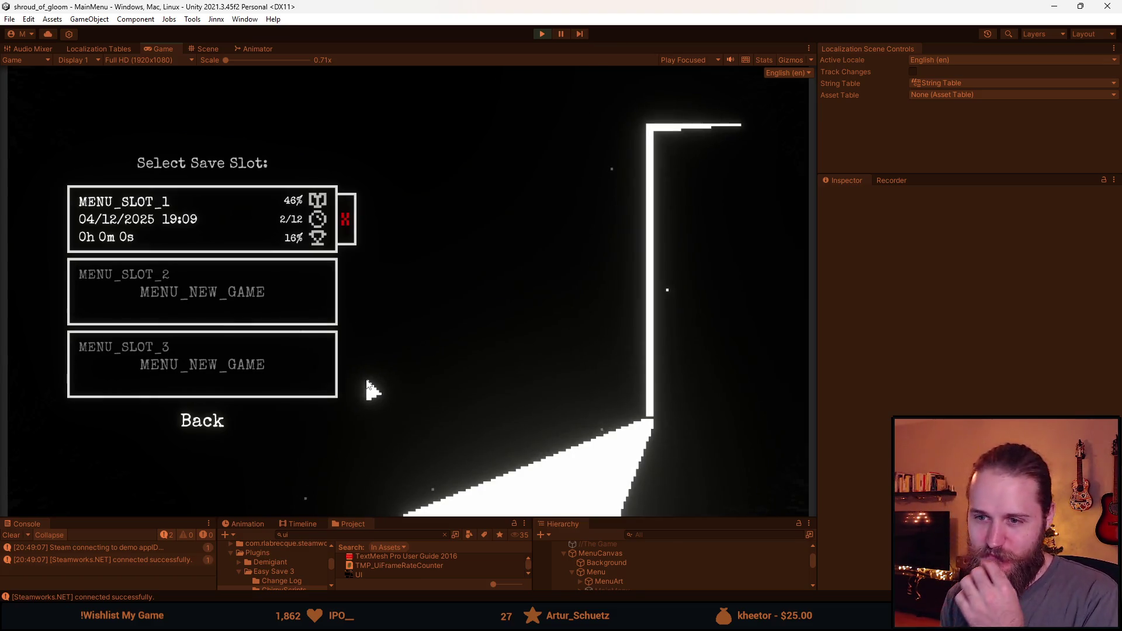
scroll(630, 561, down, 2)
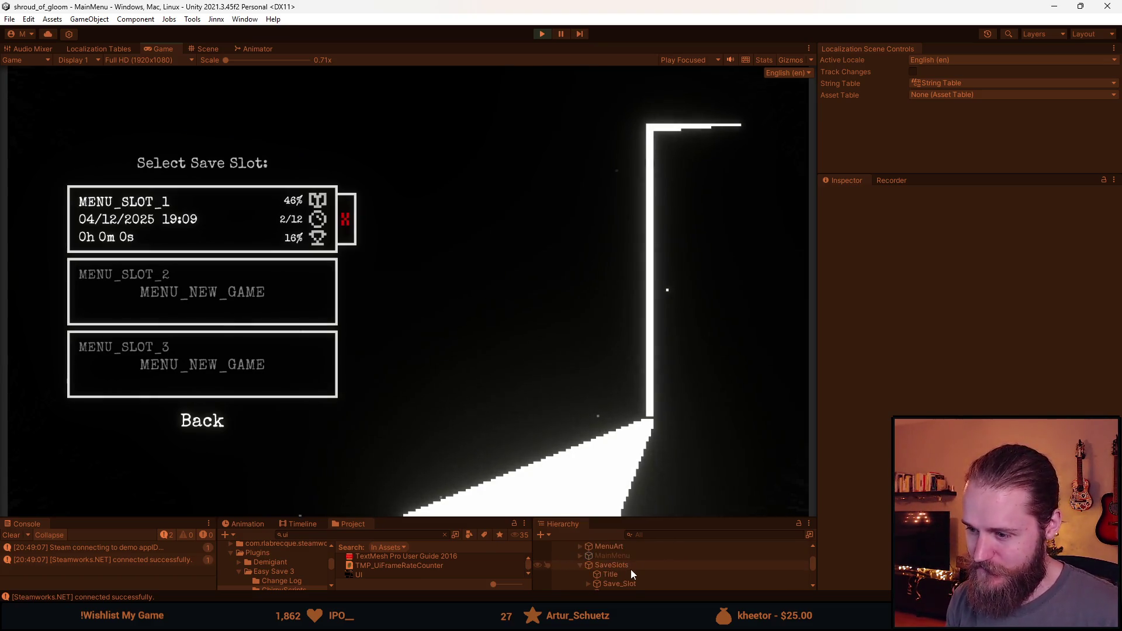
click(635, 565)
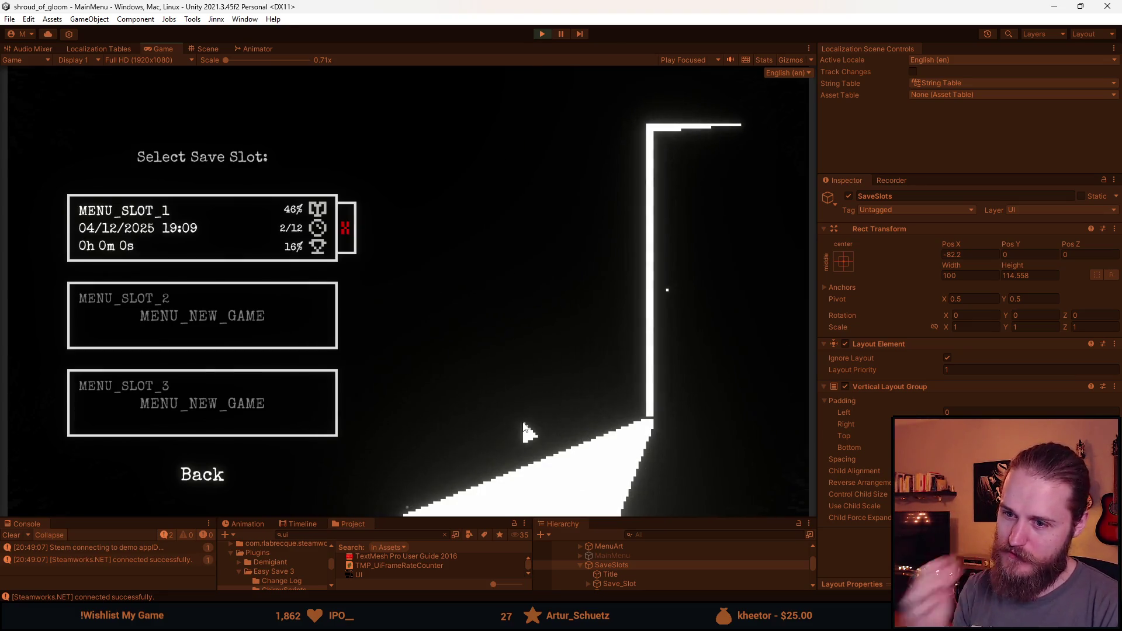
drag(623, 517, 623, 422)
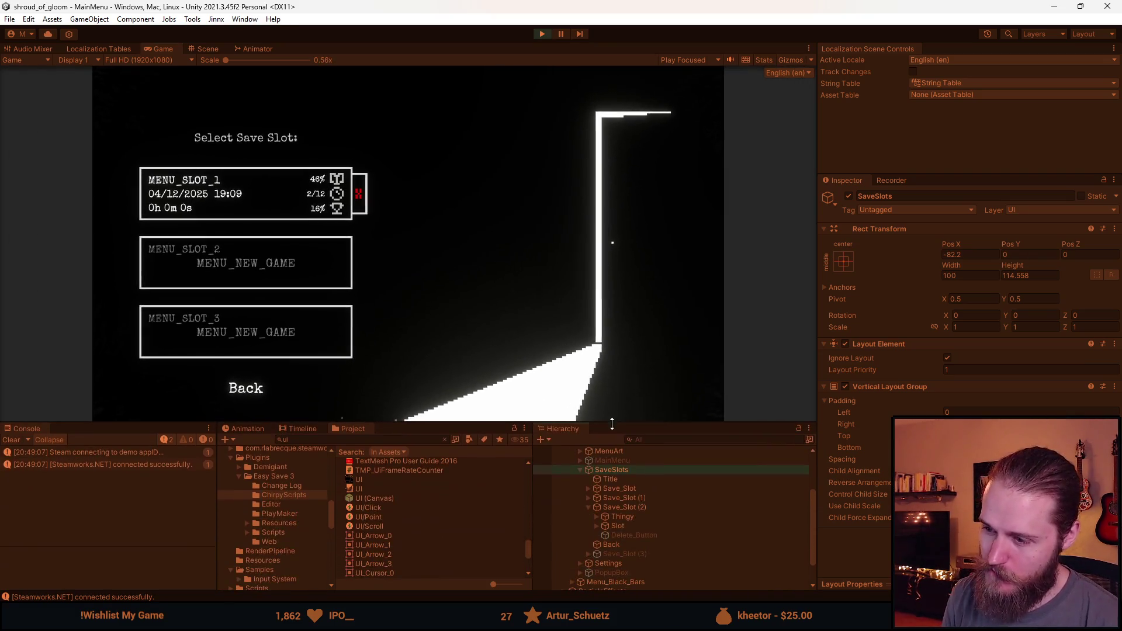
Step: Try height 35 on the first save slot's box, revert it to 27, and enlarge the Game view
click(620, 489)
click(588, 489)
click(613, 507)
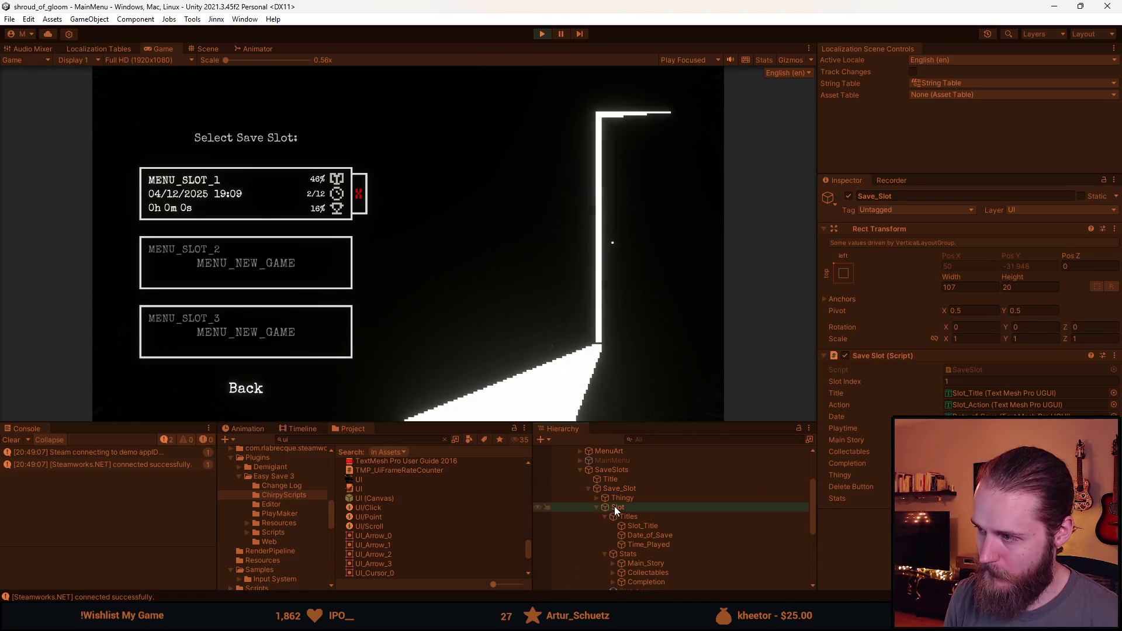
click(1019, 279)
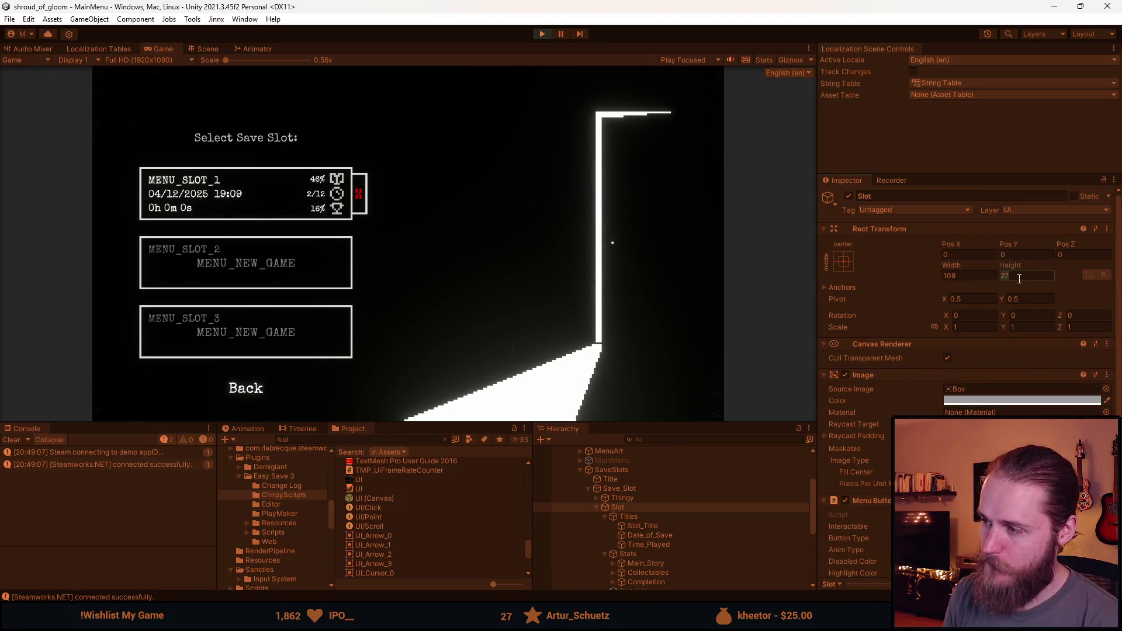
text(35)
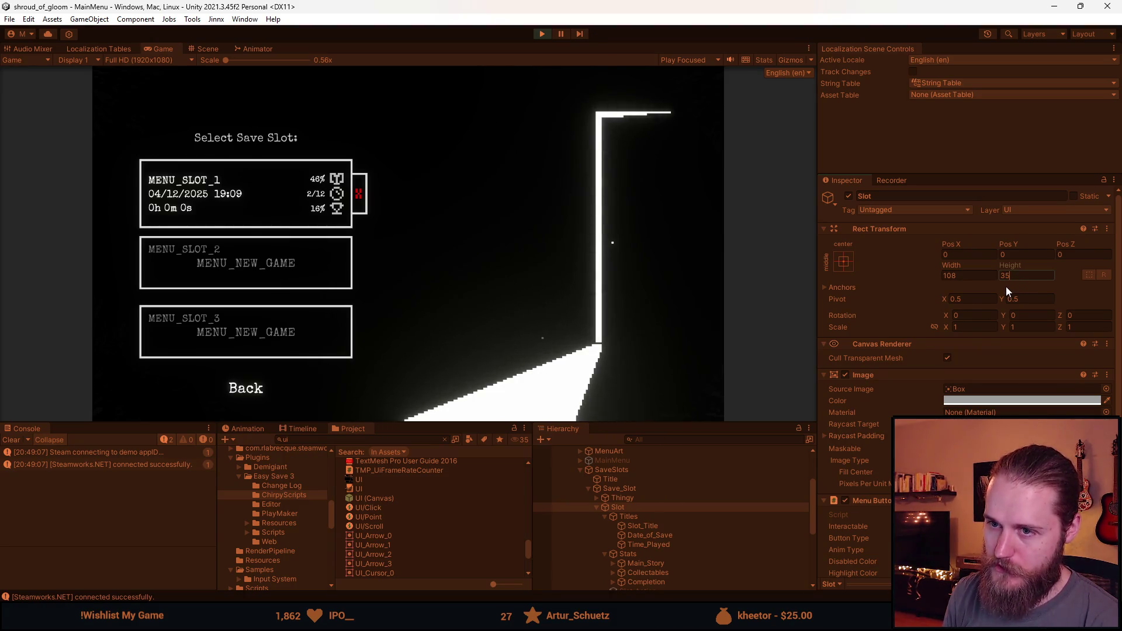
key(Escape)
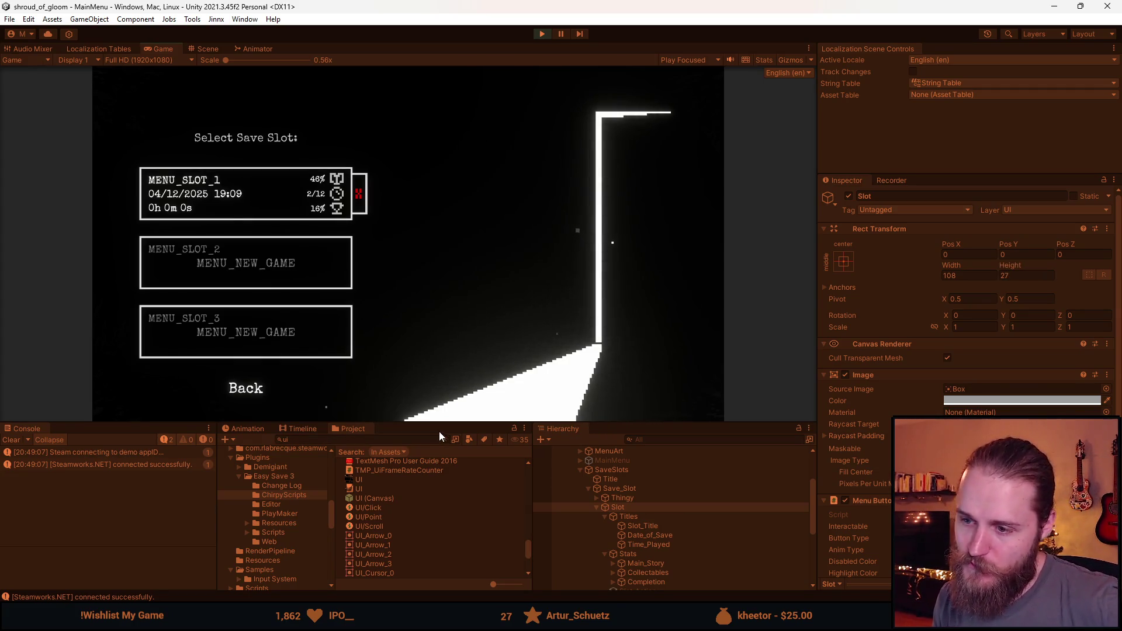
drag(442, 424, 442, 507)
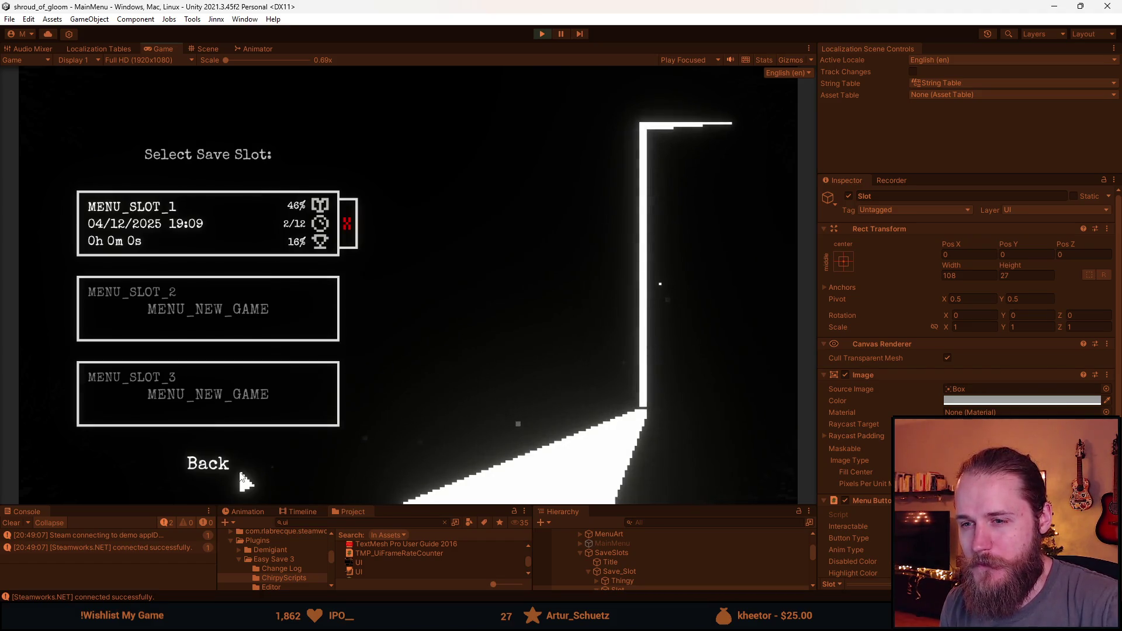
Step: Set the SaveSlots group's Pos Y to 10, then go Back to the main menu
click(631, 564)
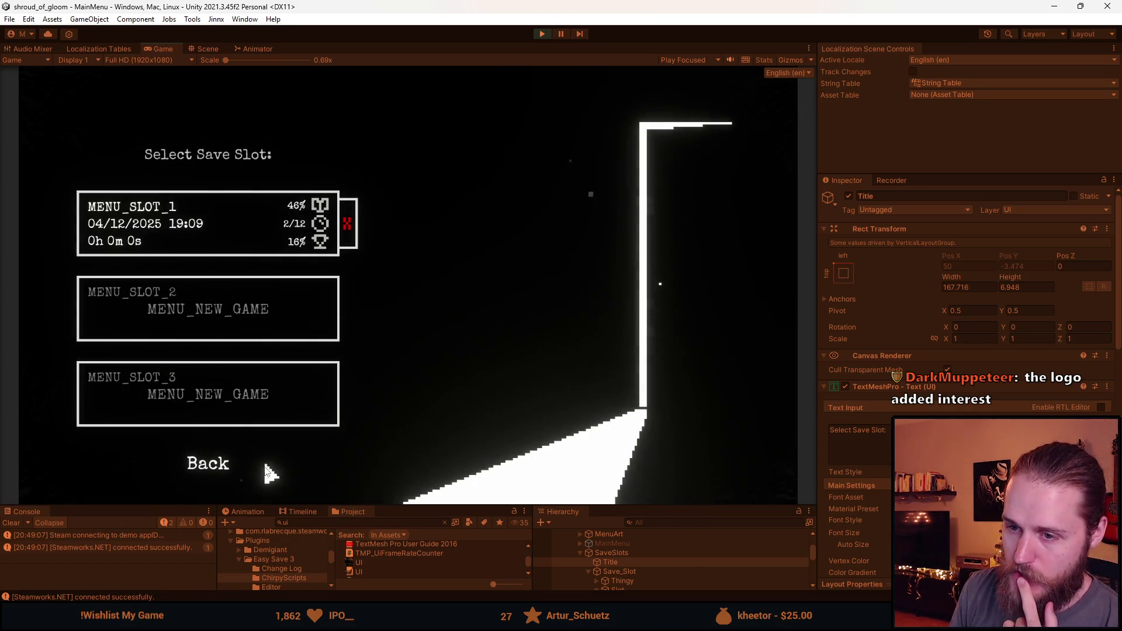
click(620, 554)
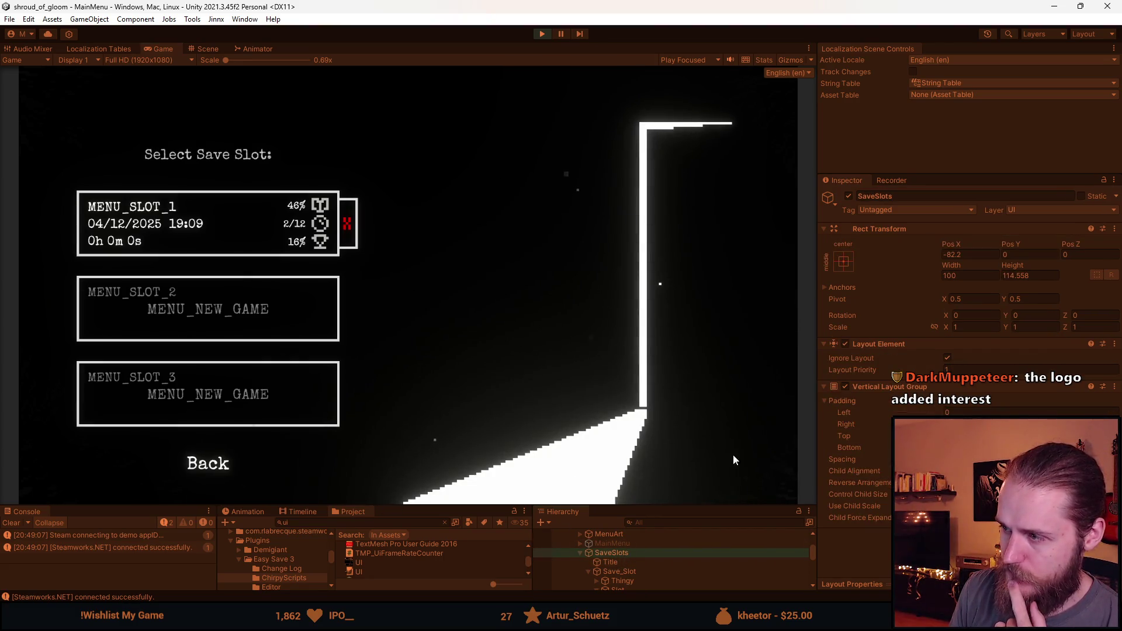
click(1024, 256)
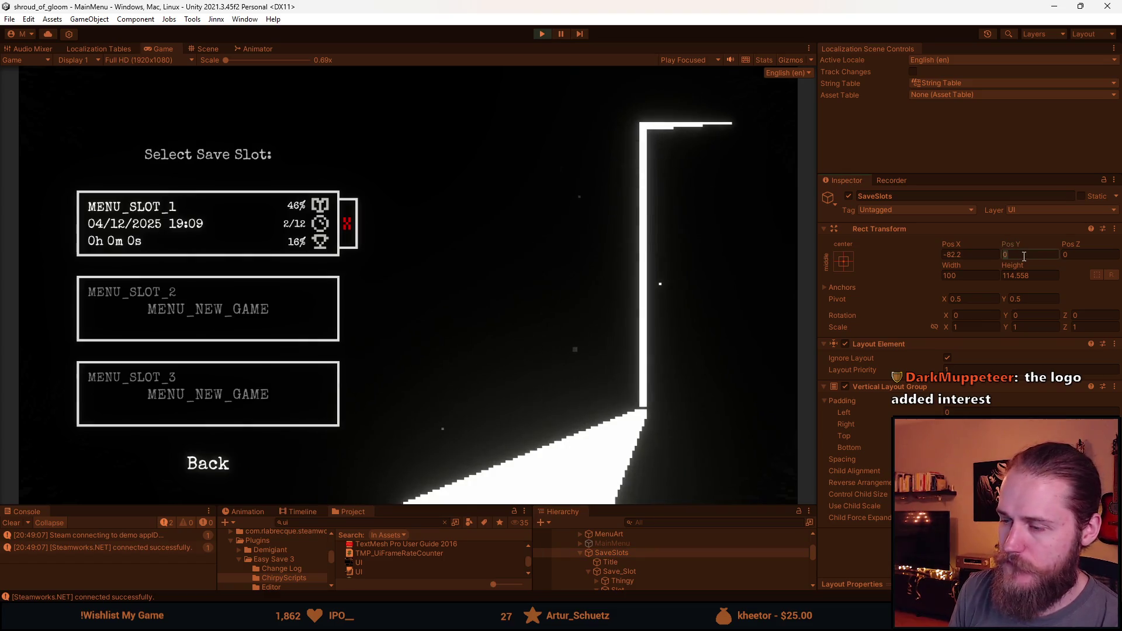
text(10)
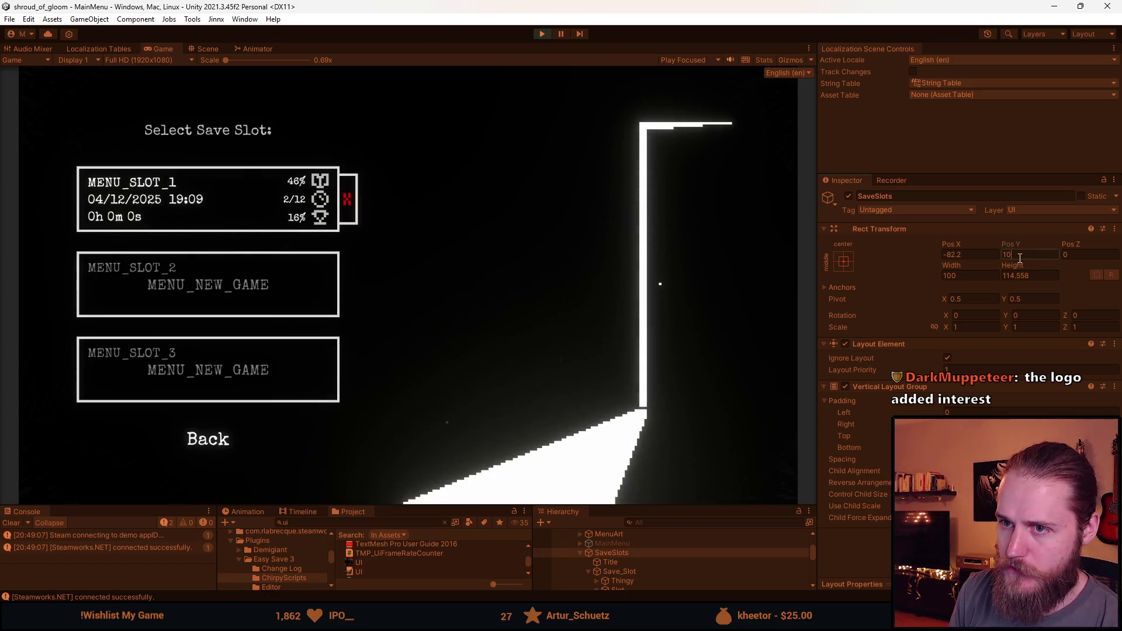
click(511, 297)
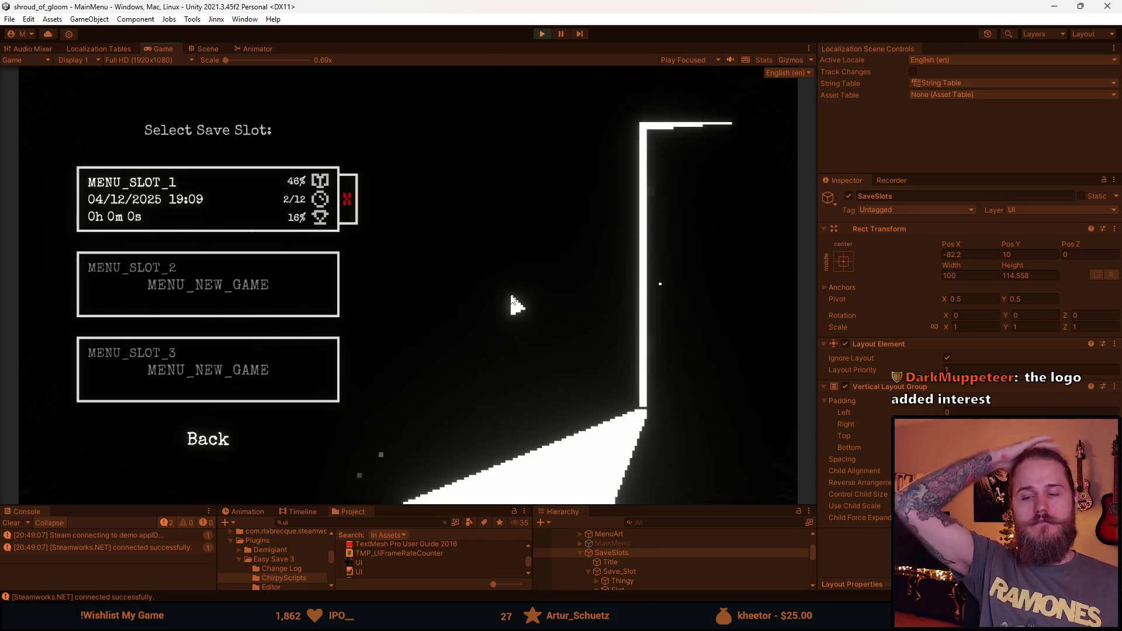
click(203, 440)
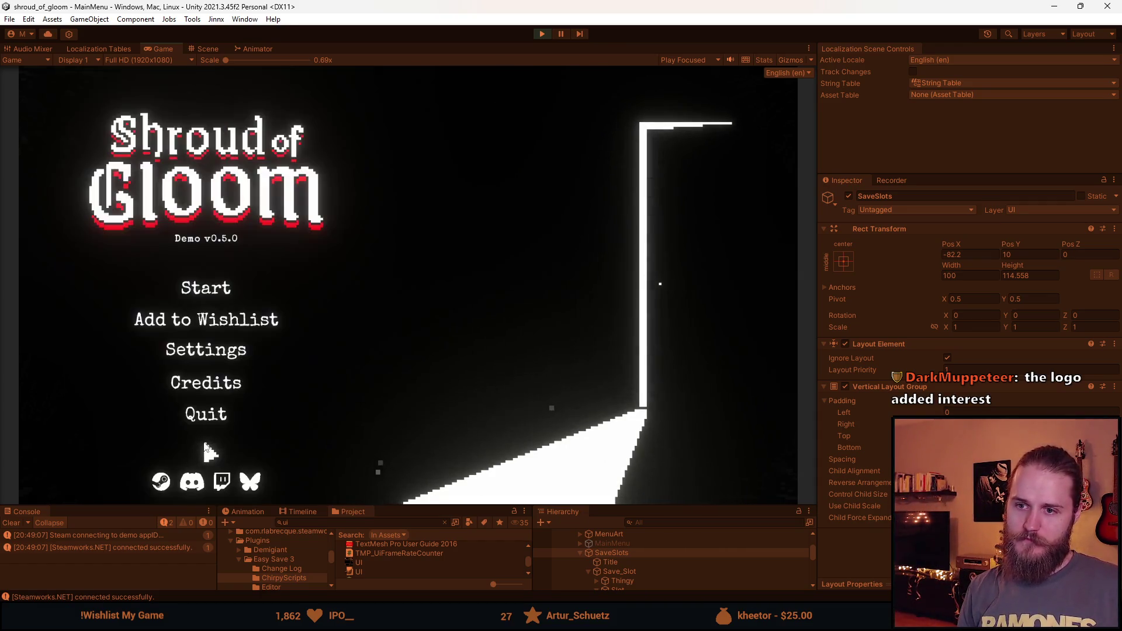
click(205, 292)
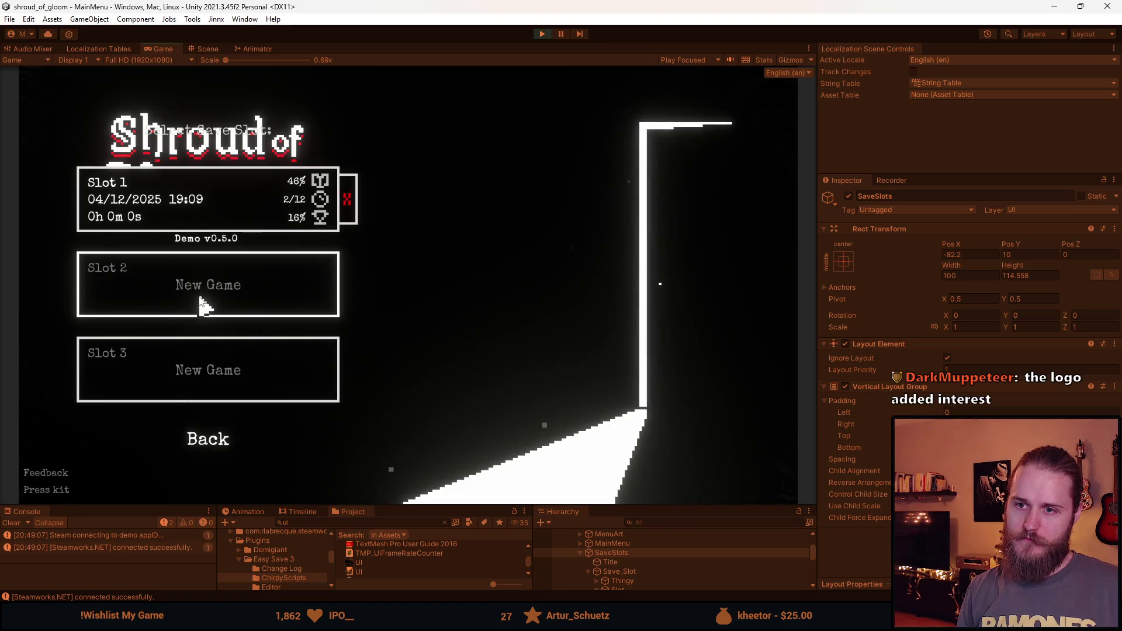
click(630, 544)
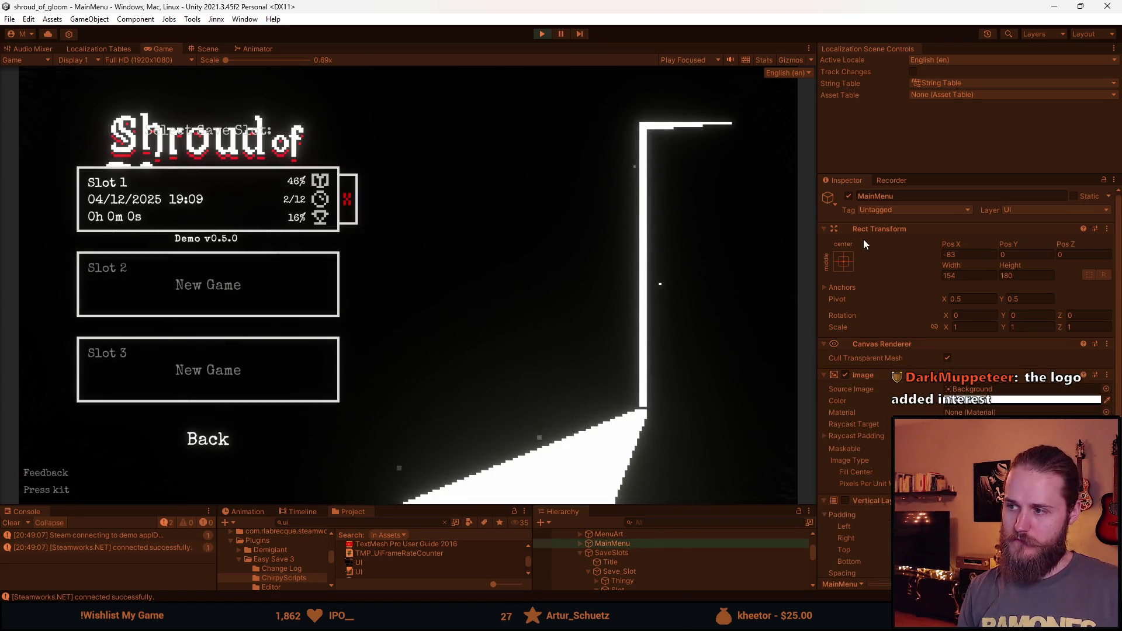
click(848, 197)
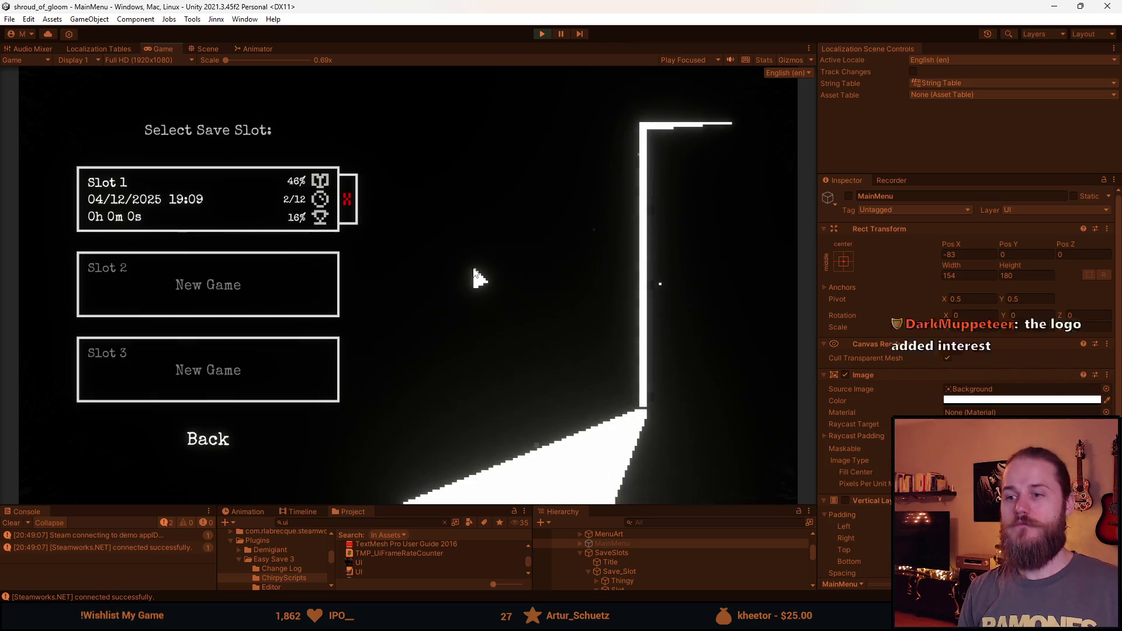
click(207, 443)
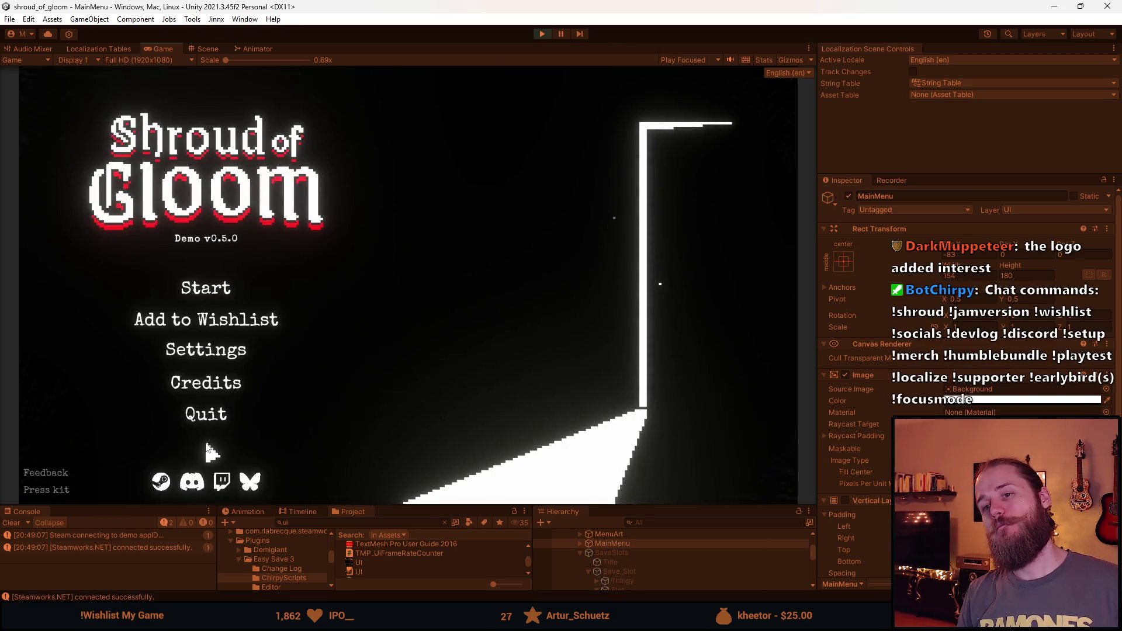
click(207, 288)
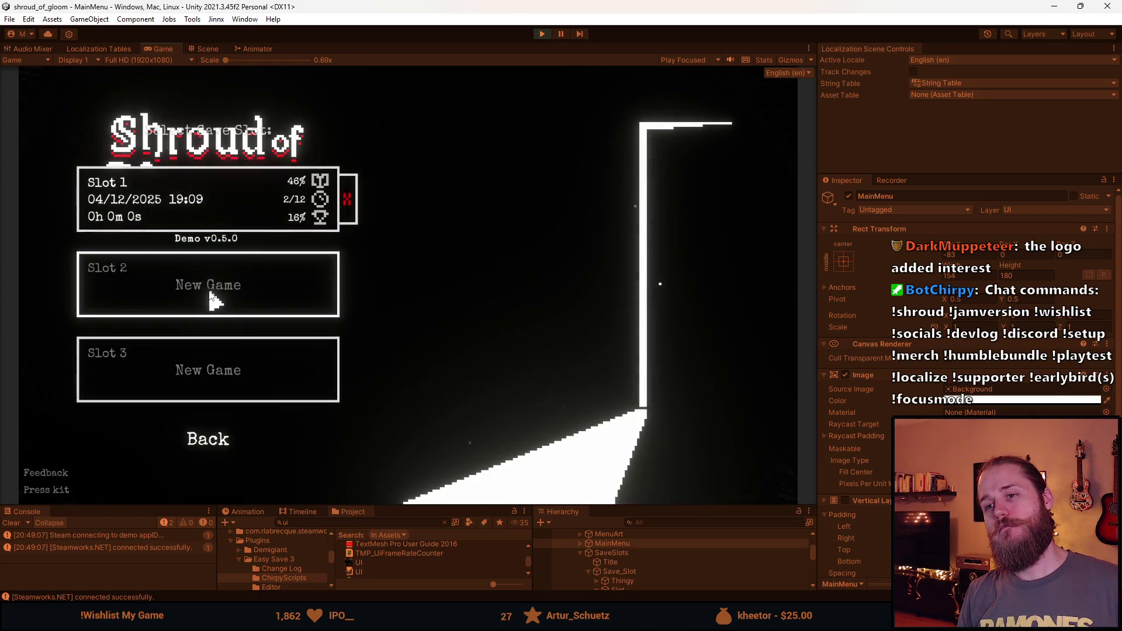
click(848, 196)
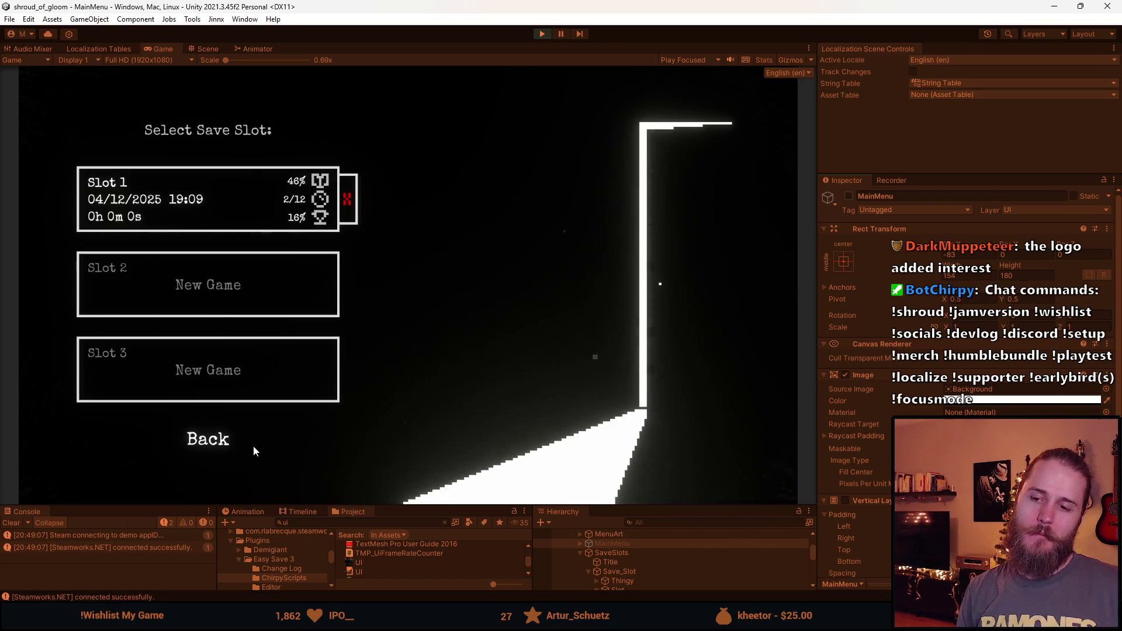
click(211, 445)
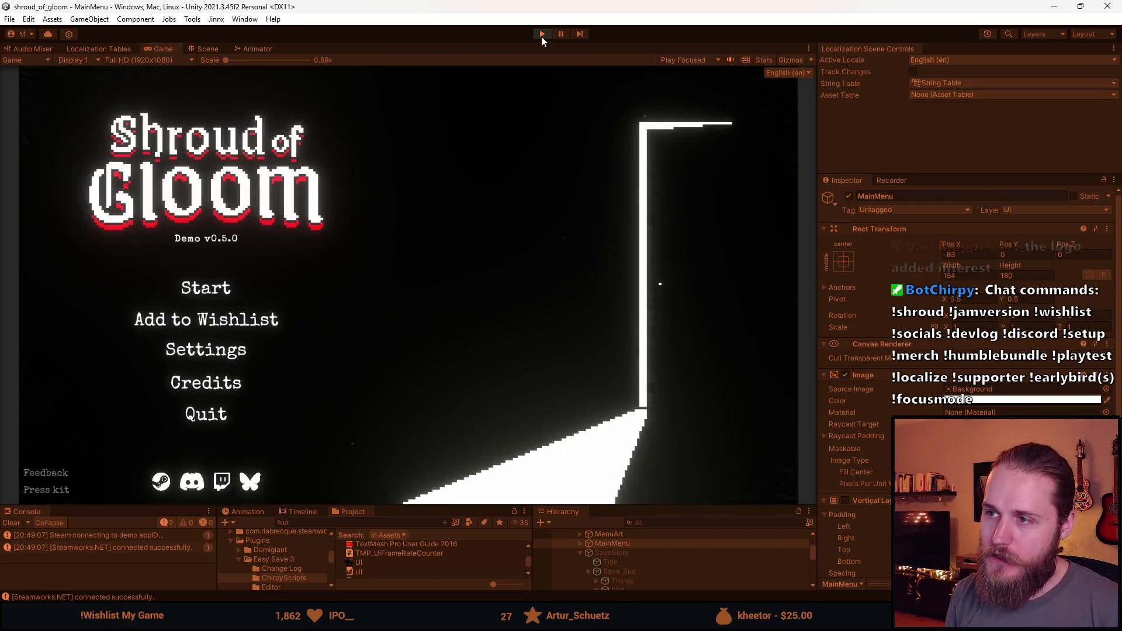
Step: Stop play mode, re-enable MainMenu and select SaveSlots
click(542, 34)
key(alt+shift+a)
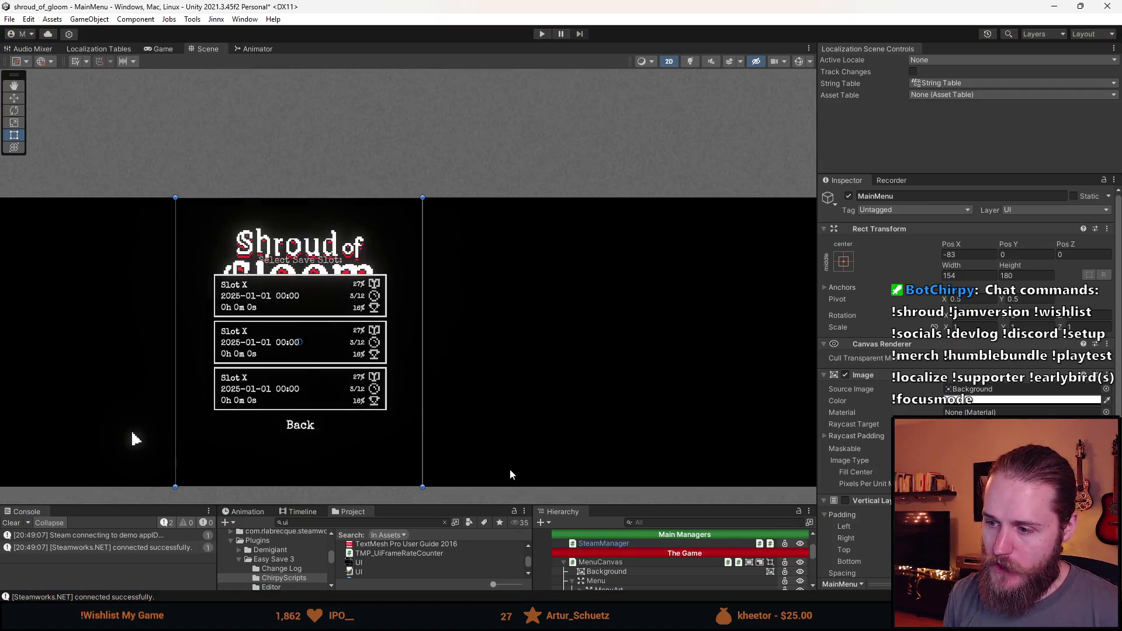
key(Down)
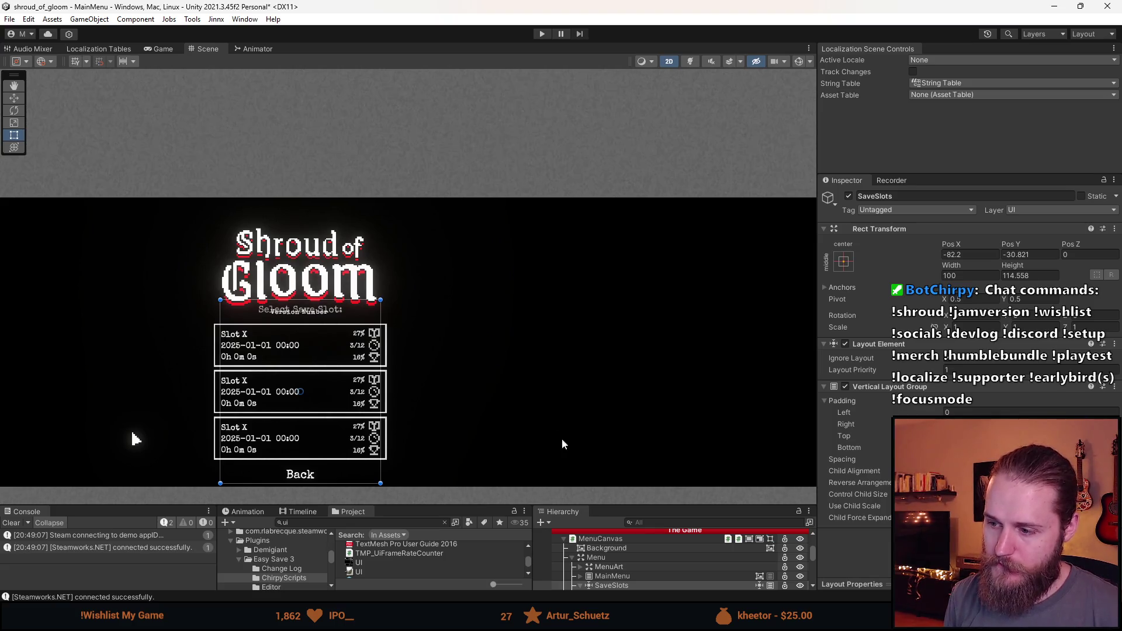
drag(485, 506, 486, 472)
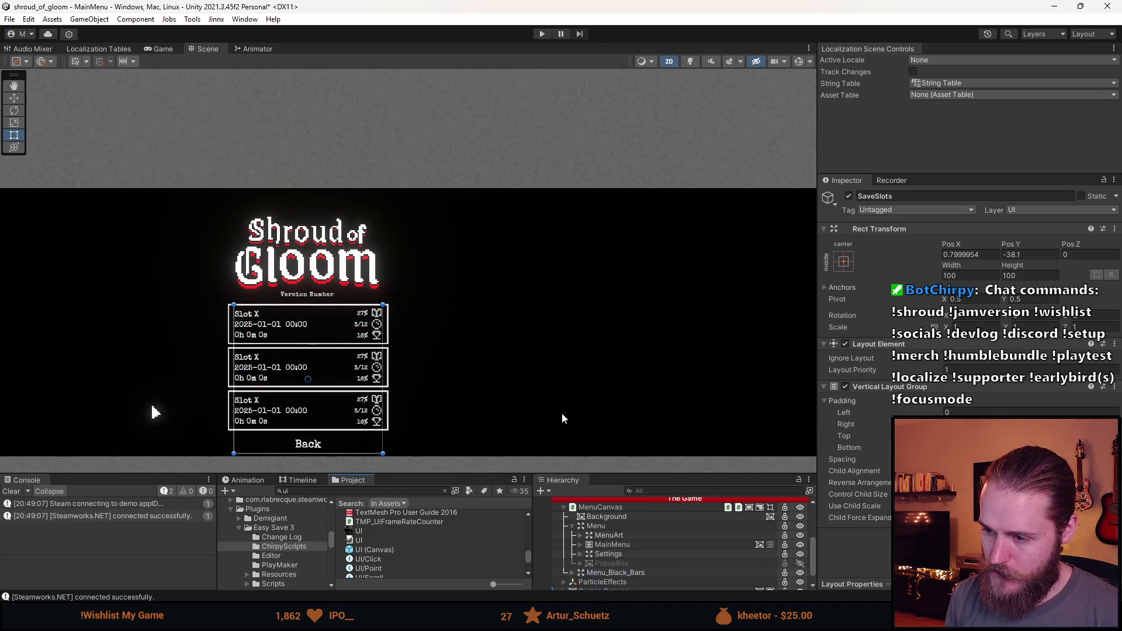
drag(442, 378, 433, 343)
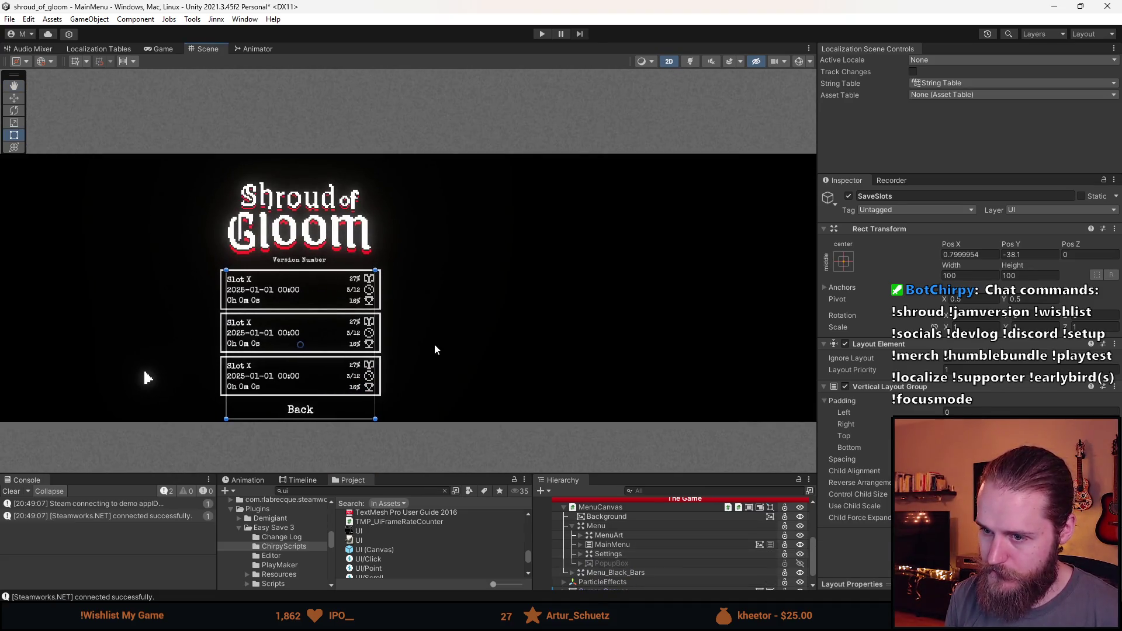
Step: Drag the SaveSlots group slightly up with the move gizmo to Pos Y -35.3
click(581, 544)
scroll(263, 315, up, 3)
key(w)
mouse_move(321, 318)
mouse_down()
mouse_move(308, 487)
mouse_move(291, 306)
mouse_up()
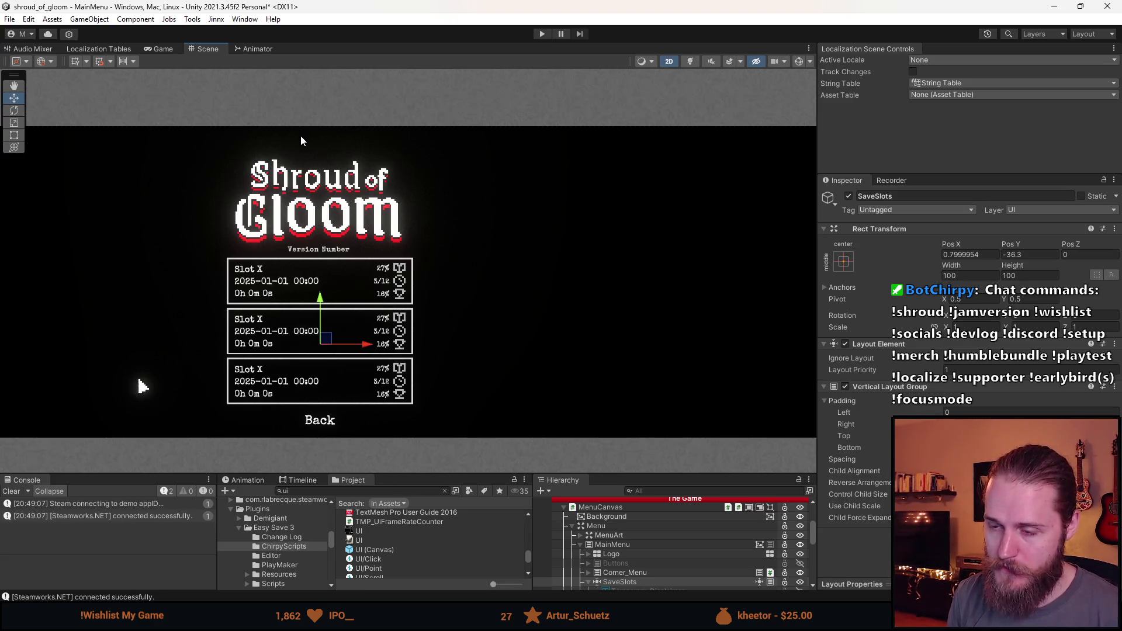
drag(320, 300, 320, 298)
click(714, 583)
Step: Deactivate SaveSlots and reactivate the main menu Buttons group
drag(651, 476, 644, 430)
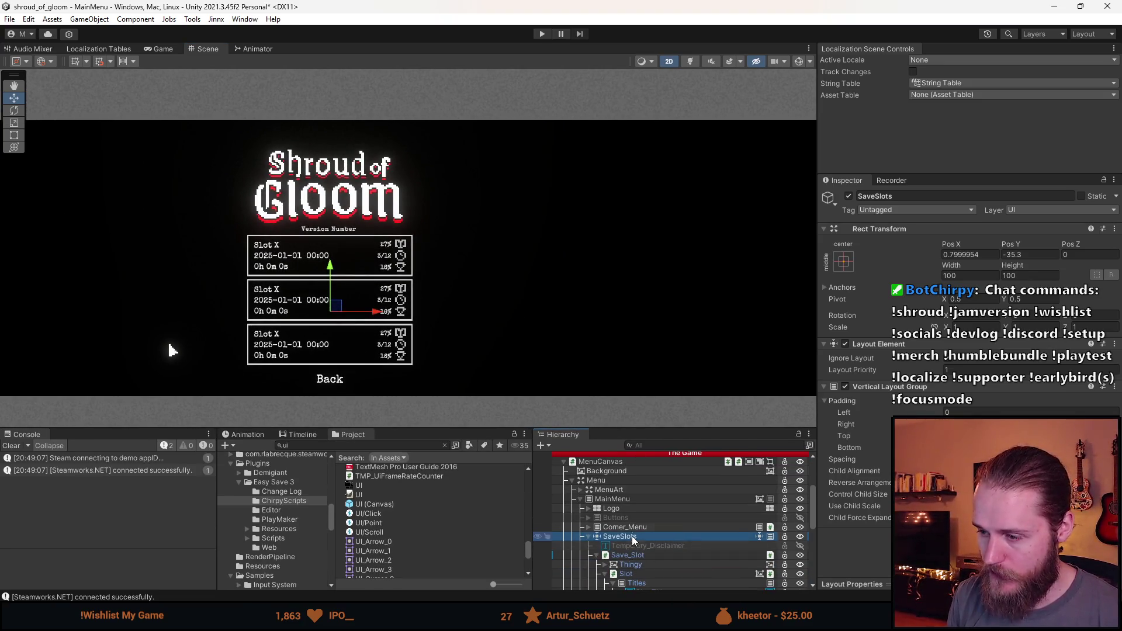
key(h)
key(a)
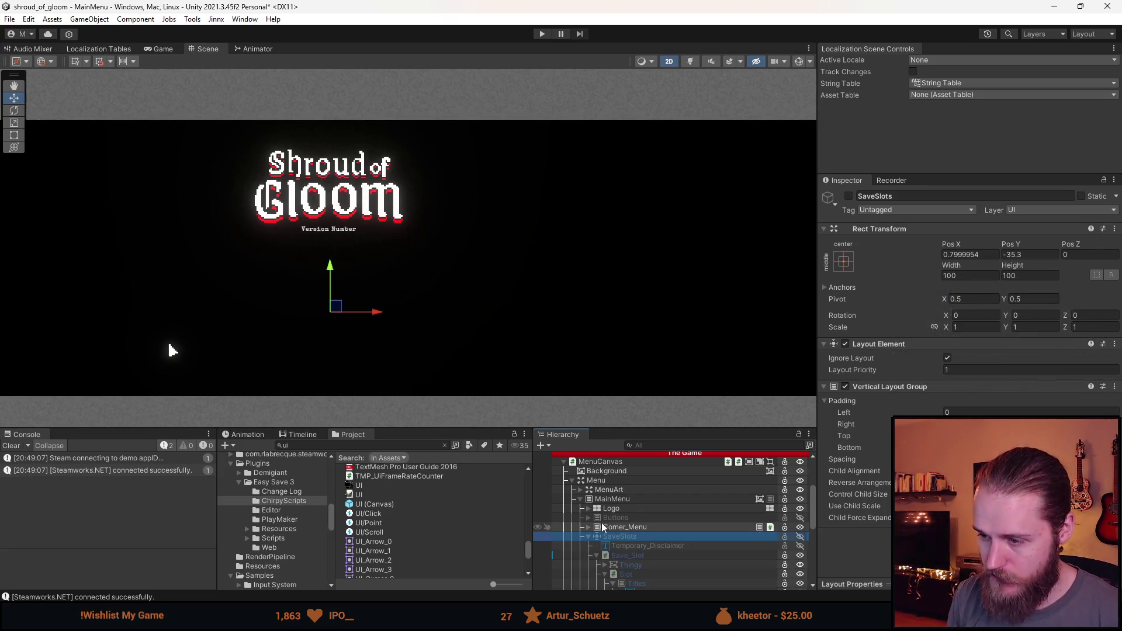
key(a)
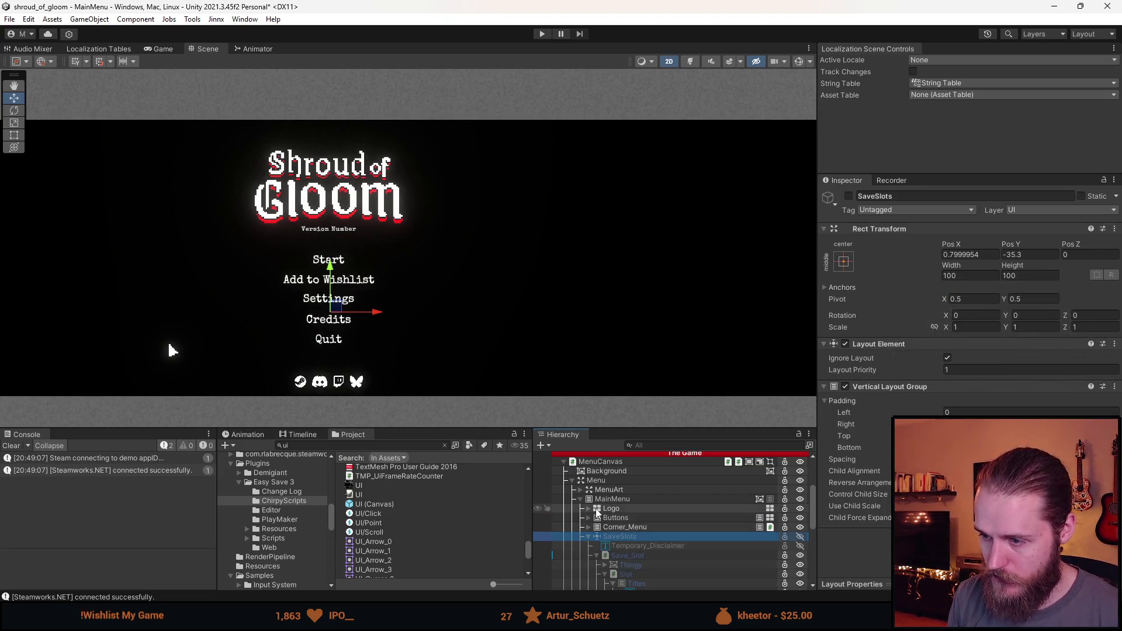
Step: Set the Logo's Pos Y to 48, undo the change, then redo it
click(611, 508)
click(1009, 256)
text(45)
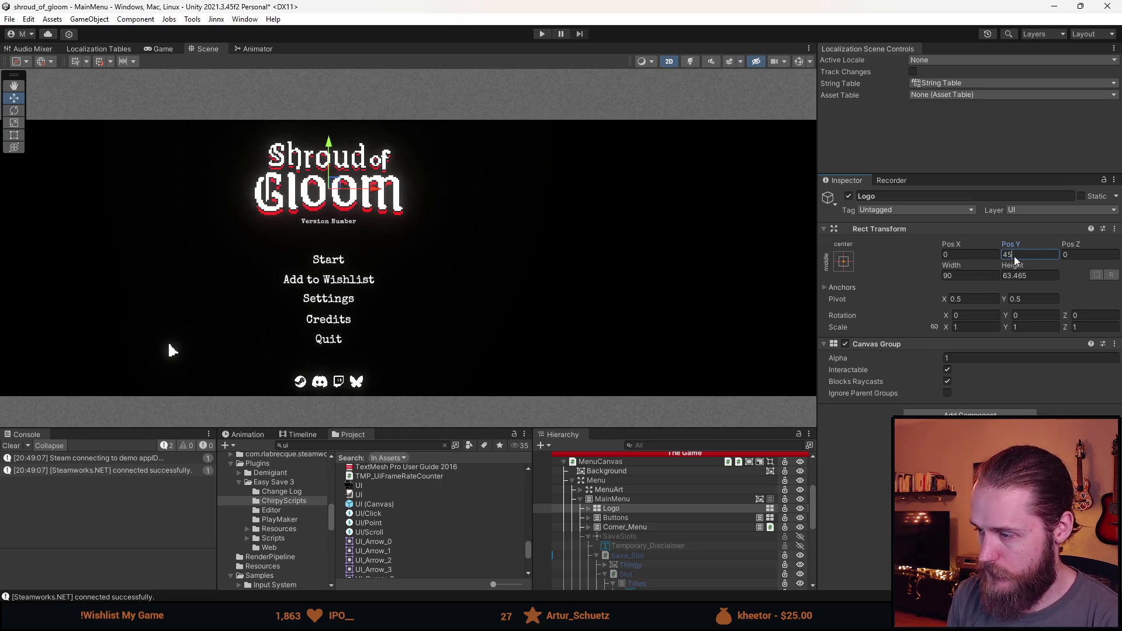
key(BackSpace)
text(8)
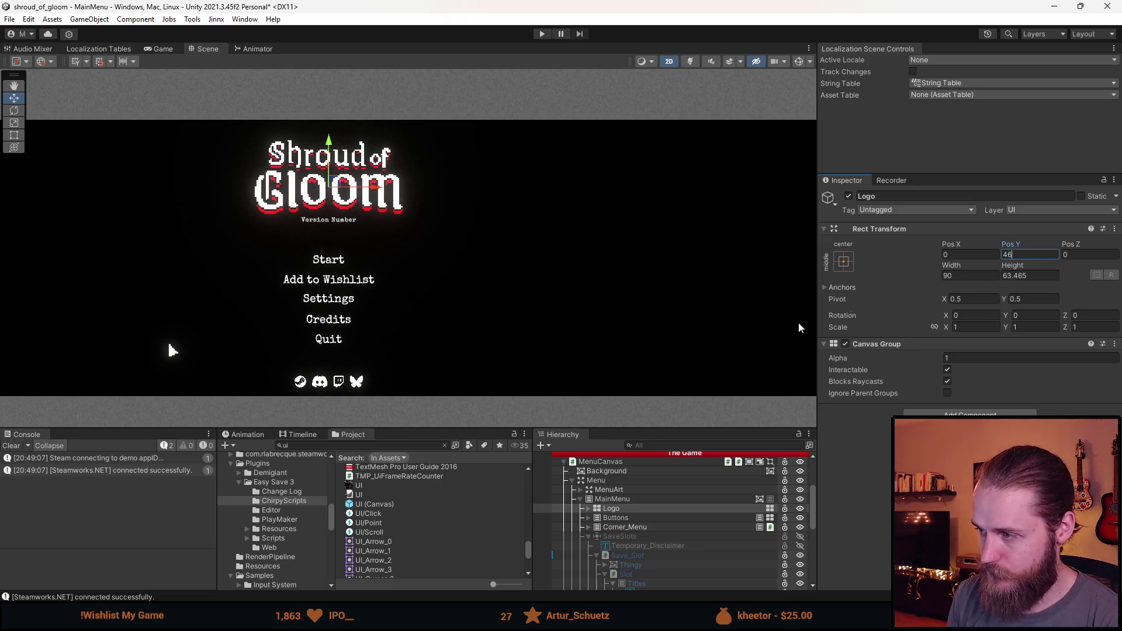
click(637, 518)
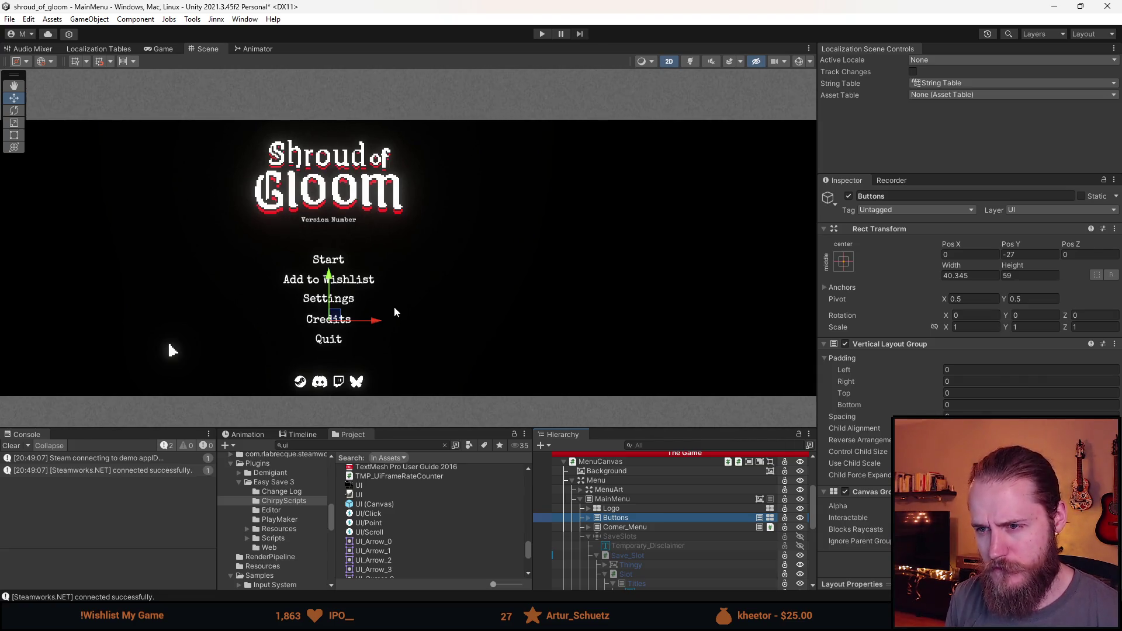
key(ctrl+z)
key(ctrl+z)
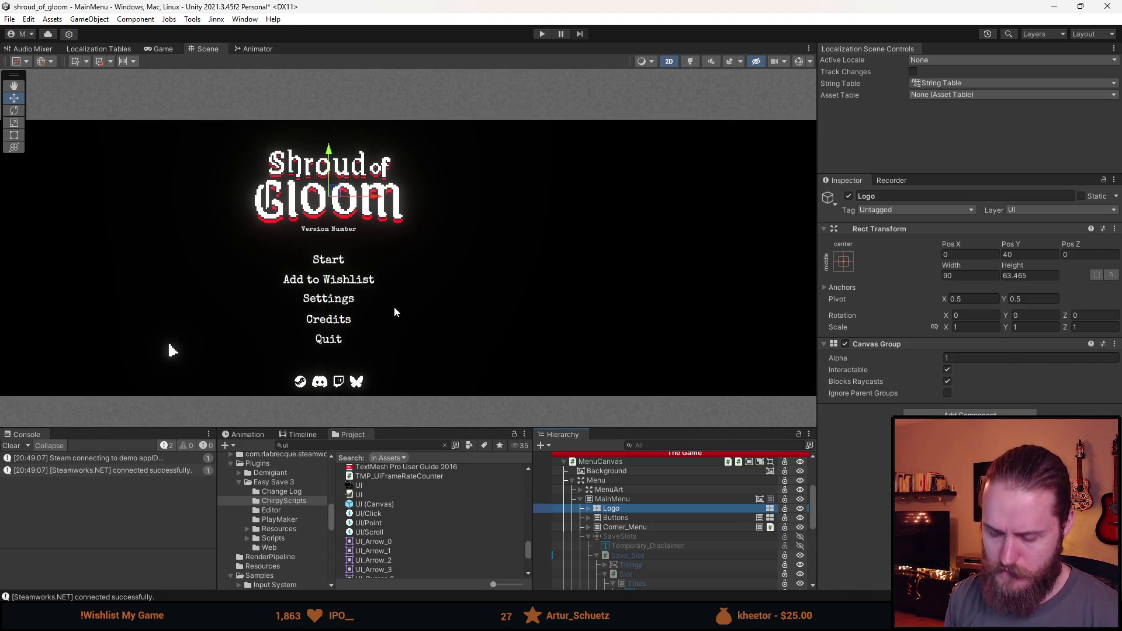
key(ctrl+y)
key(ctrl+y)
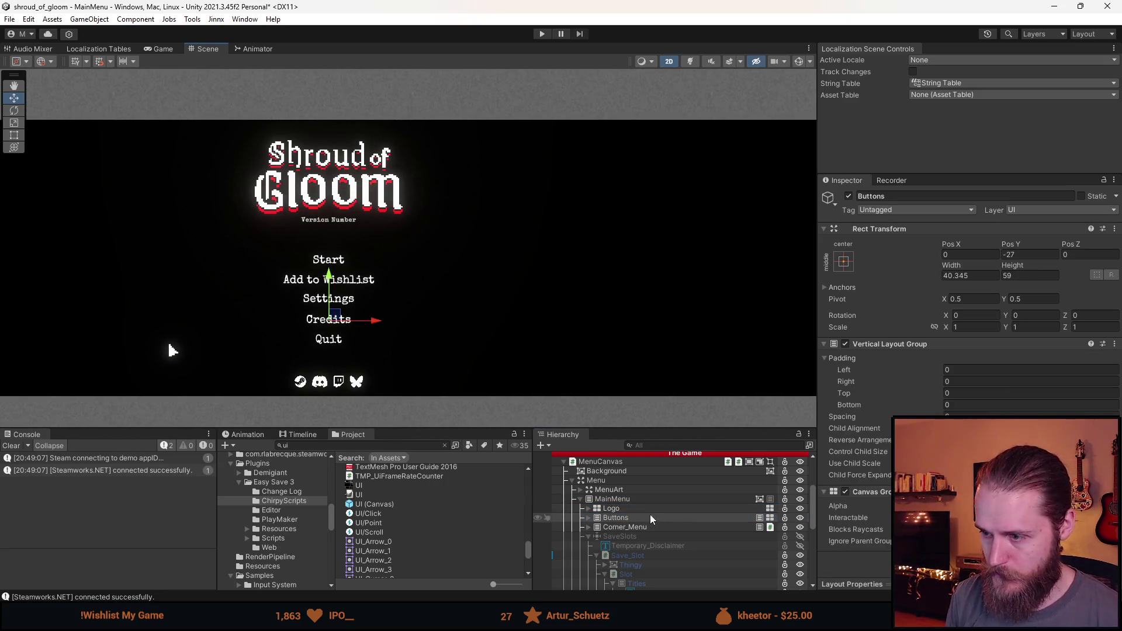
Step: Deselect everything and reactivate SaveSlots so its three slot panels show
click(433, 345)
scroll(428, 344, down, 2)
scroll(426, 339, up, 3)
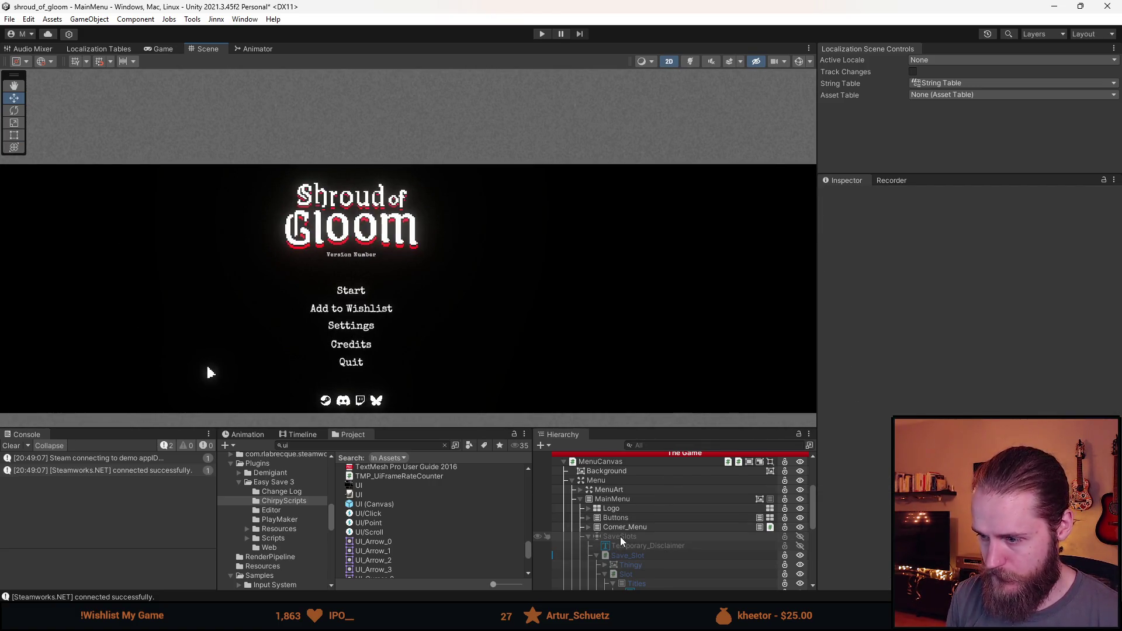
key(a)
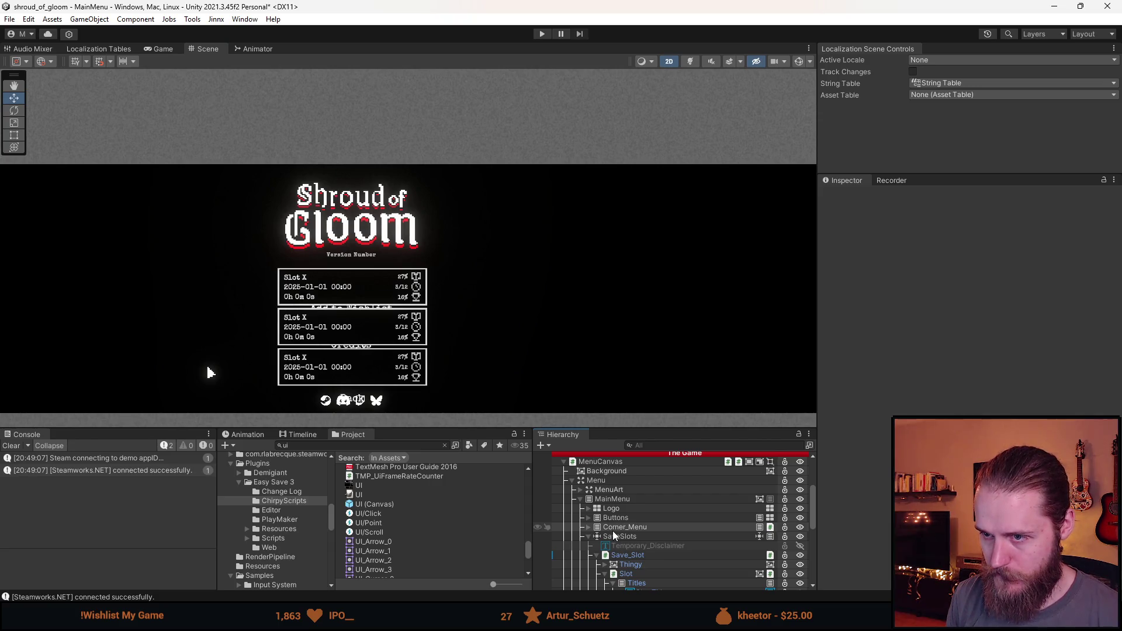
Step: Nudge the SaveSlots group slightly upward with the move gizmo to Pos Y -31.7
click(639, 536)
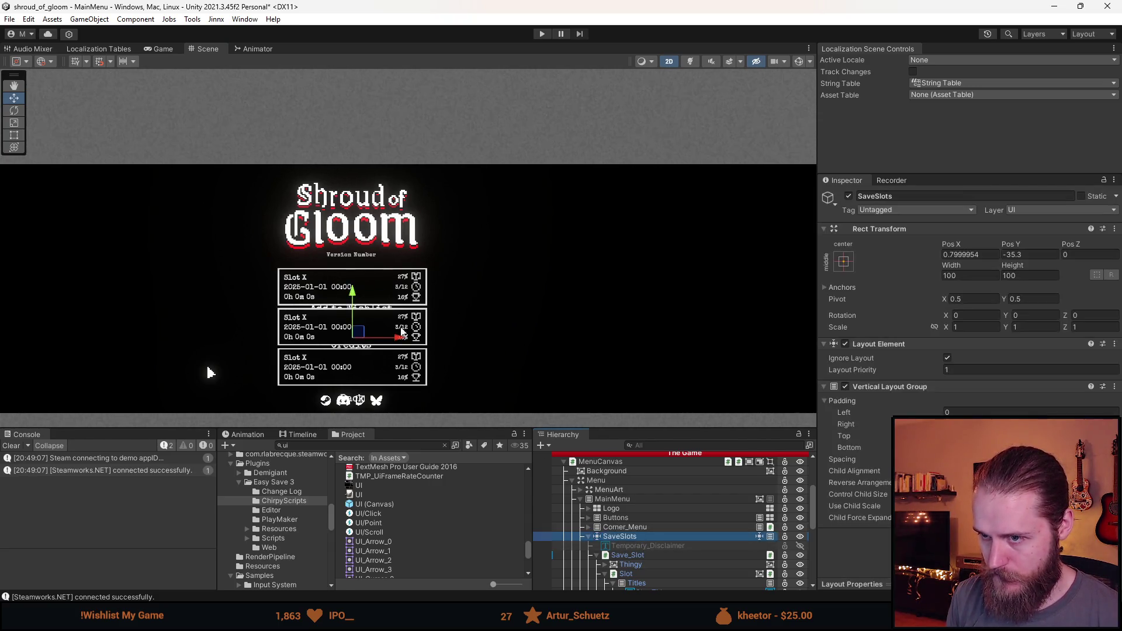
scroll(412, 334, up, 4)
drag(385, 266, 383, 257)
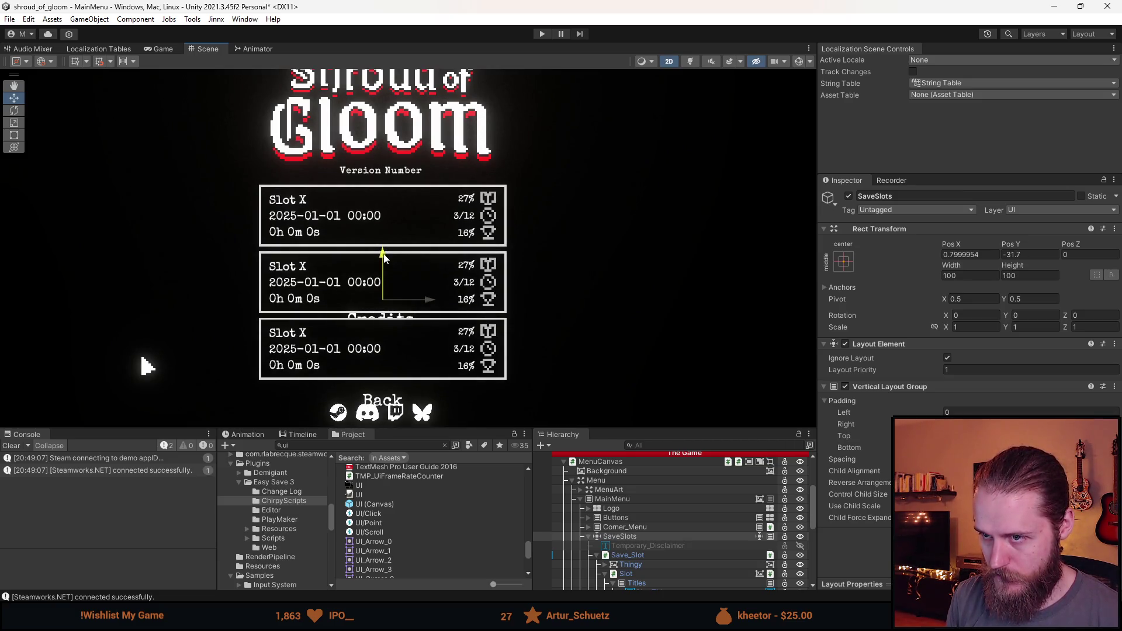
scroll(665, 522, down, 4)
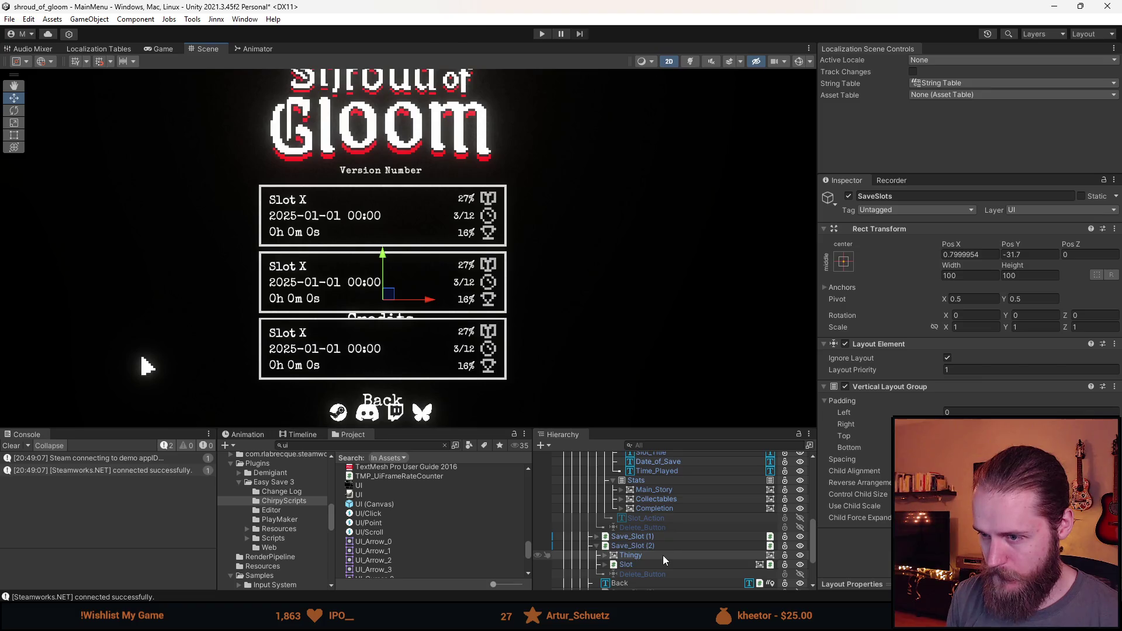
scroll(663, 555, up, 3)
Step: Deactivate the main menu Buttons and select the Back label
click(636, 485)
click(633, 467)
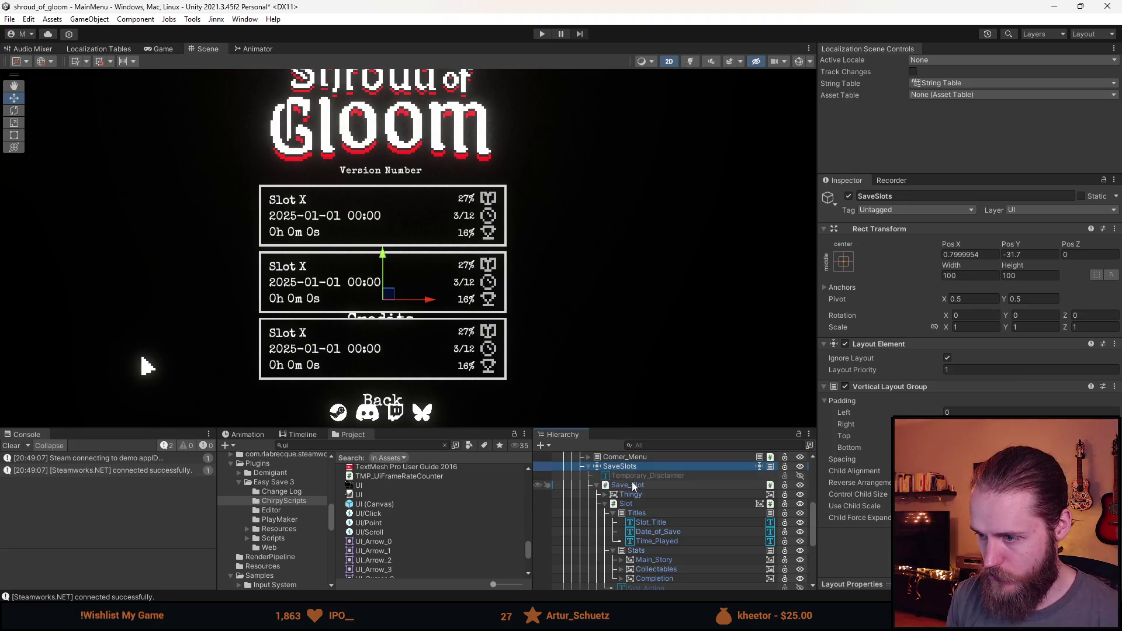
scroll(608, 482, up, 1)
click(800, 482)
scroll(572, 313, down, 2)
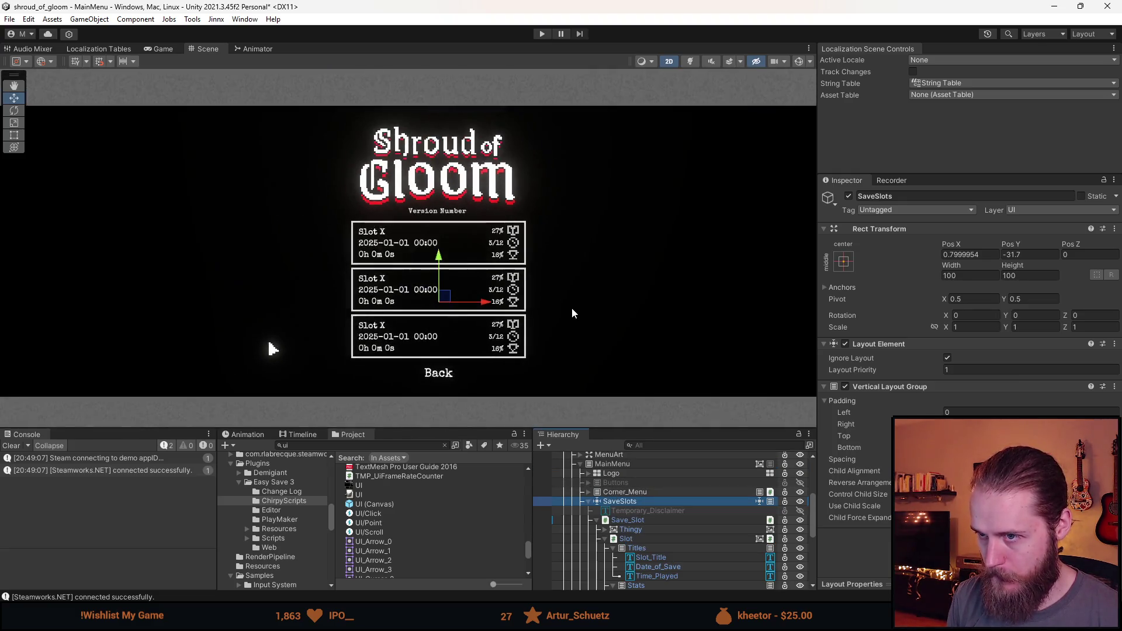
scroll(597, 320, up, 1)
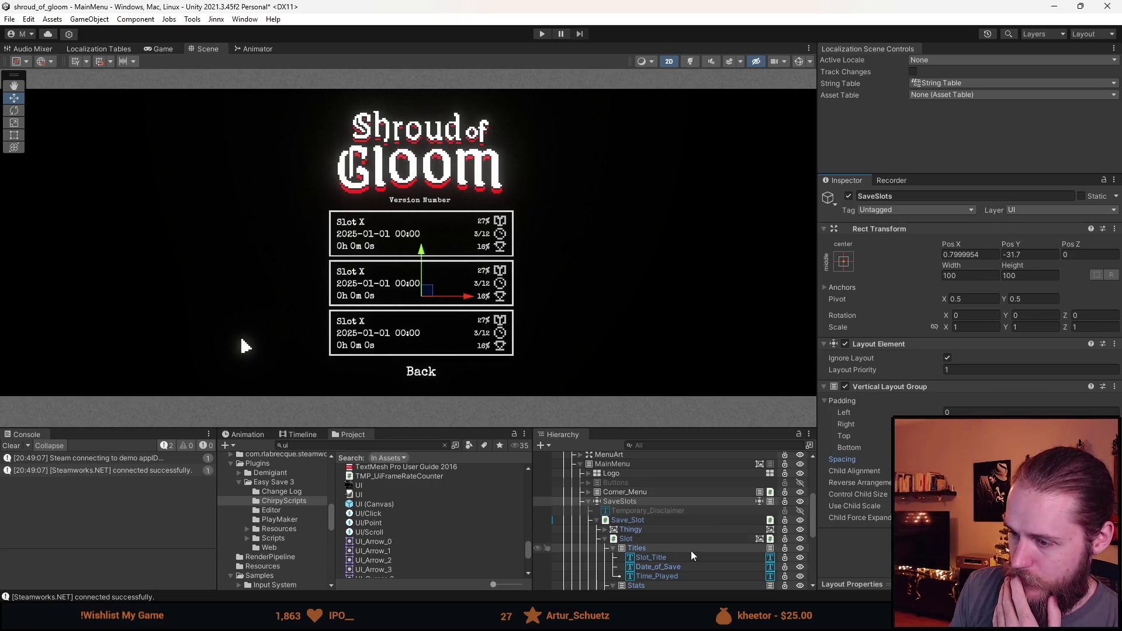
scroll(687, 547, down, 4)
scroll(648, 556, down, 3)
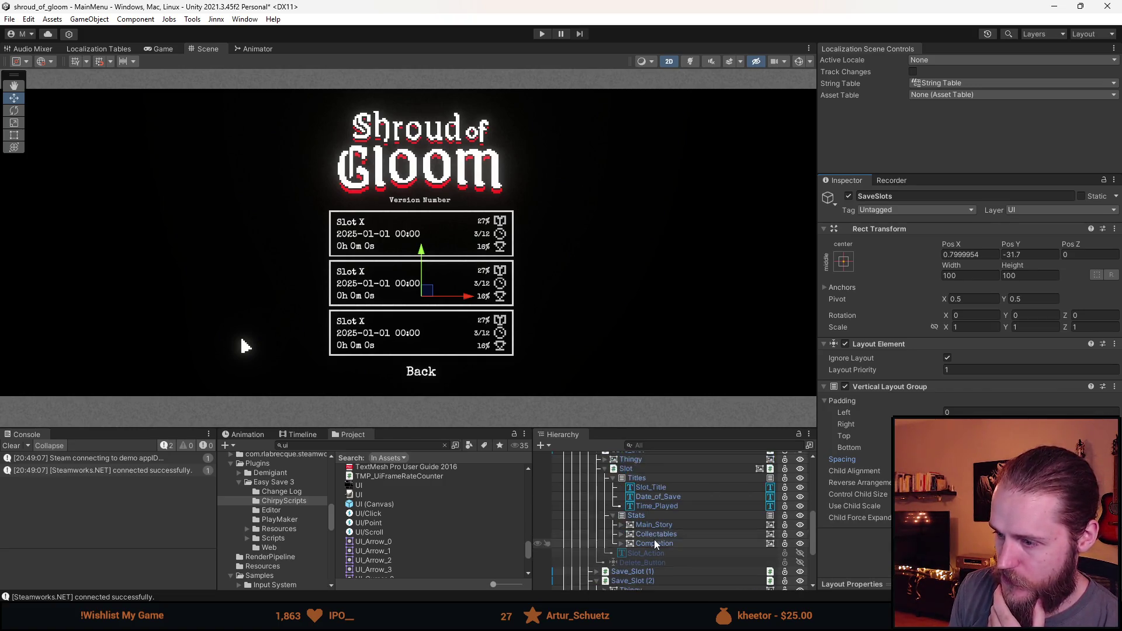
click(634, 514)
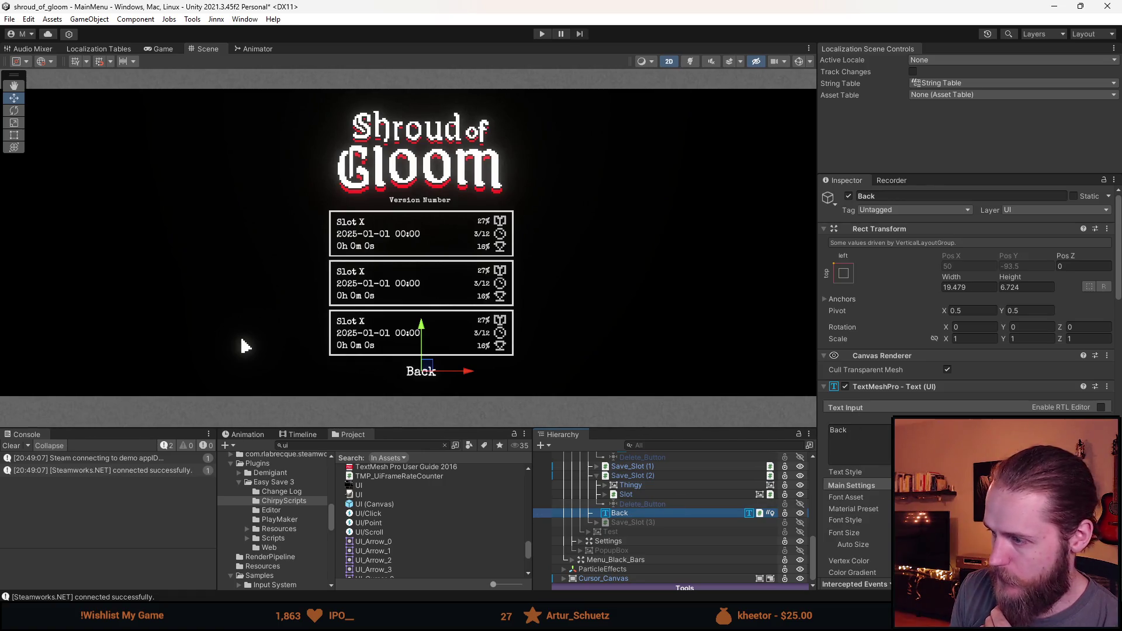
Step: Tick Ignore Layout on Back and raise the SaveSlots group a bit higher
scroll(967, 351, down, 15)
scroll(968, 351, down, 5)
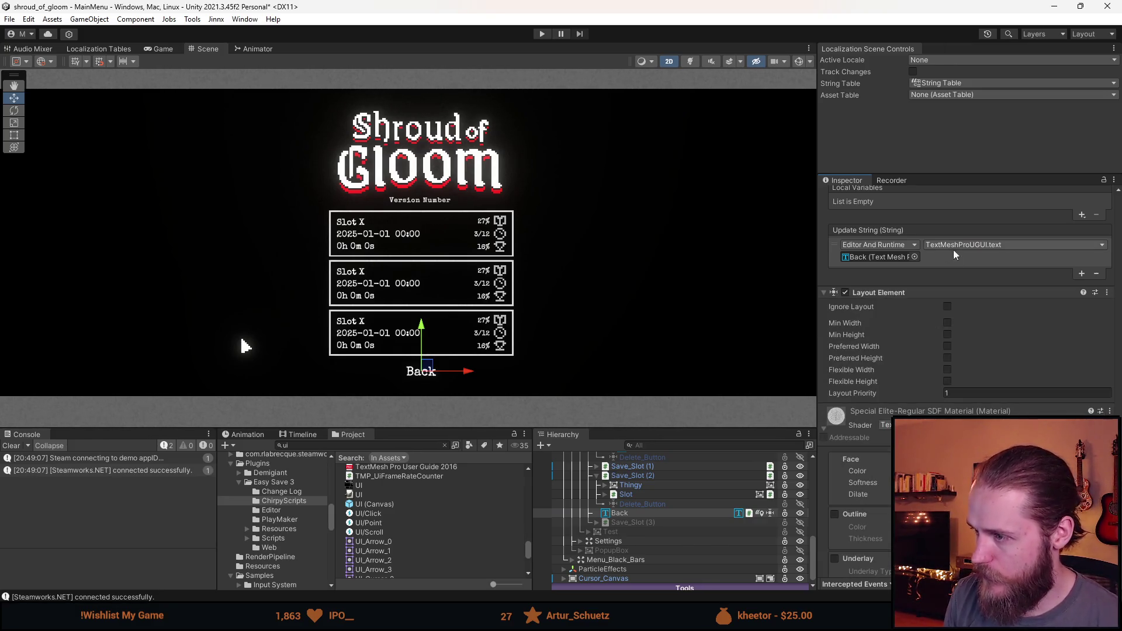
click(947, 308)
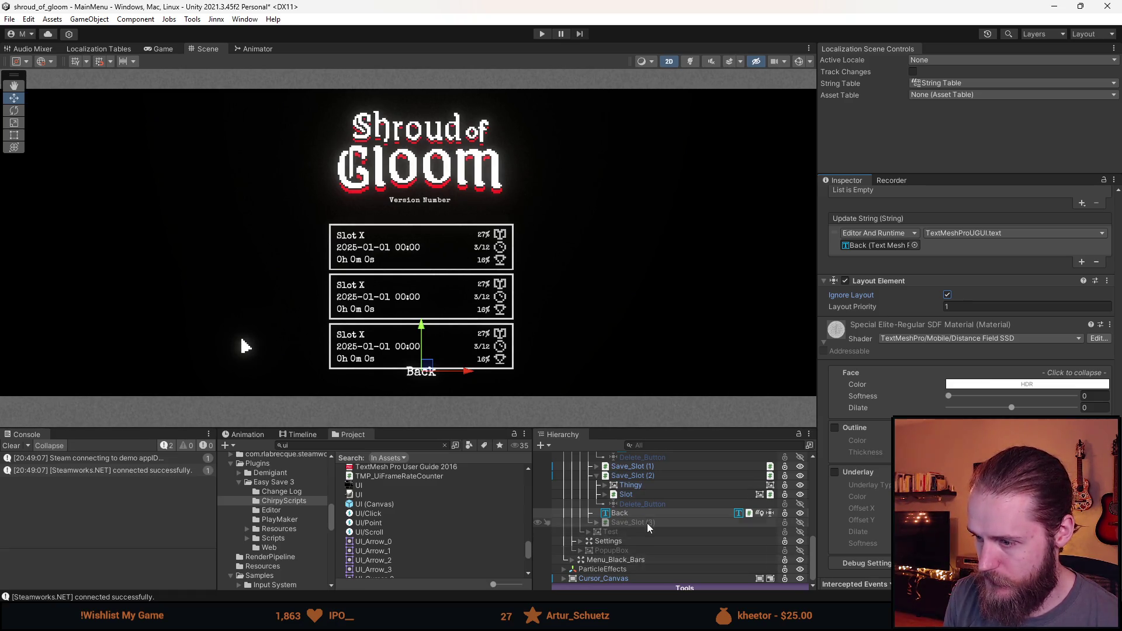
scroll(644, 527, up, 5)
click(627, 520)
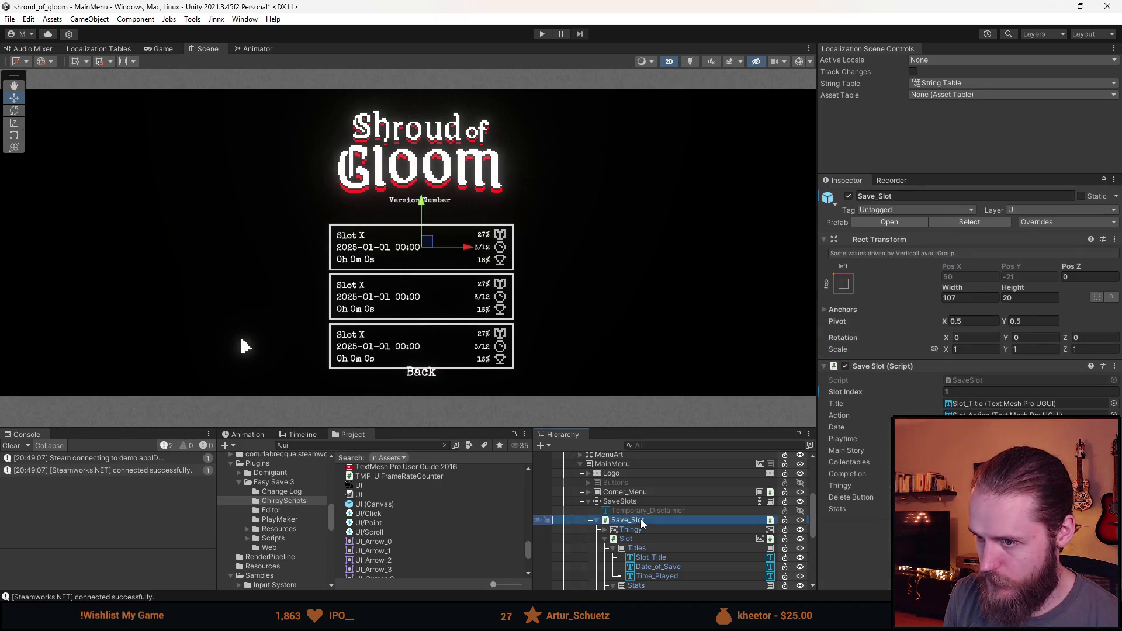
click(423, 208)
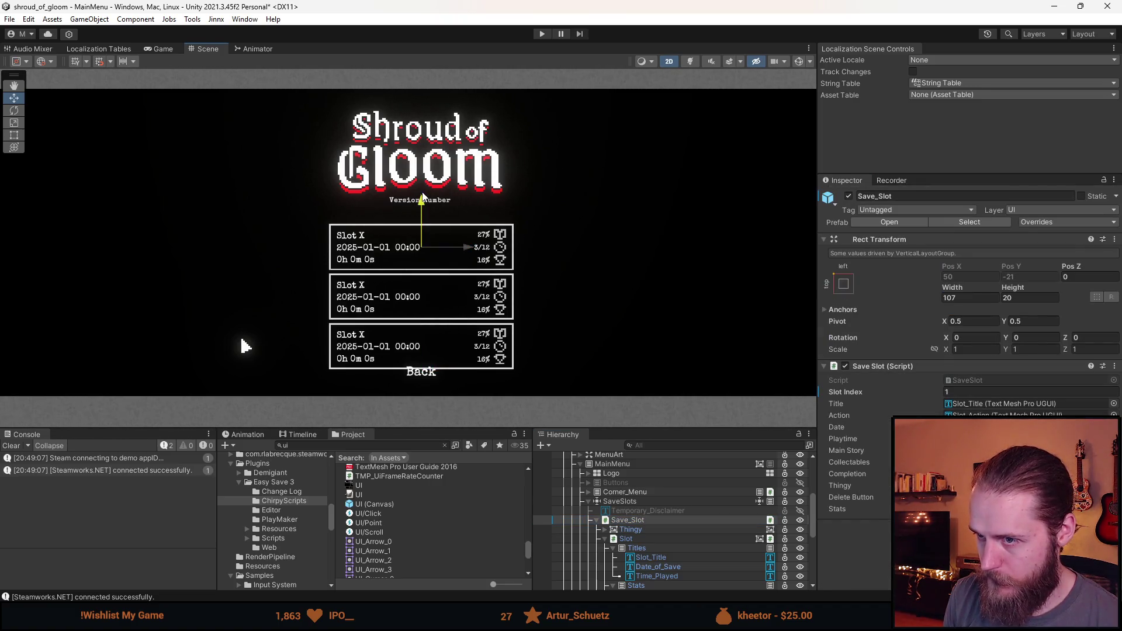
click(624, 501)
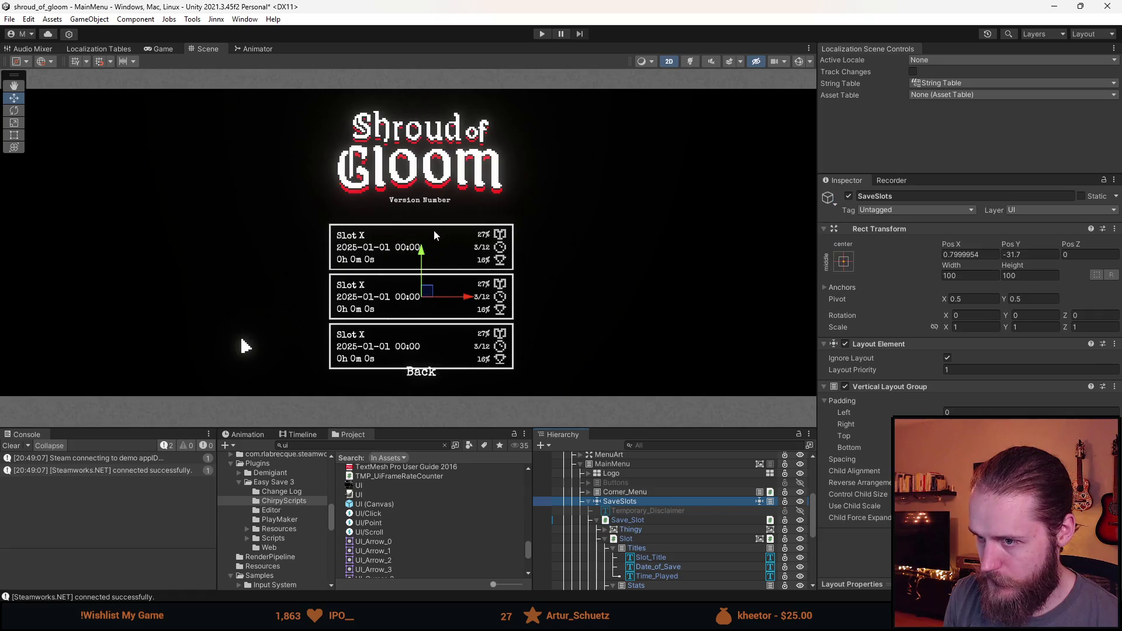
drag(424, 253, 420, 234)
Step: Lower the Back label beneath the slots to Pos Y -99.7
scroll(674, 573, down, 3)
scroll(640, 566, down, 1)
click(637, 547)
drag(430, 319, 426, 326)
Step: Re-enable Buttons, disable SaveSlots and run the game in play mode
scroll(589, 495, up, 5)
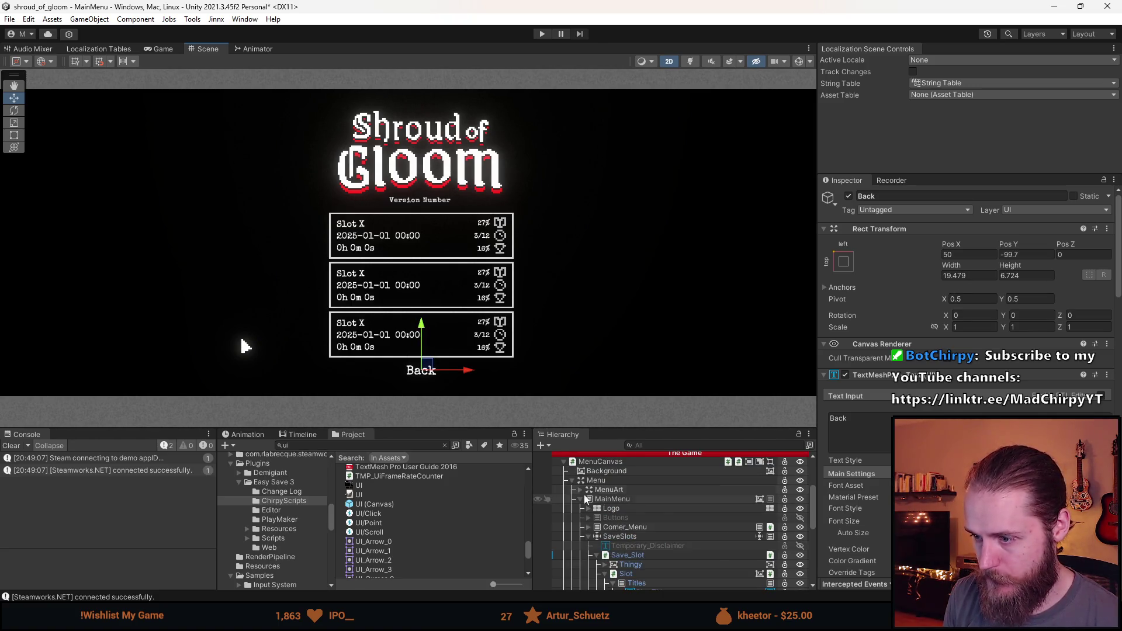
key(shift+a)
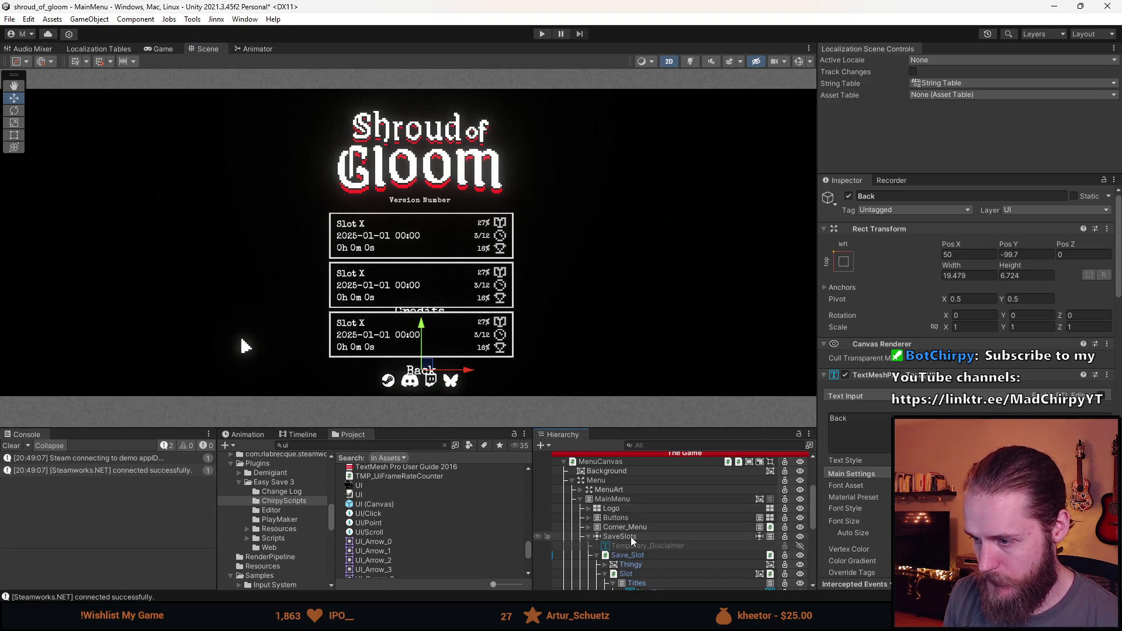
key(shift+a)
click(542, 33)
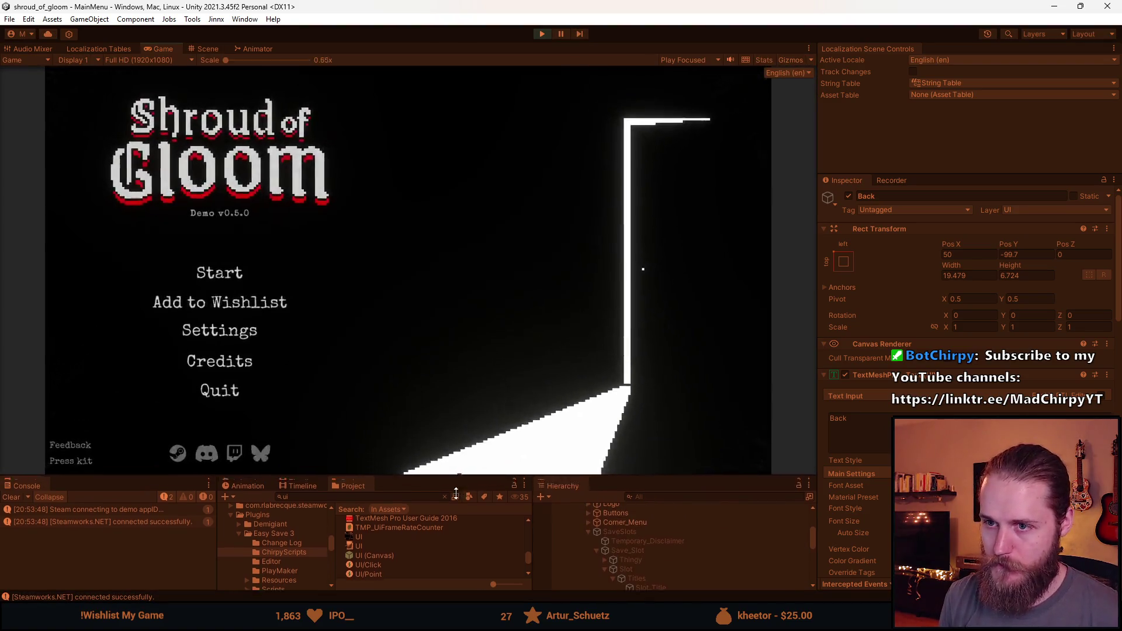
Step: Switch the game language to Simplified Chinese and view the Chinese save-slot screen
drag(458, 478, 458, 540)
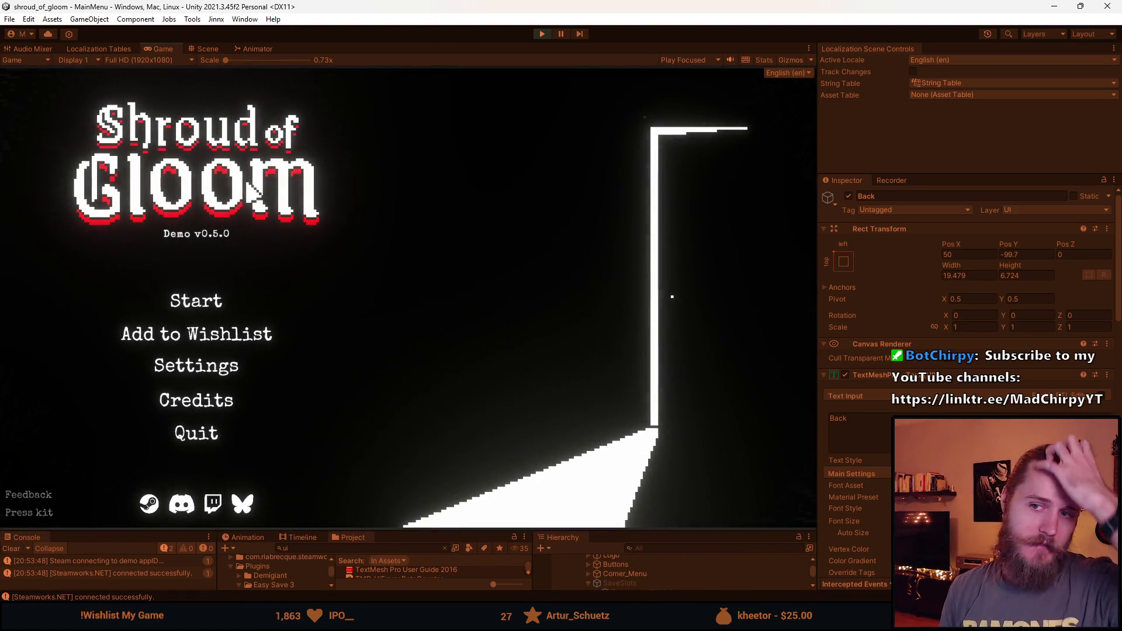
click(220, 369)
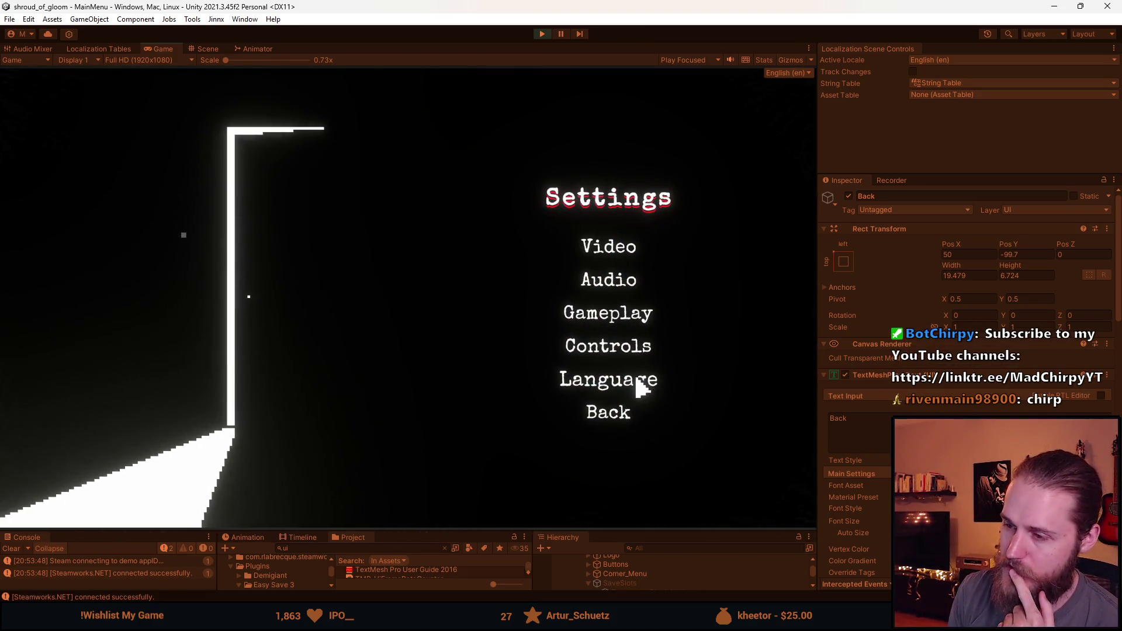
click(636, 392)
click(545, 202)
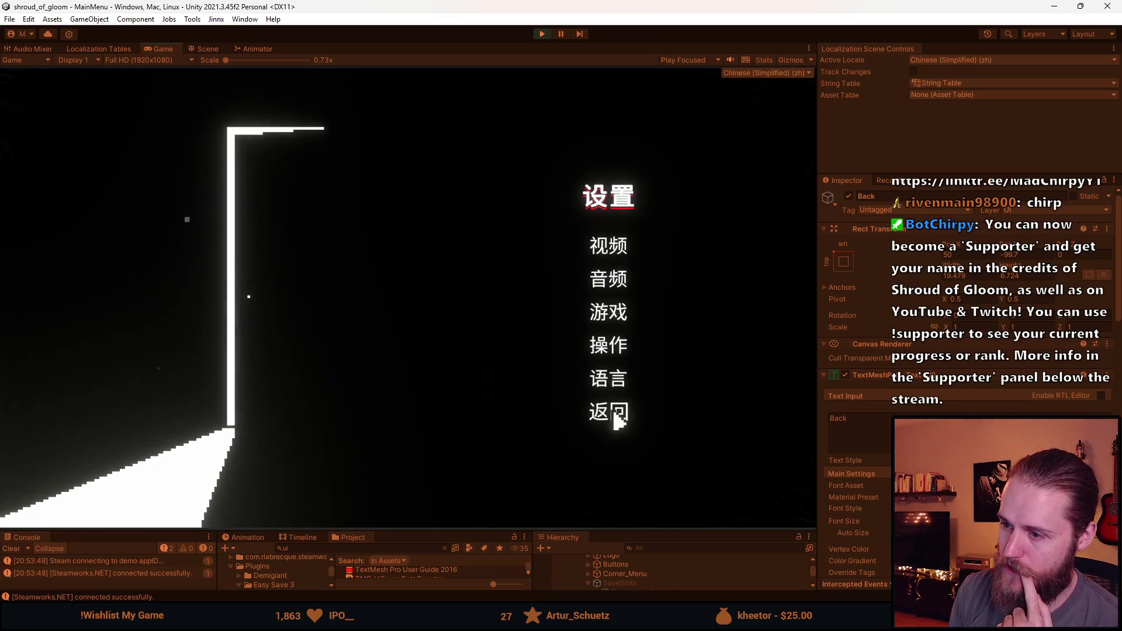
click(617, 421)
click(188, 303)
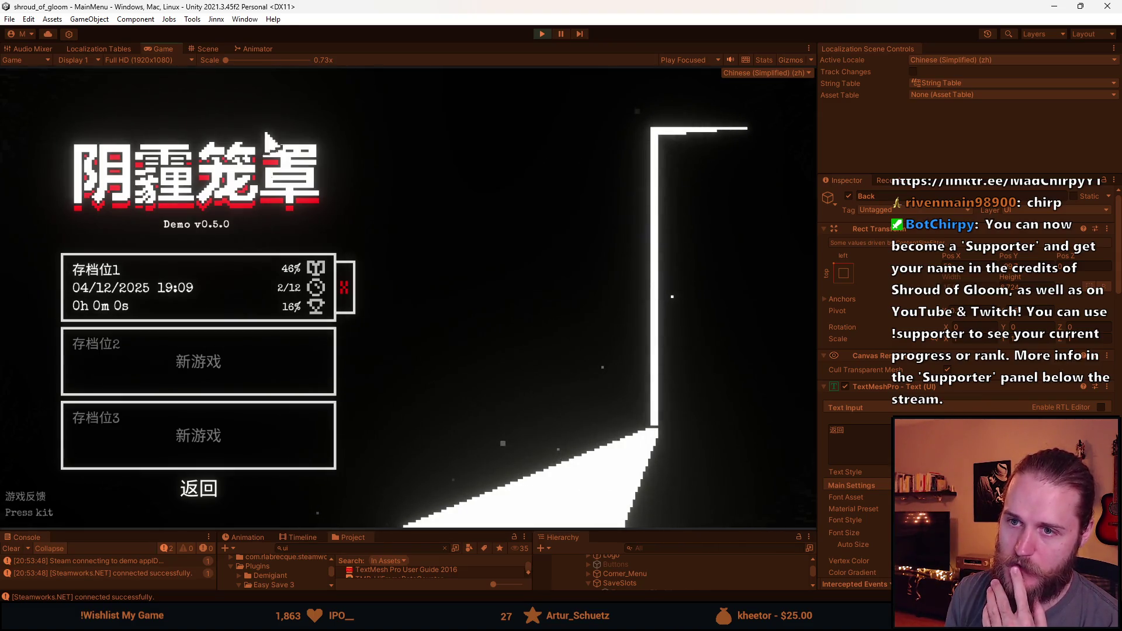
click(210, 497)
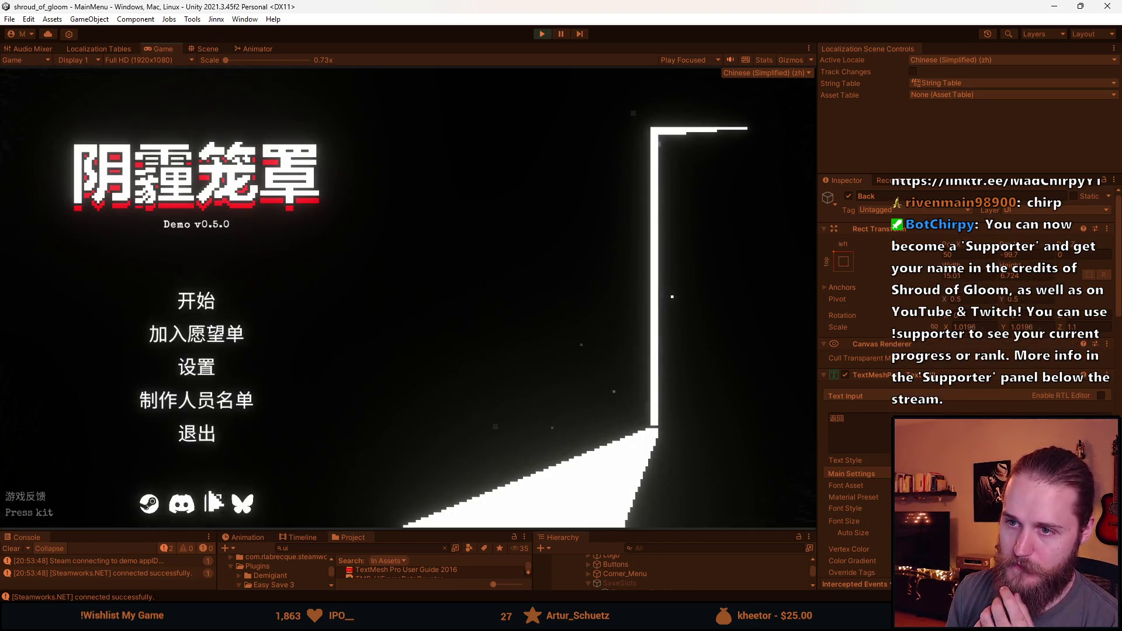
Step: Switch the game language back to English in Settings and return to the main menu
click(192, 371)
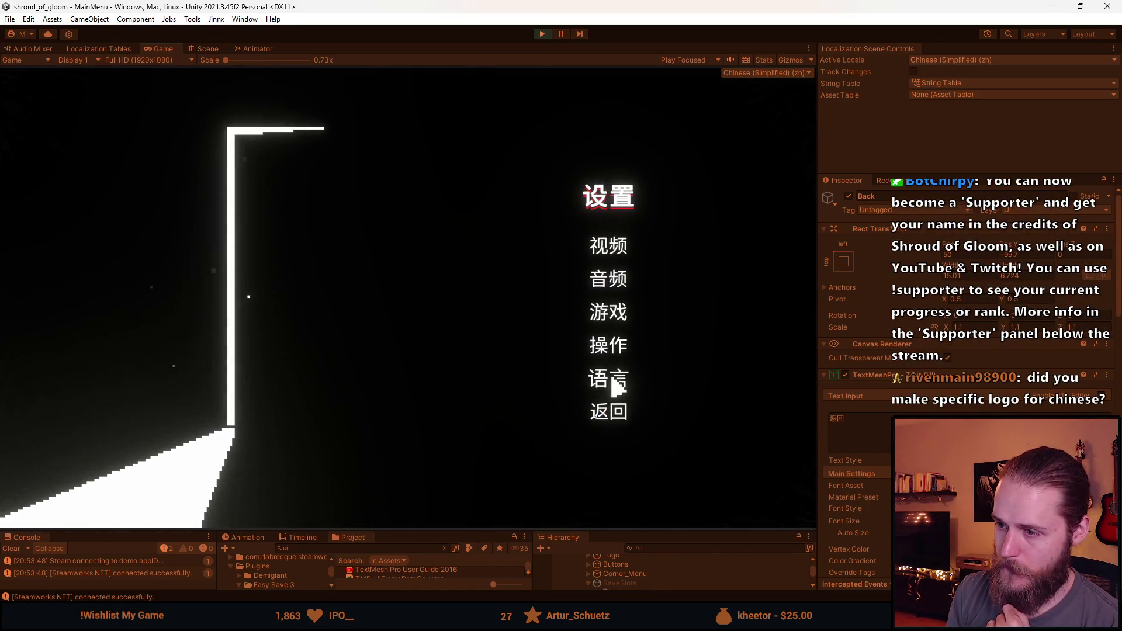
click(617, 383)
click(543, 173)
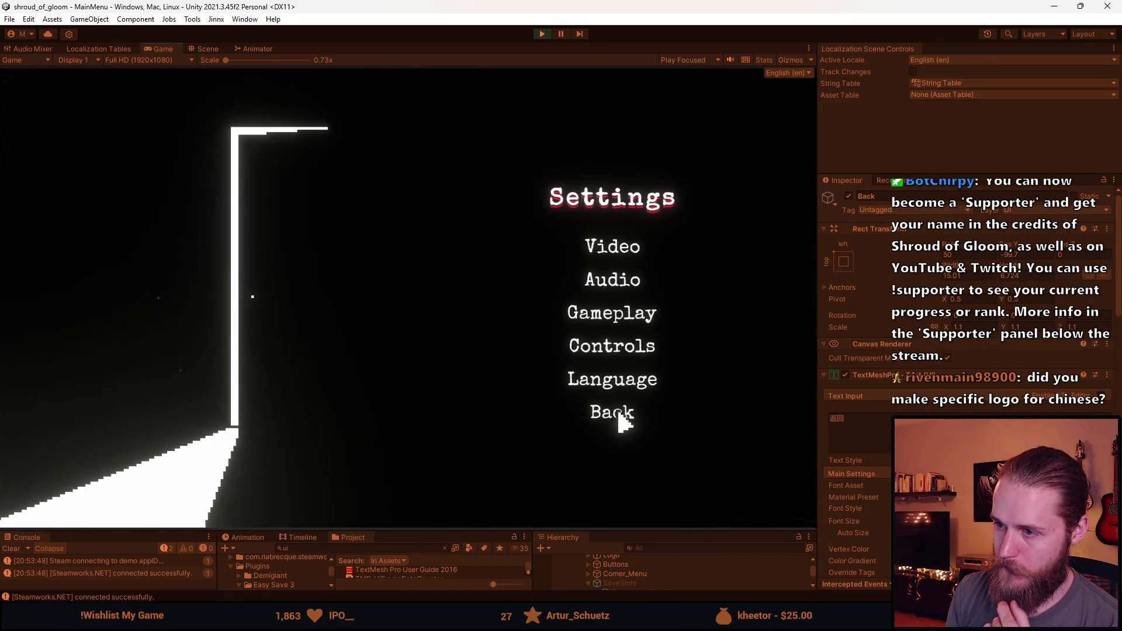
click(619, 413)
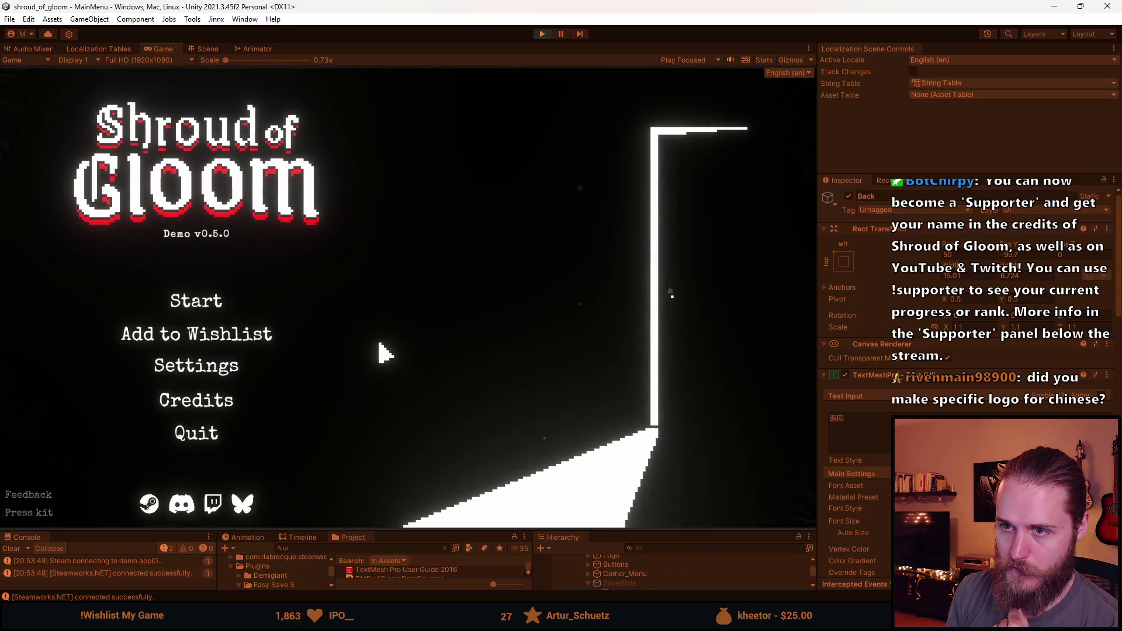
Step: Open and close the save-slot screen repeatedly from the main menu via Start and Back
click(175, 318)
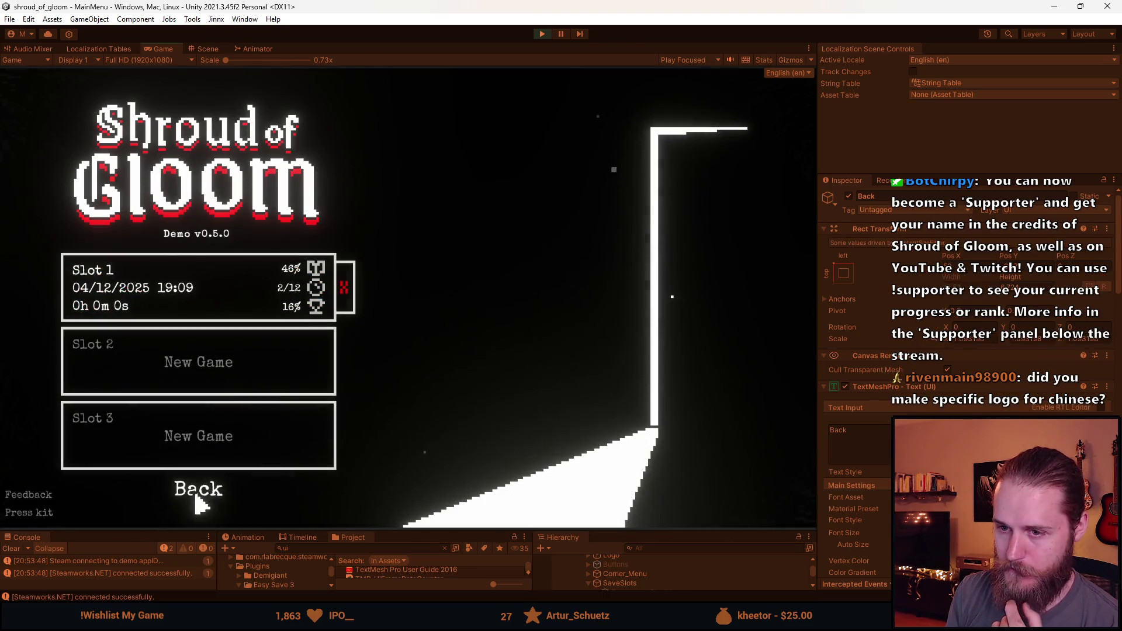
click(196, 497)
click(200, 305)
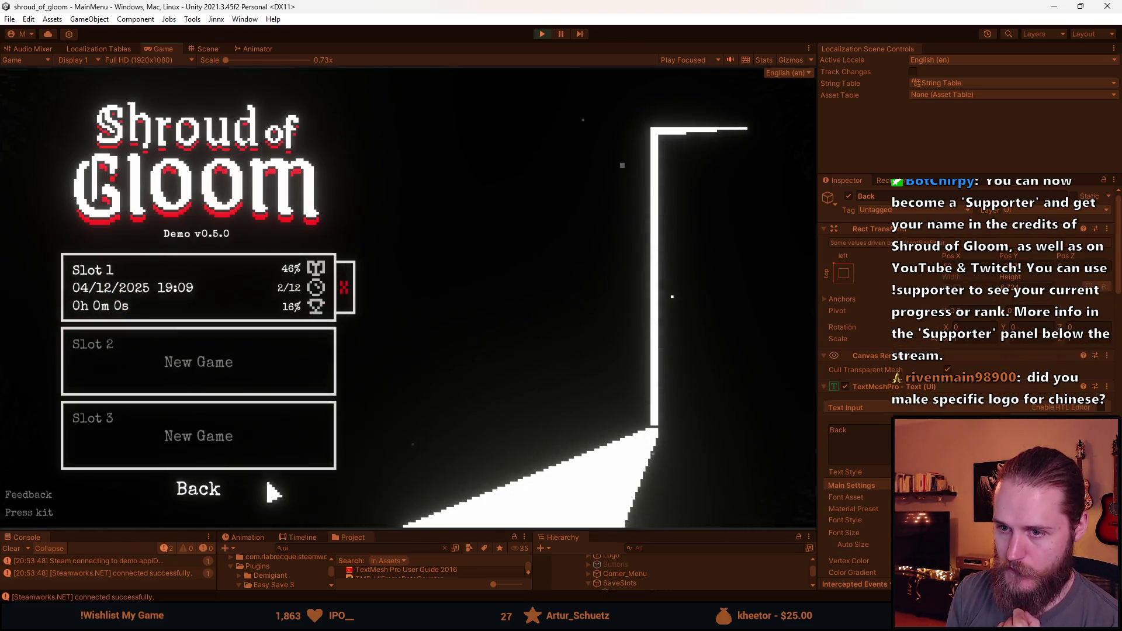
click(210, 494)
click(201, 316)
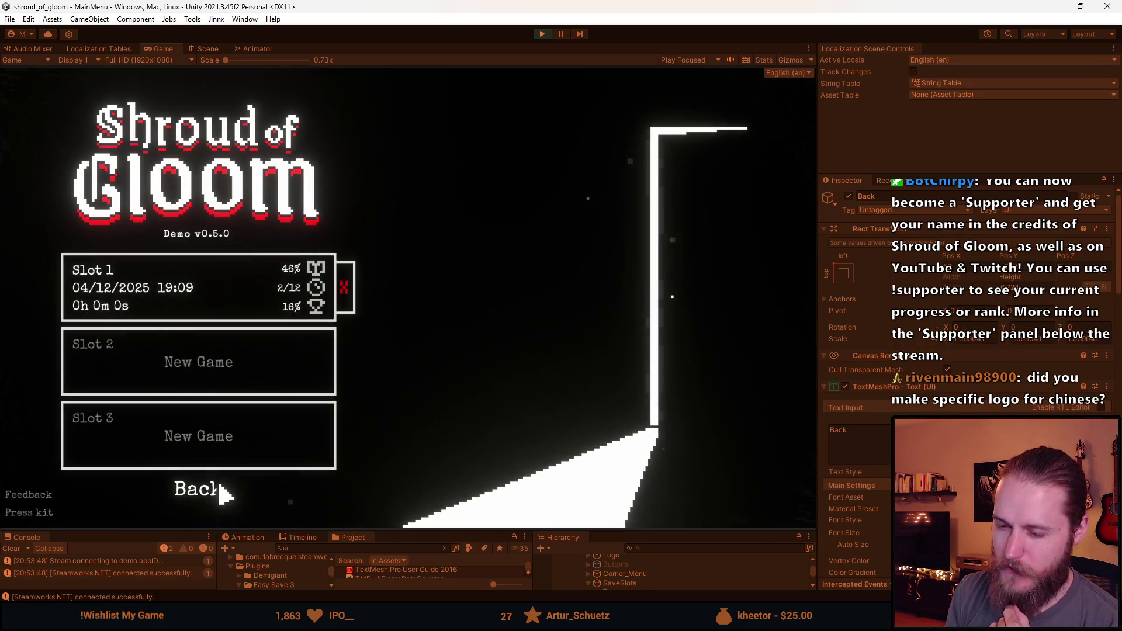
click(201, 497)
click(190, 302)
click(204, 488)
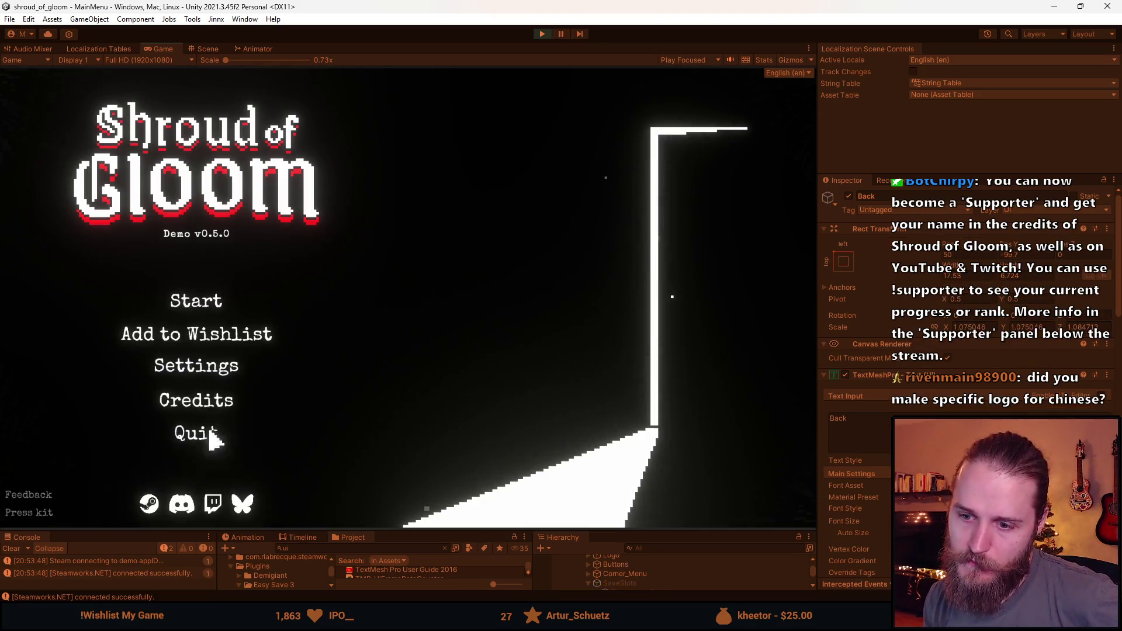
click(201, 300)
click(217, 498)
click(201, 313)
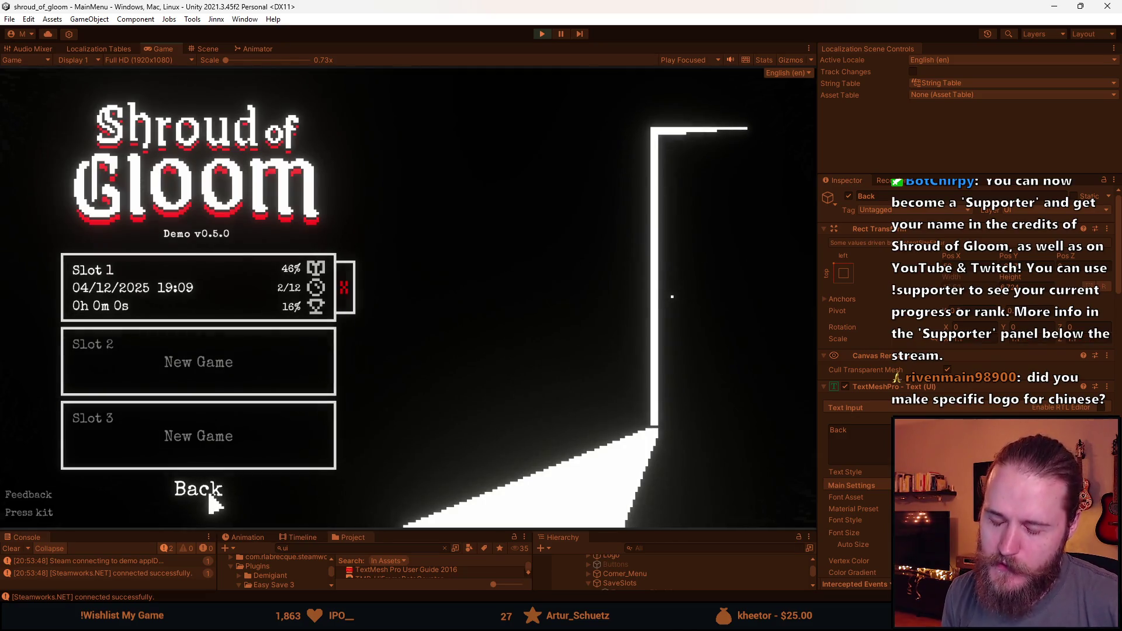
click(214, 500)
click(201, 310)
click(219, 494)
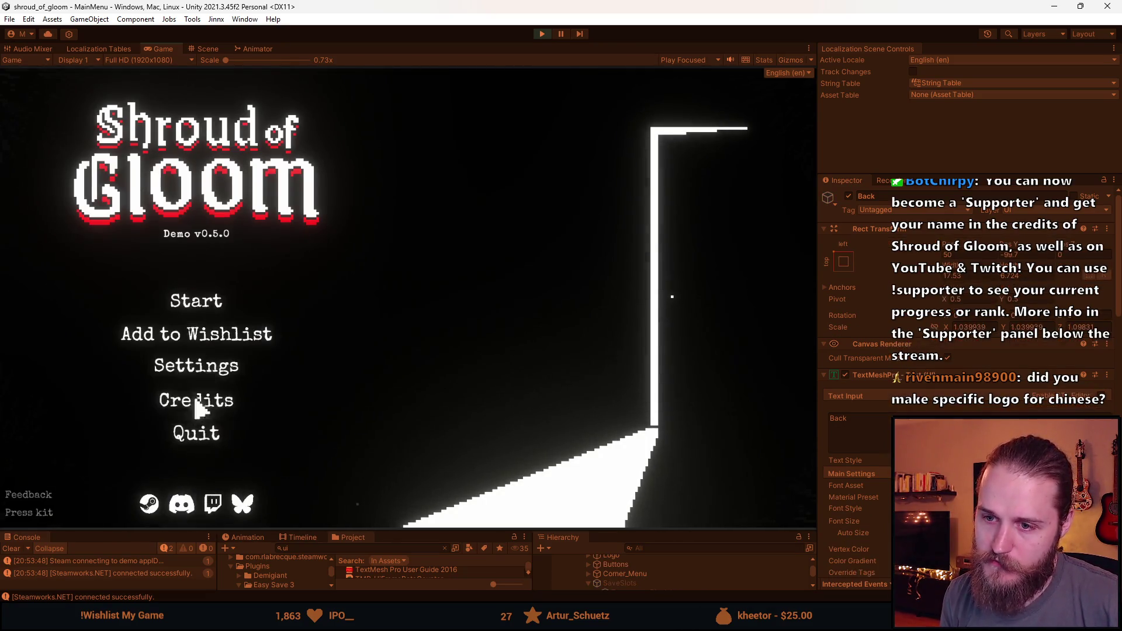
click(198, 304)
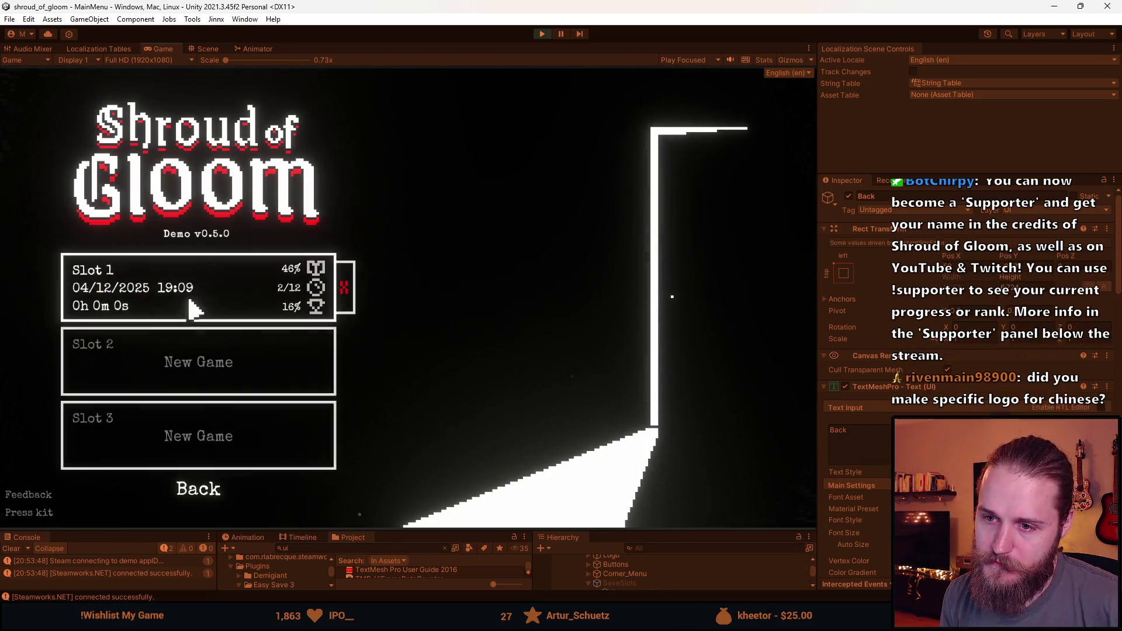
click(218, 498)
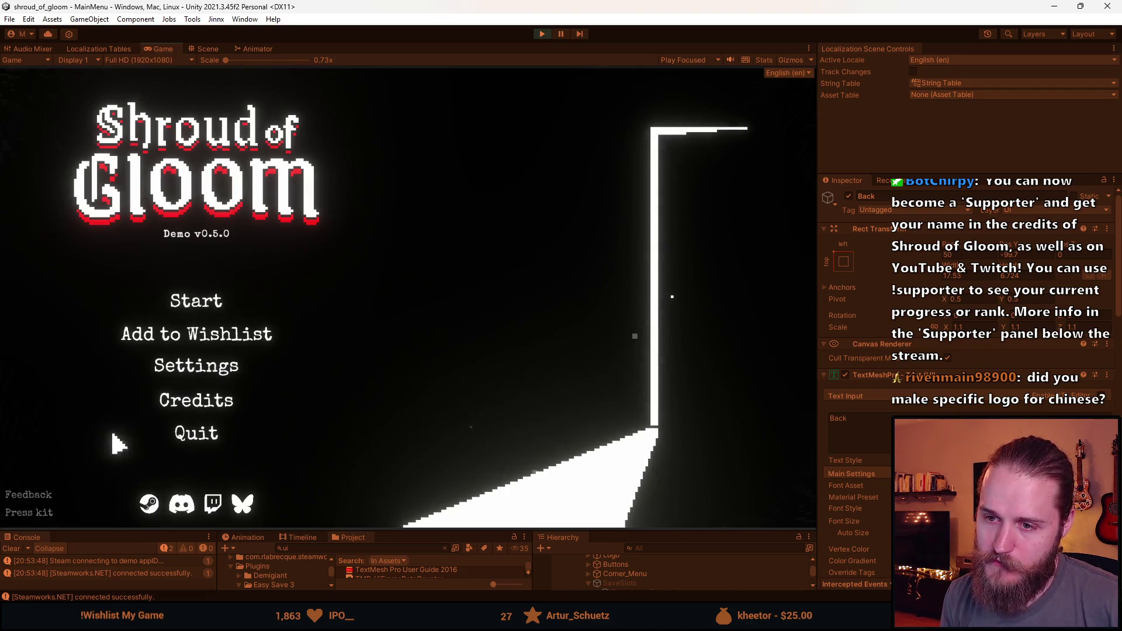
click(190, 311)
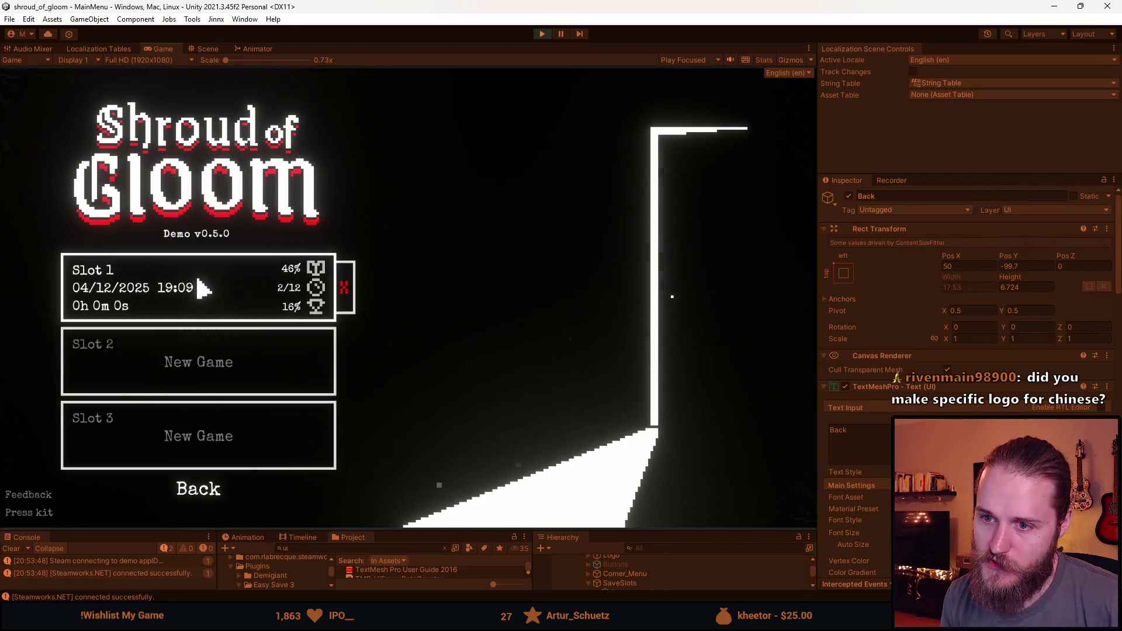
click(211, 489)
click(208, 300)
click(213, 488)
click(211, 307)
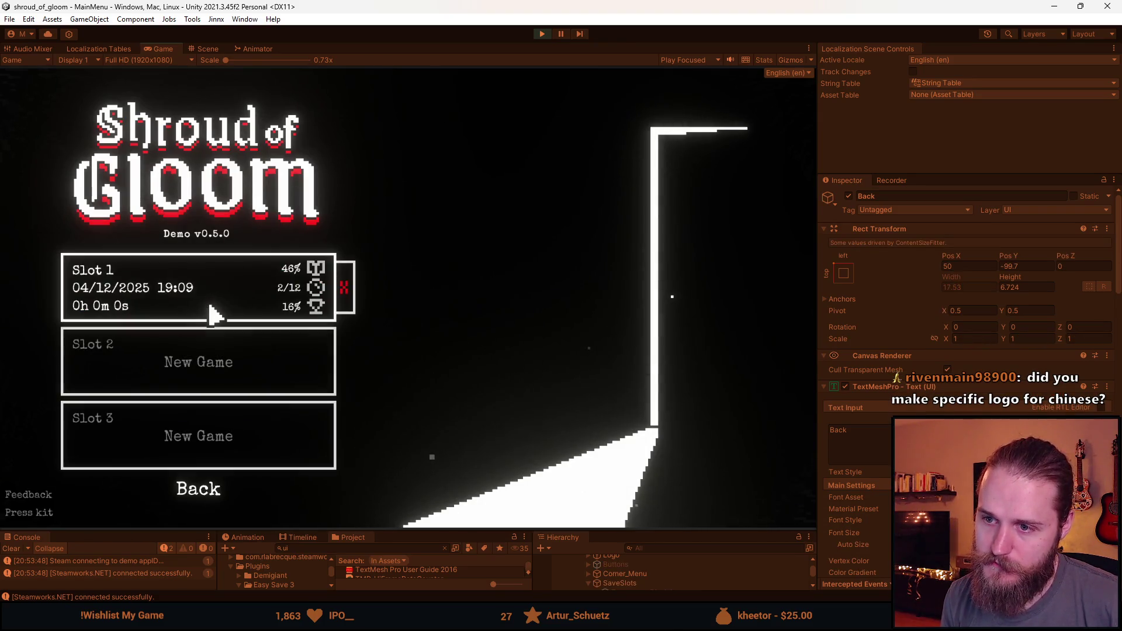
click(206, 488)
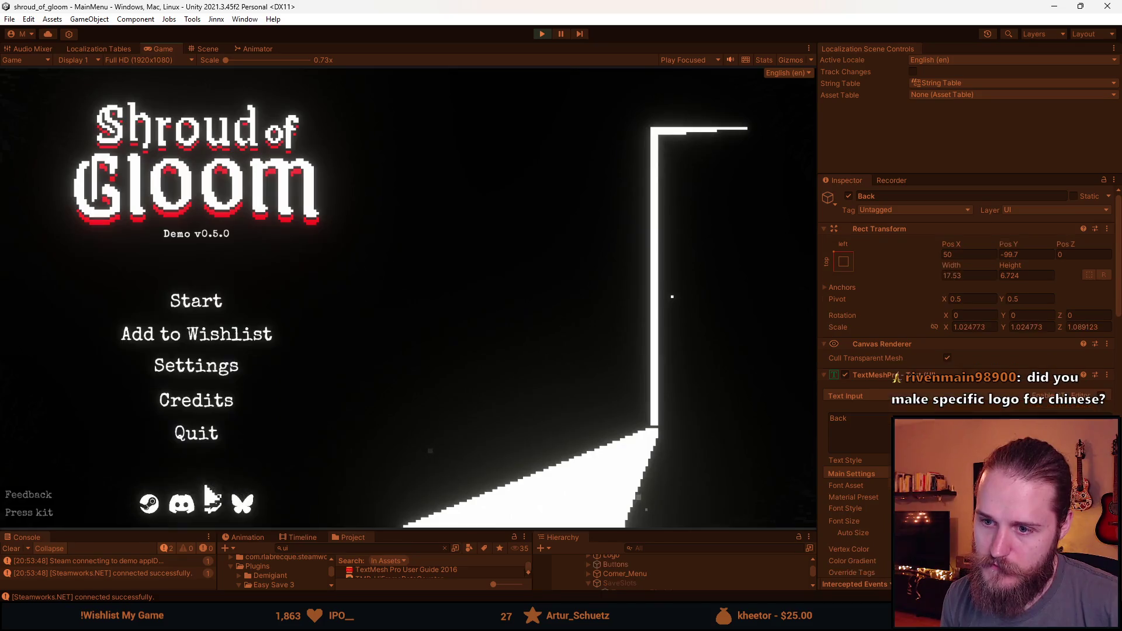
click(205, 304)
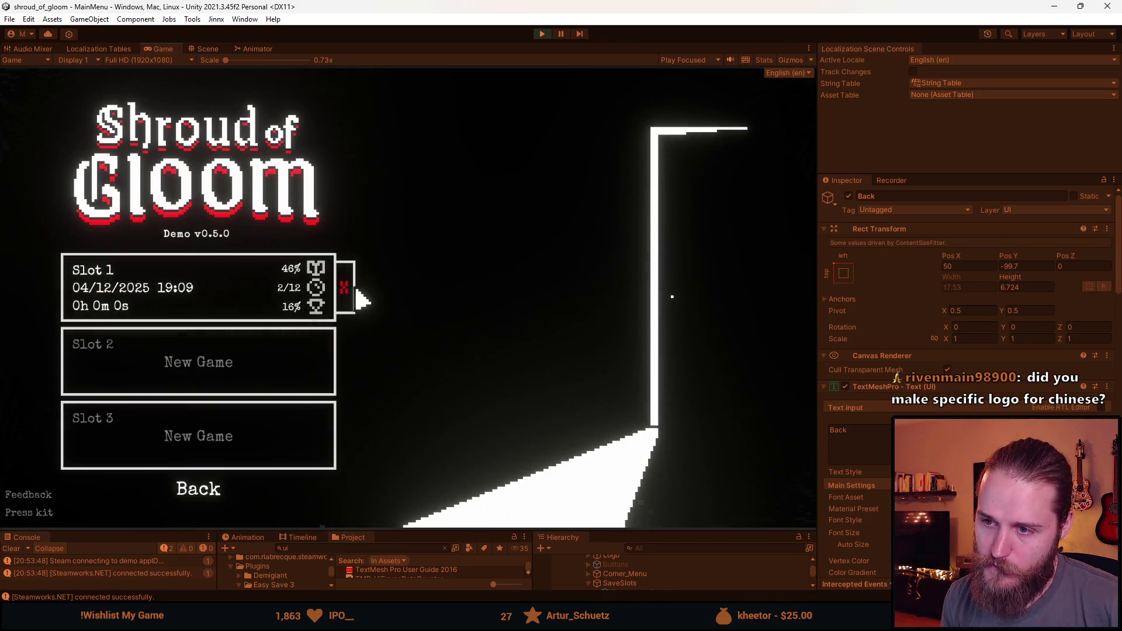
Step: Open Slot 1's delete prompt and cancel it, keeping the save
click(351, 287)
click(411, 303)
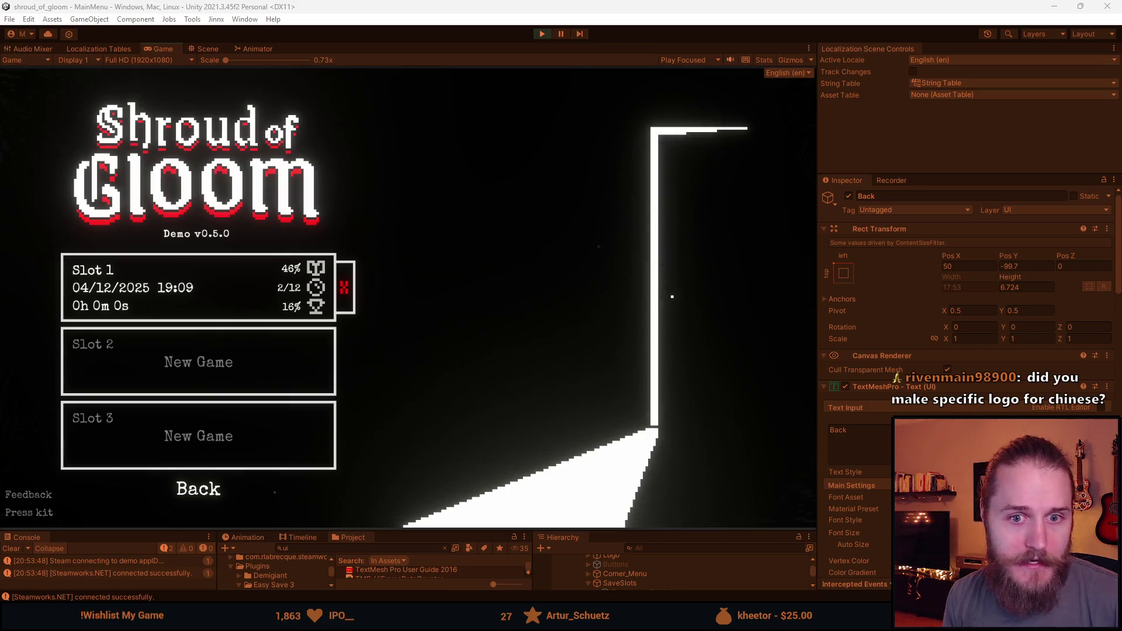
key(alt+Tab)
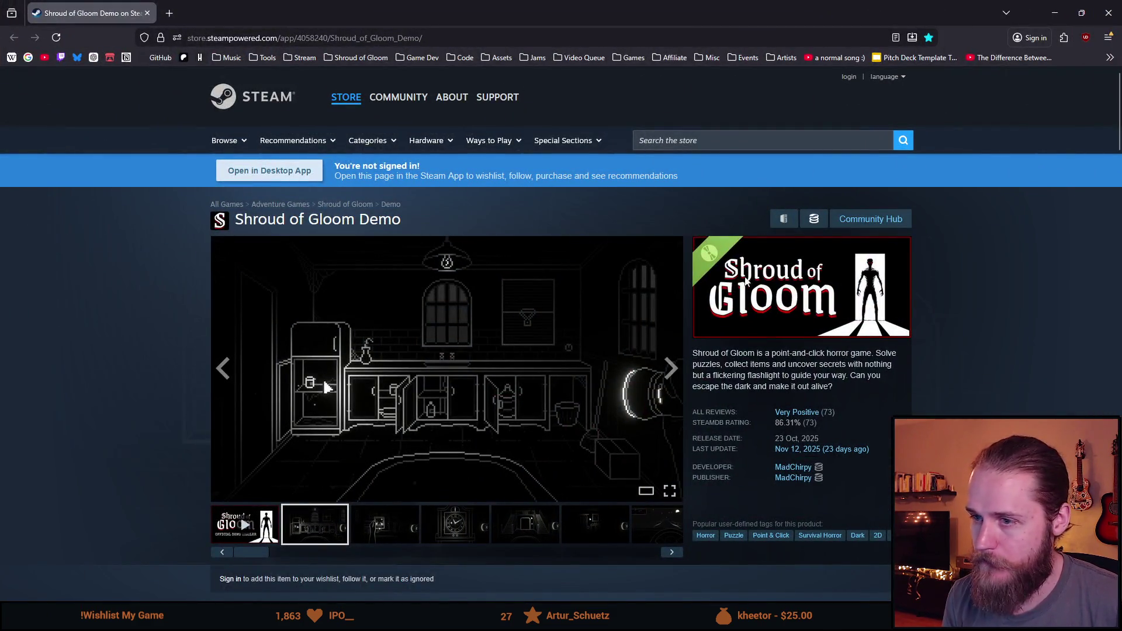
Step: Switch the Steam store page for the demo to Simplified Chinese
click(887, 79)
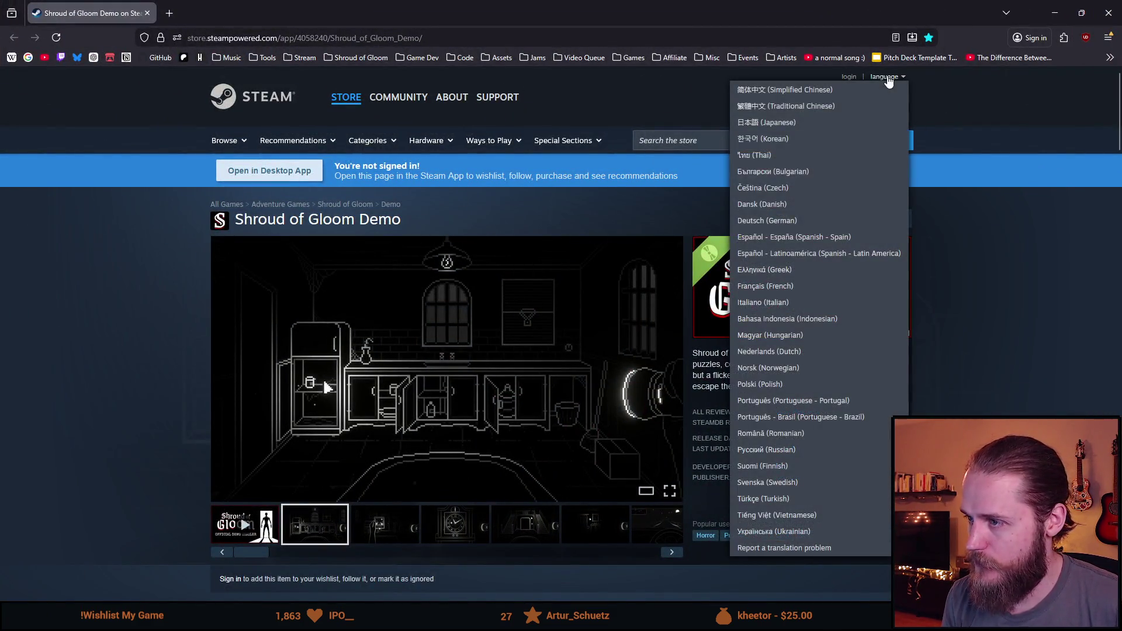
click(789, 94)
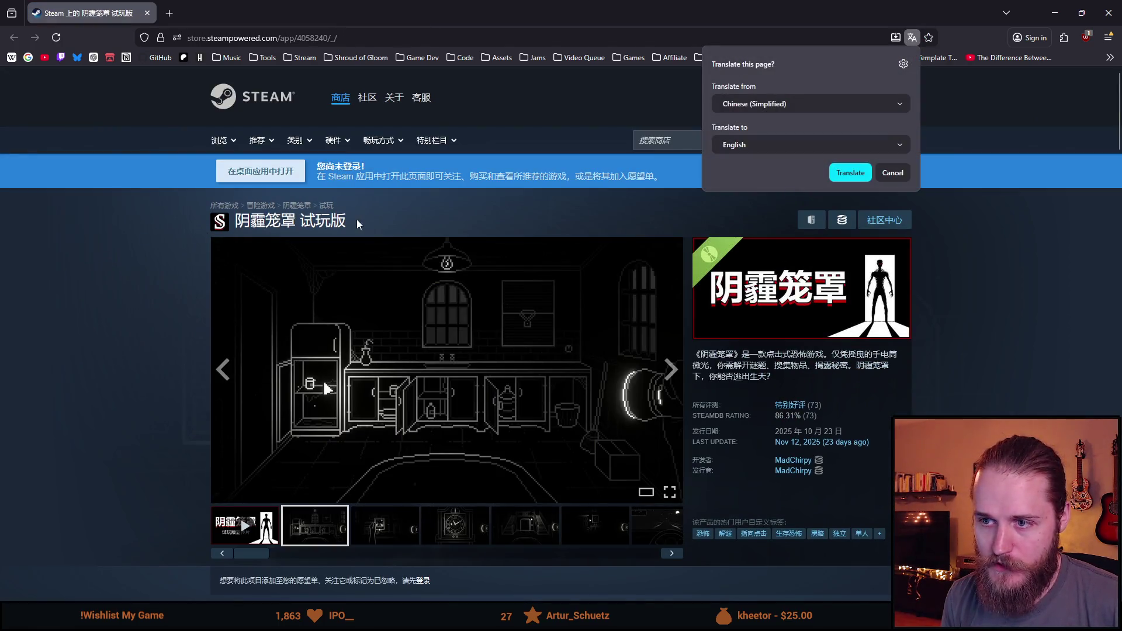
drag(348, 220, 213, 227)
click(187, 331)
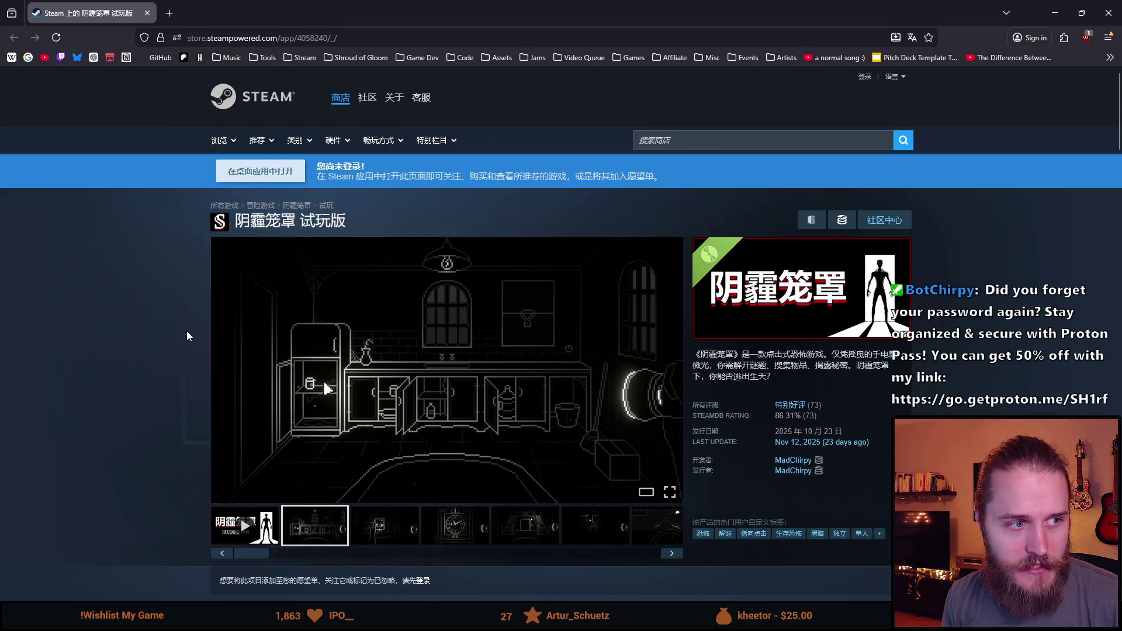
scroll(187, 331, down, 2)
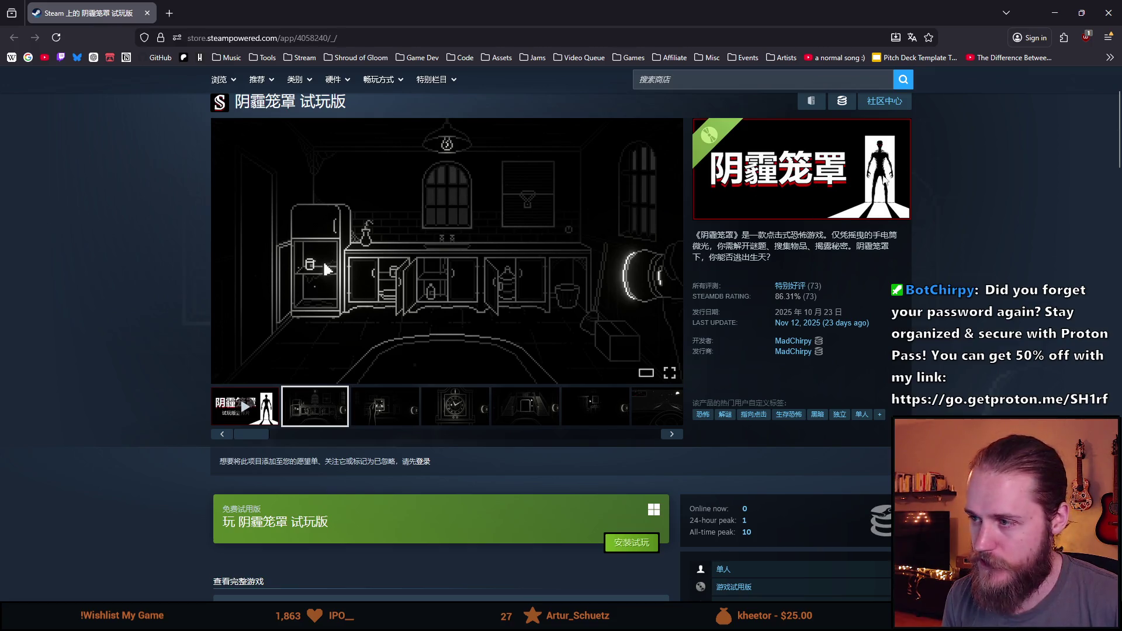
scroll(246, 380, up, 2)
Step: Play the demo's trailer, skipping ahead near the end
click(245, 526)
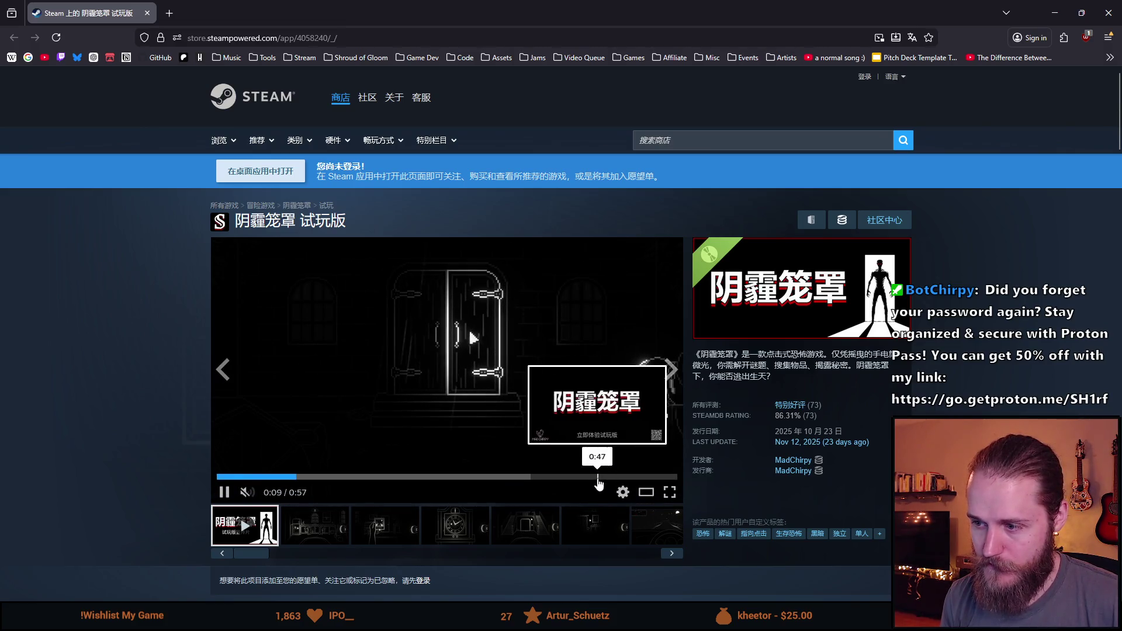
click(395, 456)
click(412, 413)
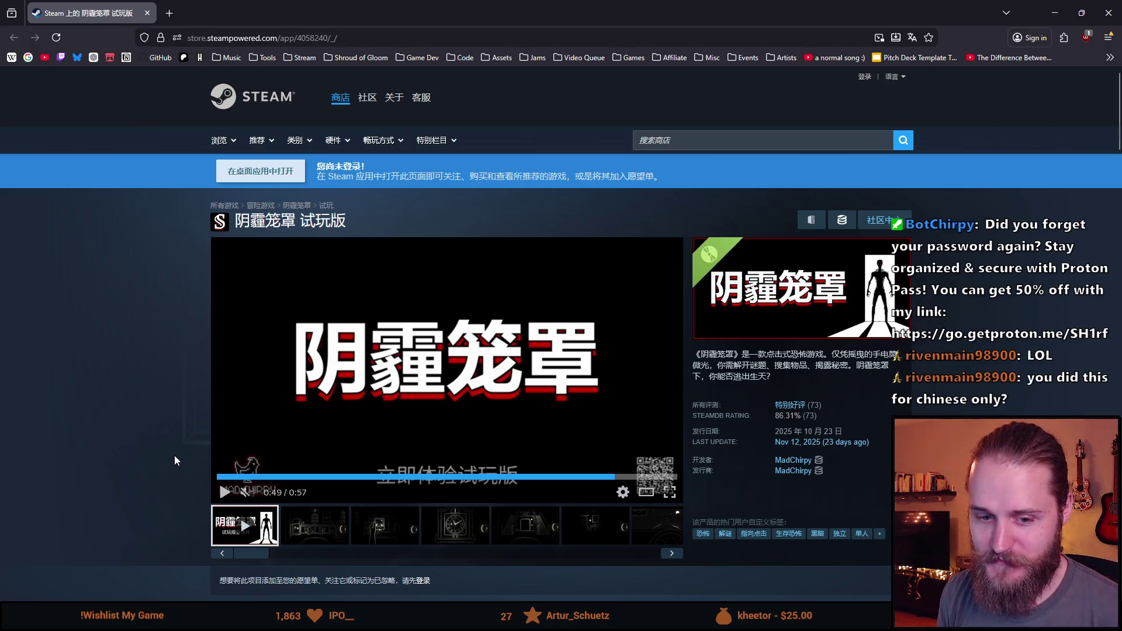
scroll(174, 461, down, 1)
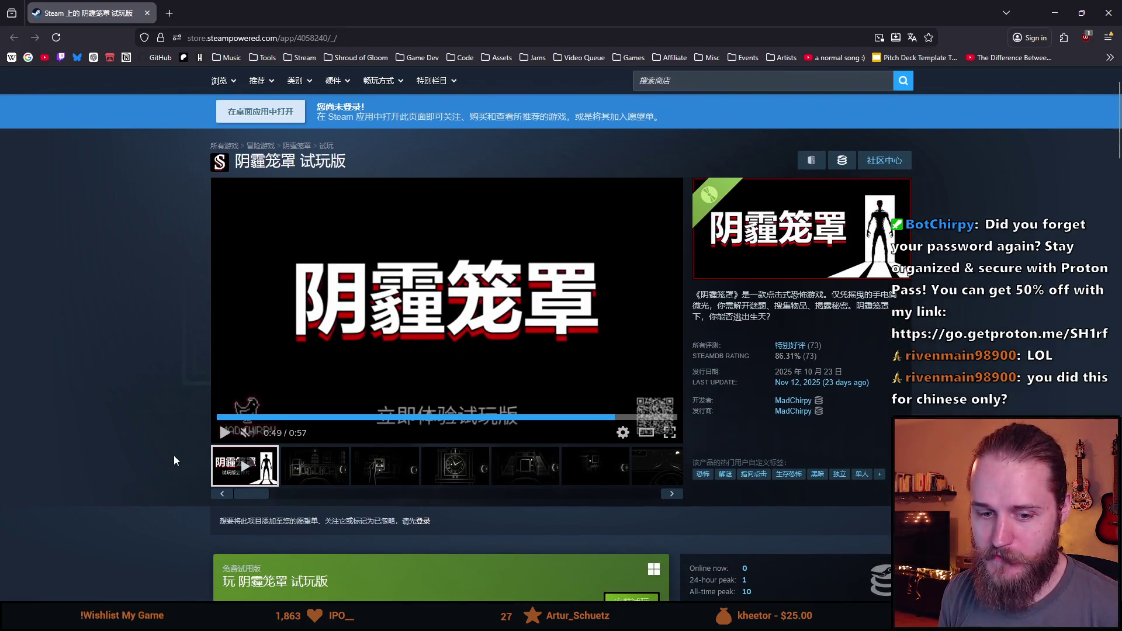
Step: Scroll up and down through the Chinese demo page on the Steam store
scroll(174, 455, down, 1)
scroll(177, 455, up, 1)
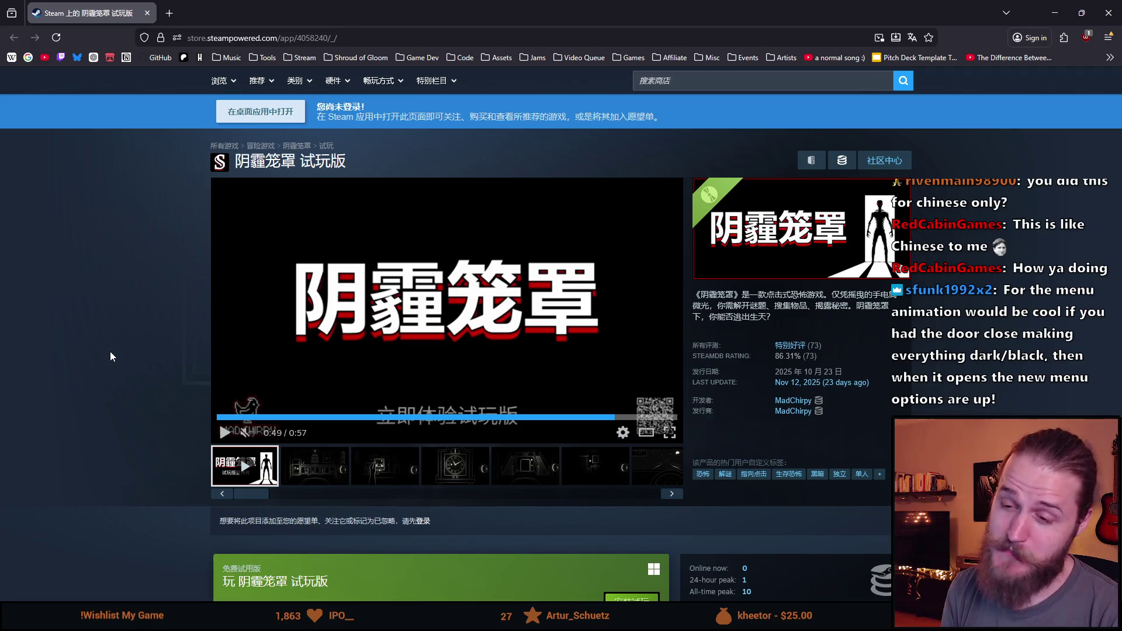
scroll(111, 356, down, 8)
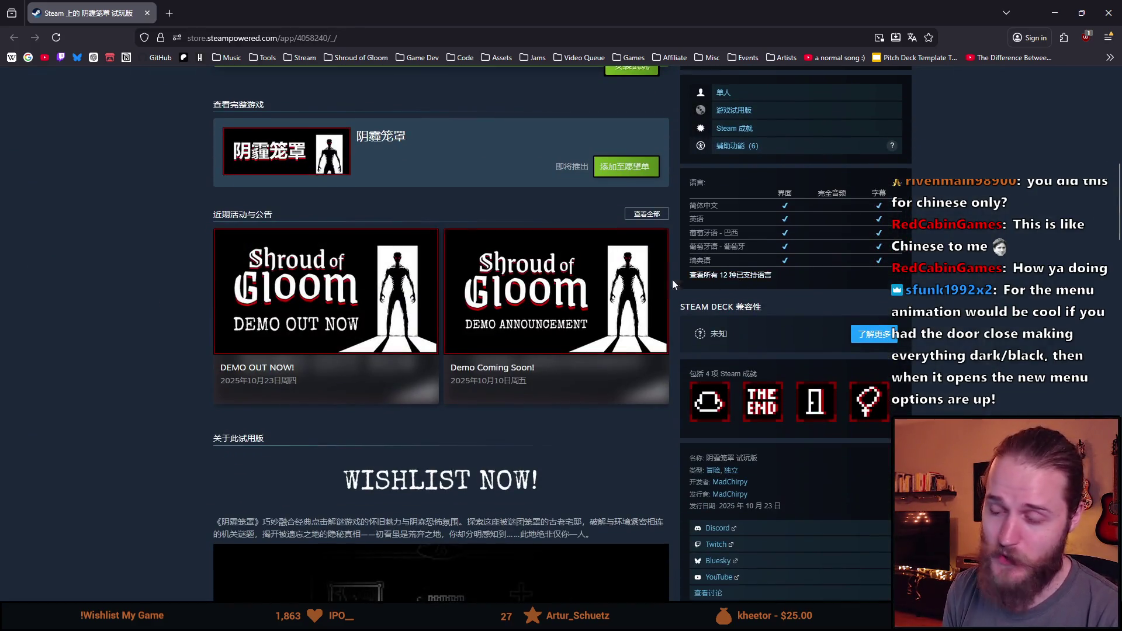
scroll(343, 363, up, 8)
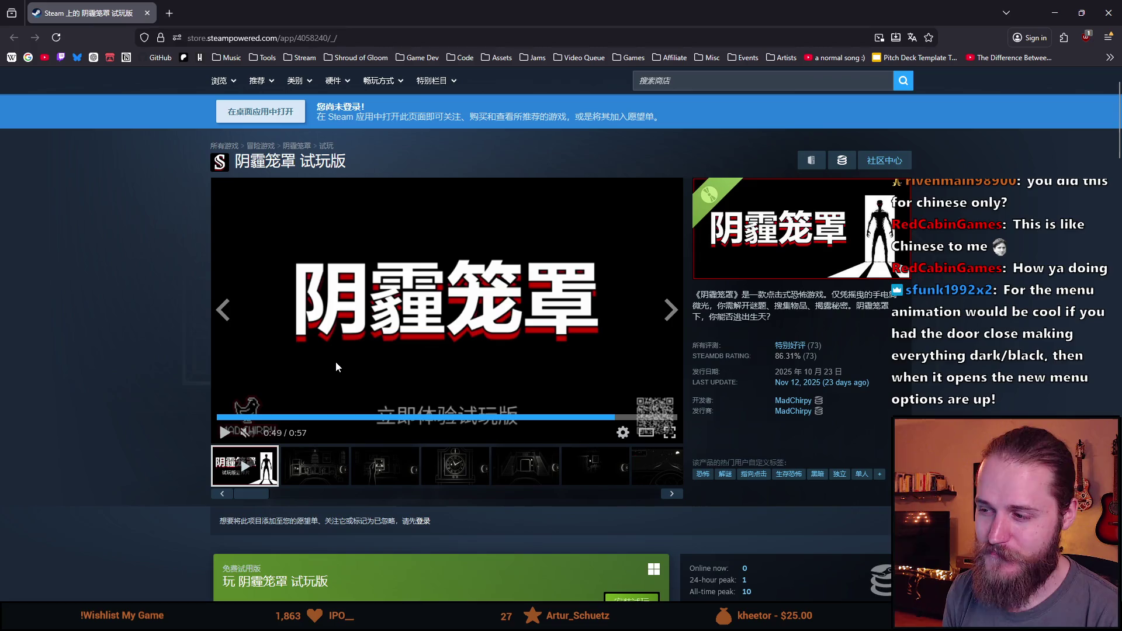
scroll(336, 361, down, 5)
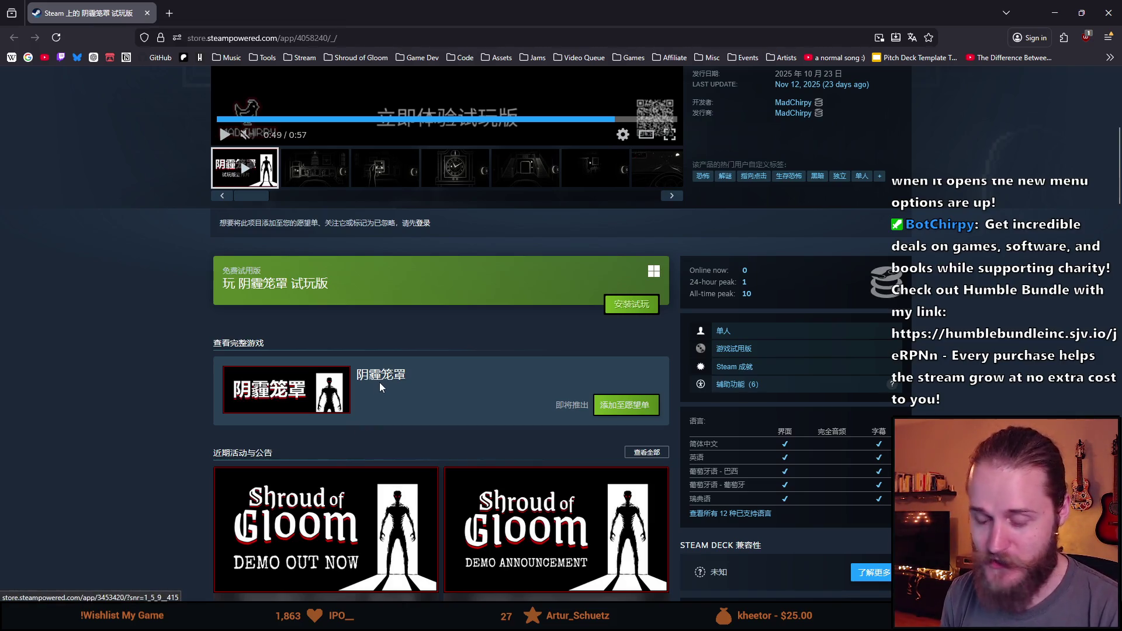
scroll(376, 386, up, 5)
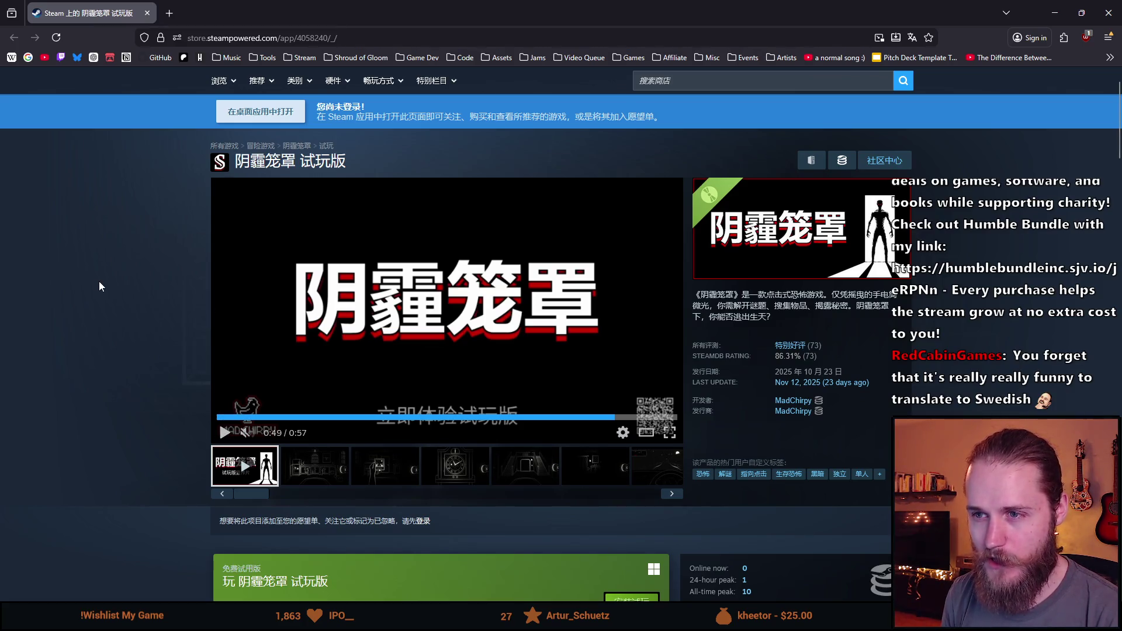
Step: Highlight the Chinese title 阴霾笼罩 on the store page, then return to Unity
drag(296, 161, 234, 167)
click(235, 163)
click(296, 163)
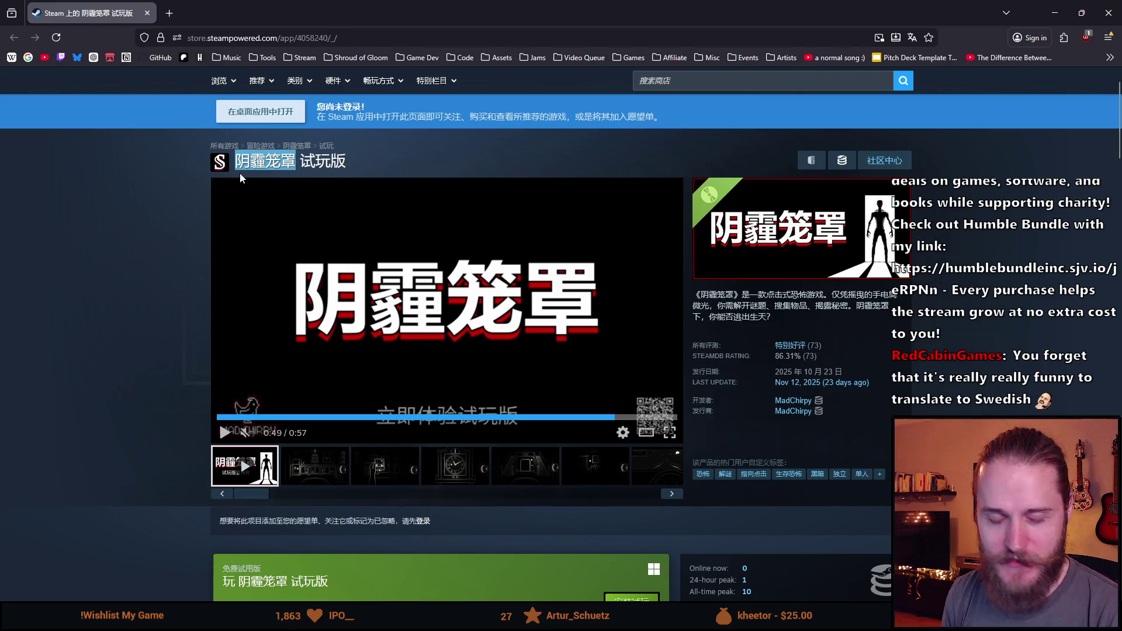
click(103, 273)
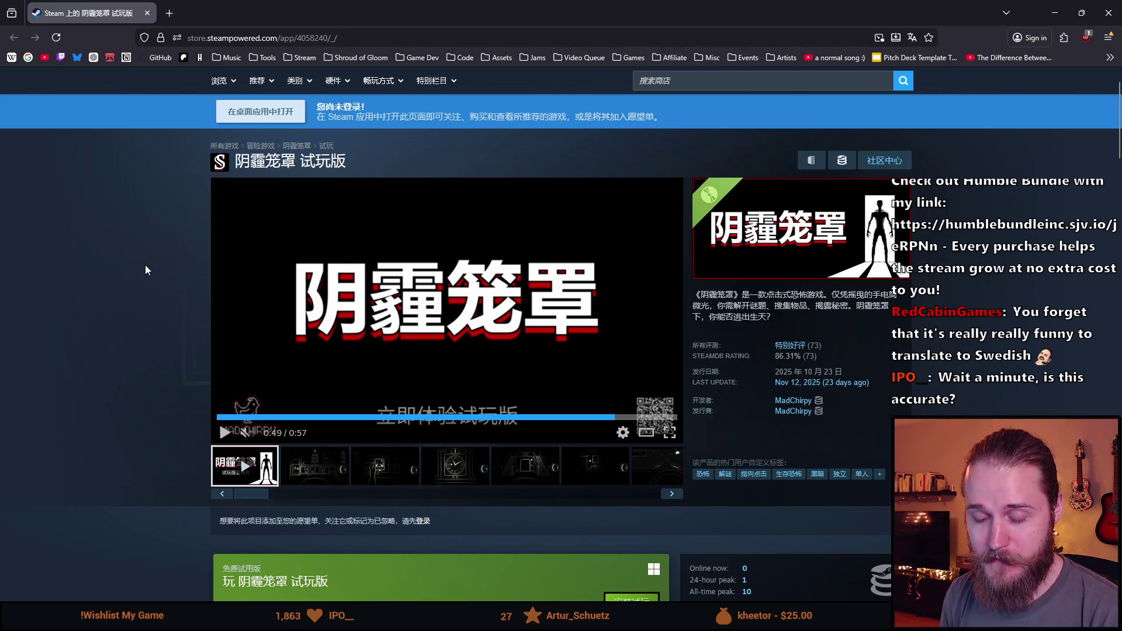
drag(234, 162, 297, 163)
click(296, 164)
click(280, 162)
click(296, 163)
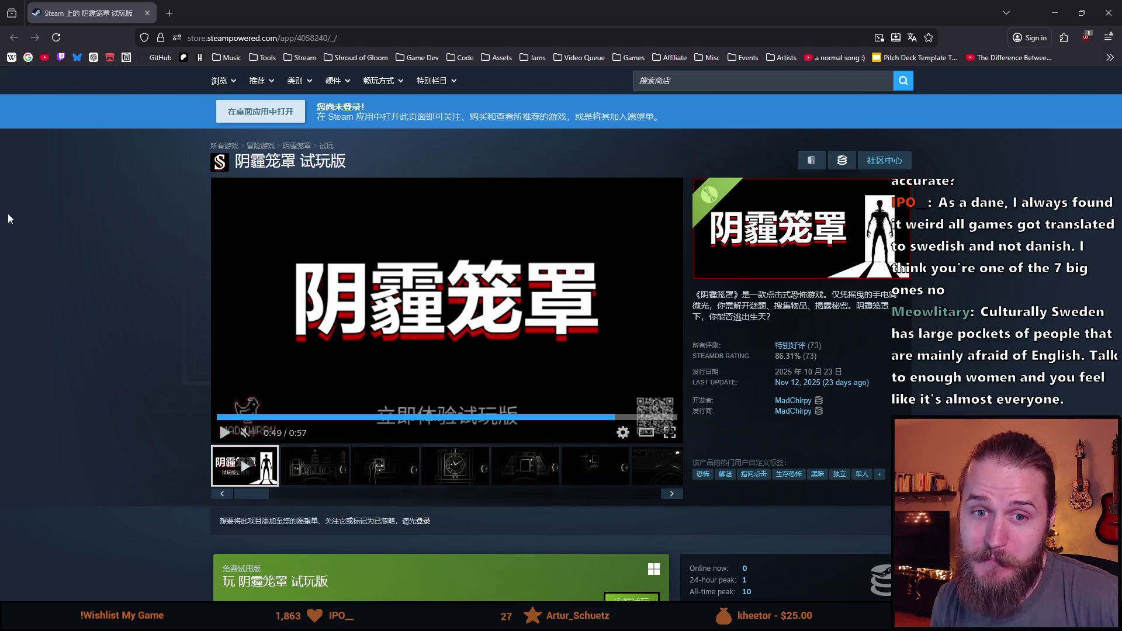
key(alt+Tab)
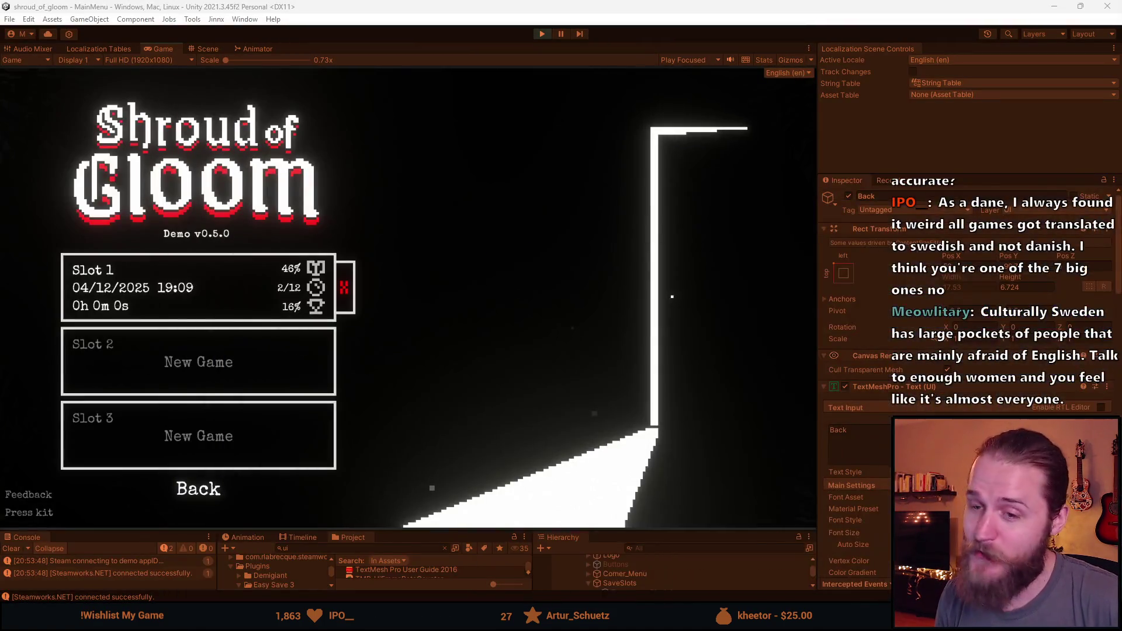
Step: Go back from the save slots to the main menu and restart play mode
click(193, 497)
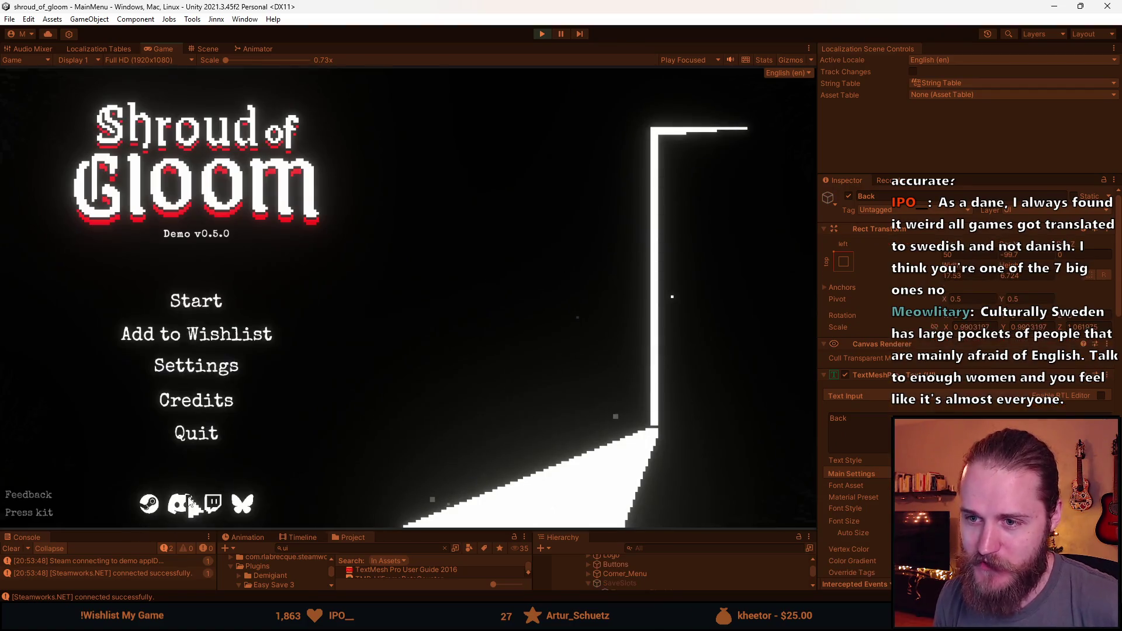
click(541, 35)
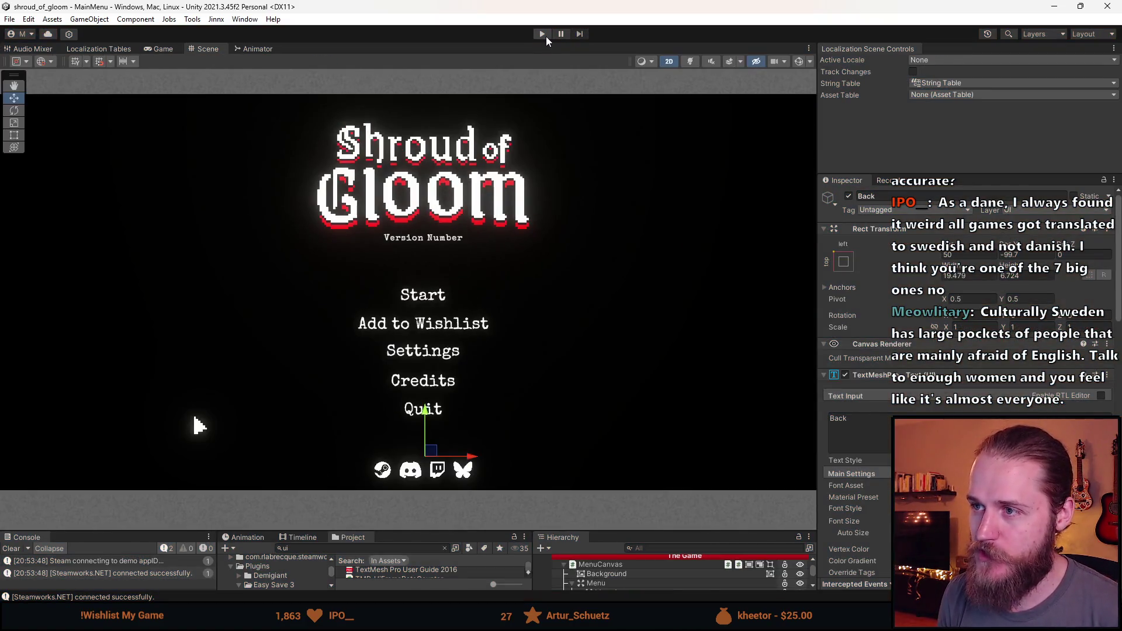
click(544, 35)
click(541, 34)
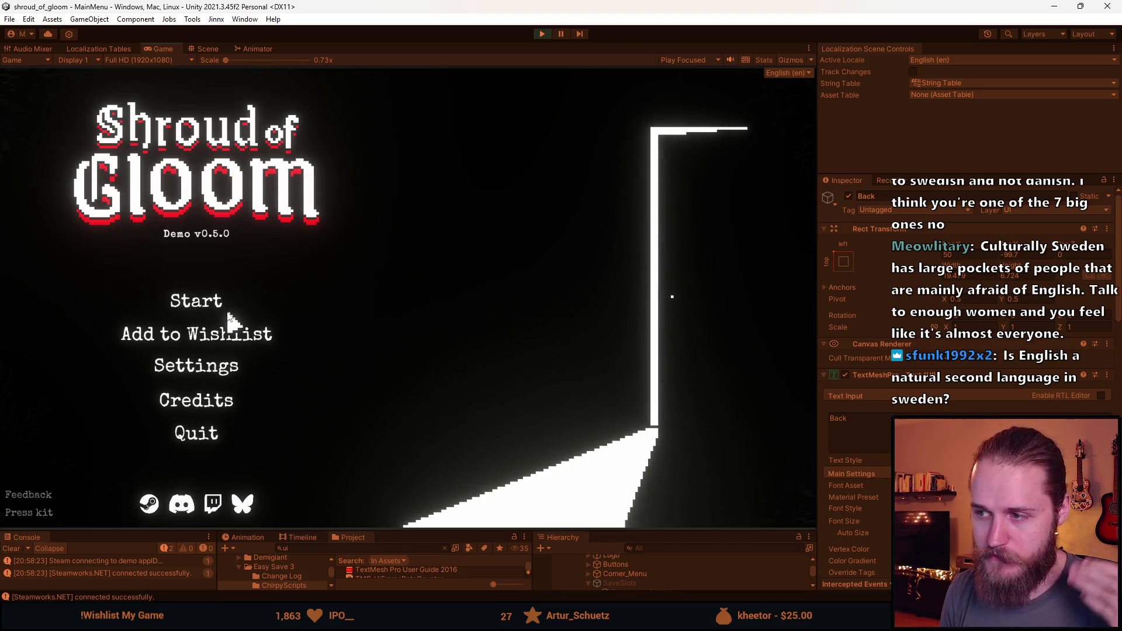
Step: Trigger the Quit confirmation, confirm quitting the game, and stop play mode
click(214, 439)
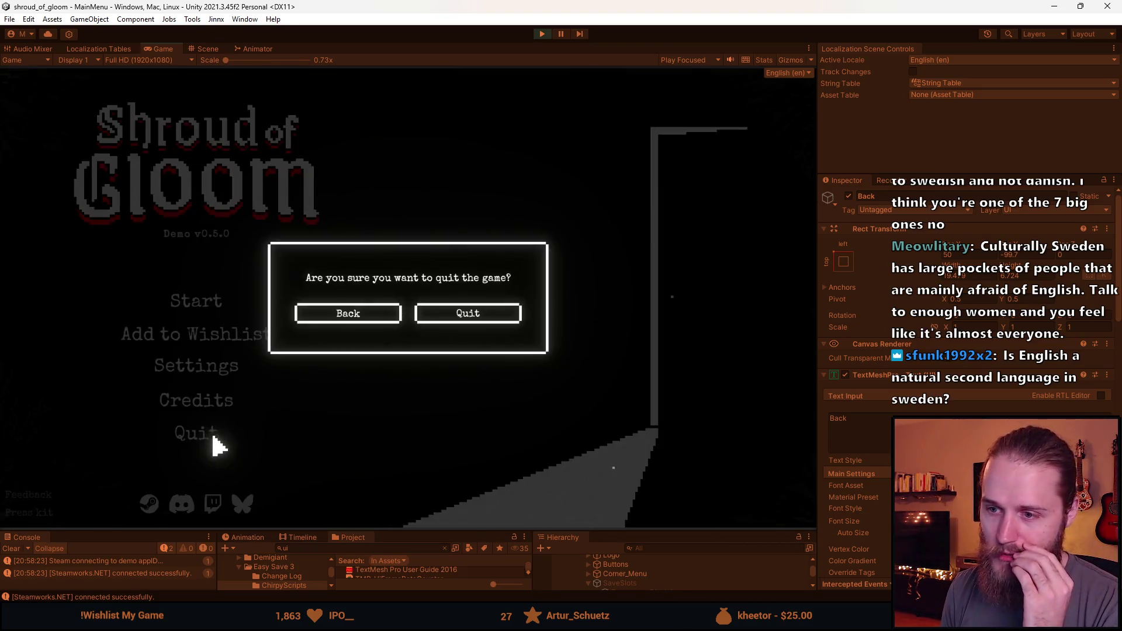
click(492, 319)
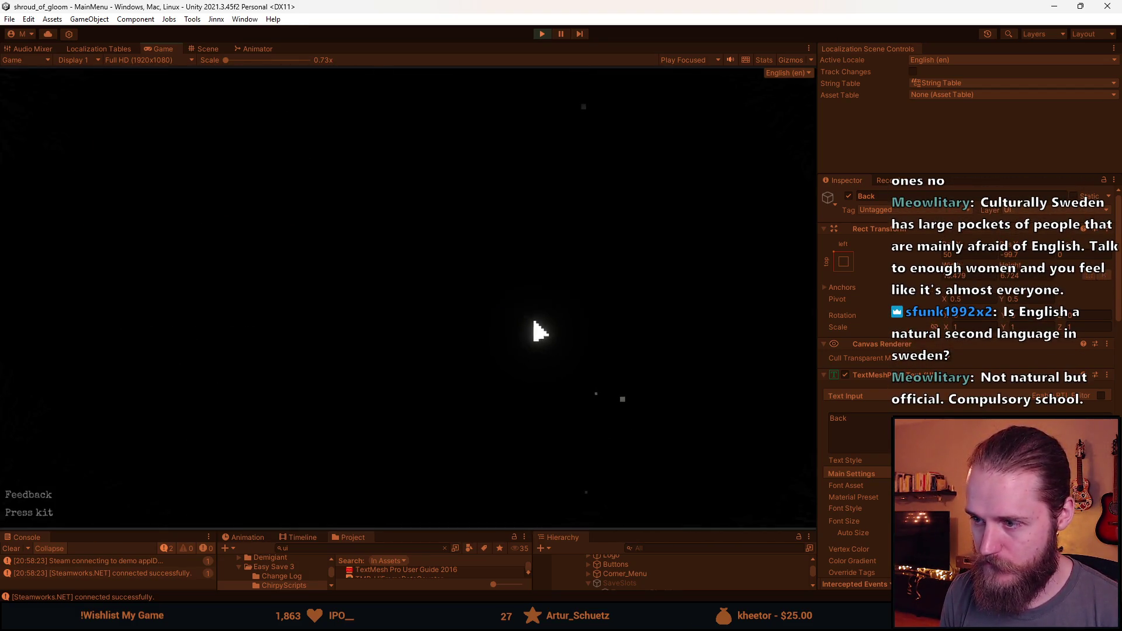
click(544, 34)
Step: Restart play mode, open the save-slot menu, load Slot 1, then stop play mode
click(543, 34)
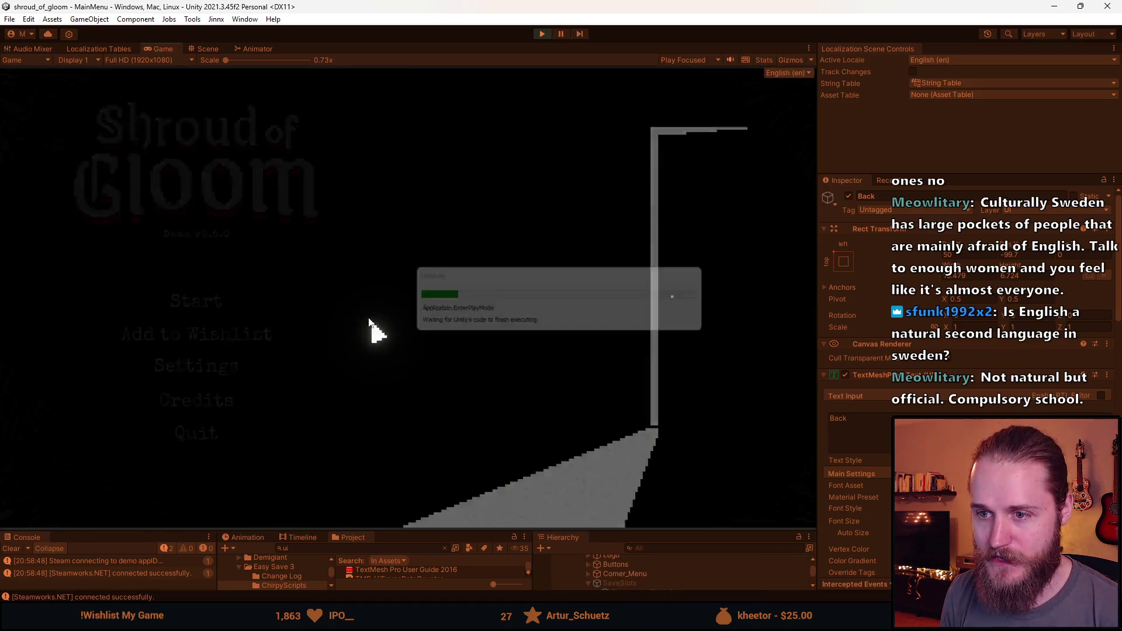
click(195, 301)
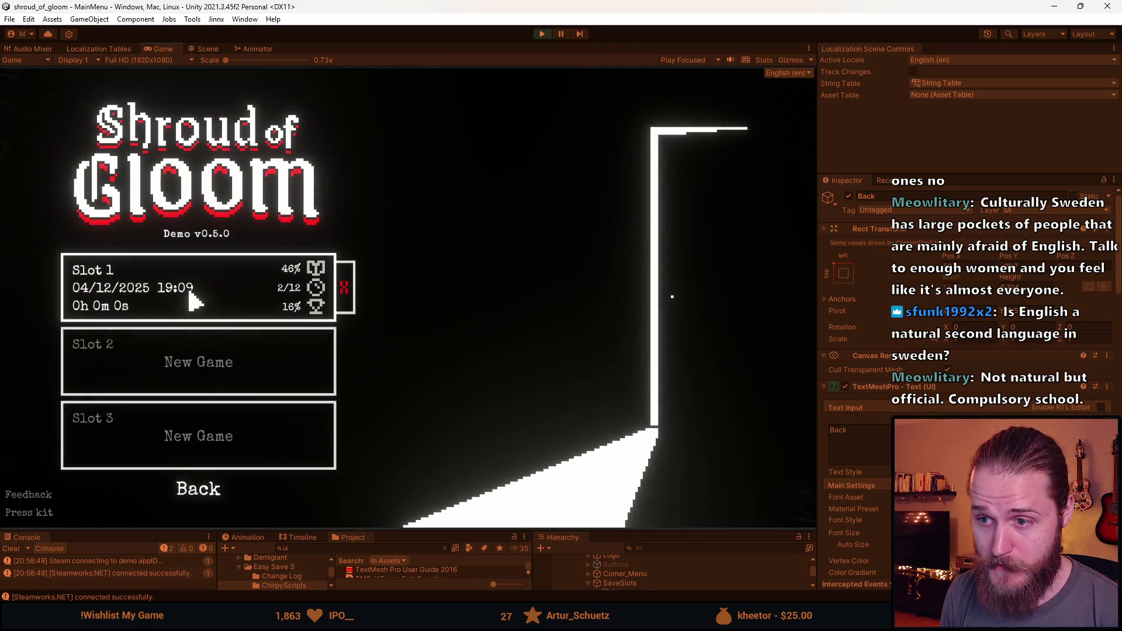
click(195, 302)
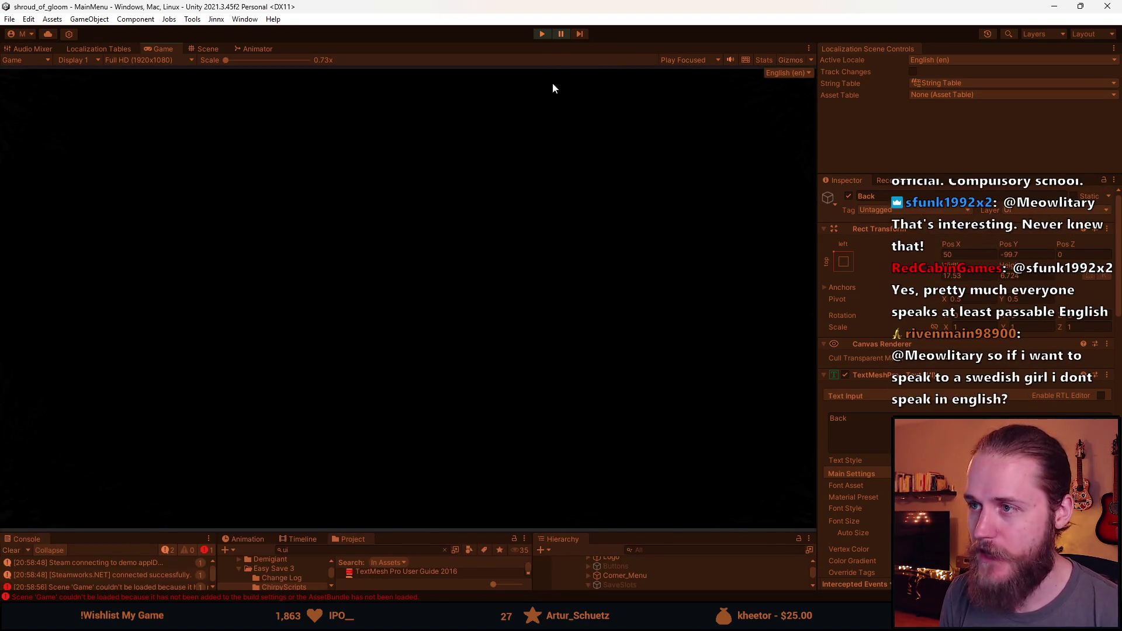
click(542, 34)
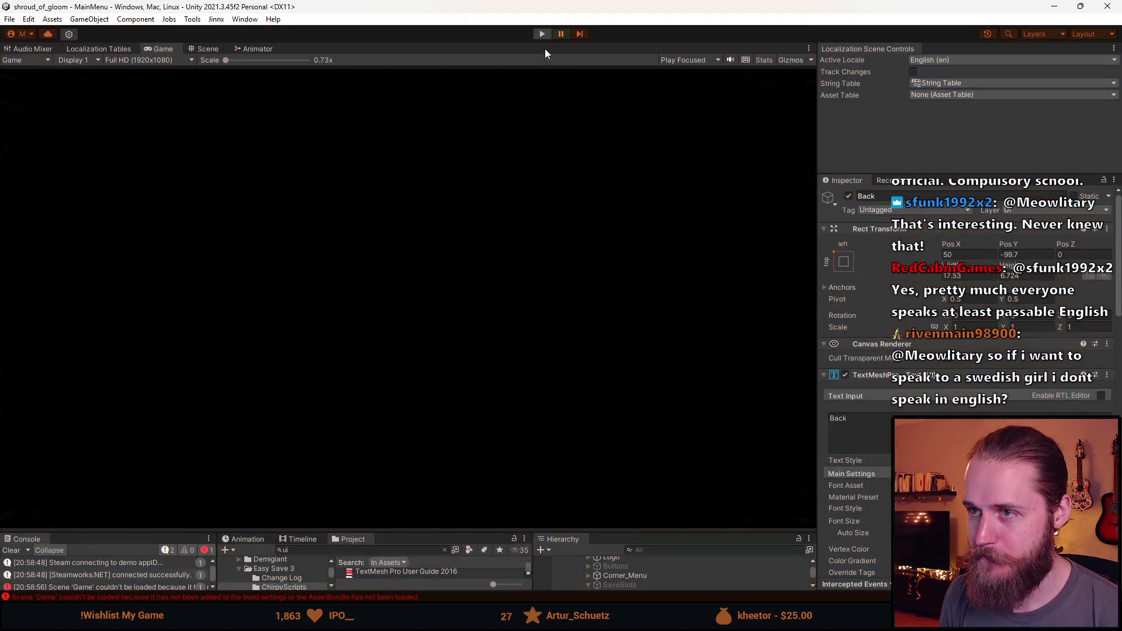
Step: Resize the game preview, enter play mode and open Settings' language list
drag(378, 530, 379, 476)
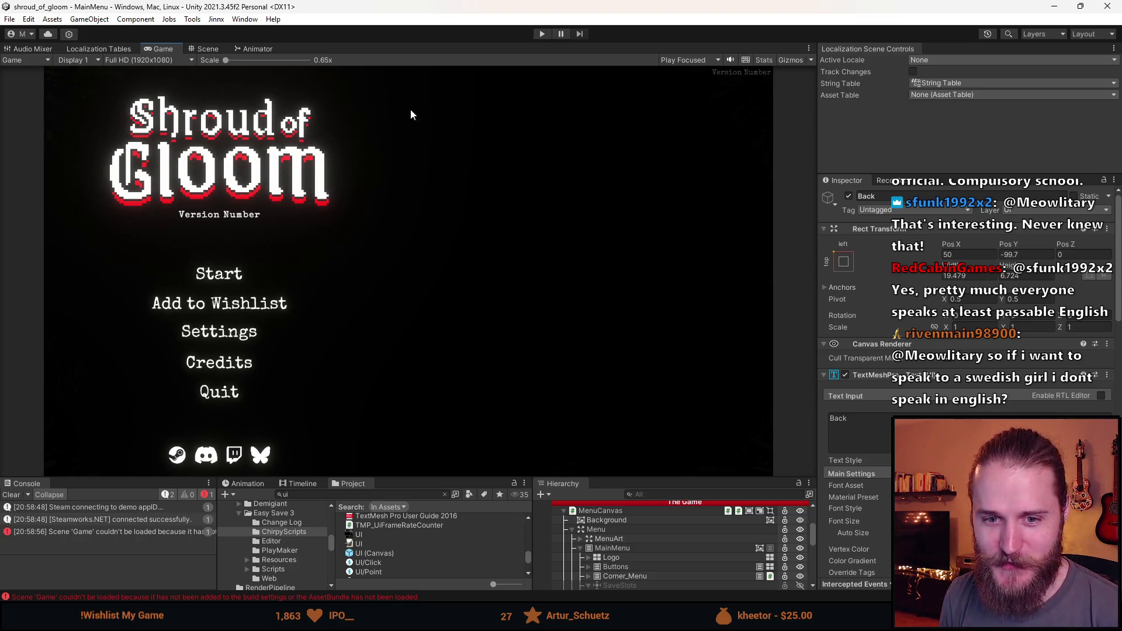
click(543, 35)
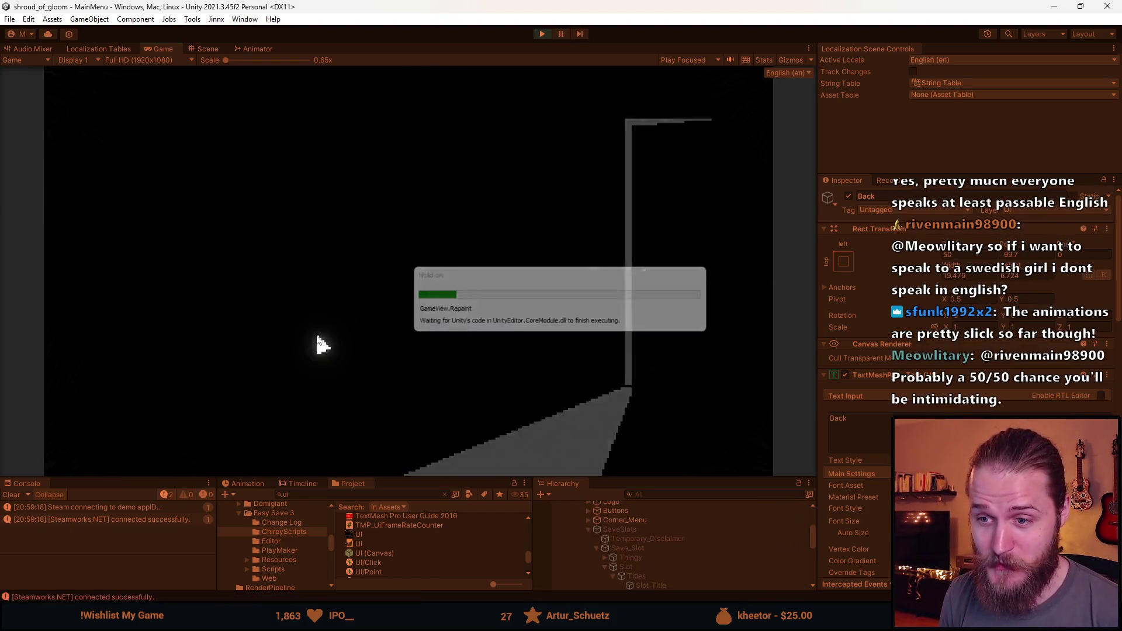
click(228, 332)
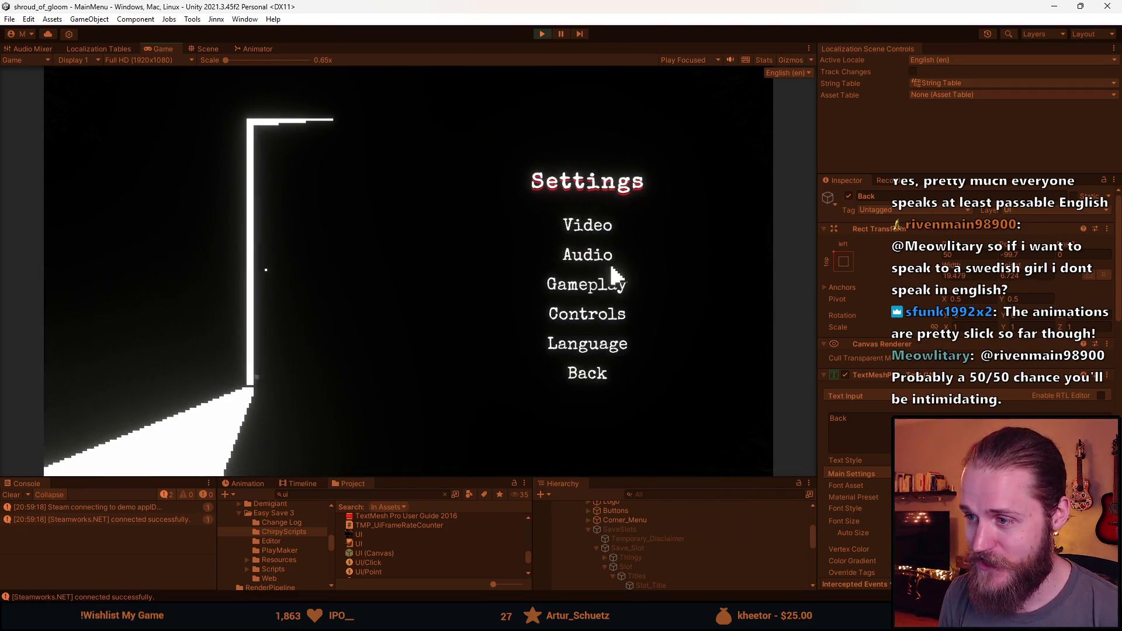
click(581, 346)
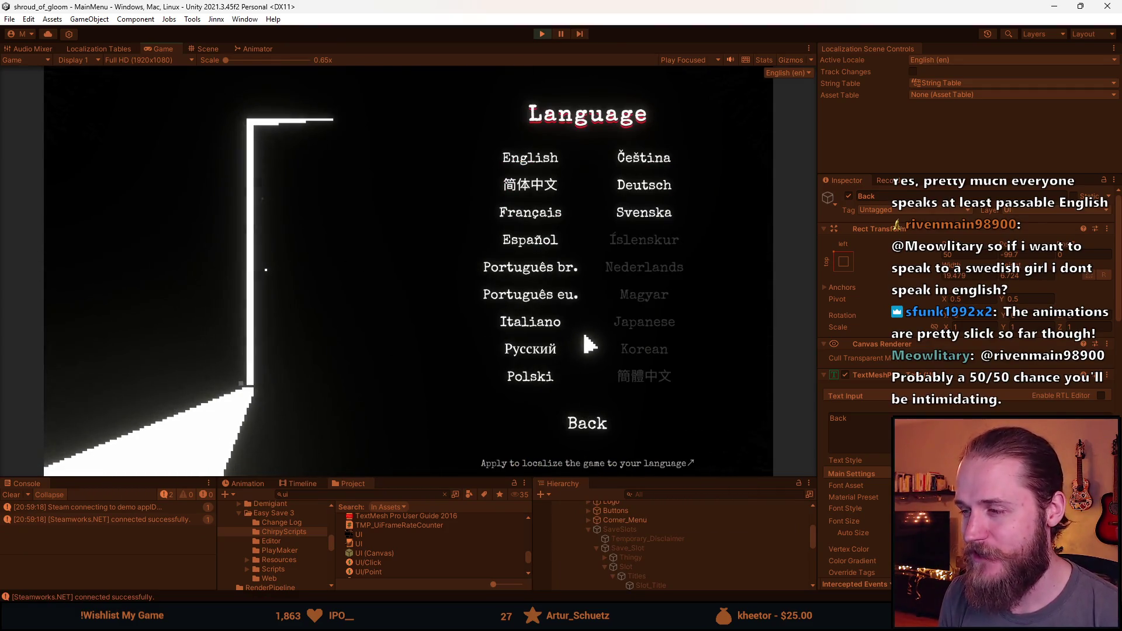
Step: Cycle the language through Svenska, Italiano and Português br. to Svenska on a maximized Game view
click(645, 218)
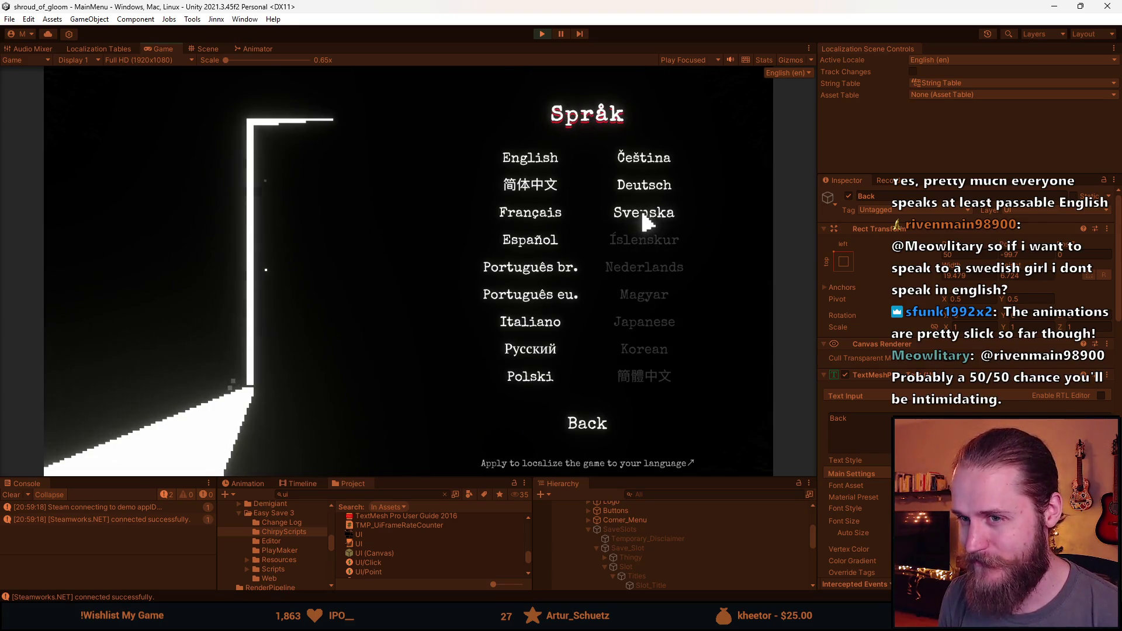
click(530, 321)
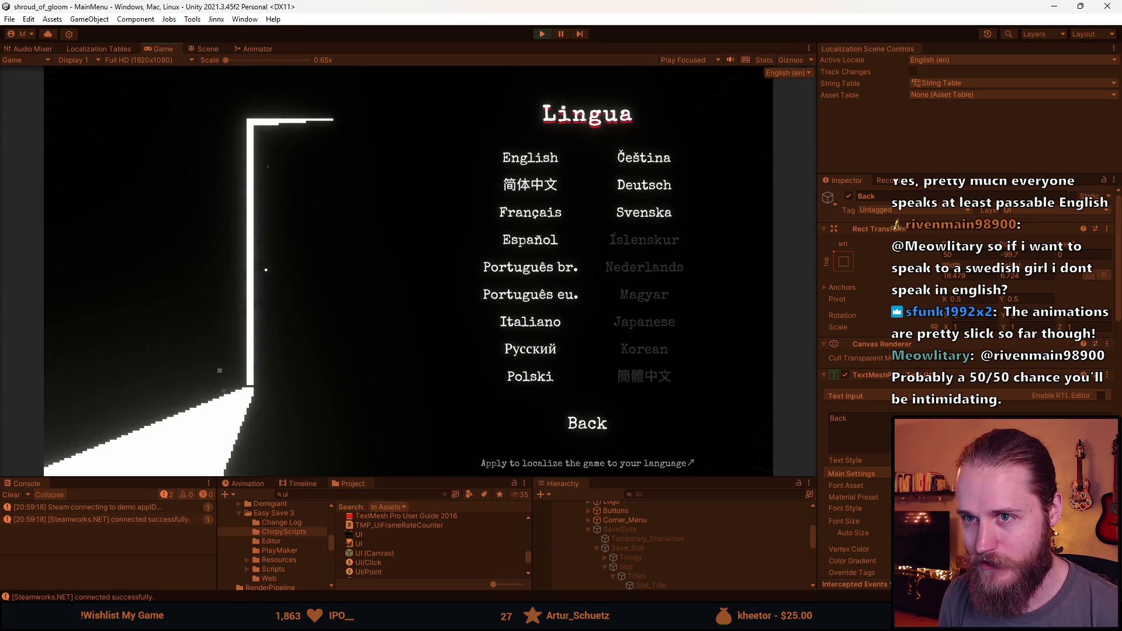
double_click(157, 48)
click(788, 328)
click(882, 257)
click(818, 522)
click(789, 461)
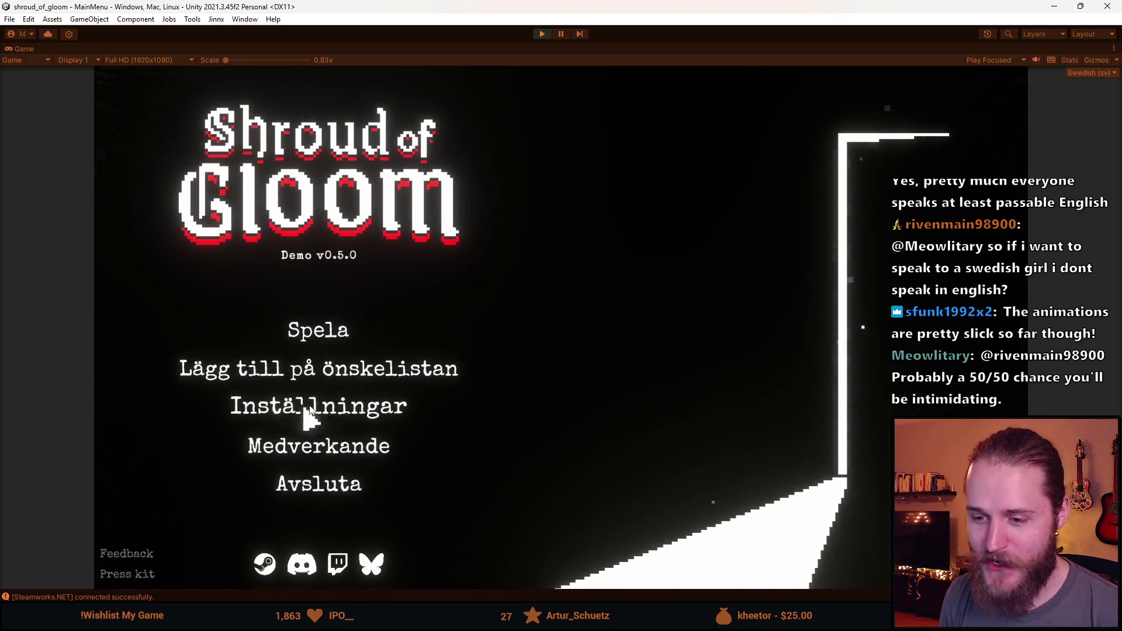
Step: Open Inställningar and Språk, then back out to the Swedish main menu
click(374, 401)
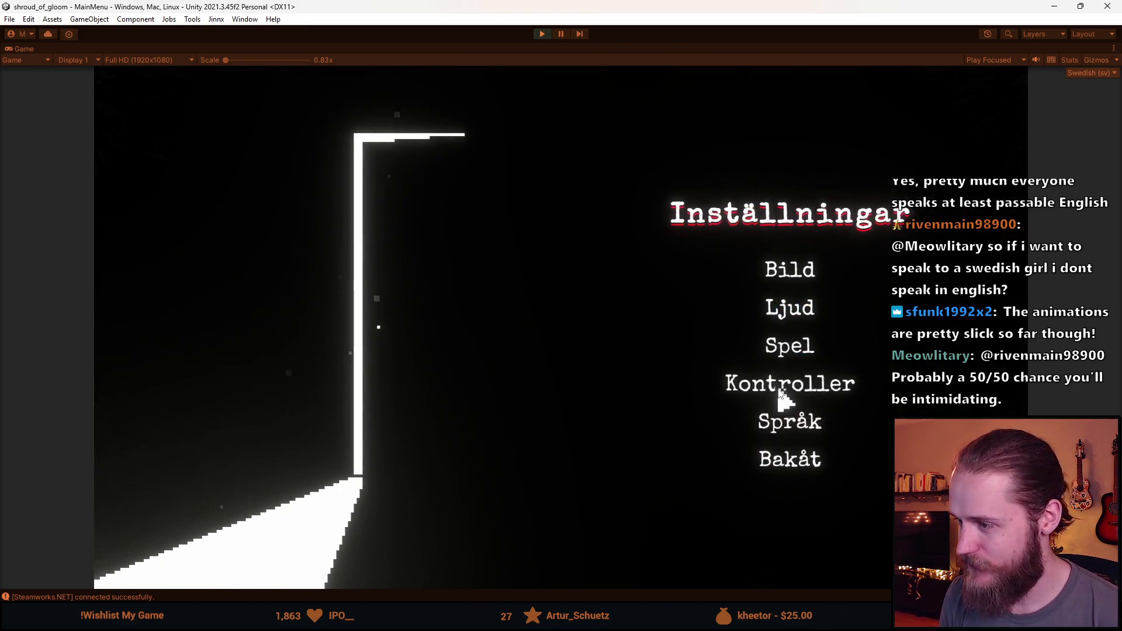
click(784, 423)
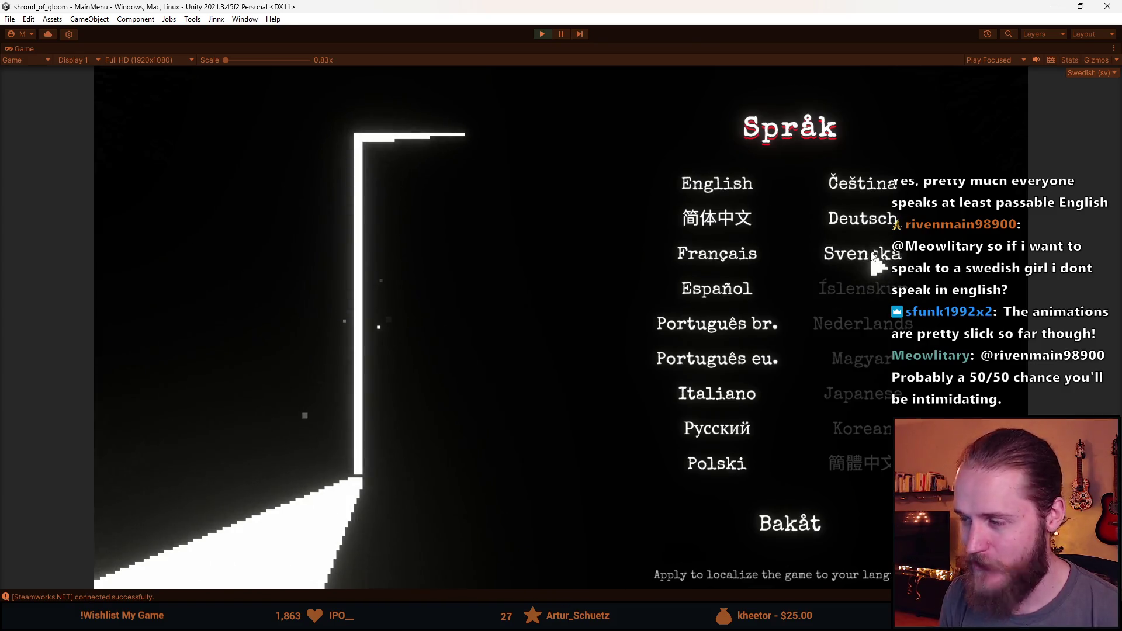
click(799, 526)
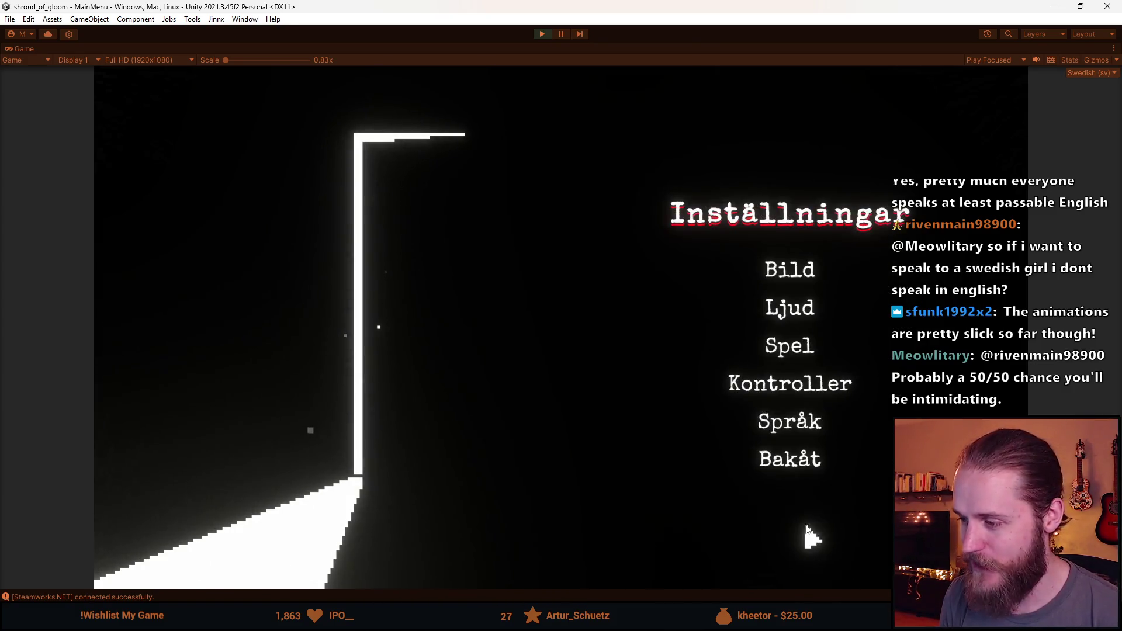
click(796, 465)
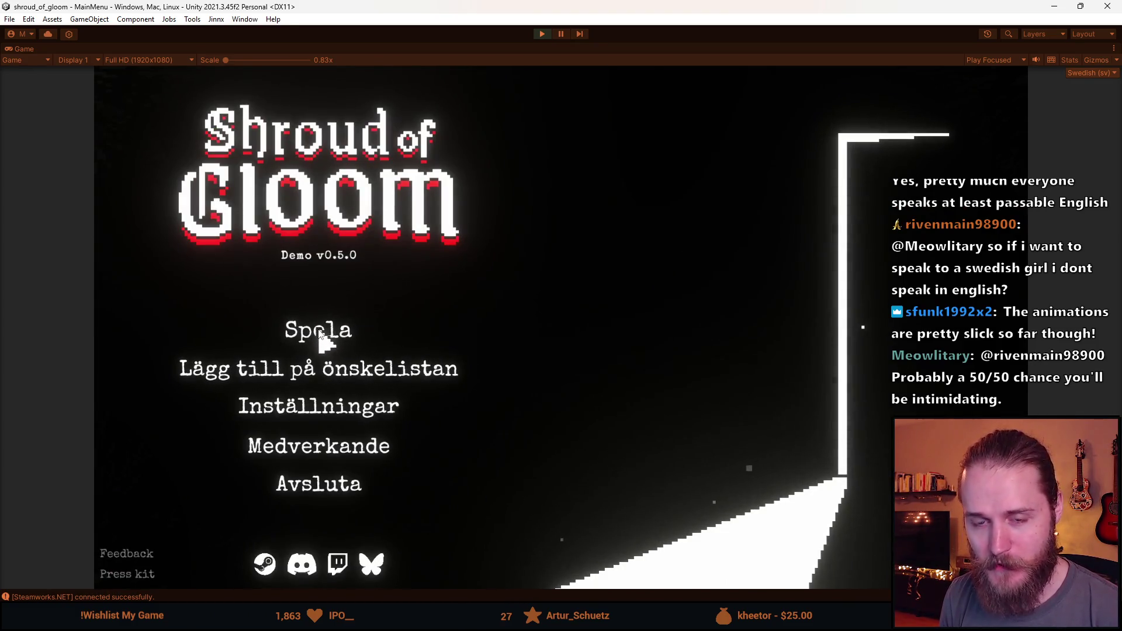
Step: Set the language to English in Settings and return to the main menu
click(348, 420)
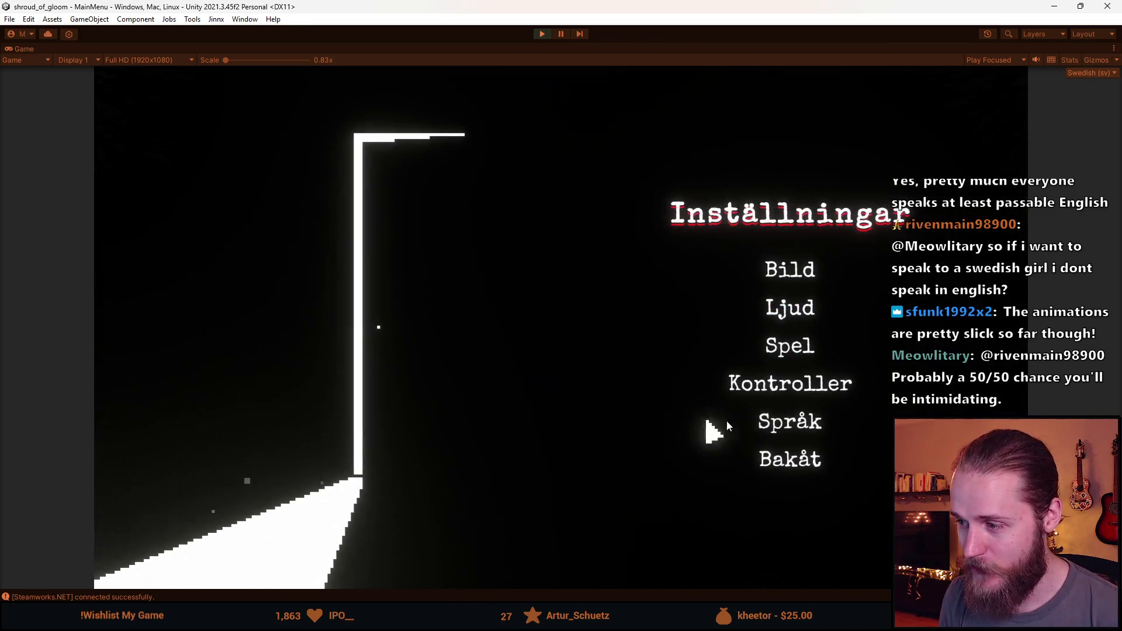
click(704, 420)
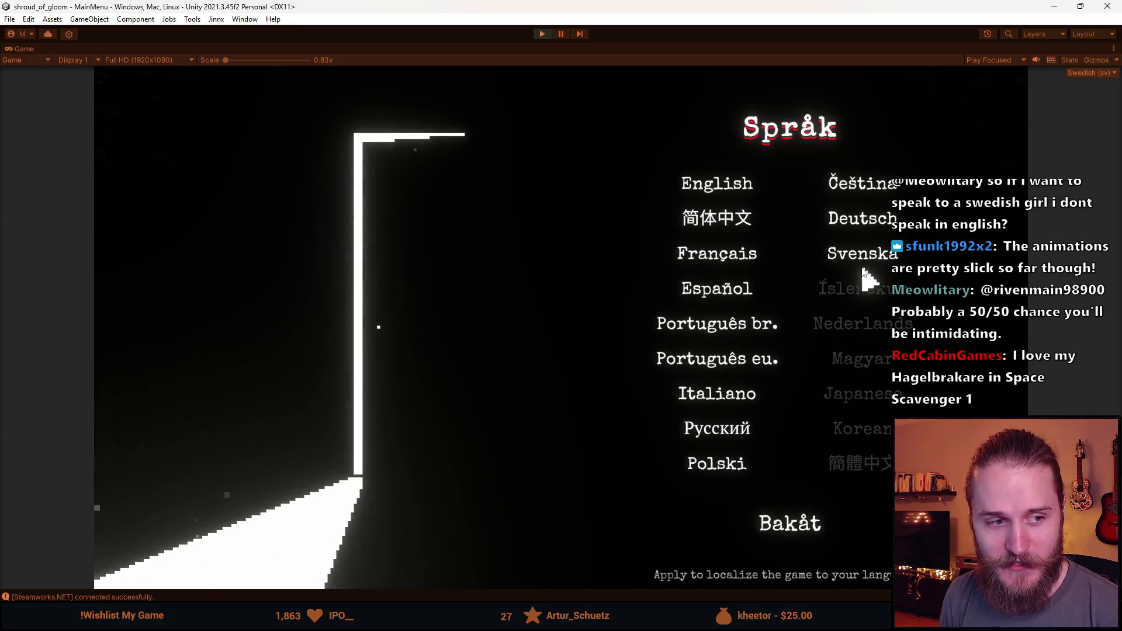
click(725, 186)
click(790, 522)
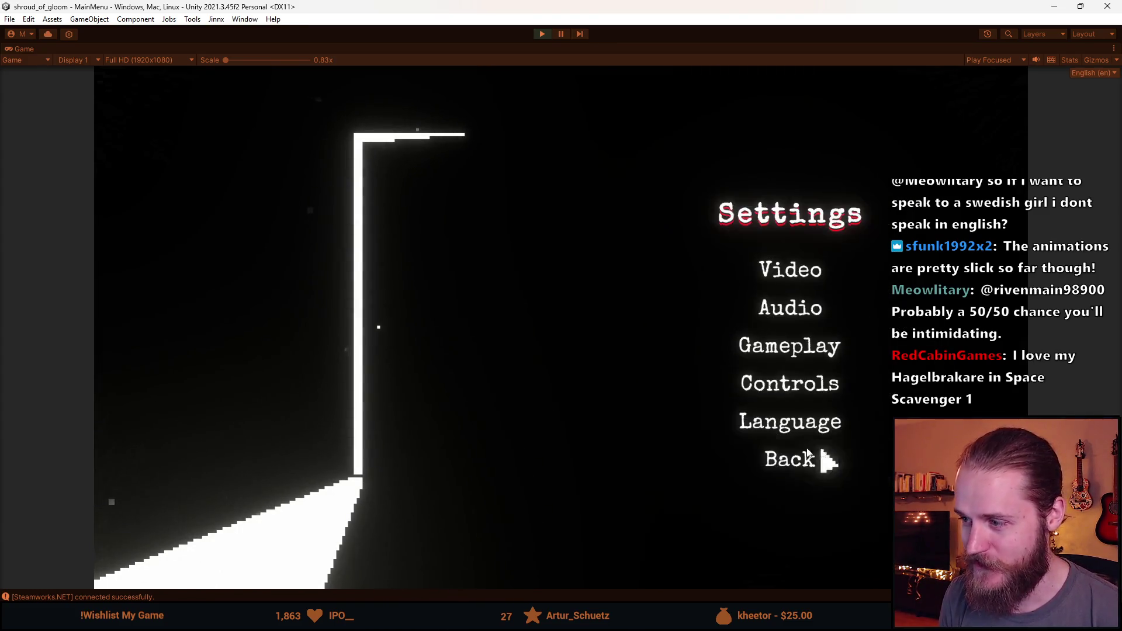
click(791, 467)
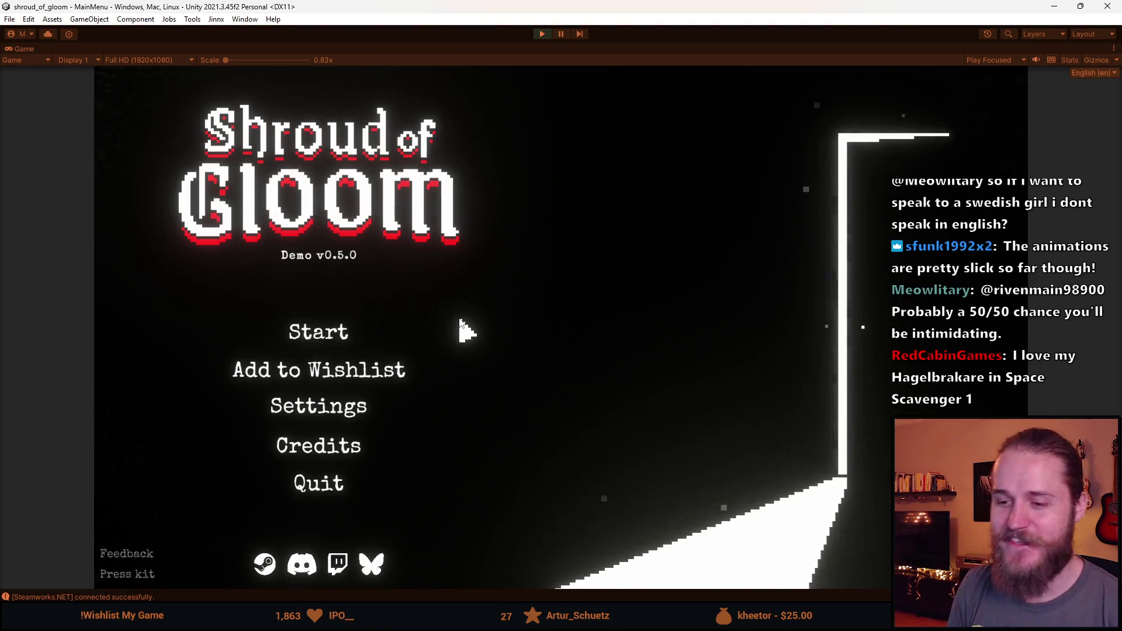
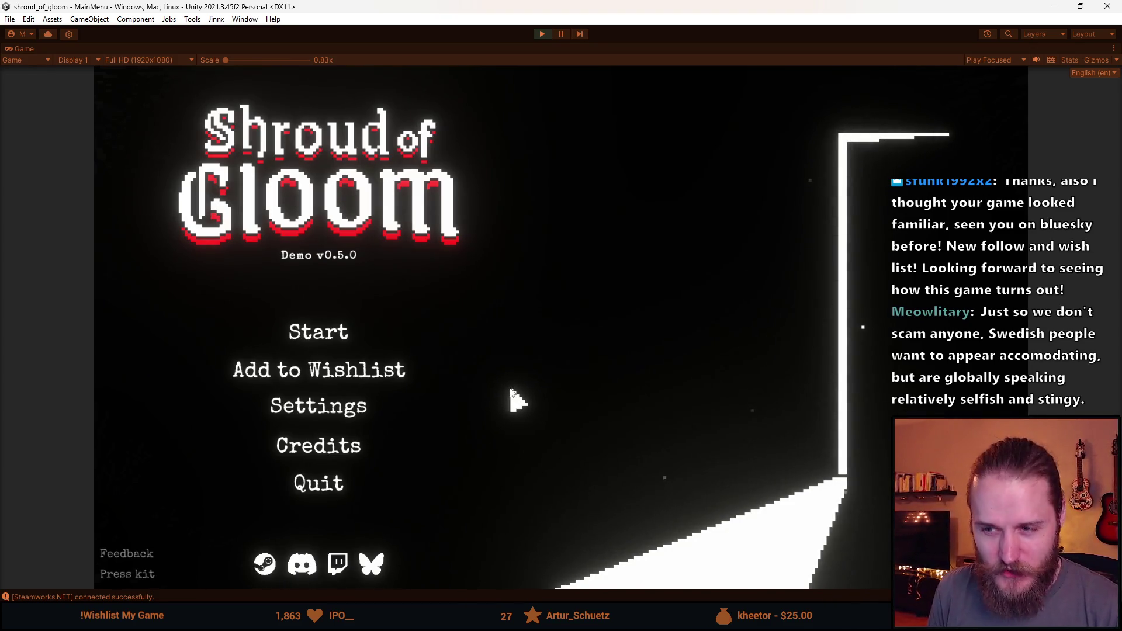
Step: Open the game's Settings menu and go back to the title menu, twice
click(348, 407)
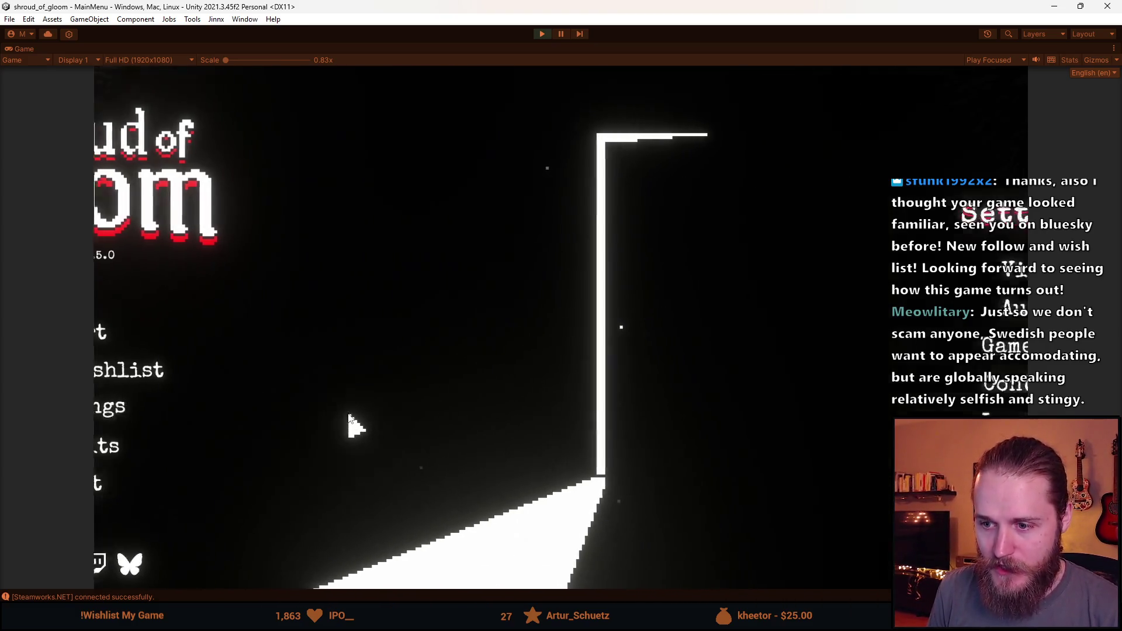
click(799, 467)
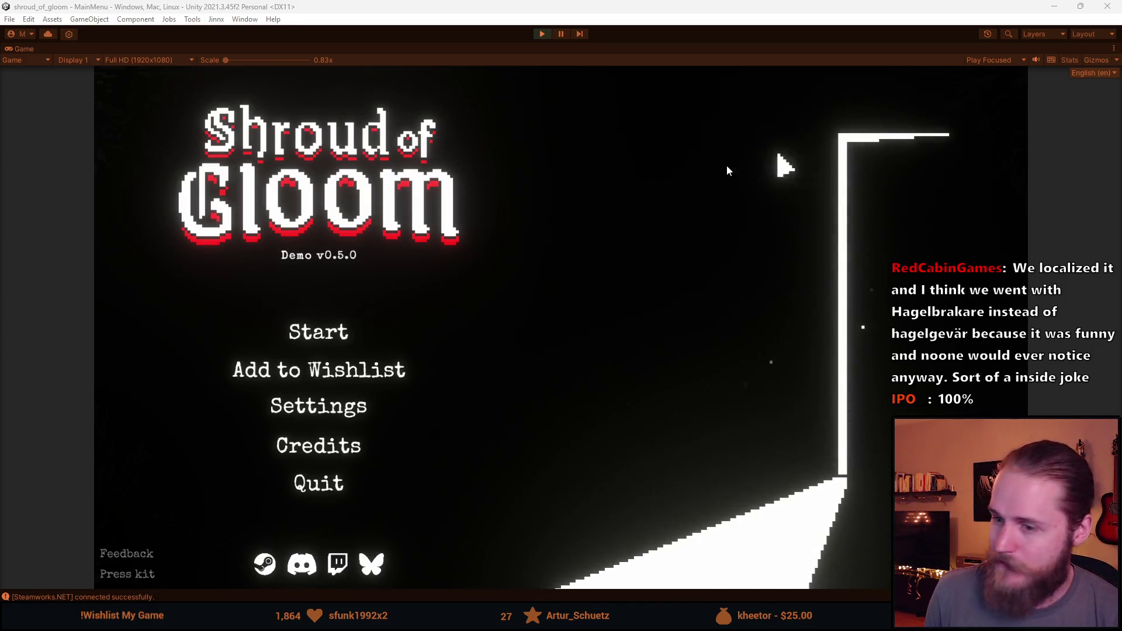
click(280, 409)
click(789, 466)
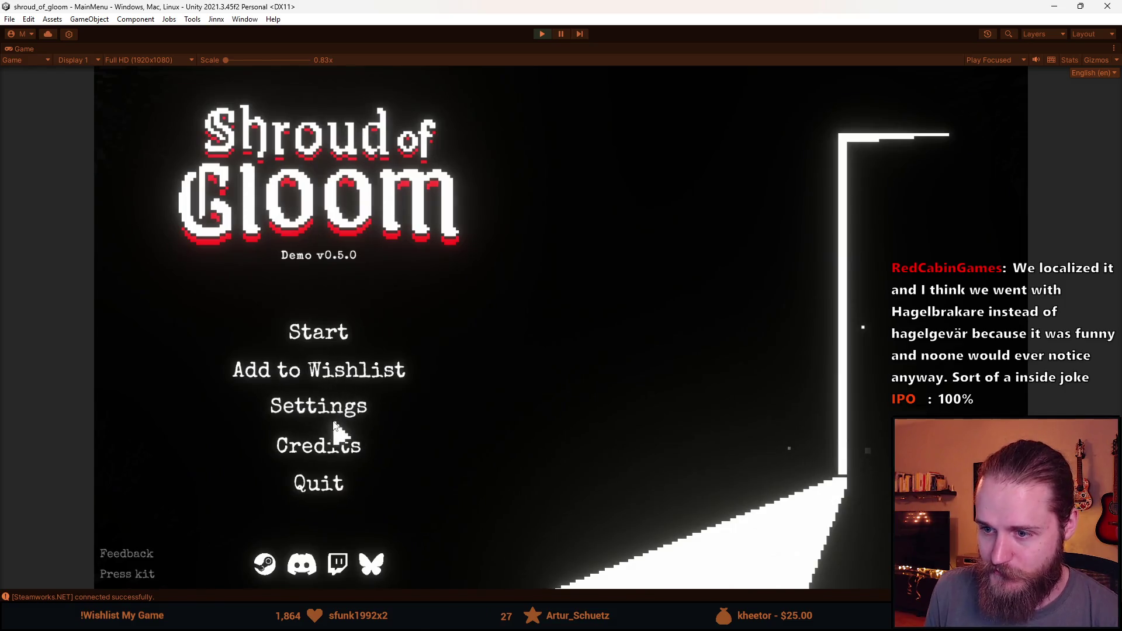
Step: Open and close the save-slot screen three times, then open Settings
click(320, 340)
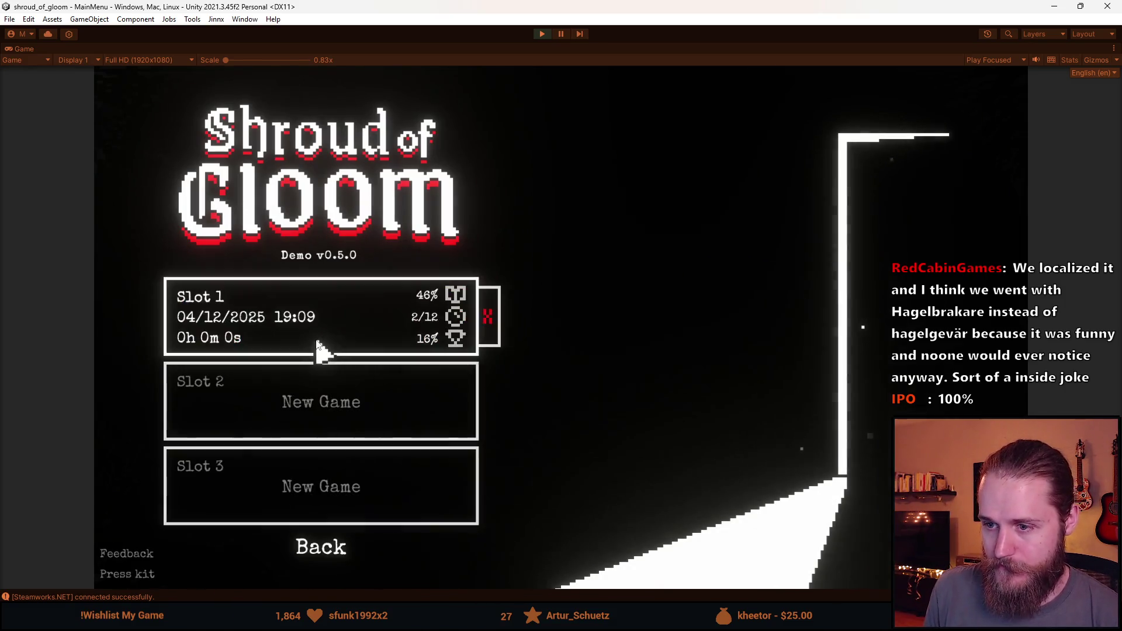
click(328, 546)
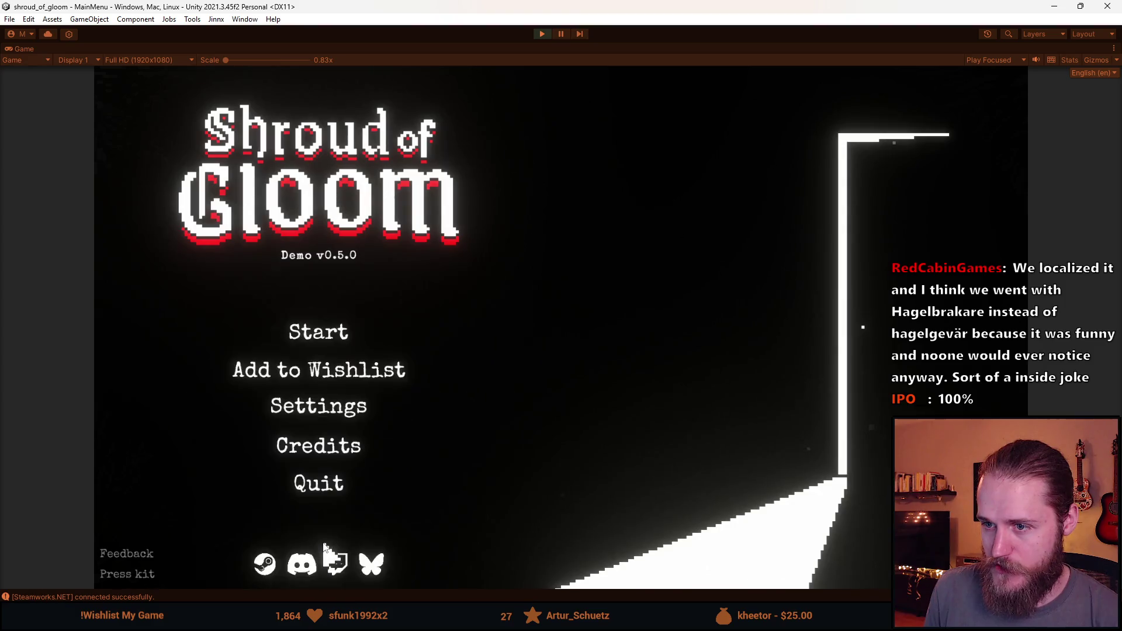
click(351, 342)
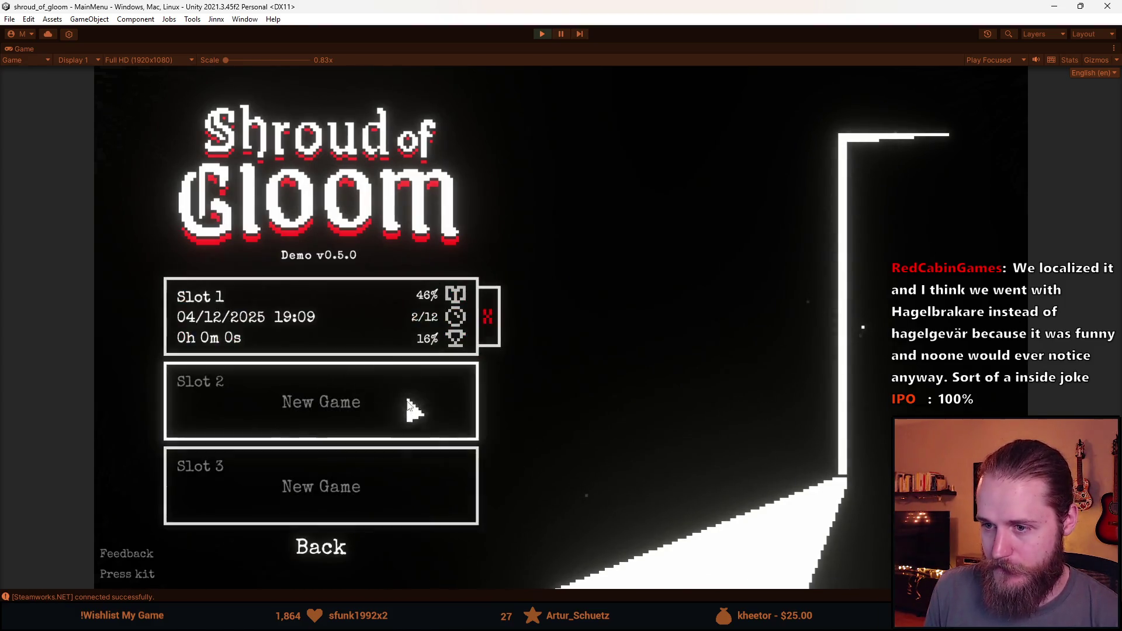
click(326, 546)
click(321, 339)
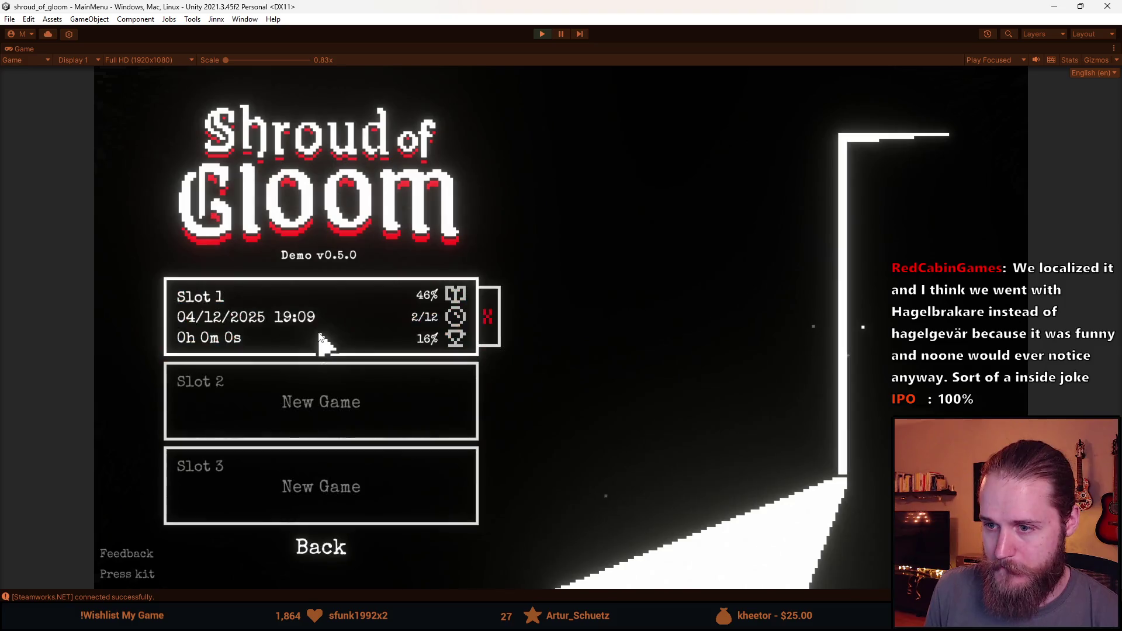
click(327, 546)
click(327, 409)
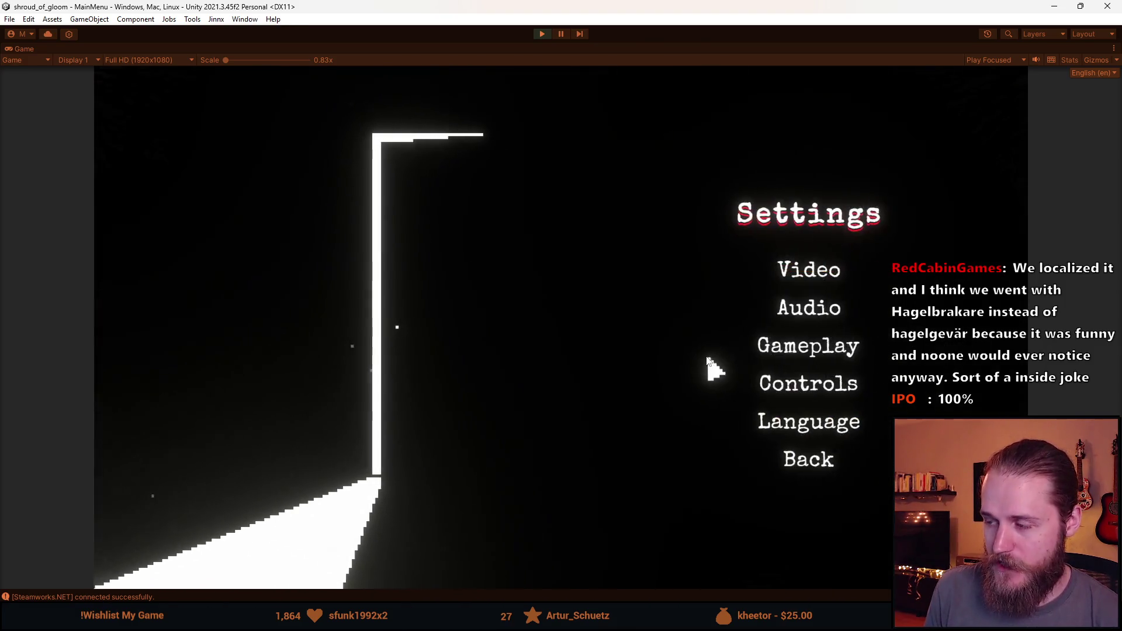
Step: Check the Audio, Controls, Language and Video settings screens, going back after each
click(809, 309)
click(805, 456)
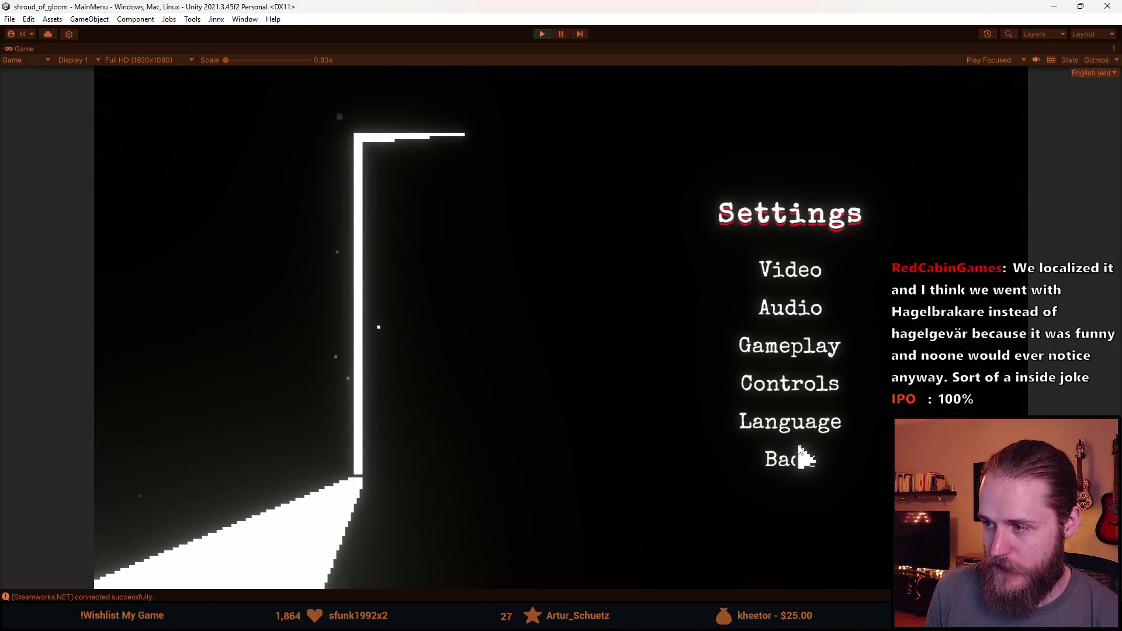
click(789, 379)
click(809, 480)
click(791, 425)
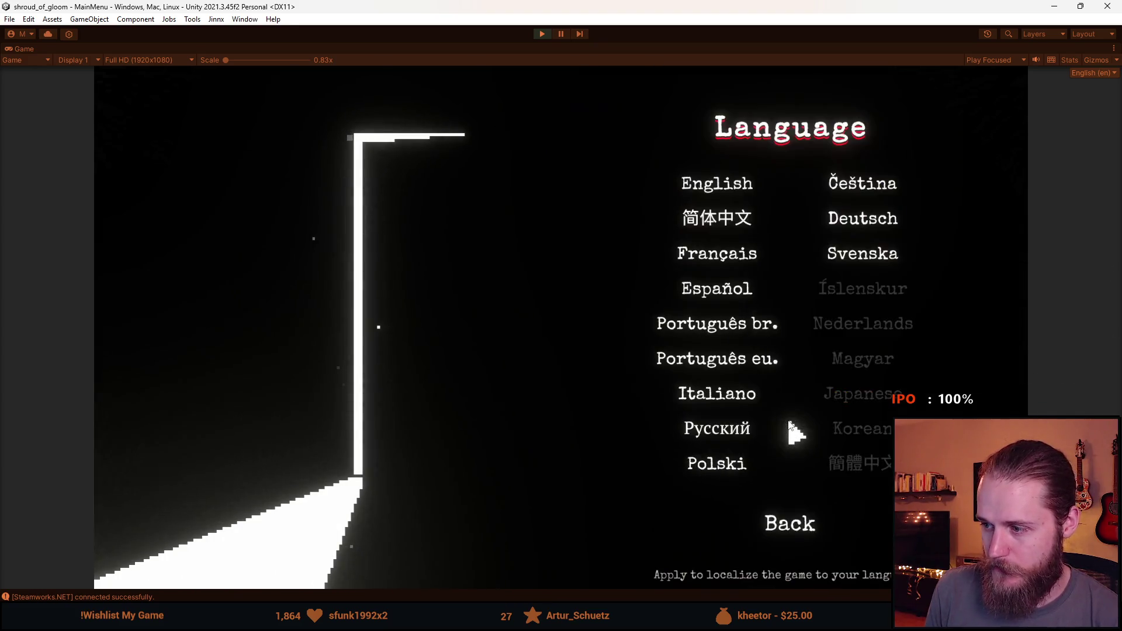
click(796, 526)
click(791, 273)
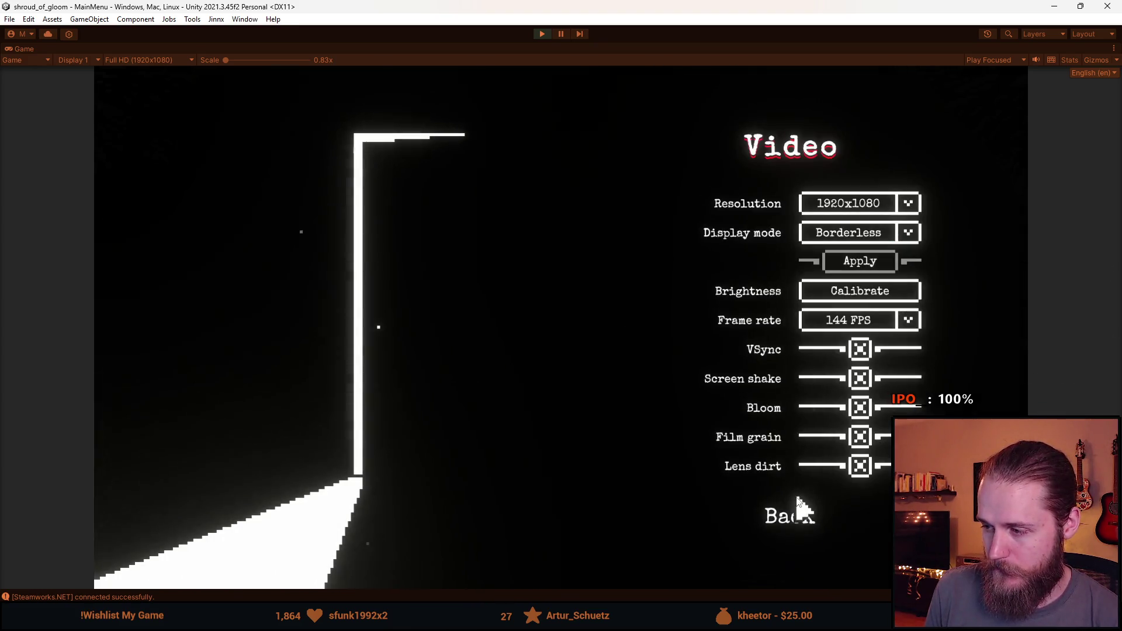
click(799, 517)
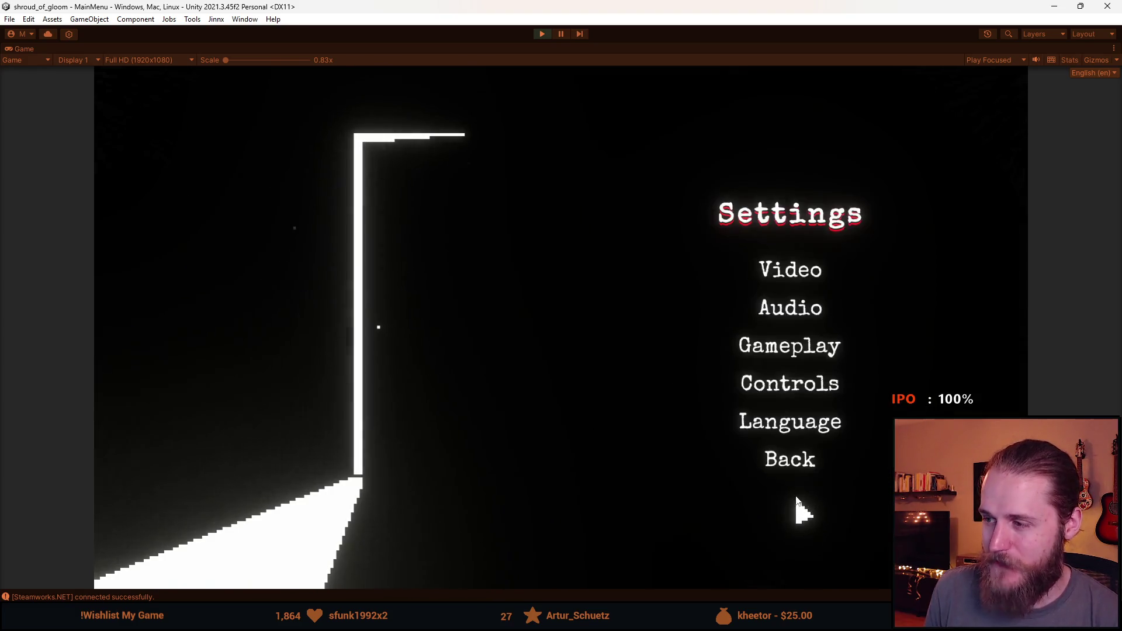
Step: Recheck the Audio, Gameplay and Controls screens, then return to the title menu
click(797, 318)
click(808, 454)
click(790, 354)
click(792, 399)
click(796, 384)
click(794, 476)
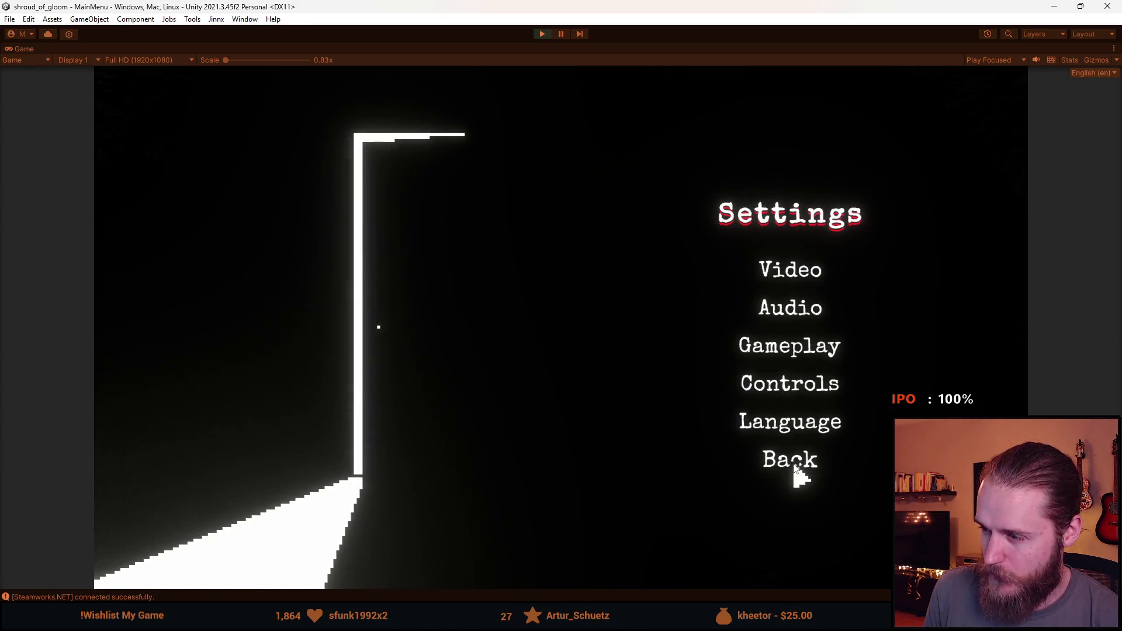
click(794, 468)
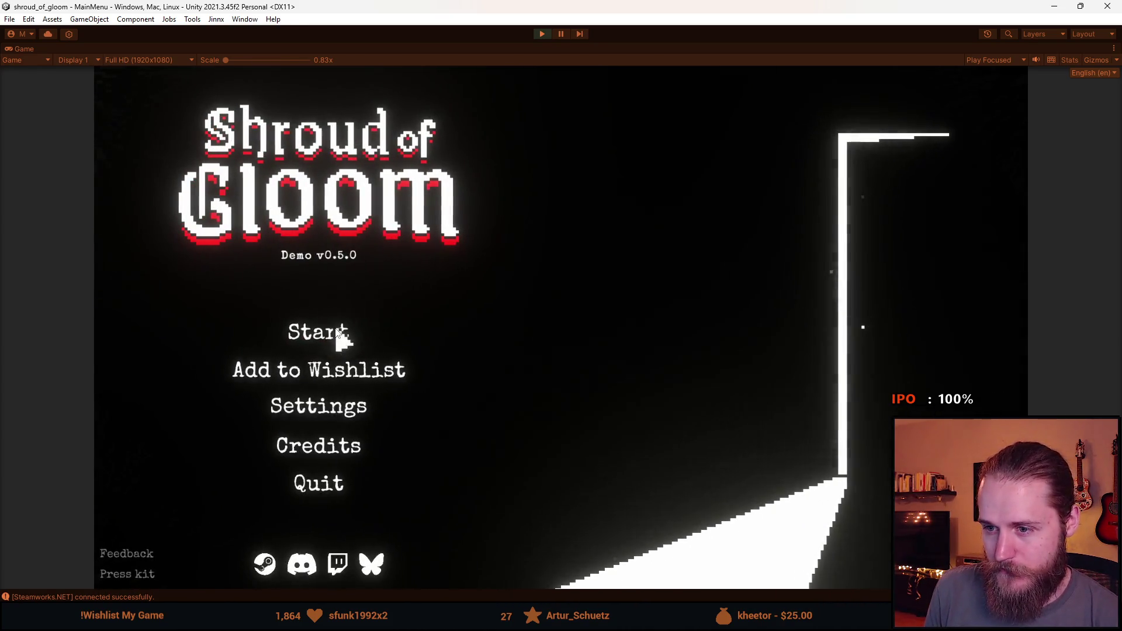
Step: Open the save-slot screen and return to the title menu, three times
click(343, 333)
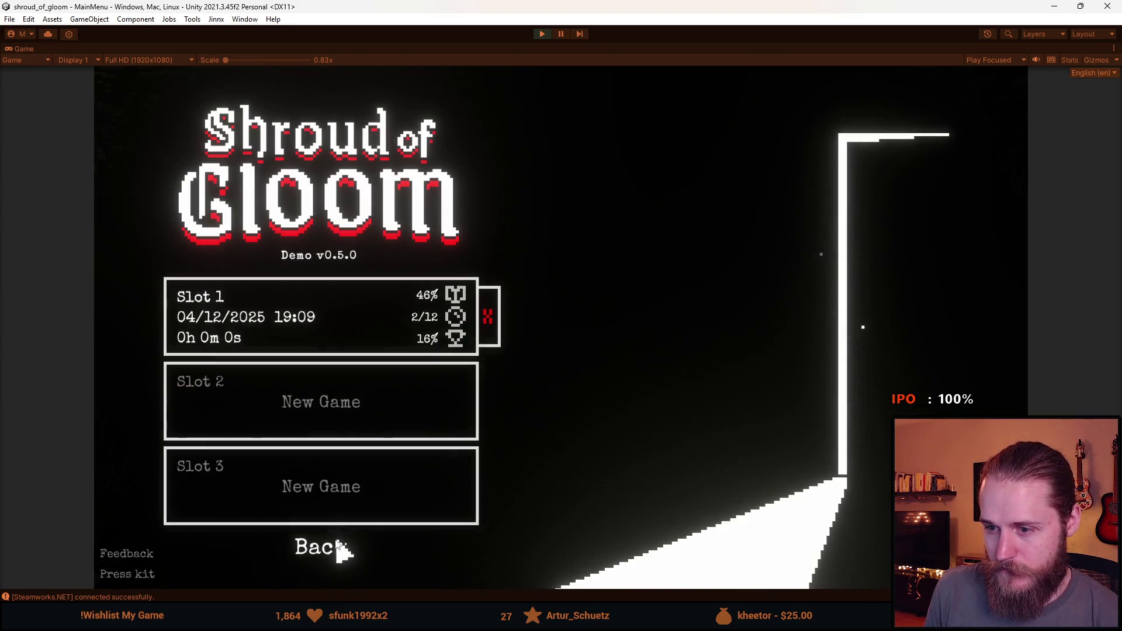
click(343, 547)
click(338, 341)
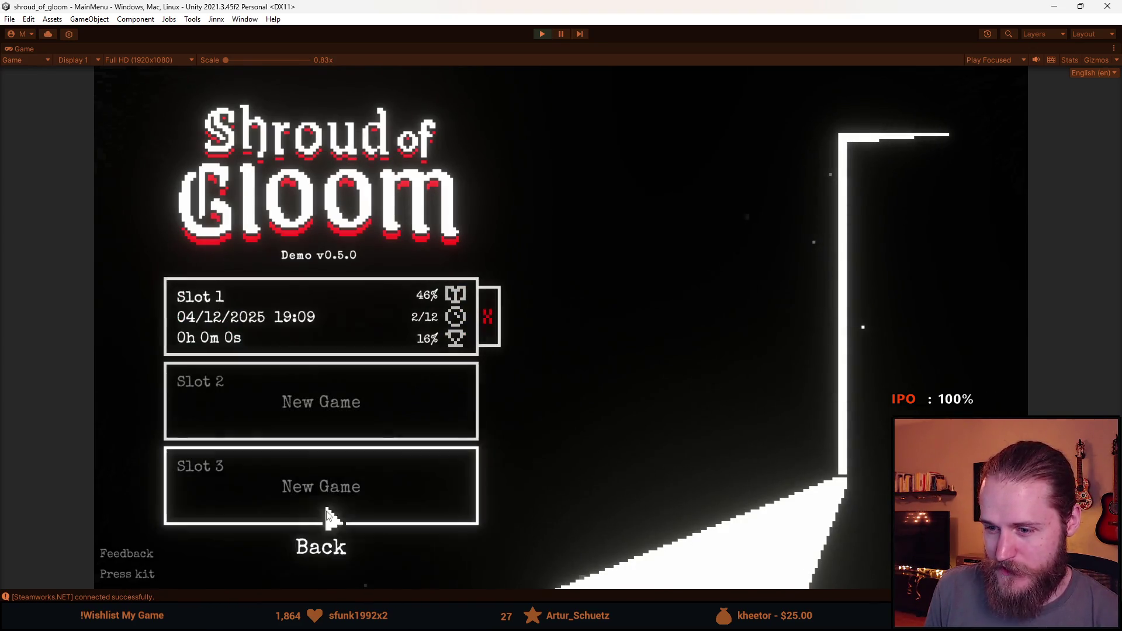
click(328, 546)
click(320, 339)
click(342, 553)
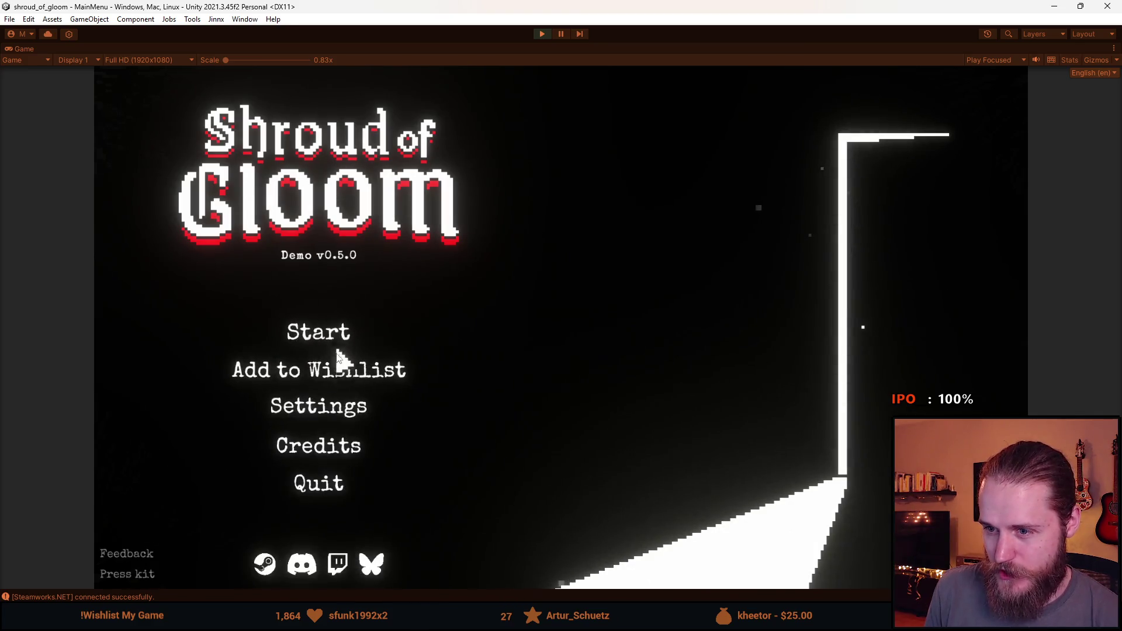
Step: In Settings, try the Audio, Gameplay and Controls screens again, then return to the title menu
click(315, 414)
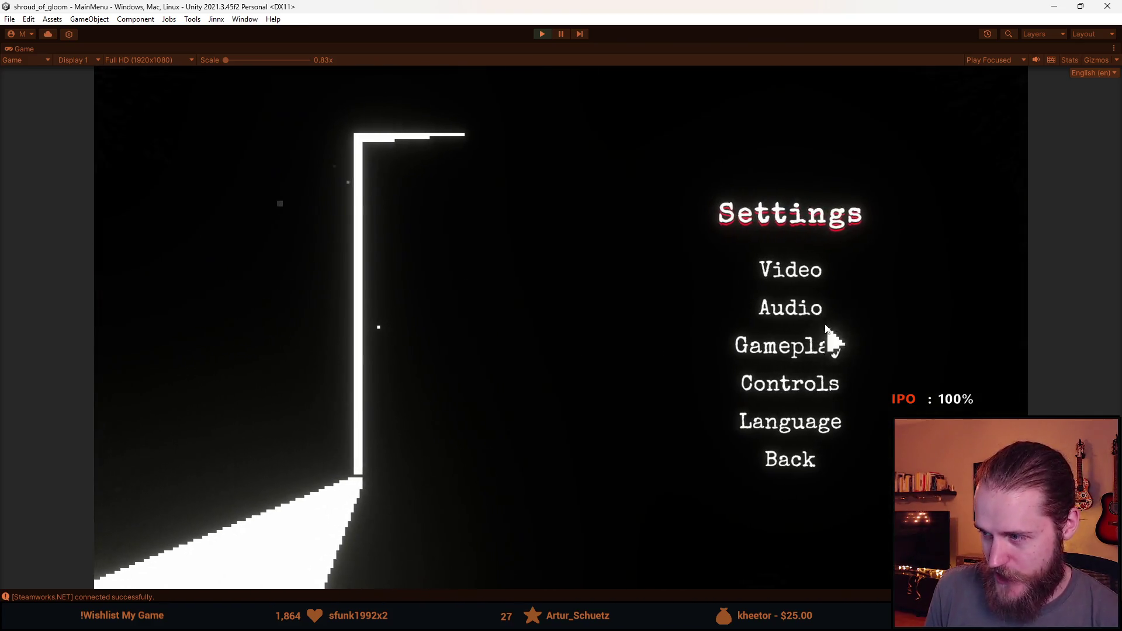
click(821, 313)
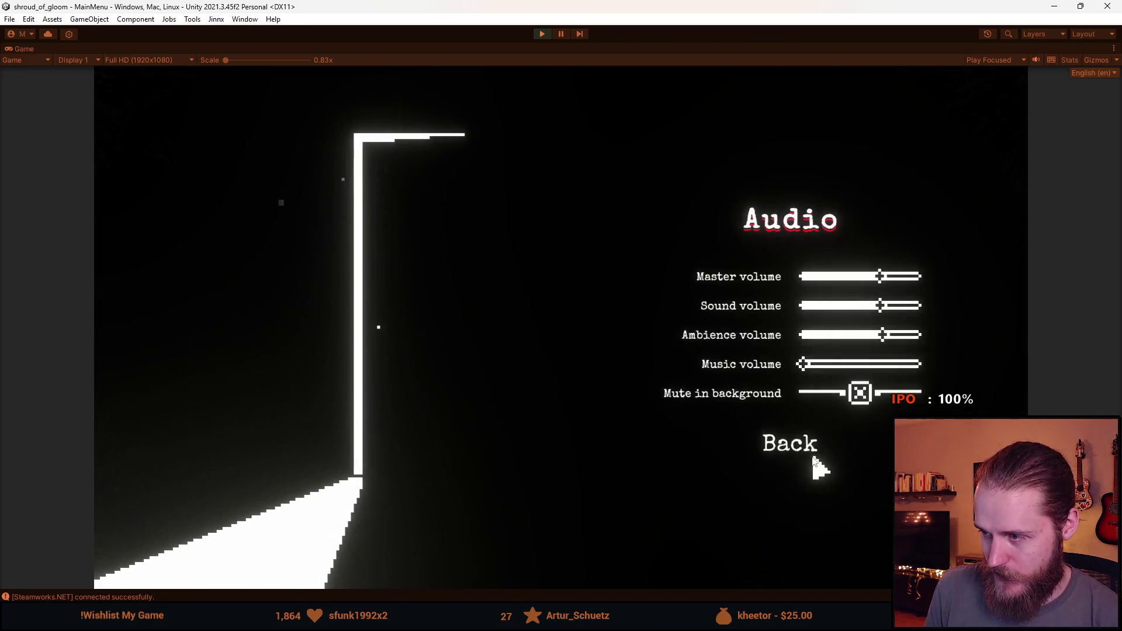
click(805, 449)
click(797, 351)
click(796, 411)
click(802, 385)
click(803, 476)
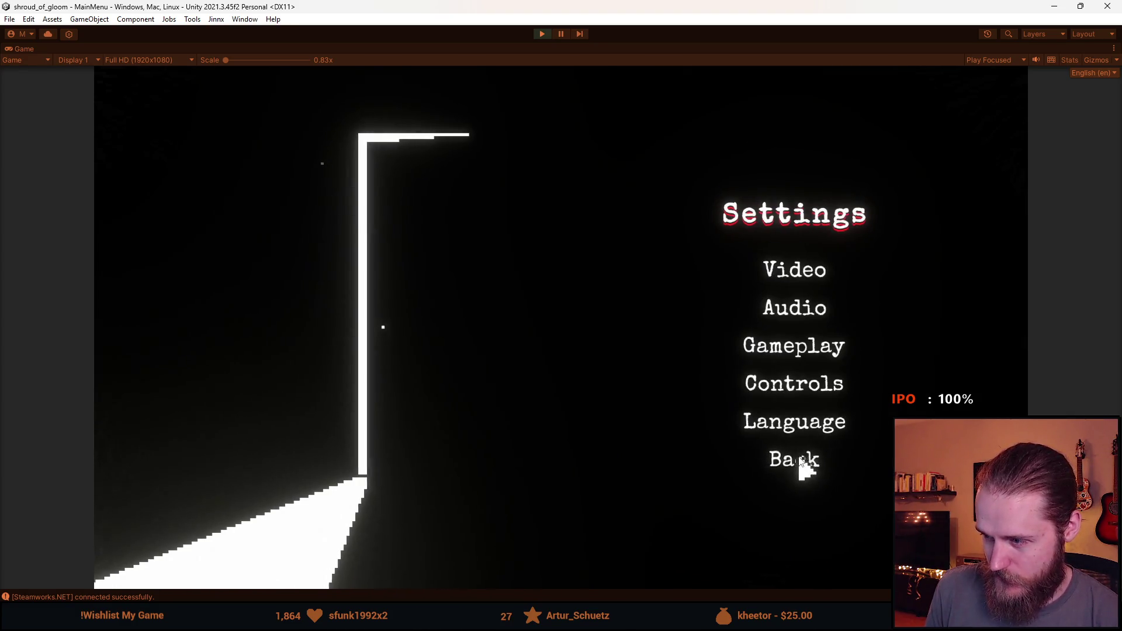
click(799, 461)
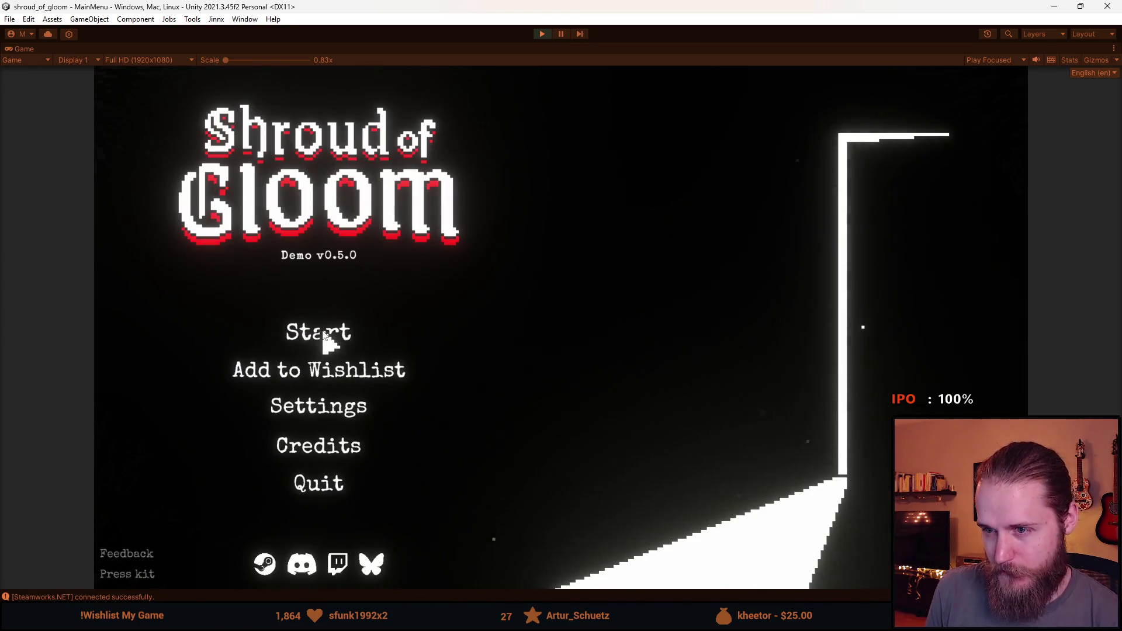
click(292, 339)
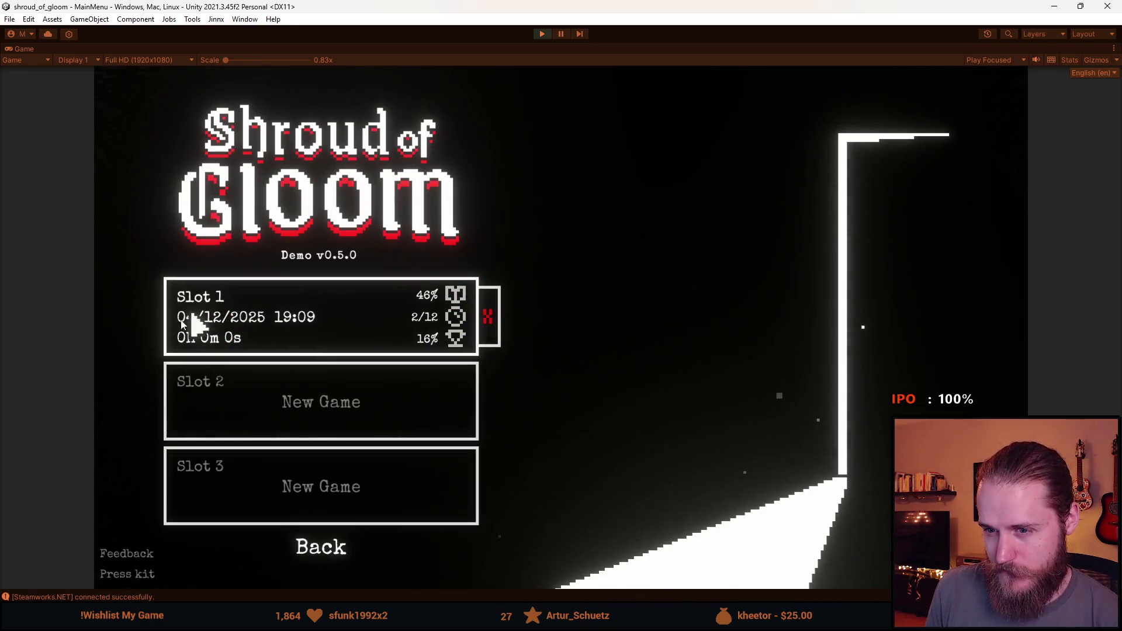
click(321, 549)
click(342, 329)
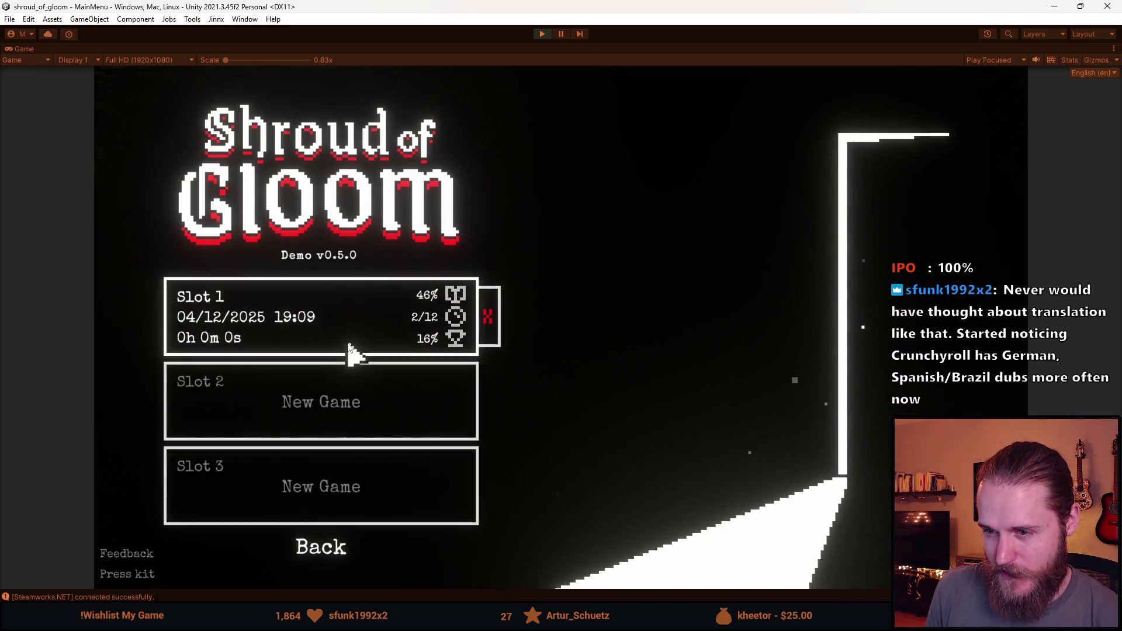
click(316, 549)
click(299, 334)
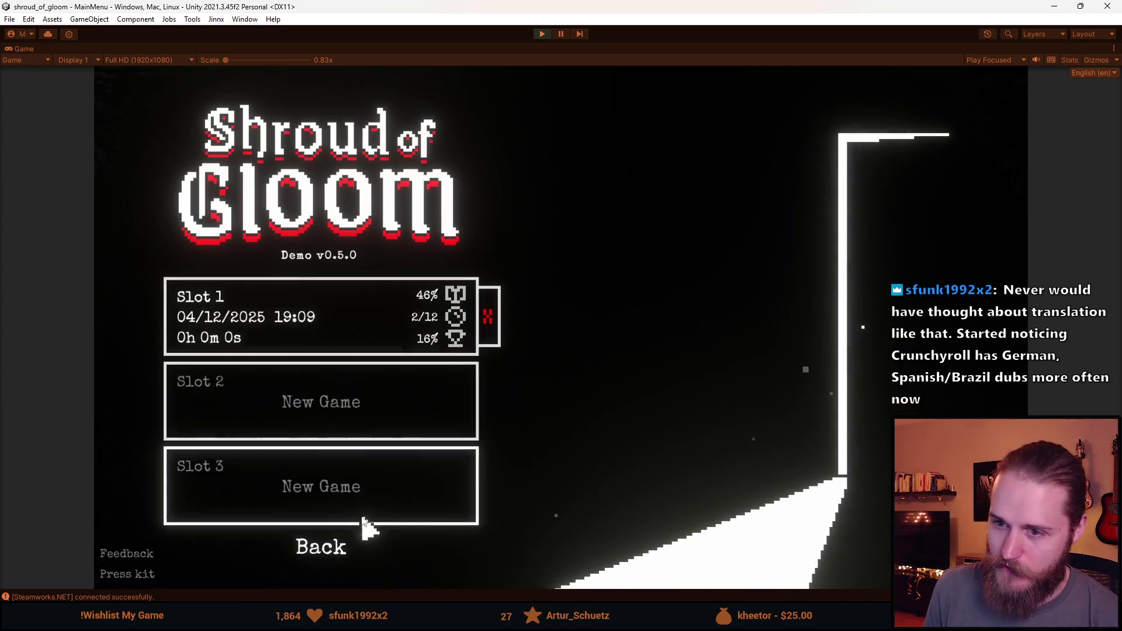
click(338, 555)
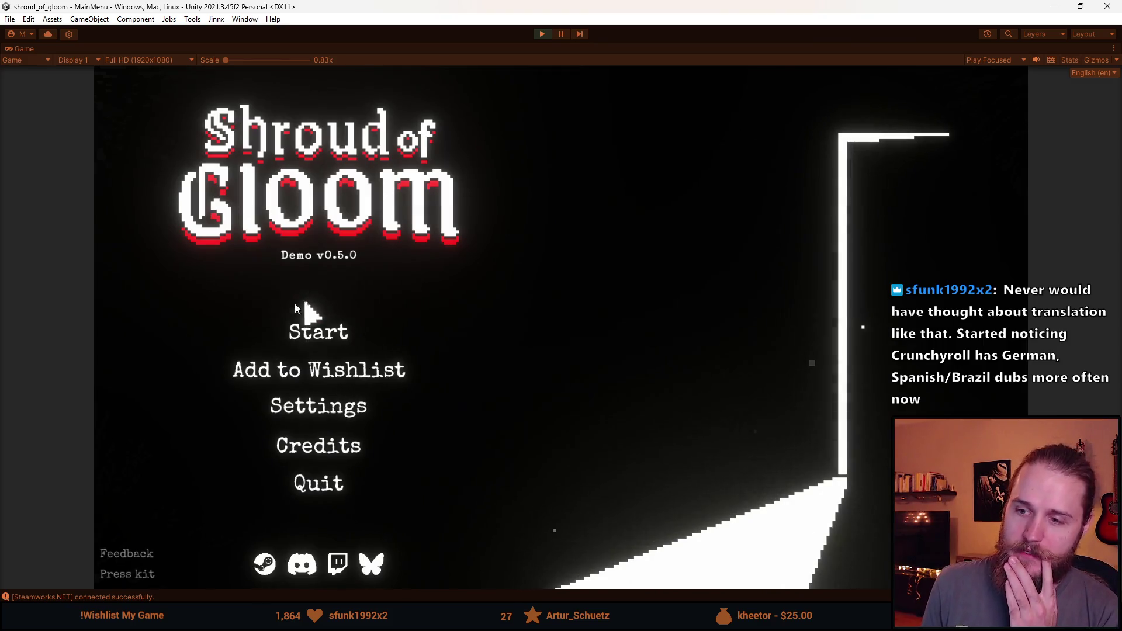
click(337, 336)
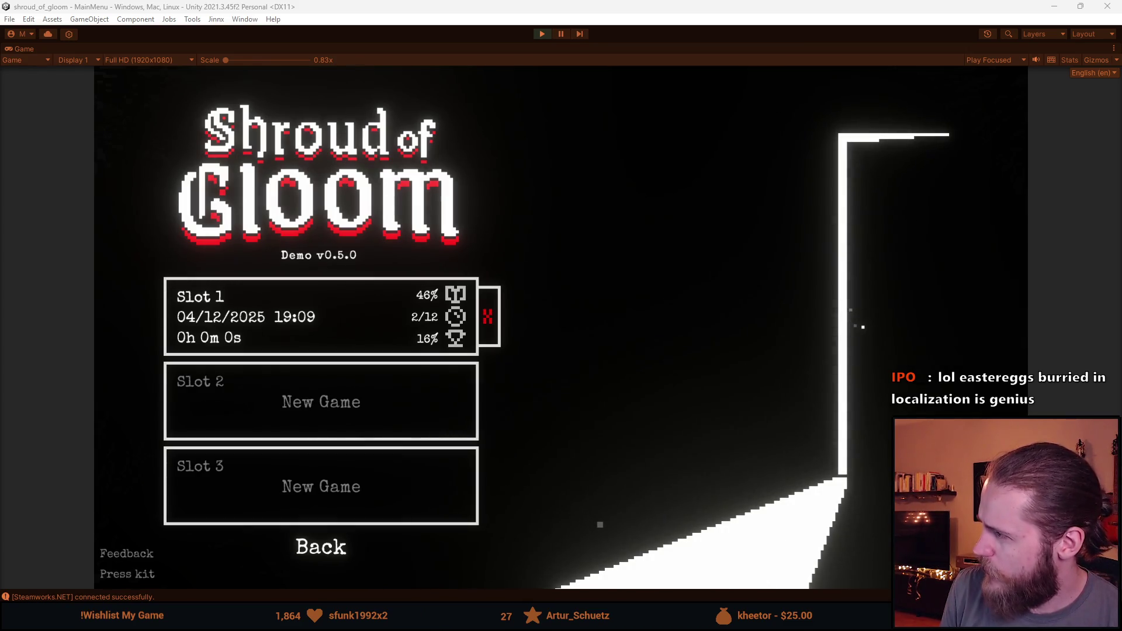
Step: Switch to the browser's Logrus IT article on Steam languages and scroll down
key(alt+Tab)
scroll(489, 381, down, 2)
Step: Highlight the Simplified Chinese, Russian, Portuguese-Brazil, German, Japanese and French rows
scroll(490, 381, down, 1)
mouse_move(316, 390)
mouse_down()
mouse_move(351, 365)
mouse_move(416, 415)
mouse_up()
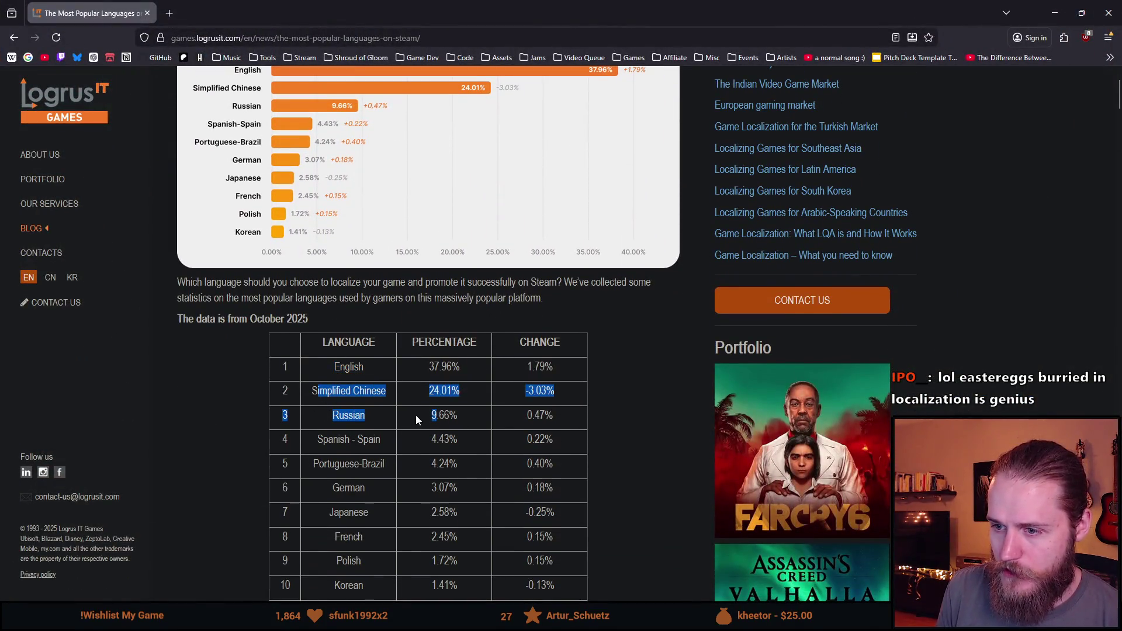
scroll(415, 415, down, 3)
double_click(330, 264)
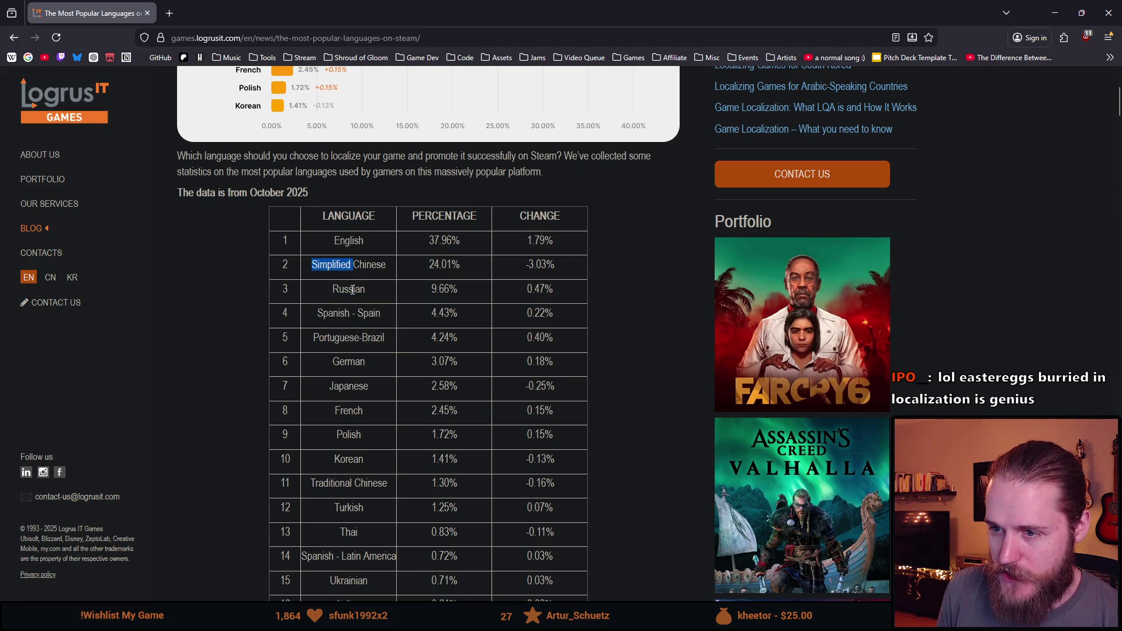
double_click(353, 289)
click(352, 313)
double_click(368, 337)
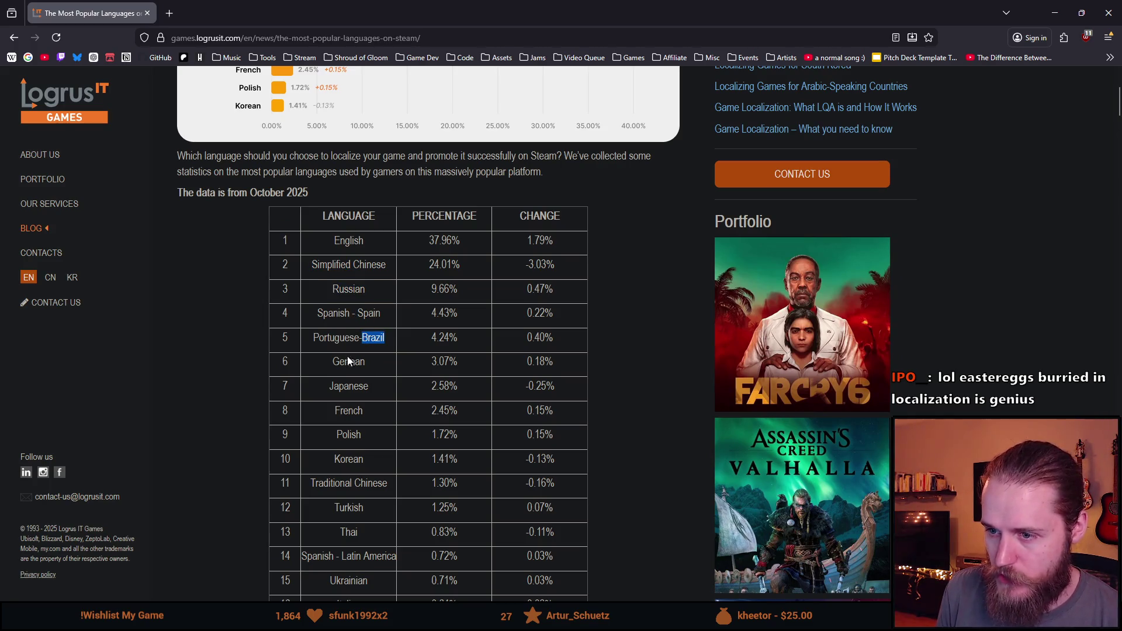
double_click(348, 361)
double_click(345, 384)
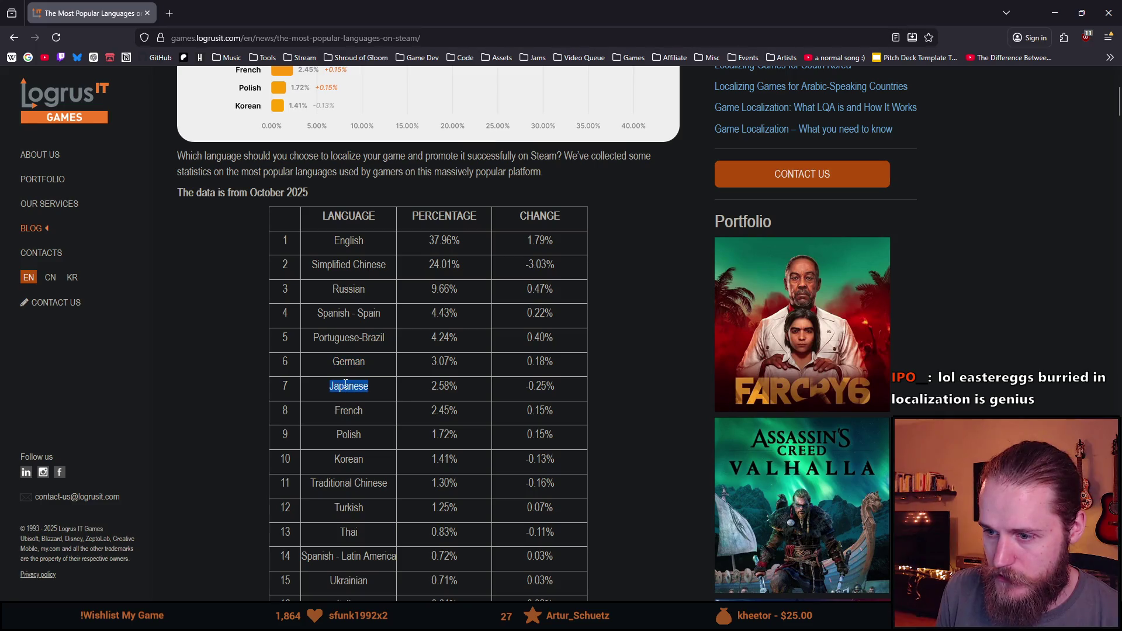
double_click(348, 410)
Step: Scroll through the rest of the language table and zoom the page to 110%
mouse_move(428, 434)
mouse_down()
mouse_move(374, 460)
mouse_move(443, 483)
mouse_up()
scroll(379, 447, down, 1)
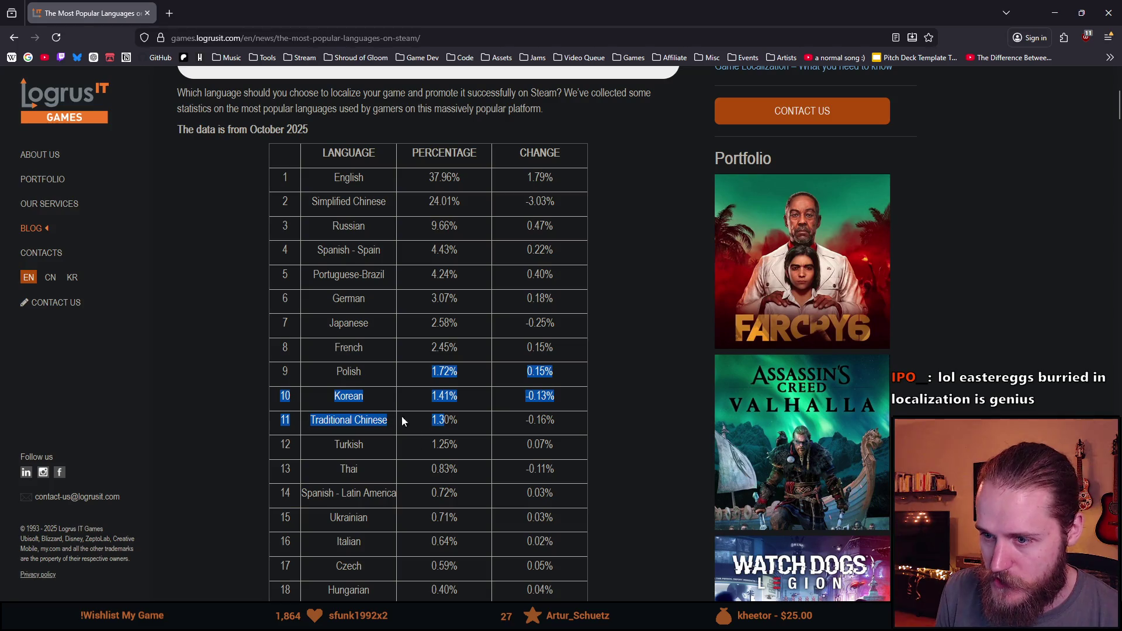
scroll(414, 438, down, 1)
click(414, 437)
scroll(414, 437, down, 1)
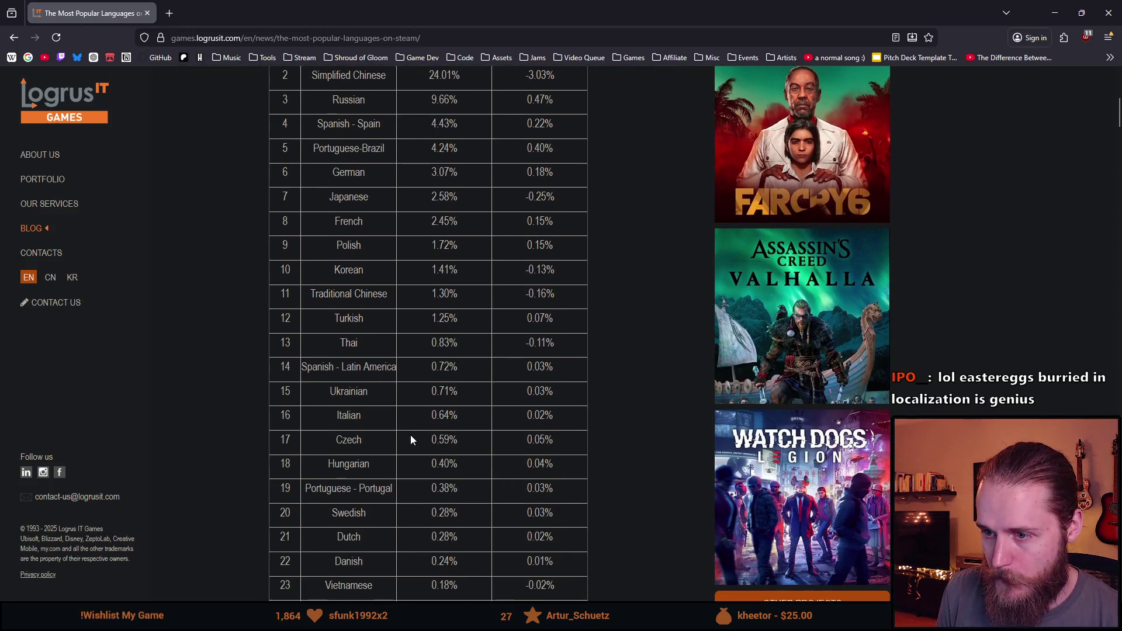
scroll(405, 433, up, 2)
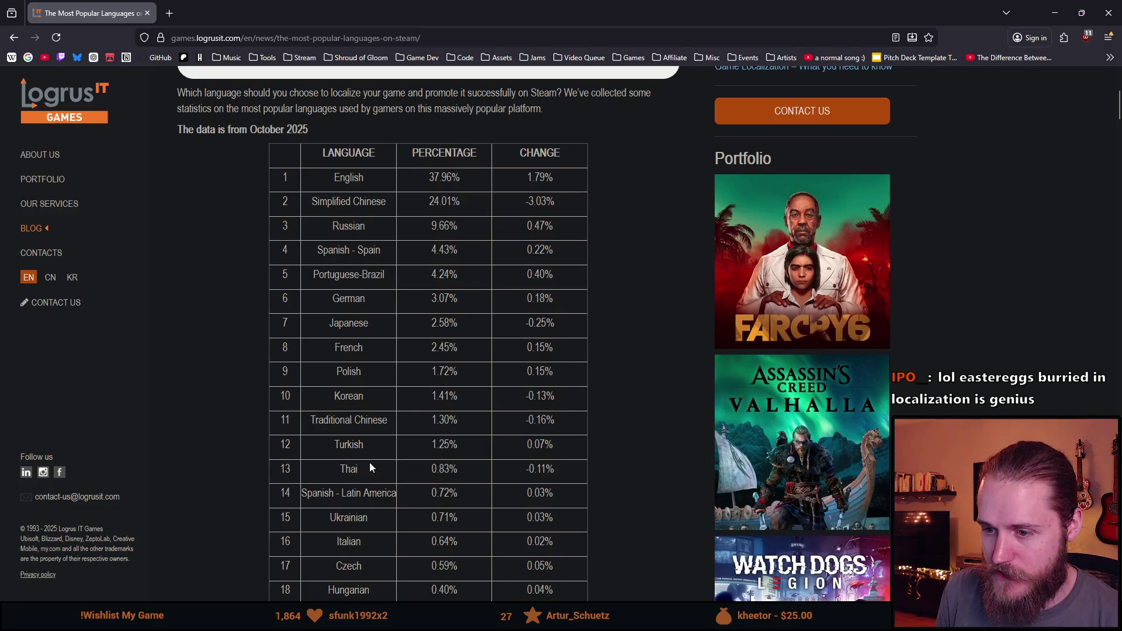
key(ctrl+plus)
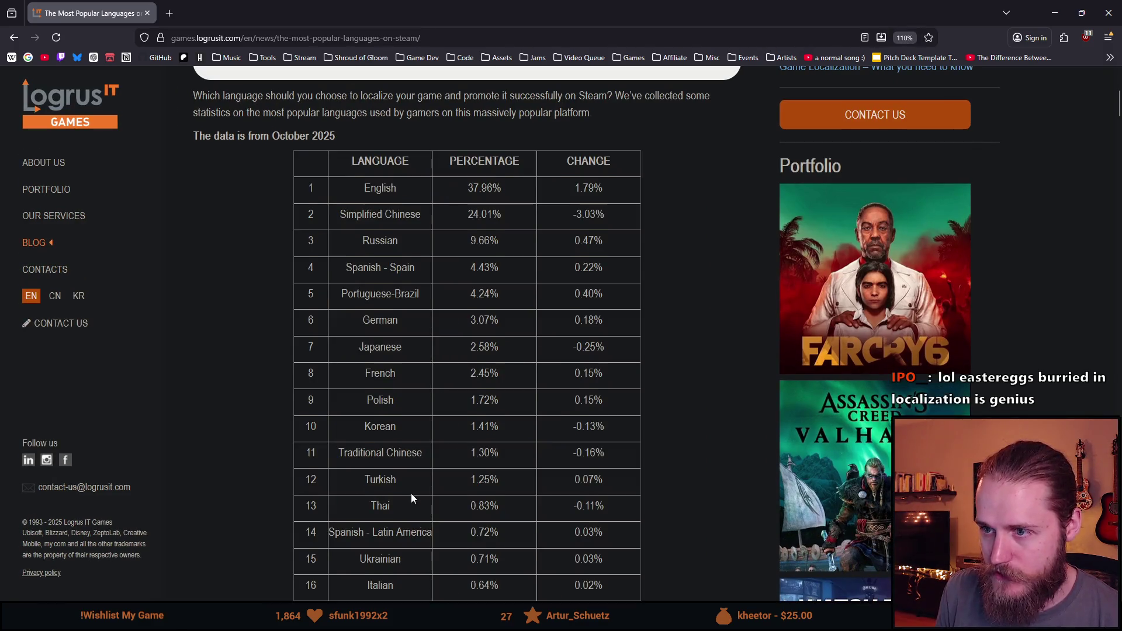
scroll(412, 492, down, 1)
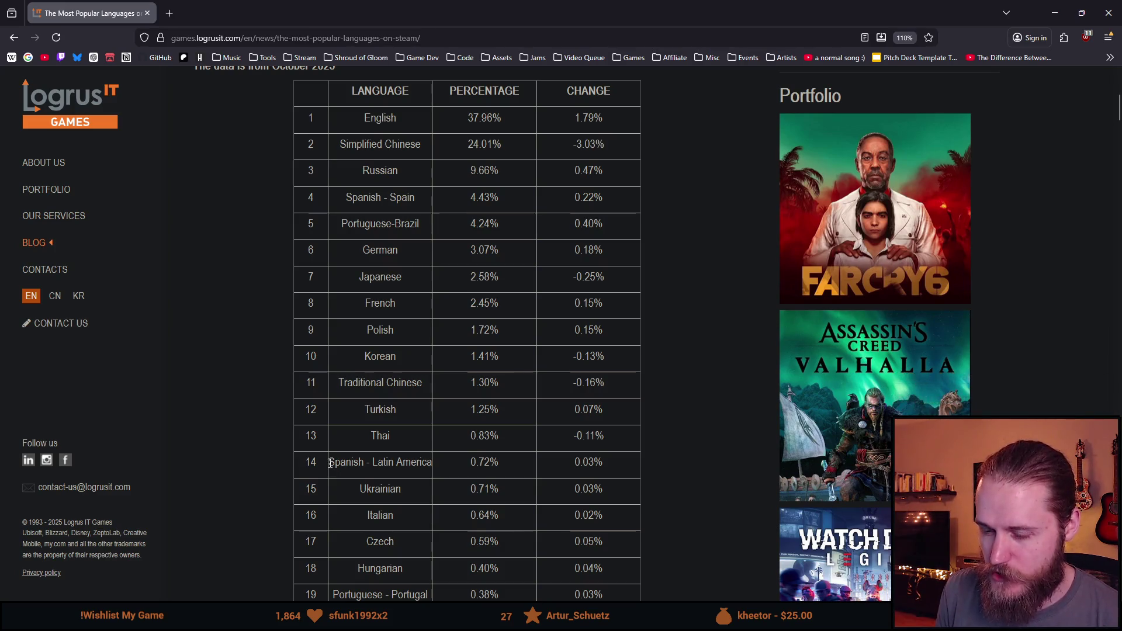
drag(330, 463, 499, 461)
double_click(494, 462)
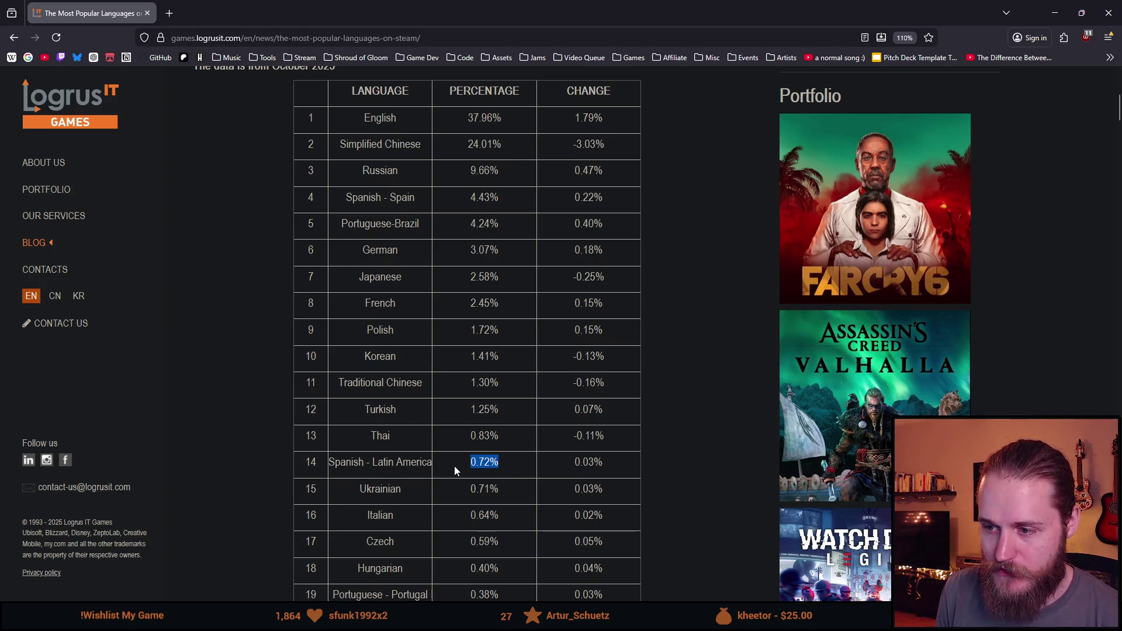
double_click(346, 463)
scroll(353, 479, up, 1)
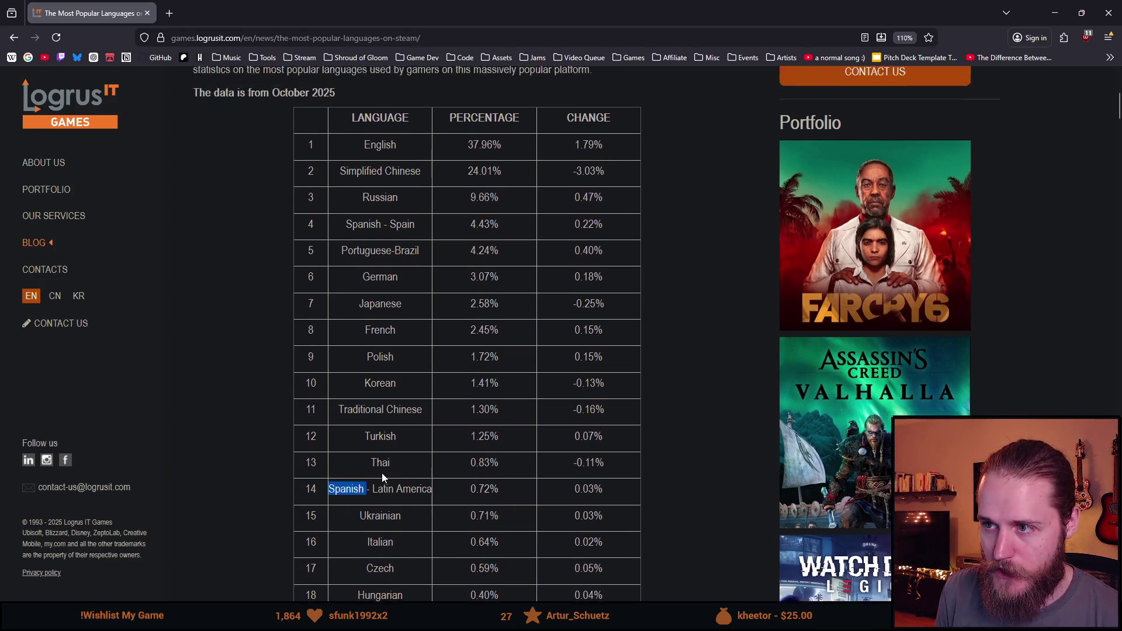
scroll(362, 488, down, 1)
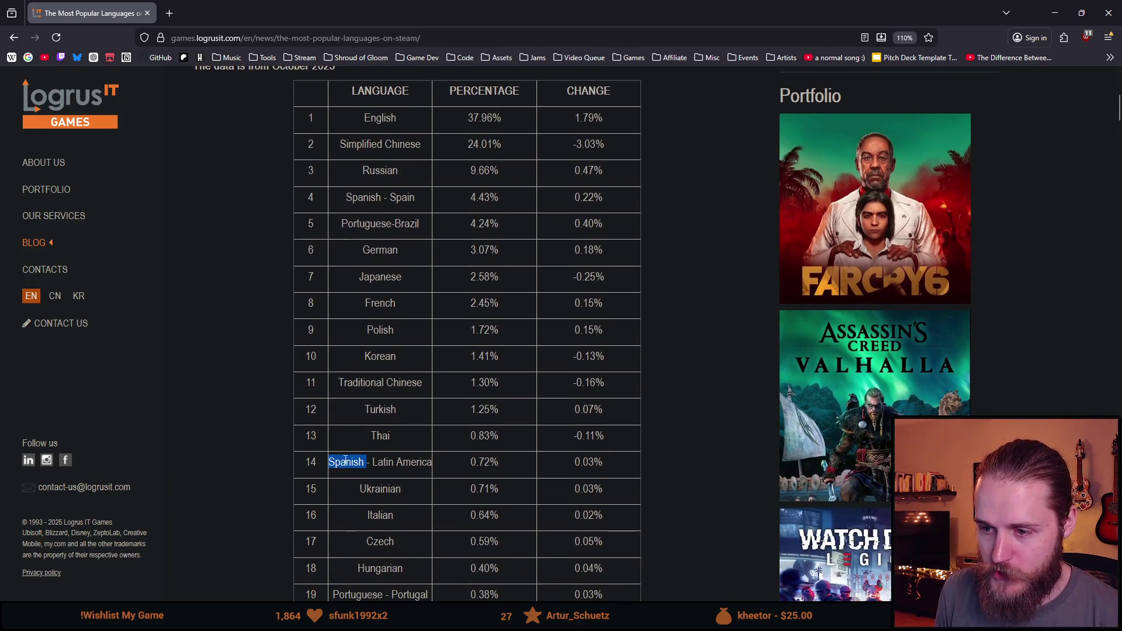
double_click(383, 463)
double_click(348, 463)
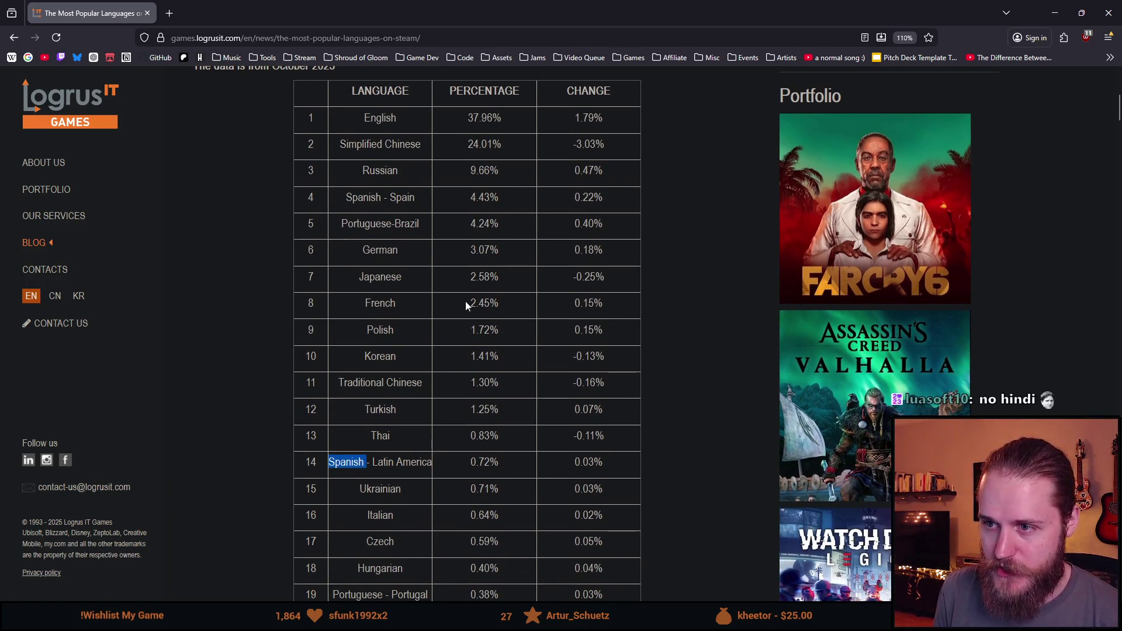
double_click(362, 198)
click(403, 202)
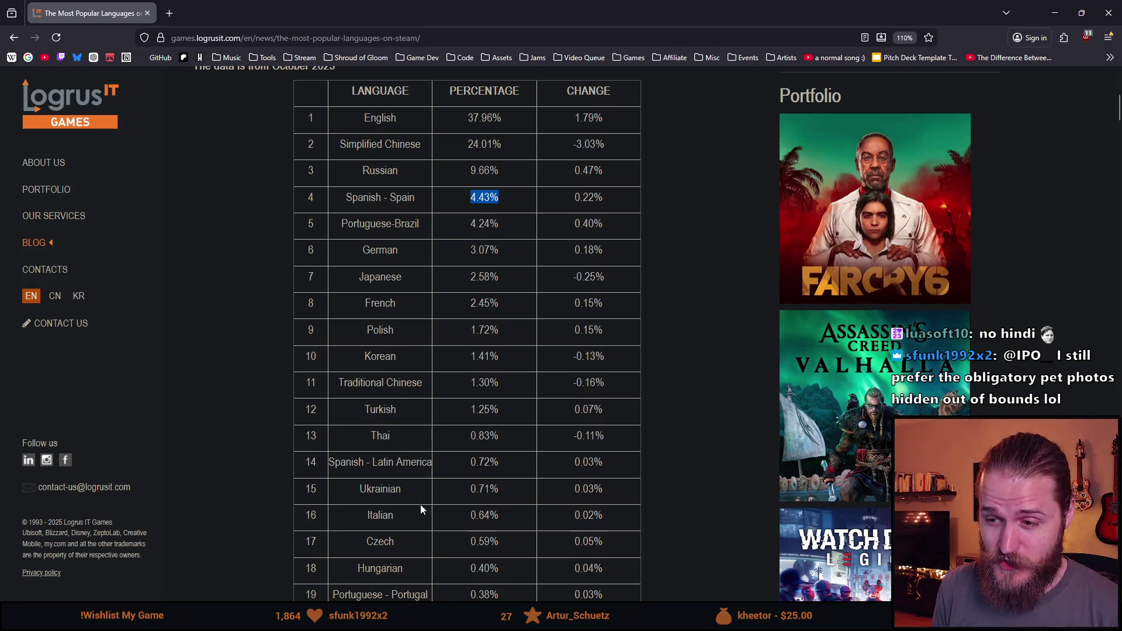
mouse_move(434, 463)
mouse_down()
mouse_move(363, 467)
mouse_move(383, 475)
mouse_move(378, 464)
mouse_up()
click(491, 301)
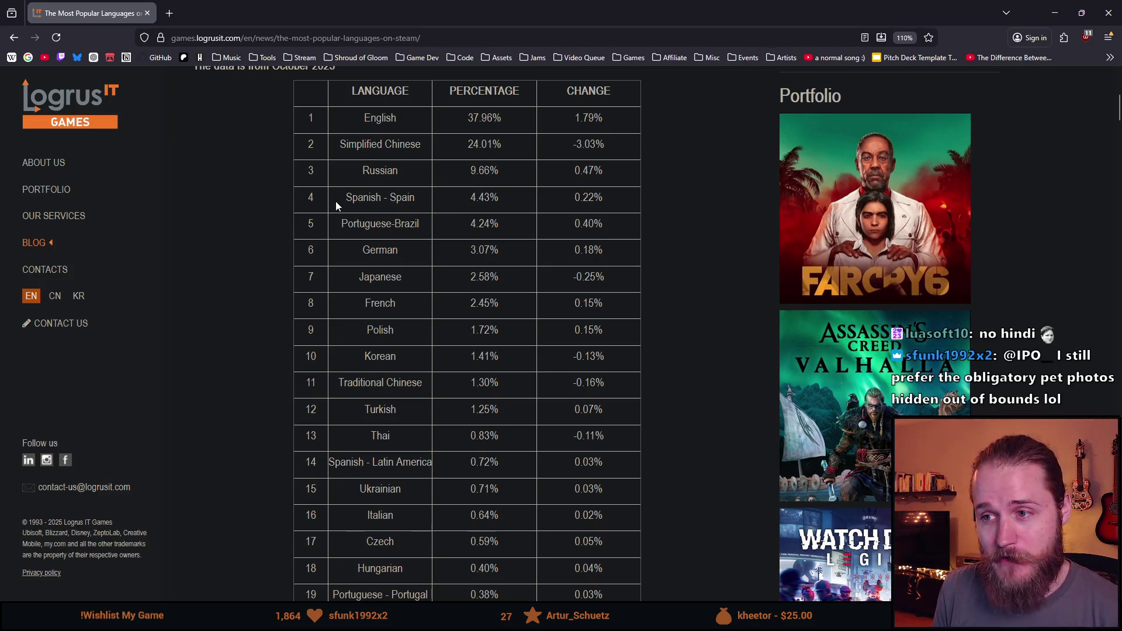
drag(339, 206, 454, 210)
click(381, 199)
drag(353, 199, 463, 213)
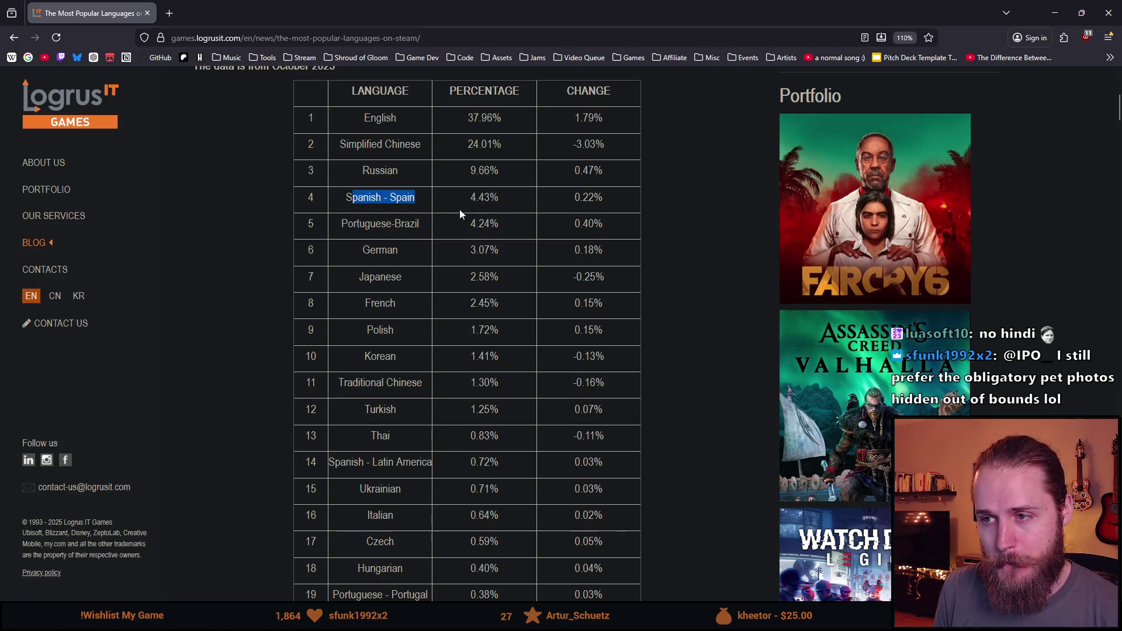
click(387, 201)
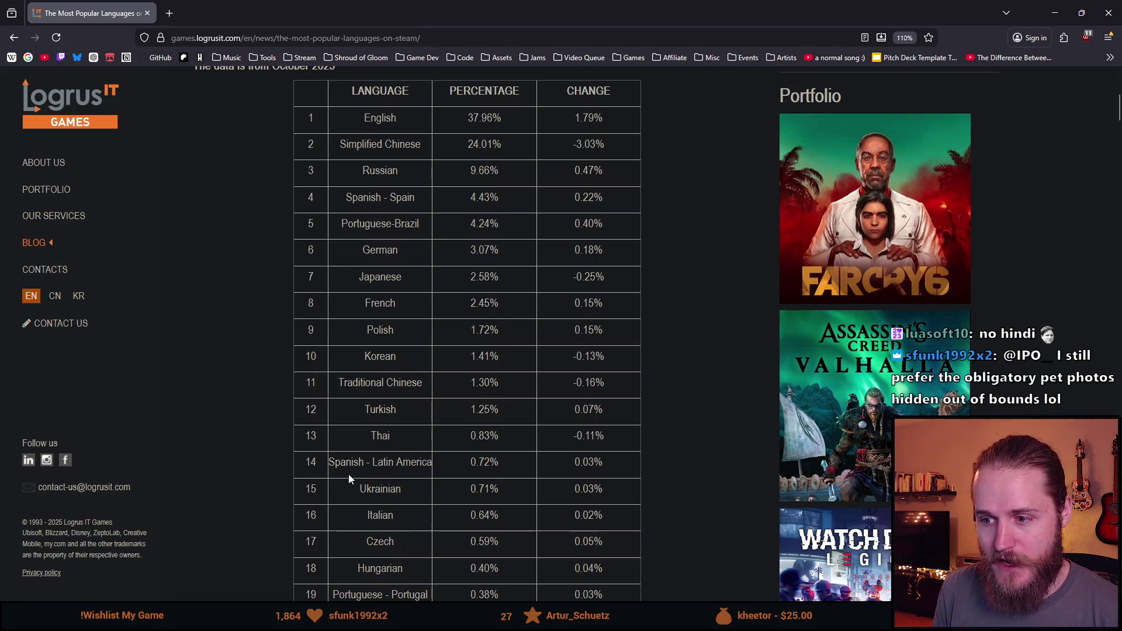
drag(342, 463, 412, 463)
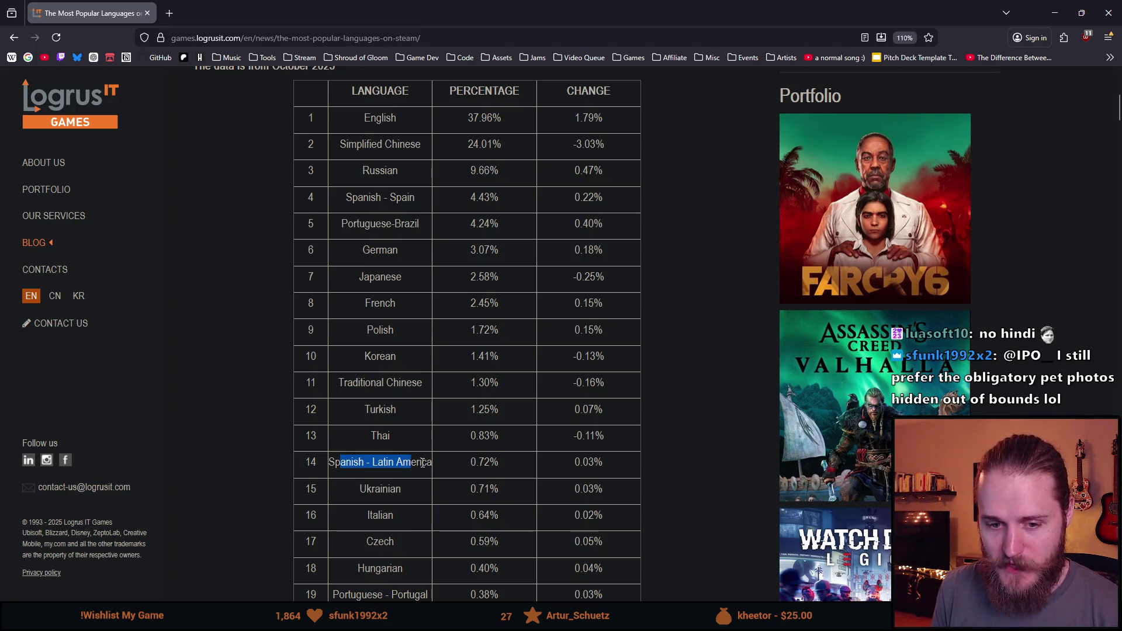
drag(433, 463, 332, 475)
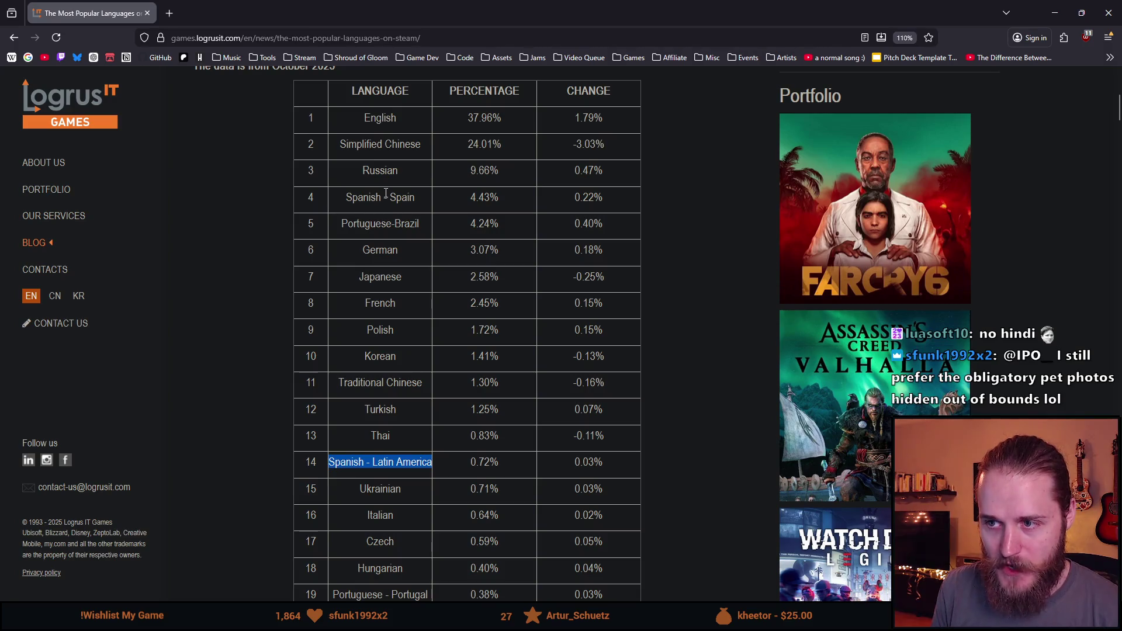
drag(340, 204, 416, 205)
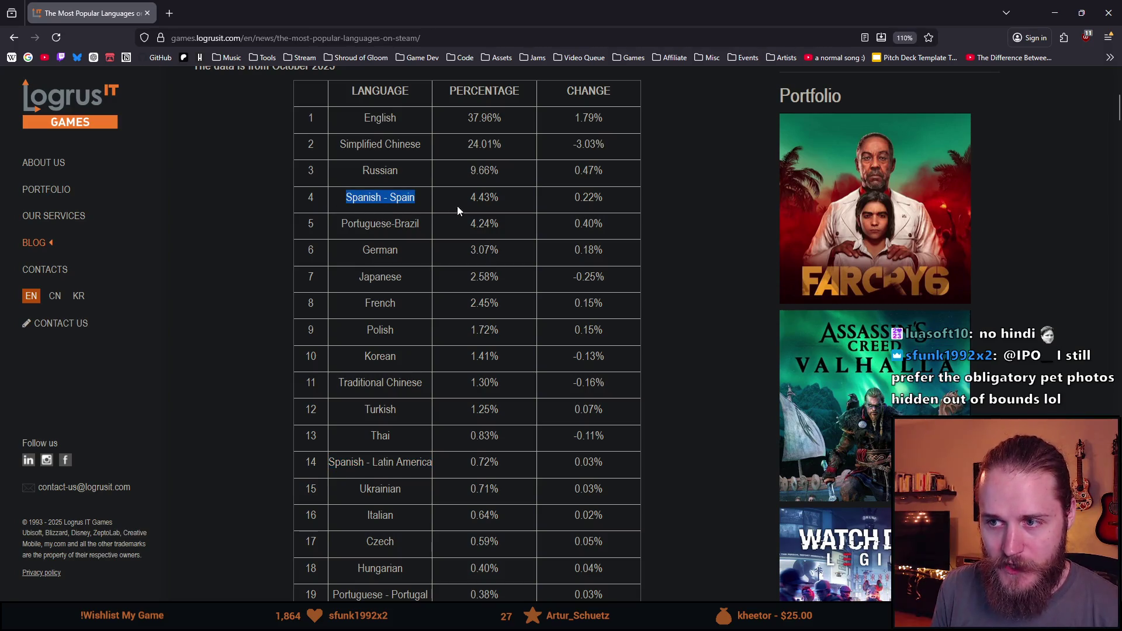
double_click(401, 199)
drag(413, 199, 276, 194)
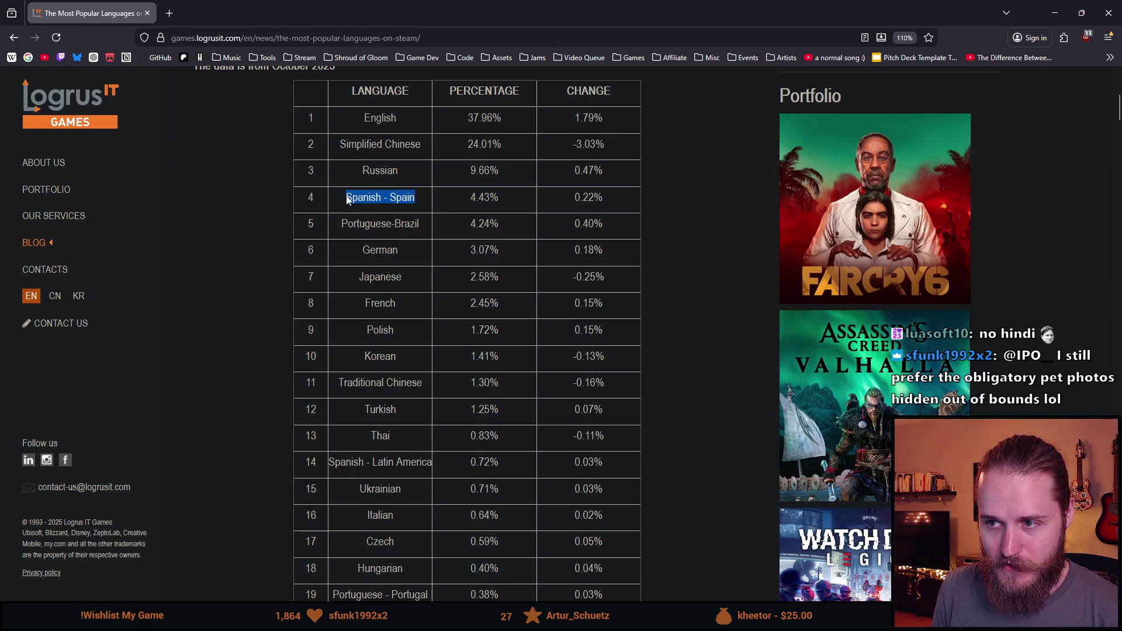
drag(334, 202, 414, 199)
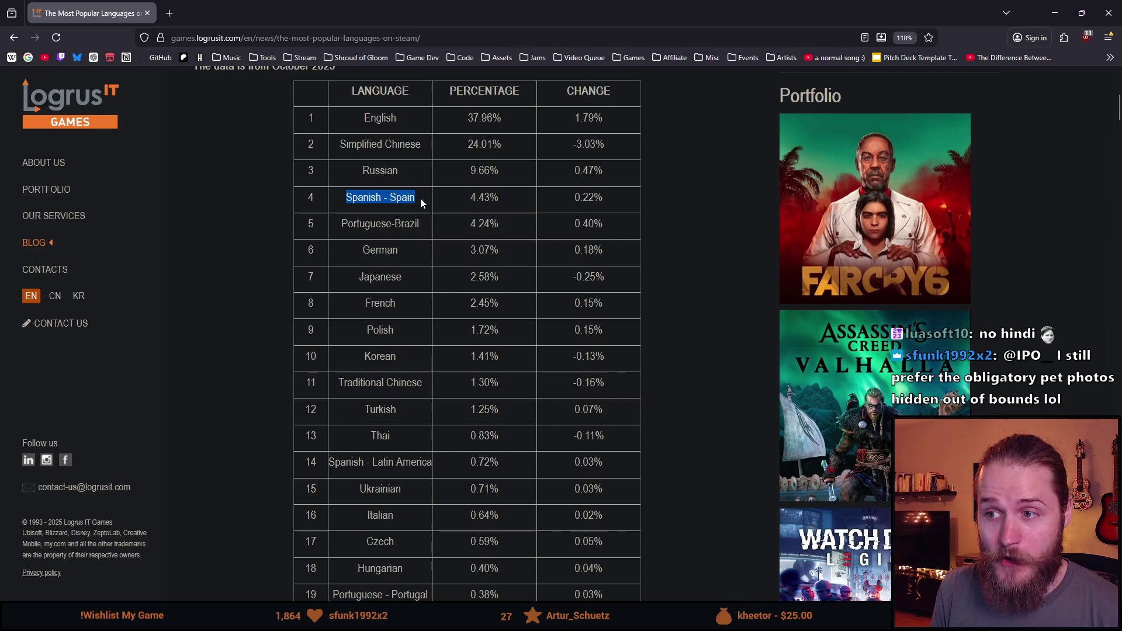
click(383, 194)
drag(346, 461, 421, 471)
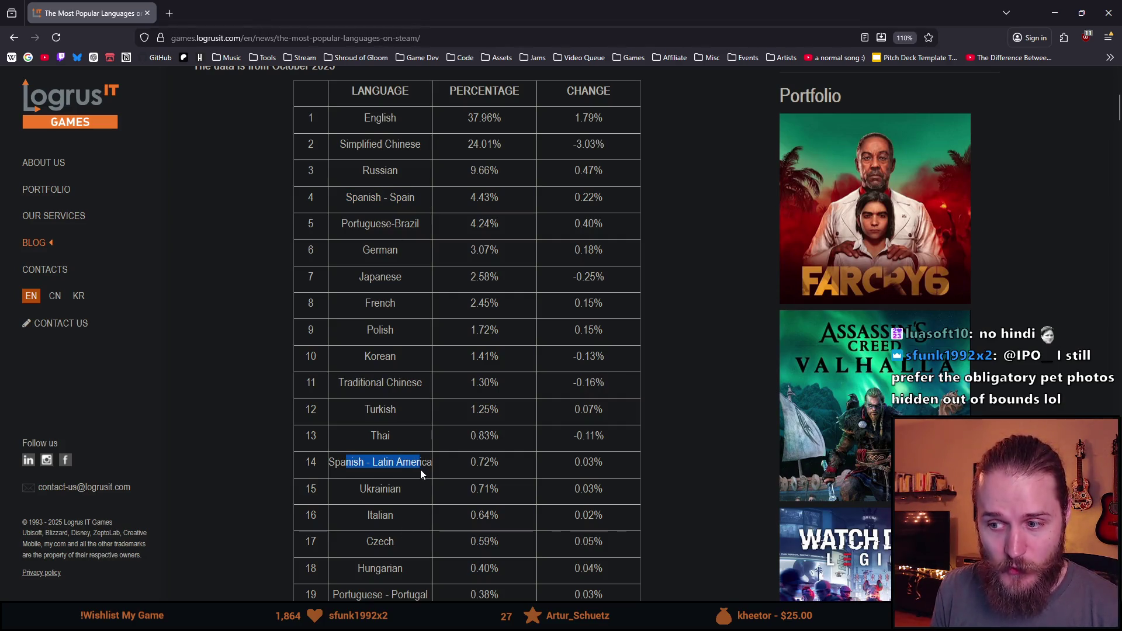
triple_click(418, 466)
double_click(345, 466)
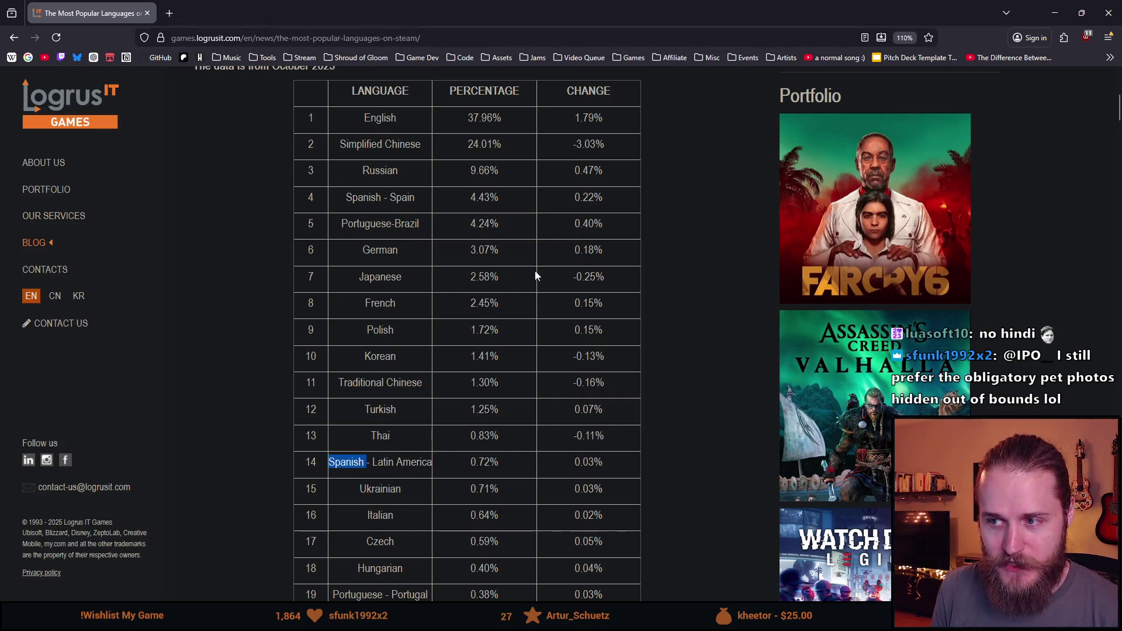
drag(353, 196, 493, 200)
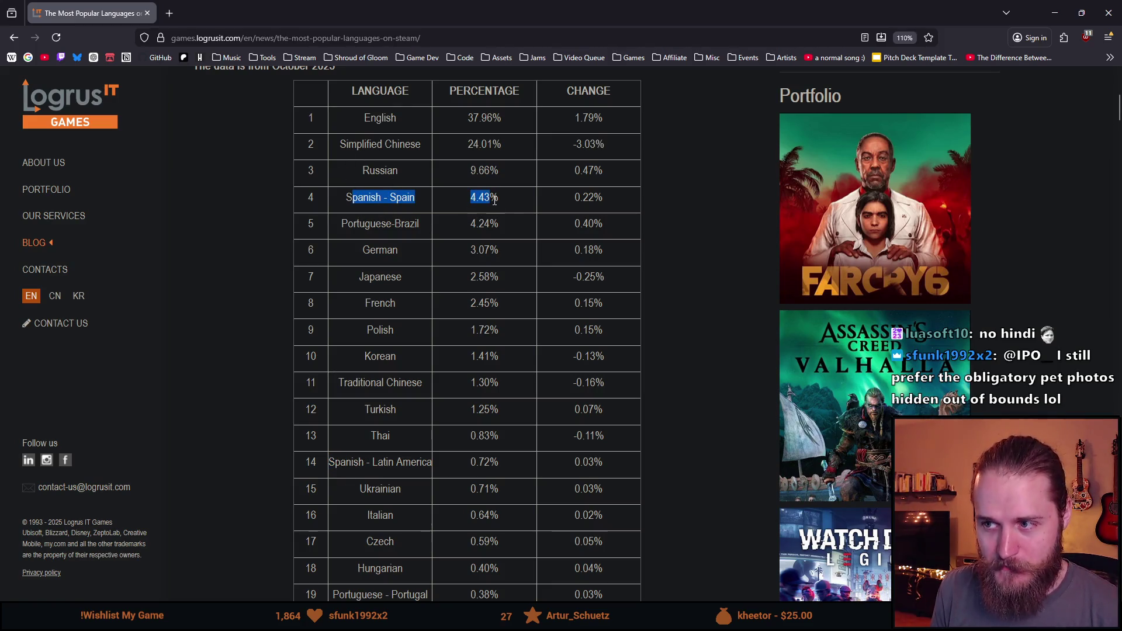
click(608, 201)
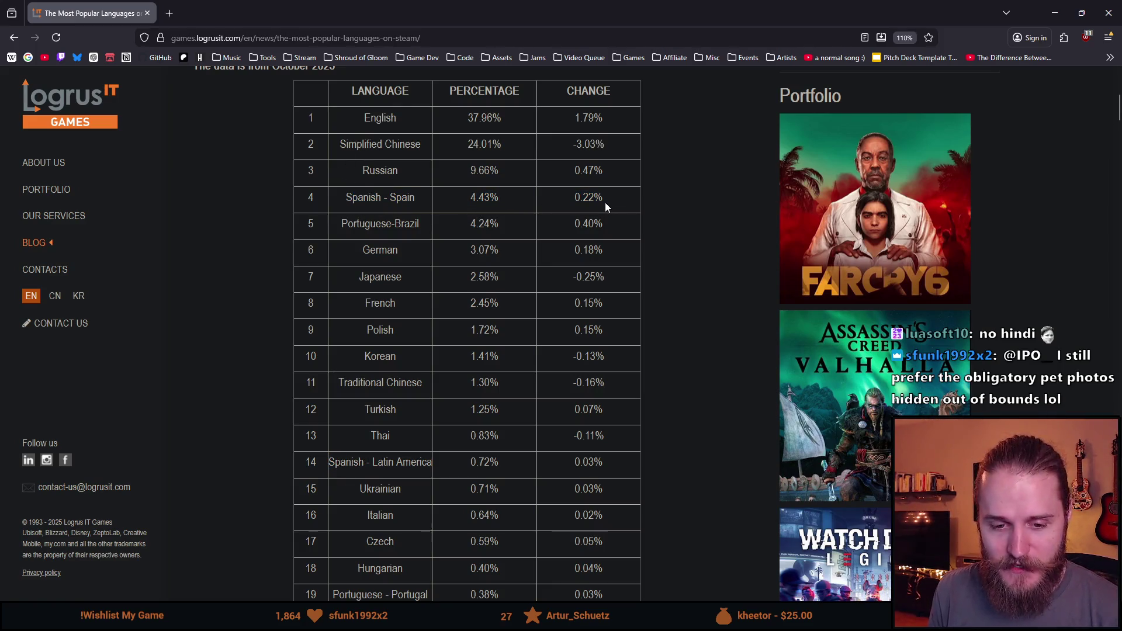